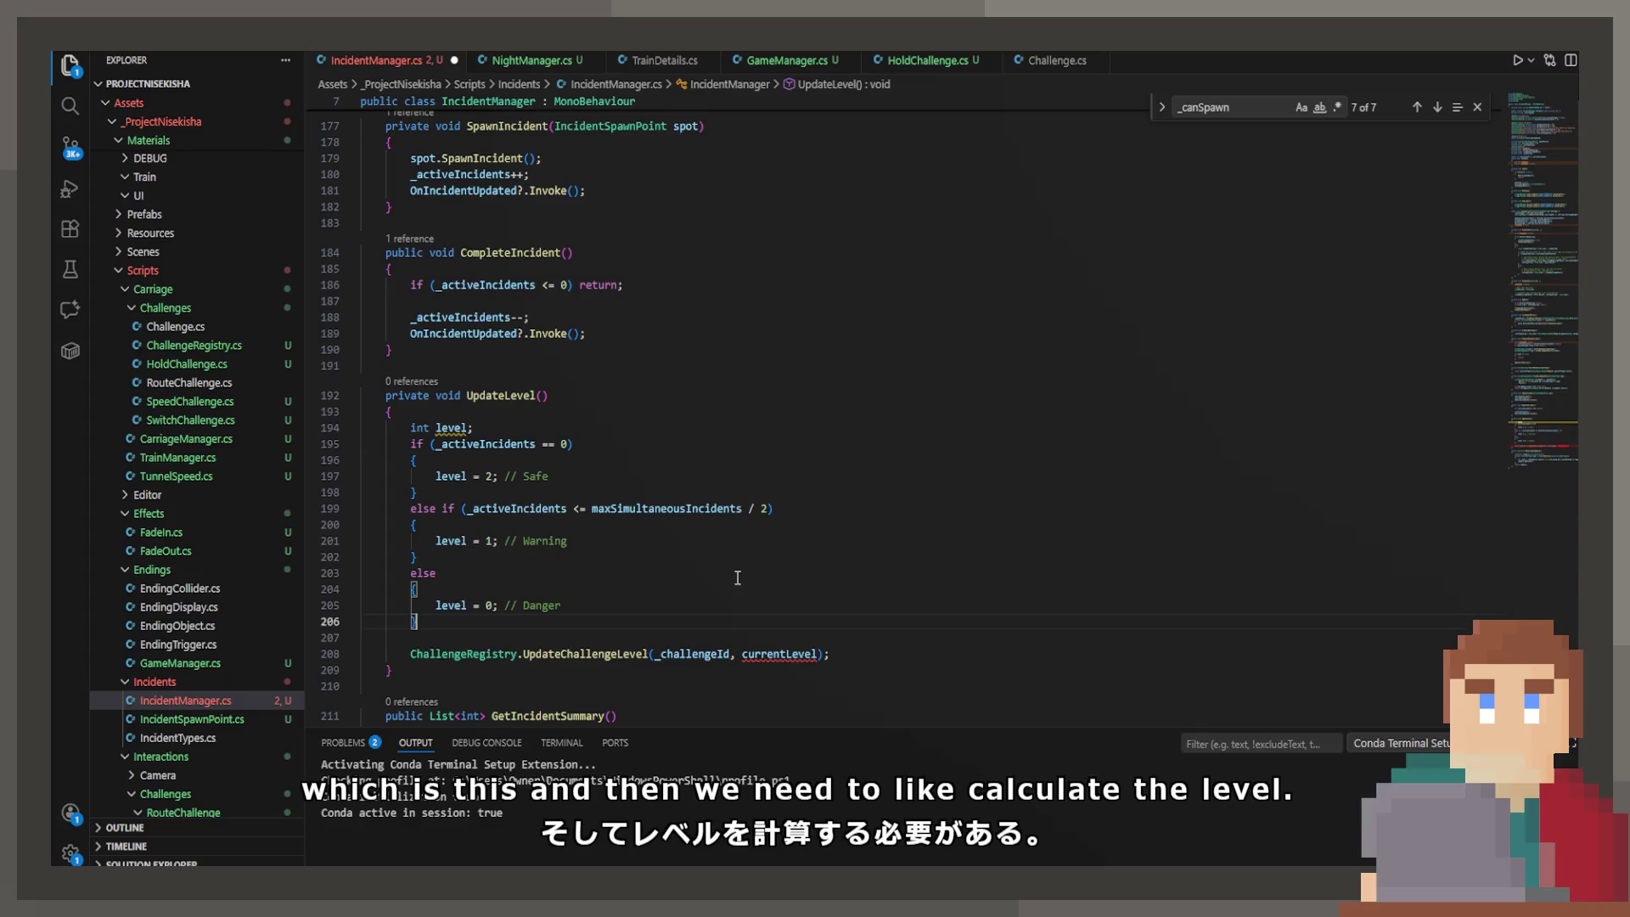
# Step: Pass level instead of currentLevel to UpdateChallengeLevel and save IncidentManager.cs
pyautogui.click(715, 530)
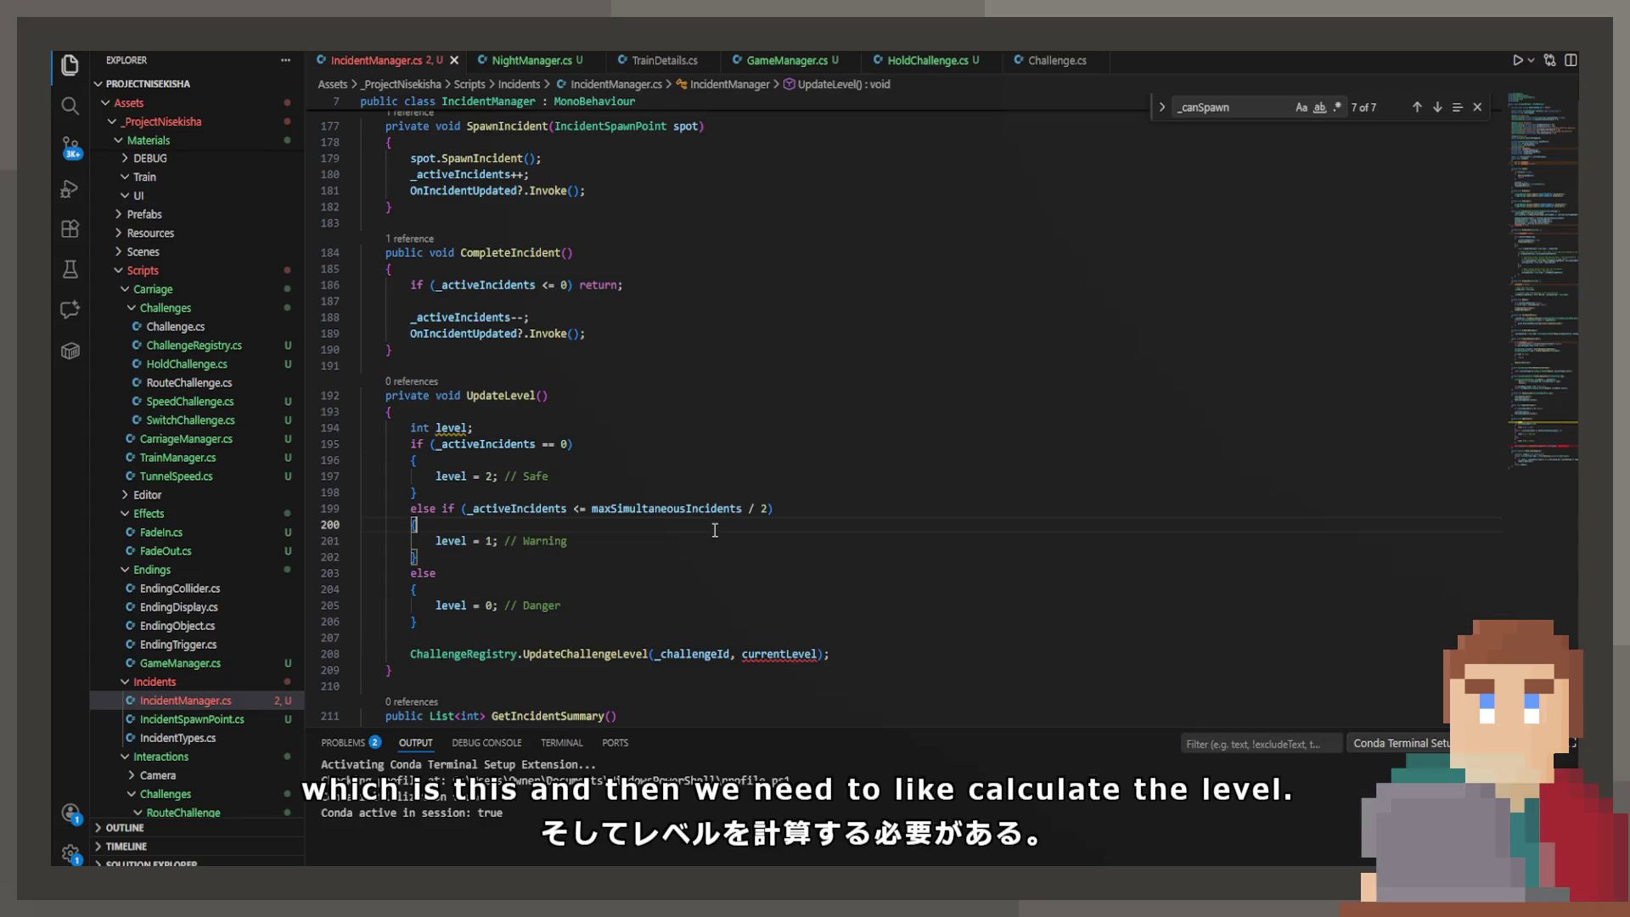
pyautogui.doubleClick(778, 654)
pyautogui.write('level')
pyautogui.scroll(-1, 716, 676)
pyautogui.hotkey('ctrl', 's')
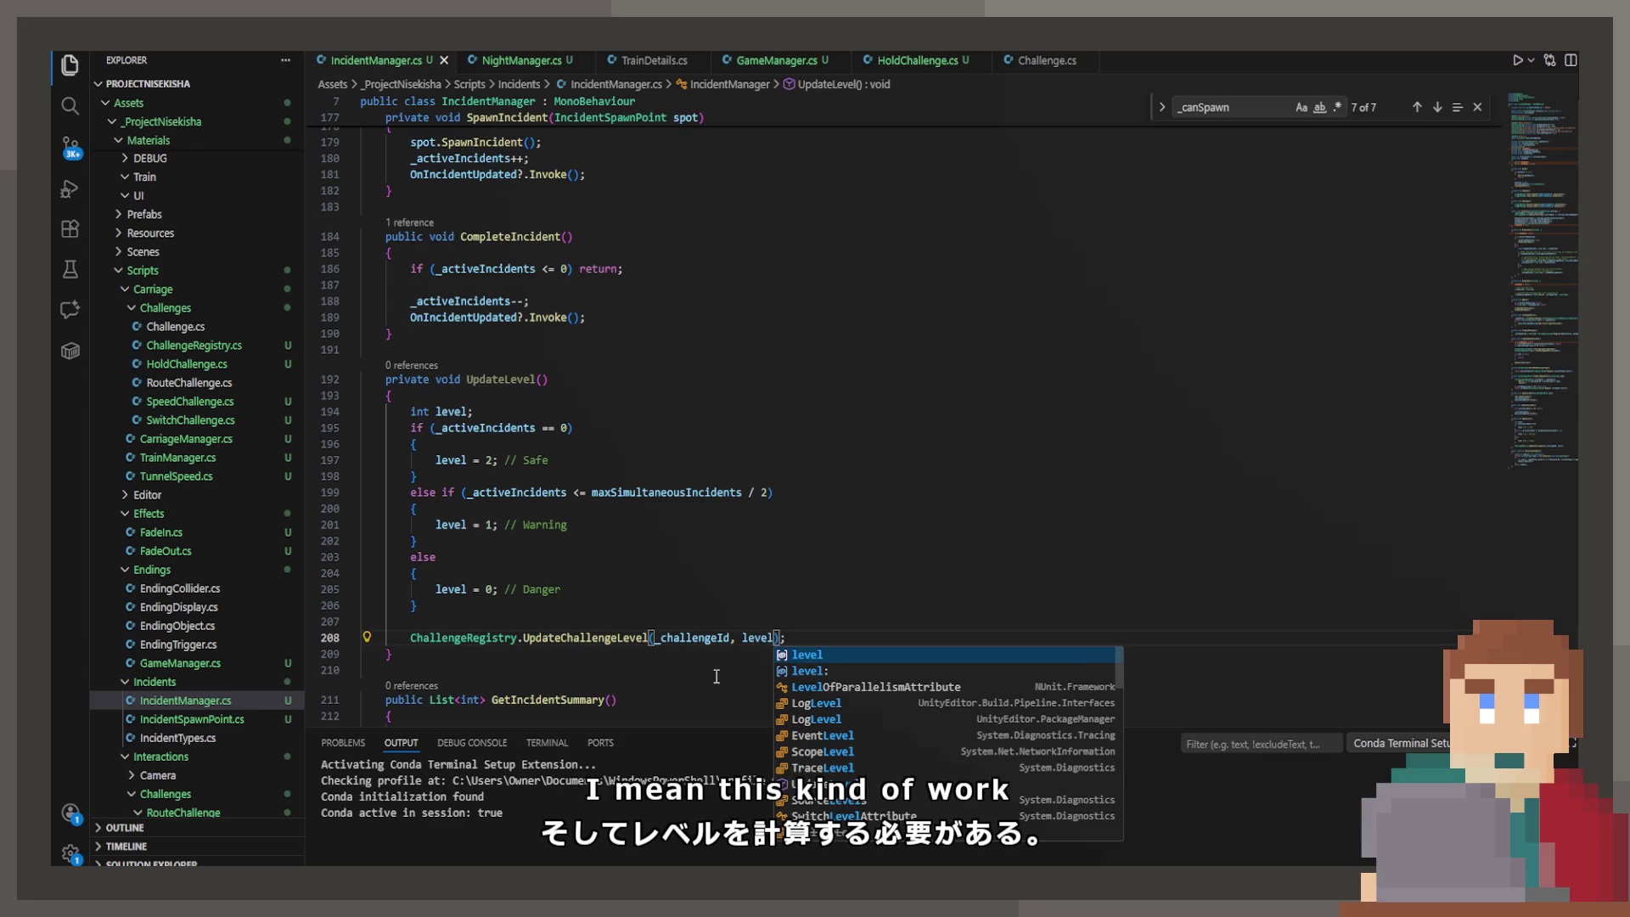
pyautogui.scroll(4, 716, 676)
# Step: Add UpdateLevel(); after _activeIncidents++ in SpawnIncident and after _activeIncidents-- in CompleteIncident
pyautogui.click(619, 335)
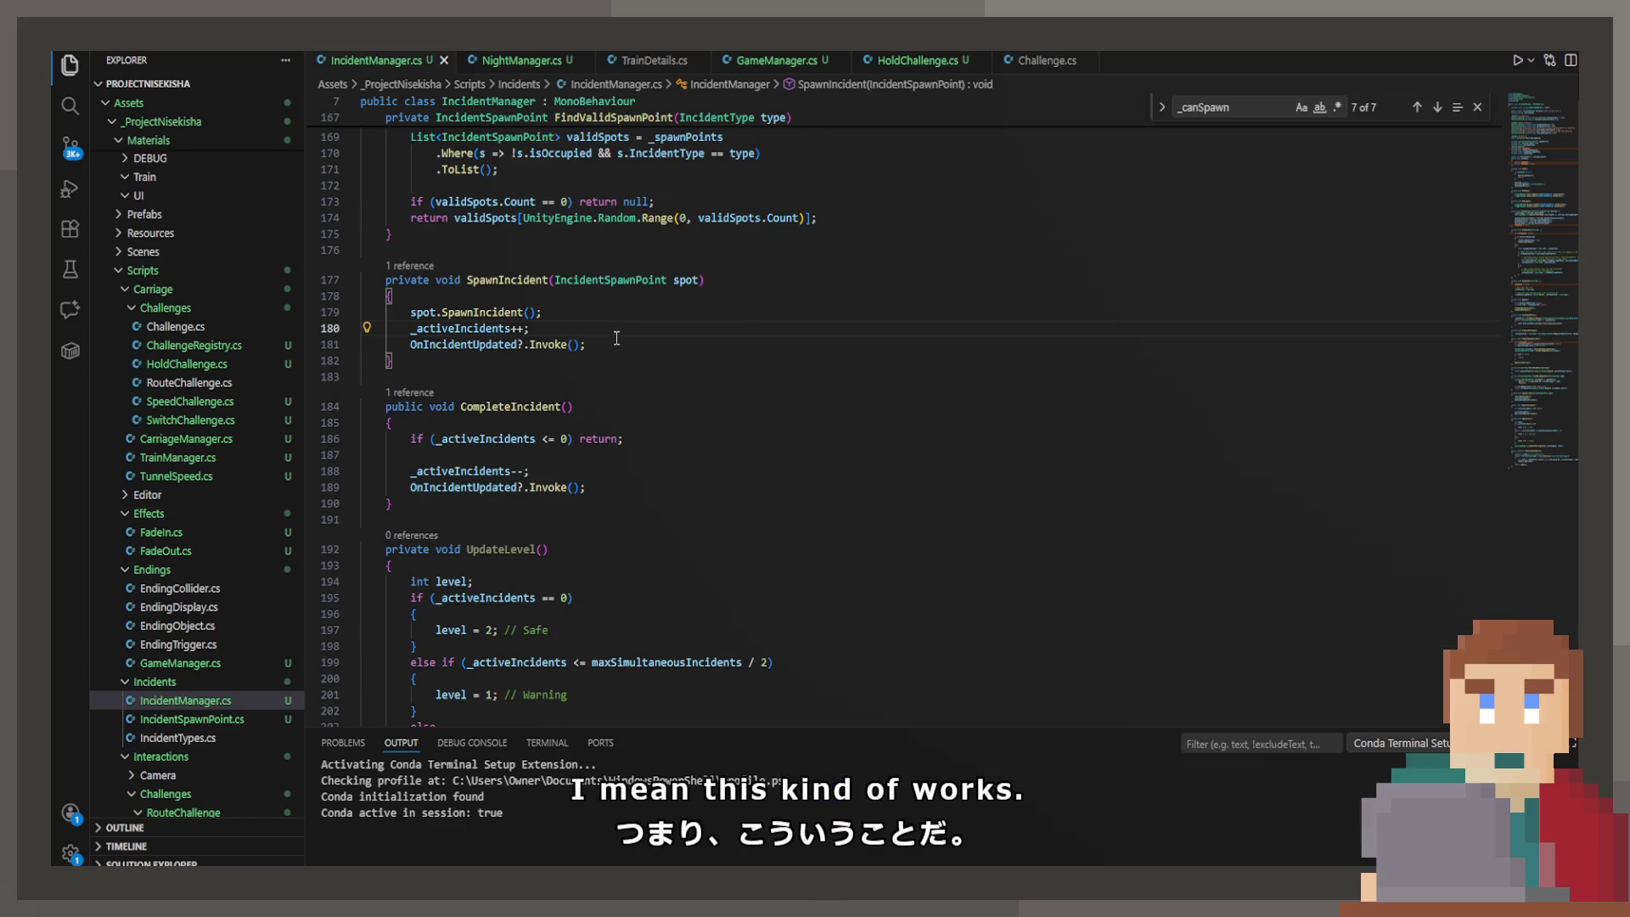
pyautogui.press('Return')
pyautogui.write('Up')
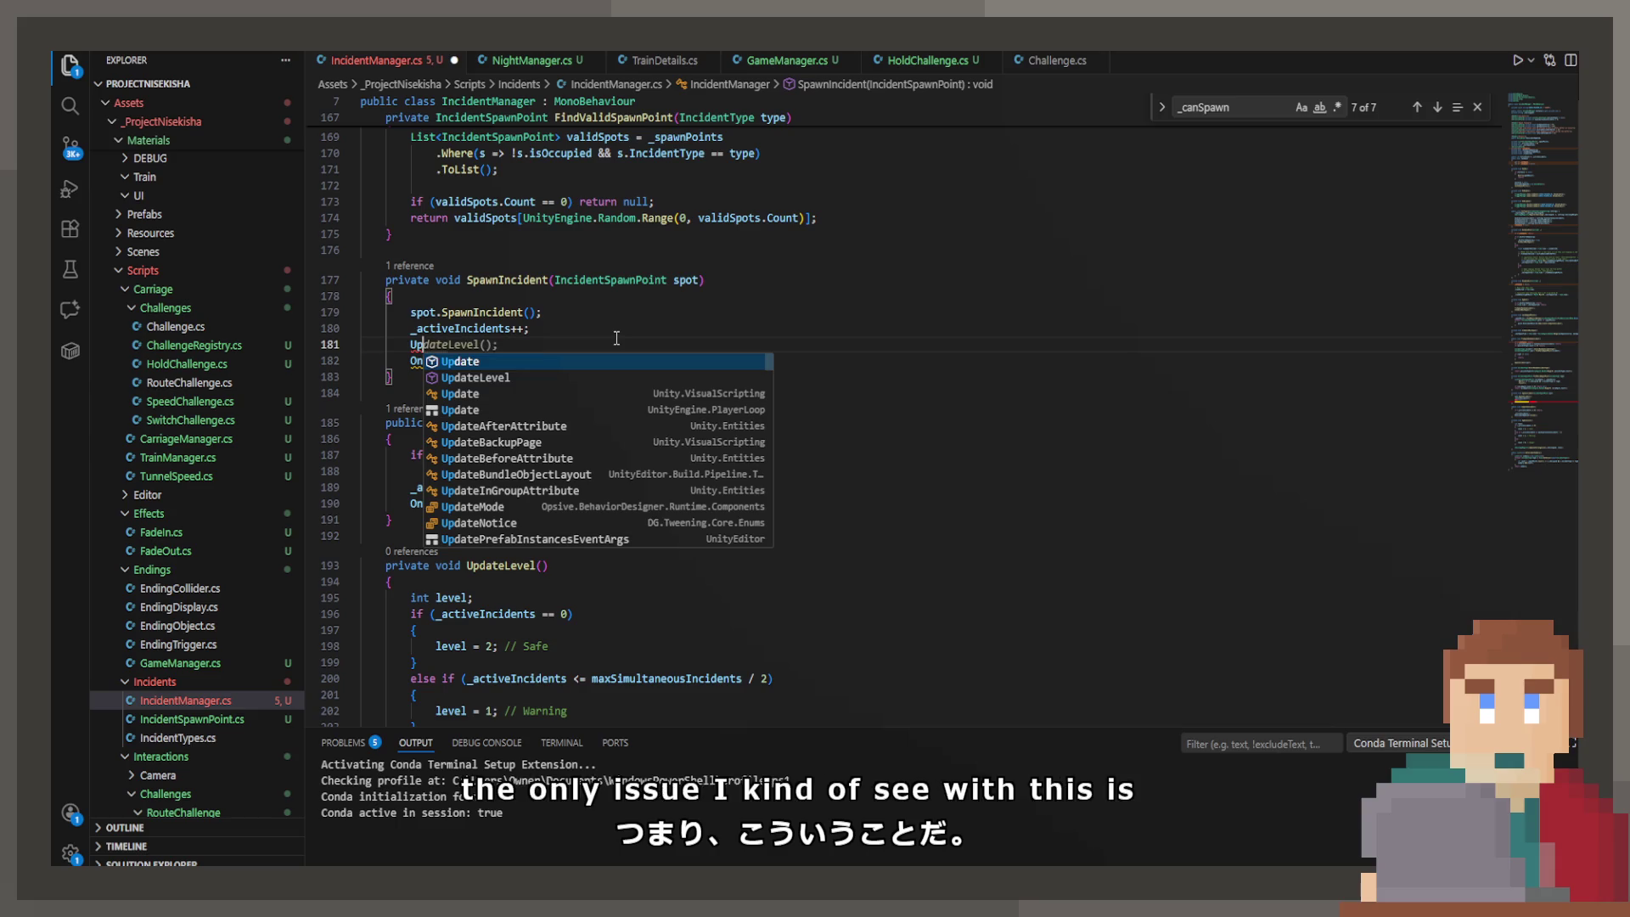
pyautogui.press('Tab')
pyautogui.press('Down')
pyautogui.press('Down')
pyautogui.press('Down')
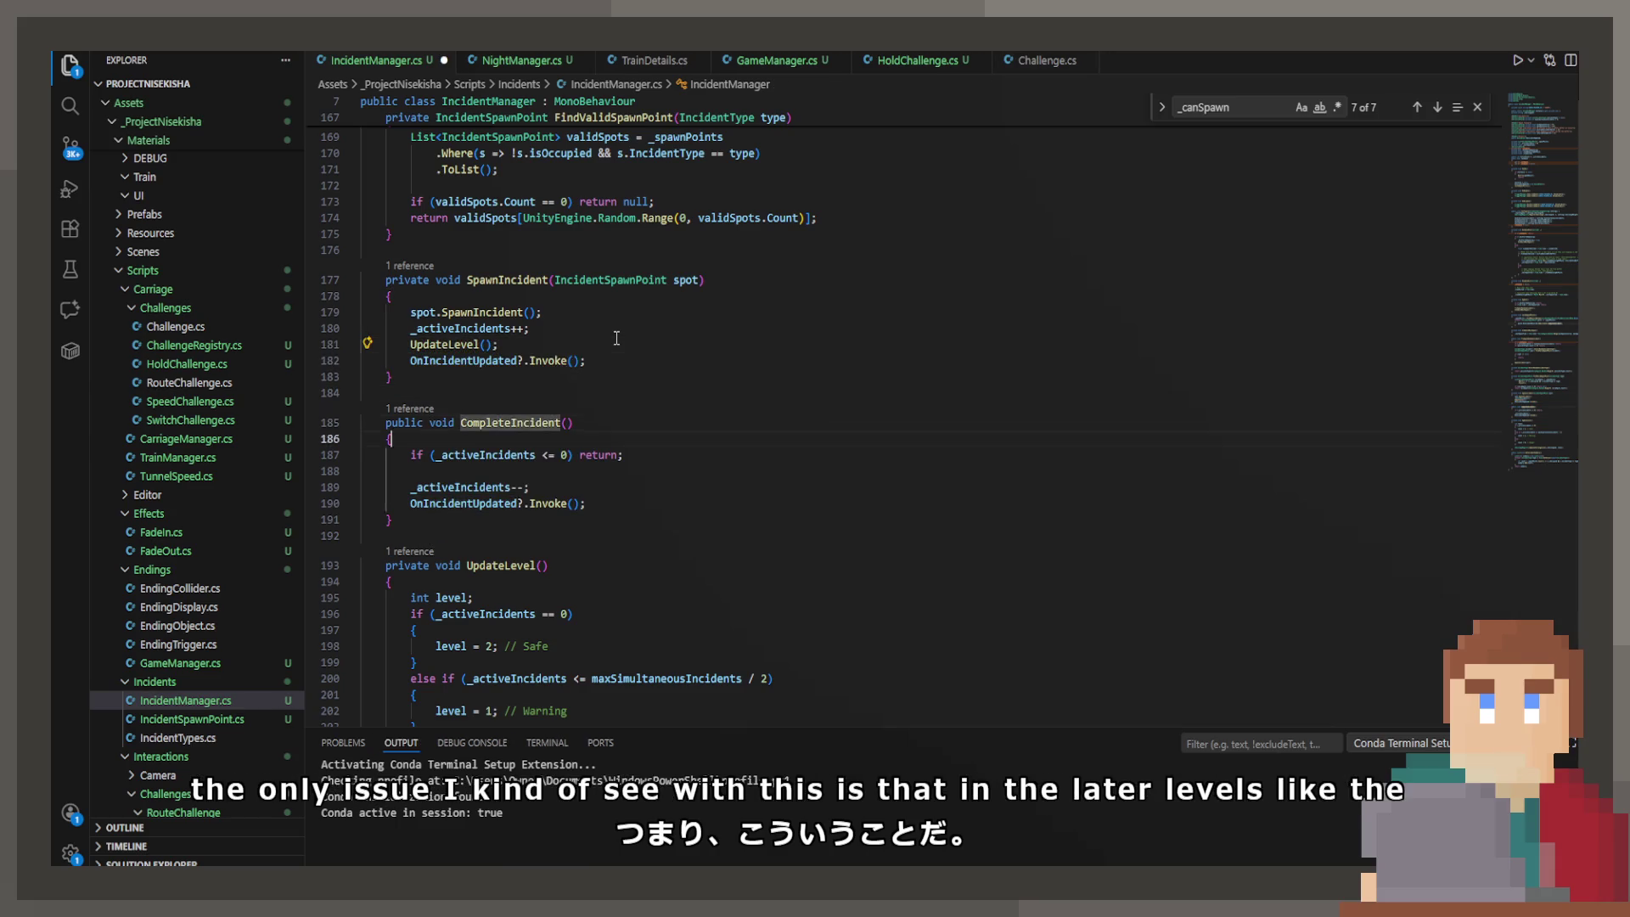
pyautogui.press('Down')
pyautogui.press('Down')
pyautogui.press('Down')
pyautogui.press('End')
pyautogui.press('Return')
pyautogui.write('UpdateLevel();')
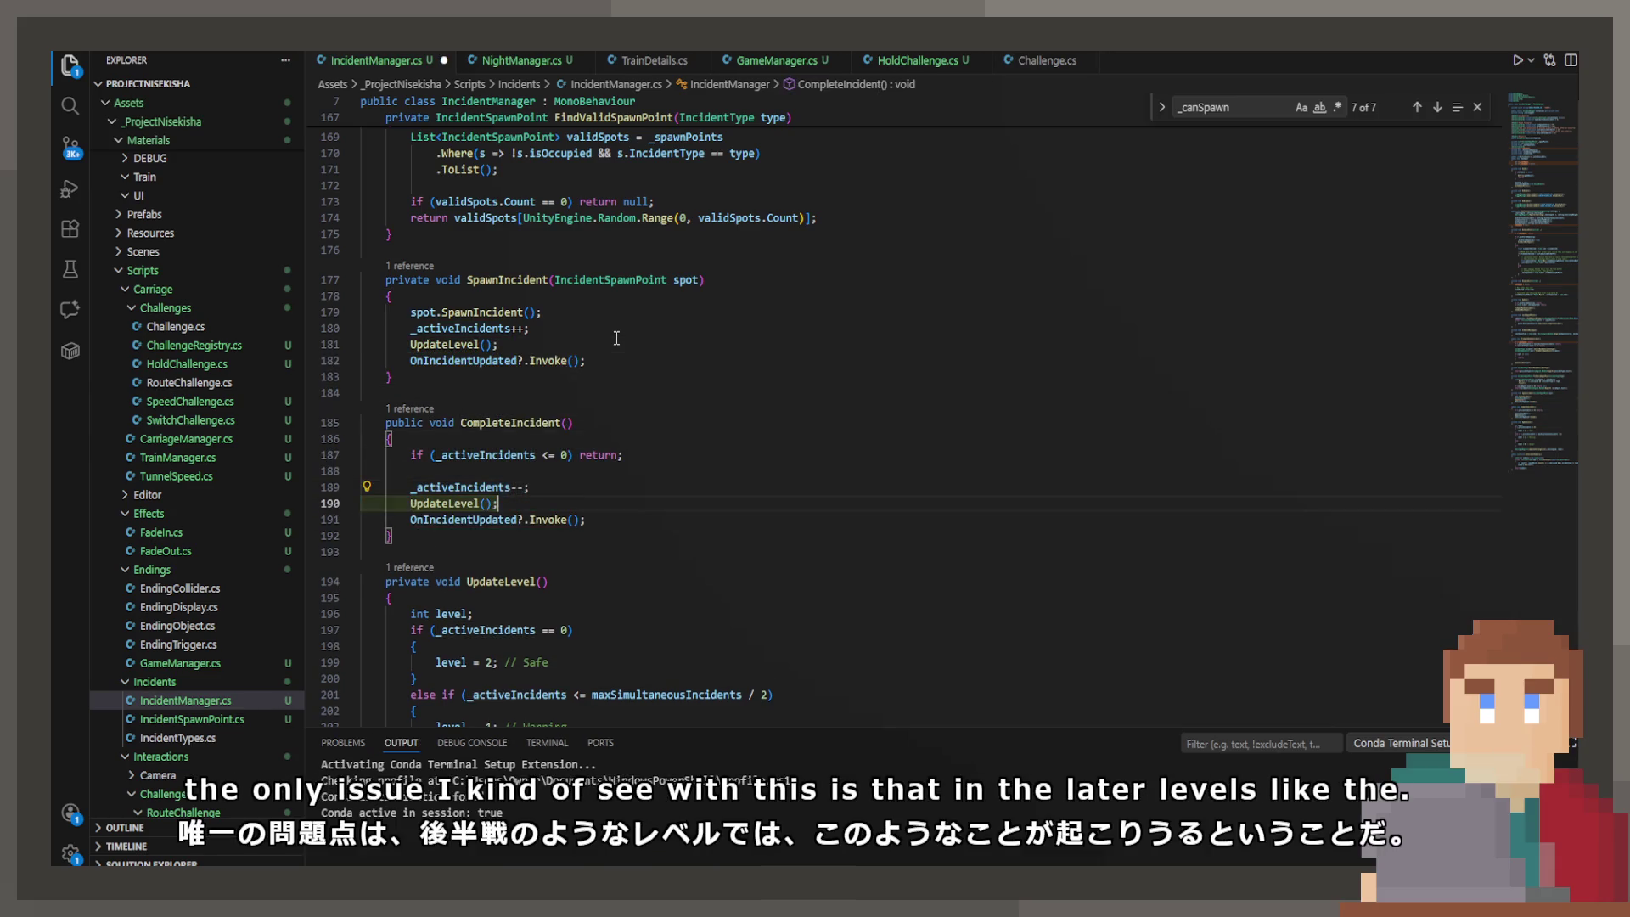
# Step: Select and review the level-calculation branches in UpdateLevel
pyautogui.scroll(-5, 616, 338)
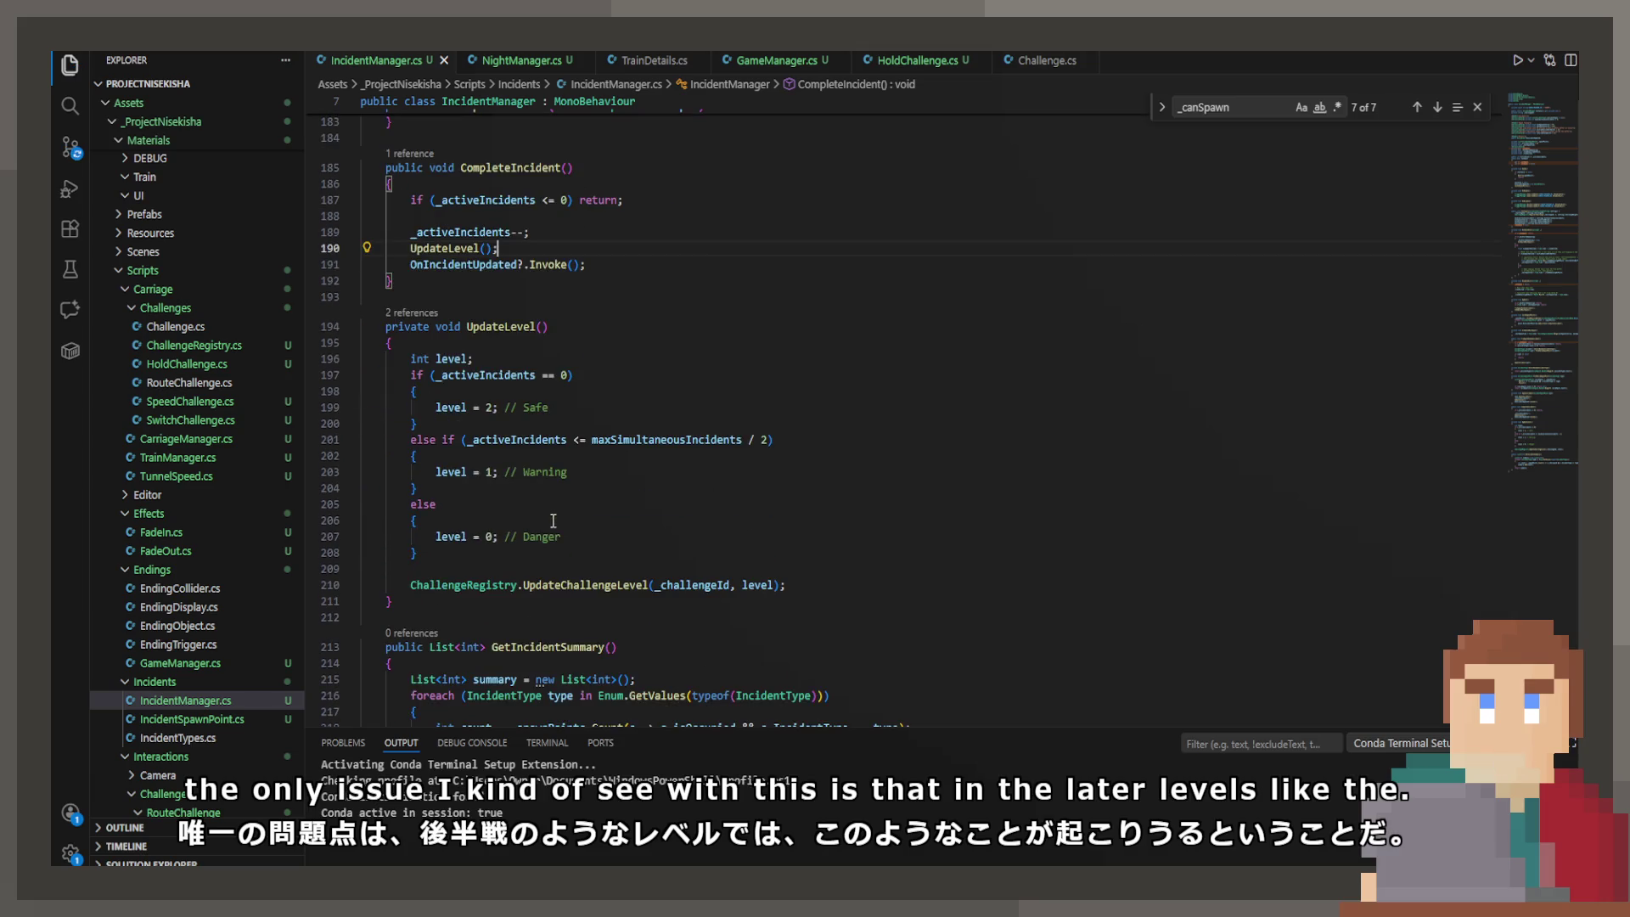
pyautogui.moveTo(399, 564); pyautogui.dragTo(364, 355)
pyautogui.click(621, 484)
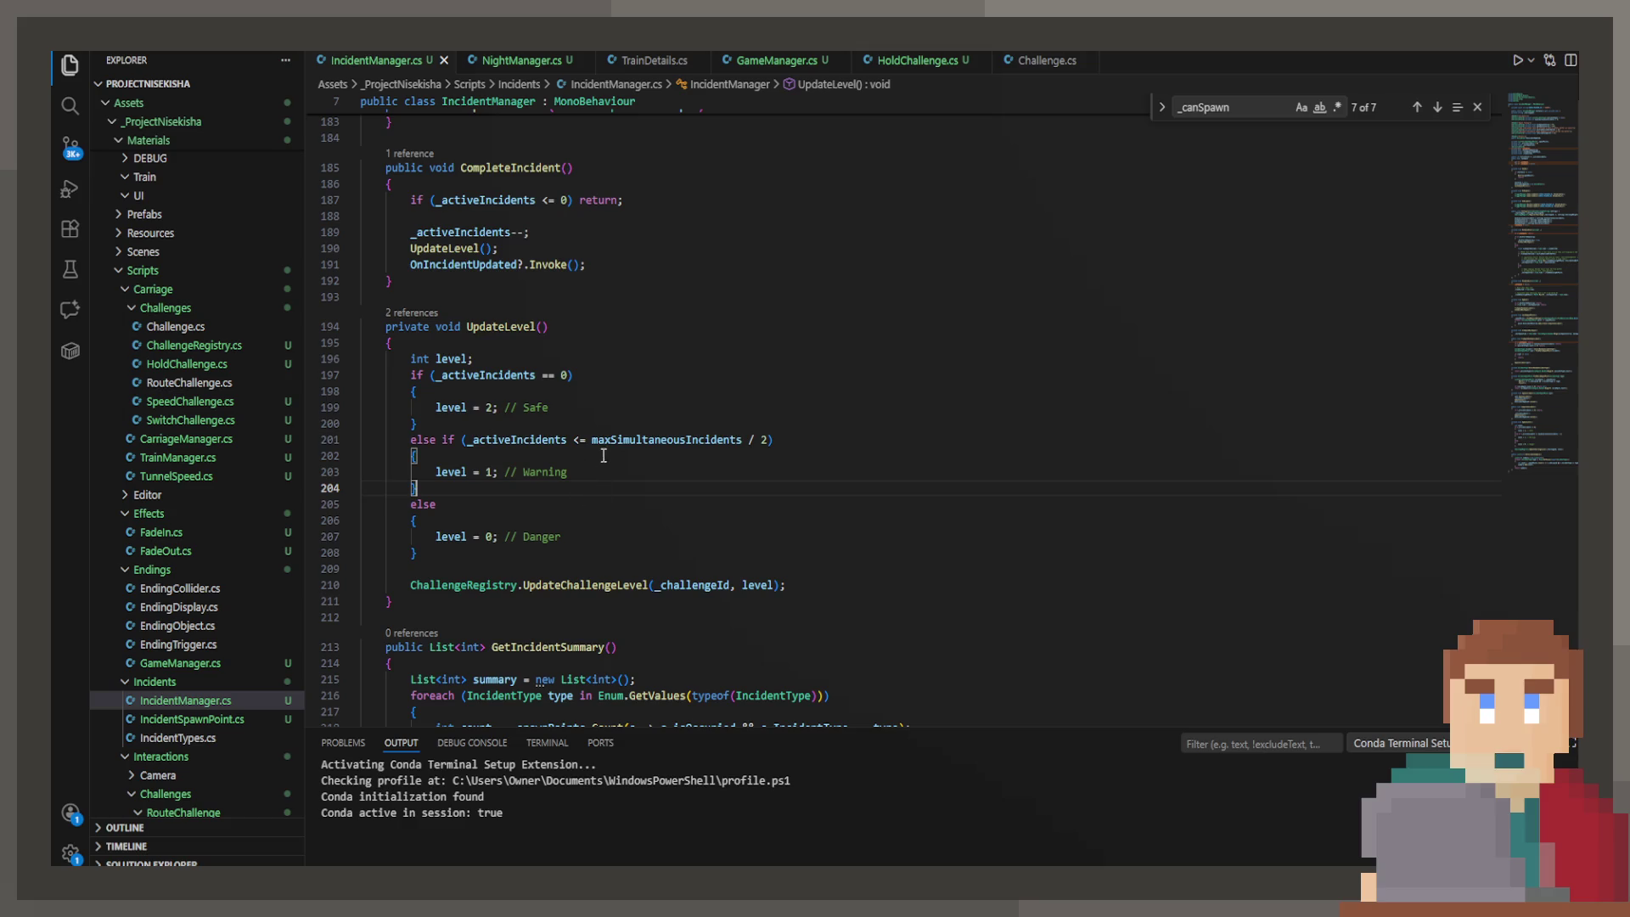
pyautogui.click(805, 64)
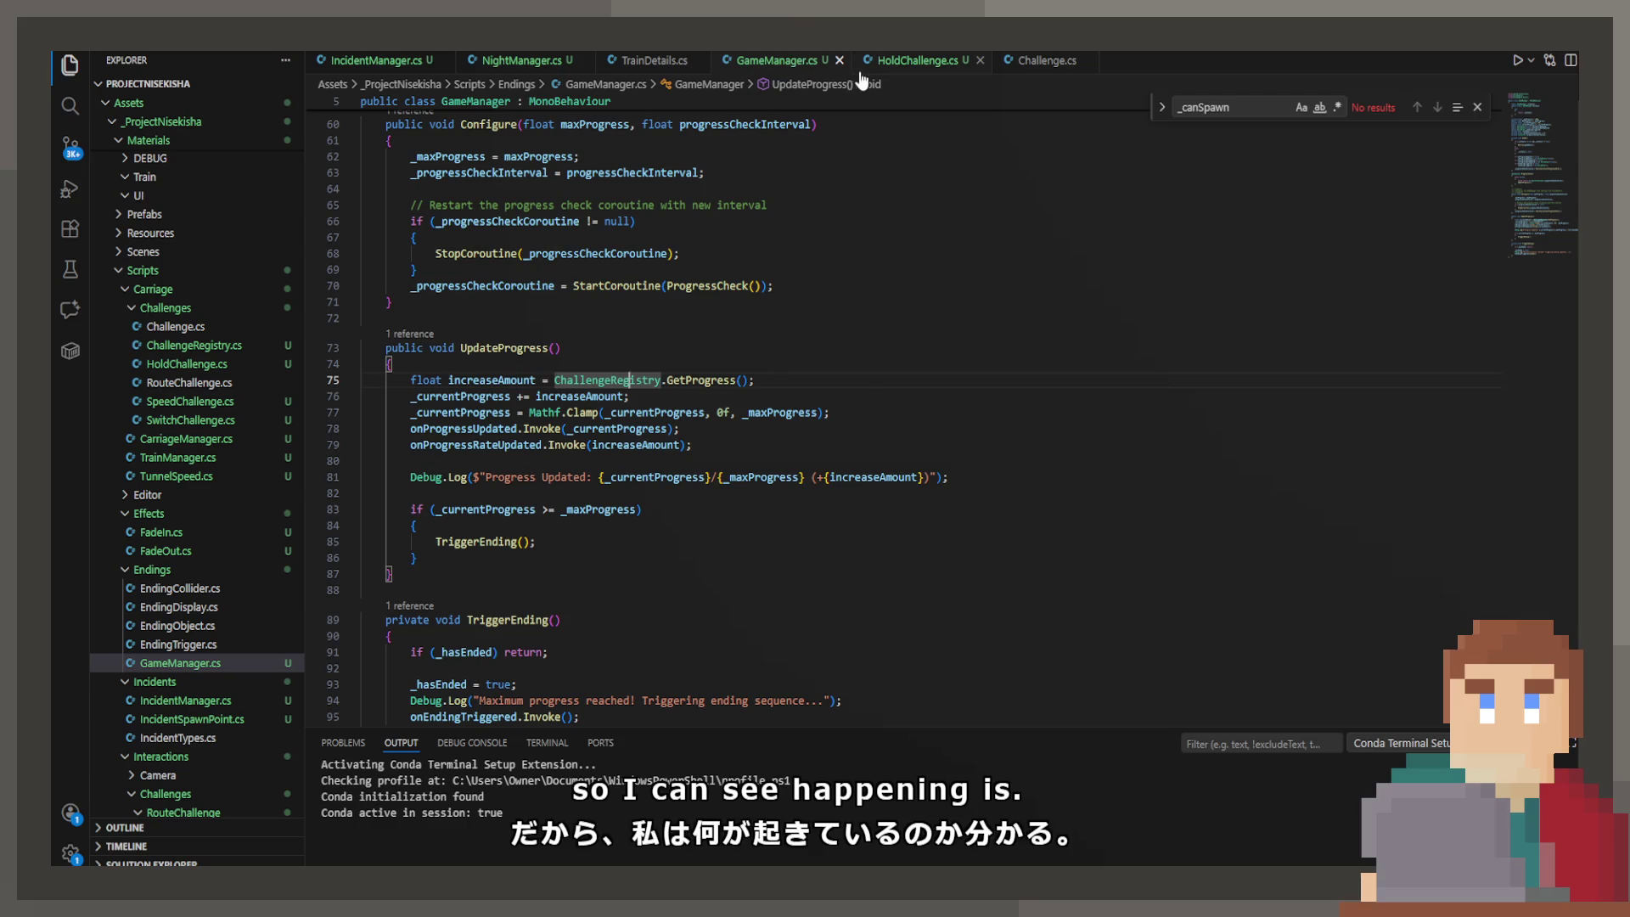
# Step: In TrainDetails.cs, add a Tooltip reading 'Number of incidents for warning' to the incident settings
pyautogui.click(643, 64)
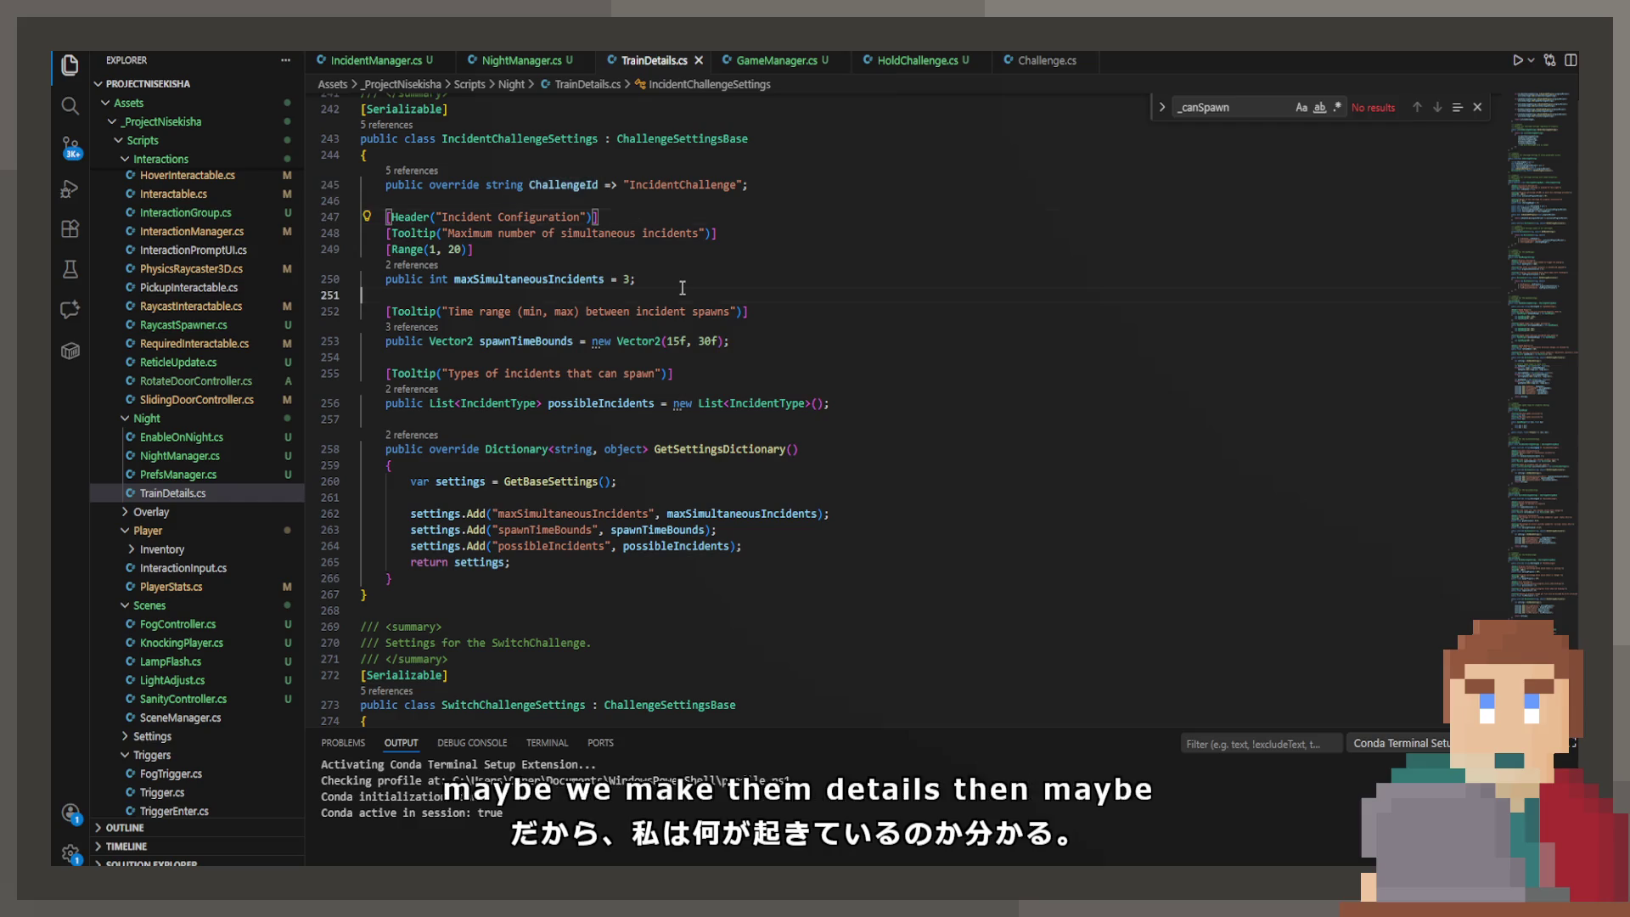
pyautogui.click(958, 406)
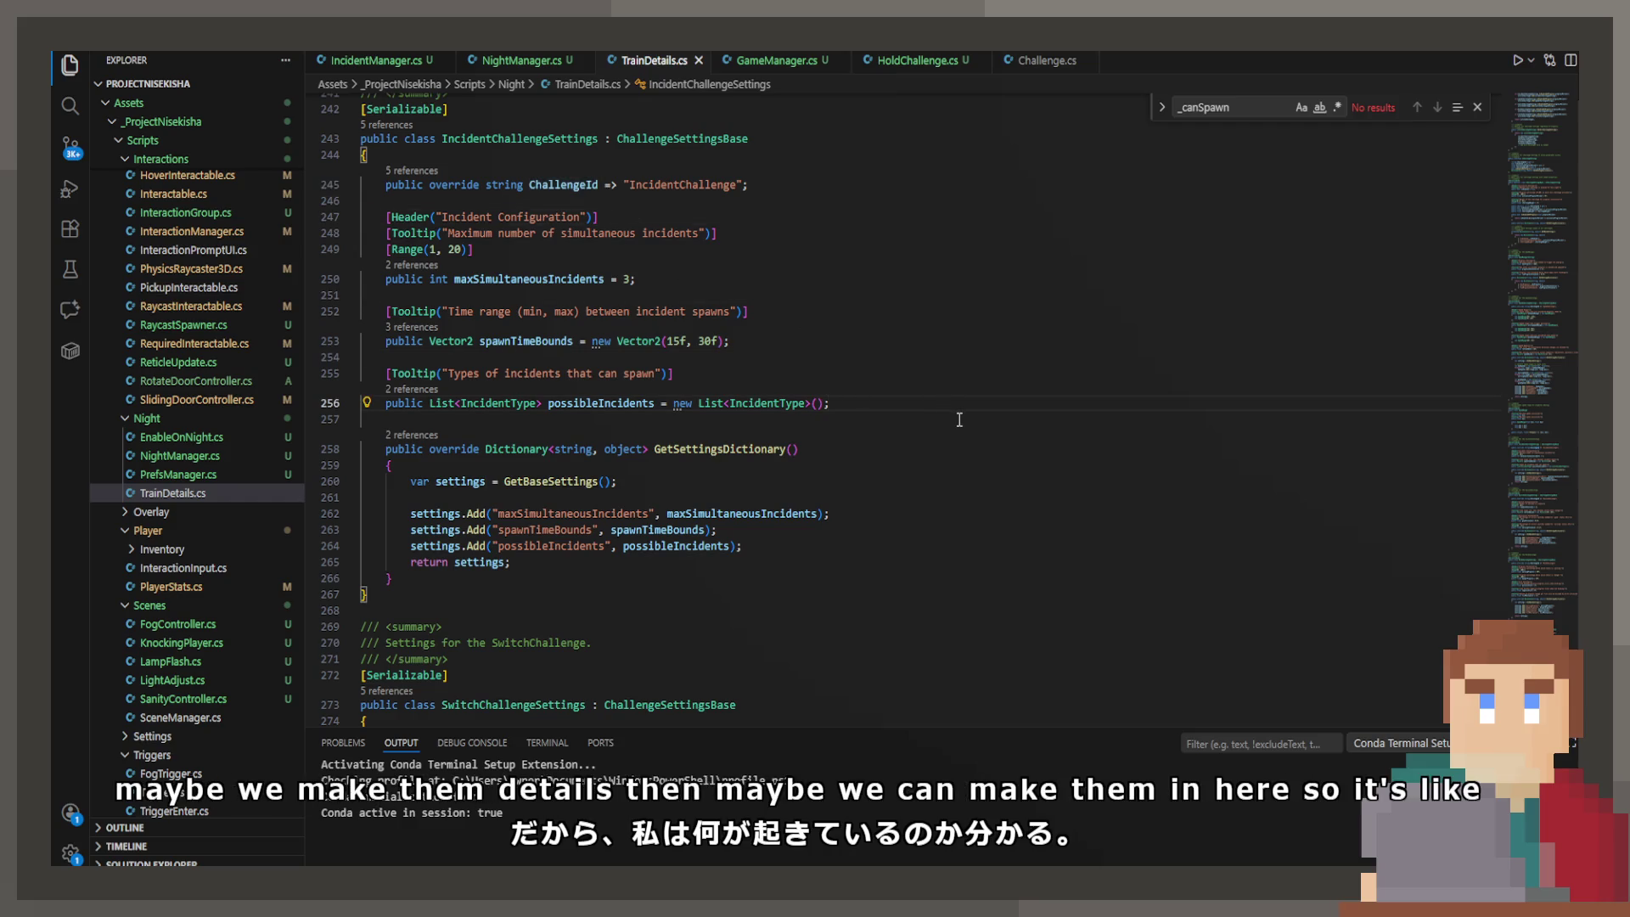
pyautogui.press('Up')
pyautogui.press('Up')
pyautogui.press('Up')
pyautogui.press('Return')
pyautogui.press('Return')
pyautogui.press('Up')
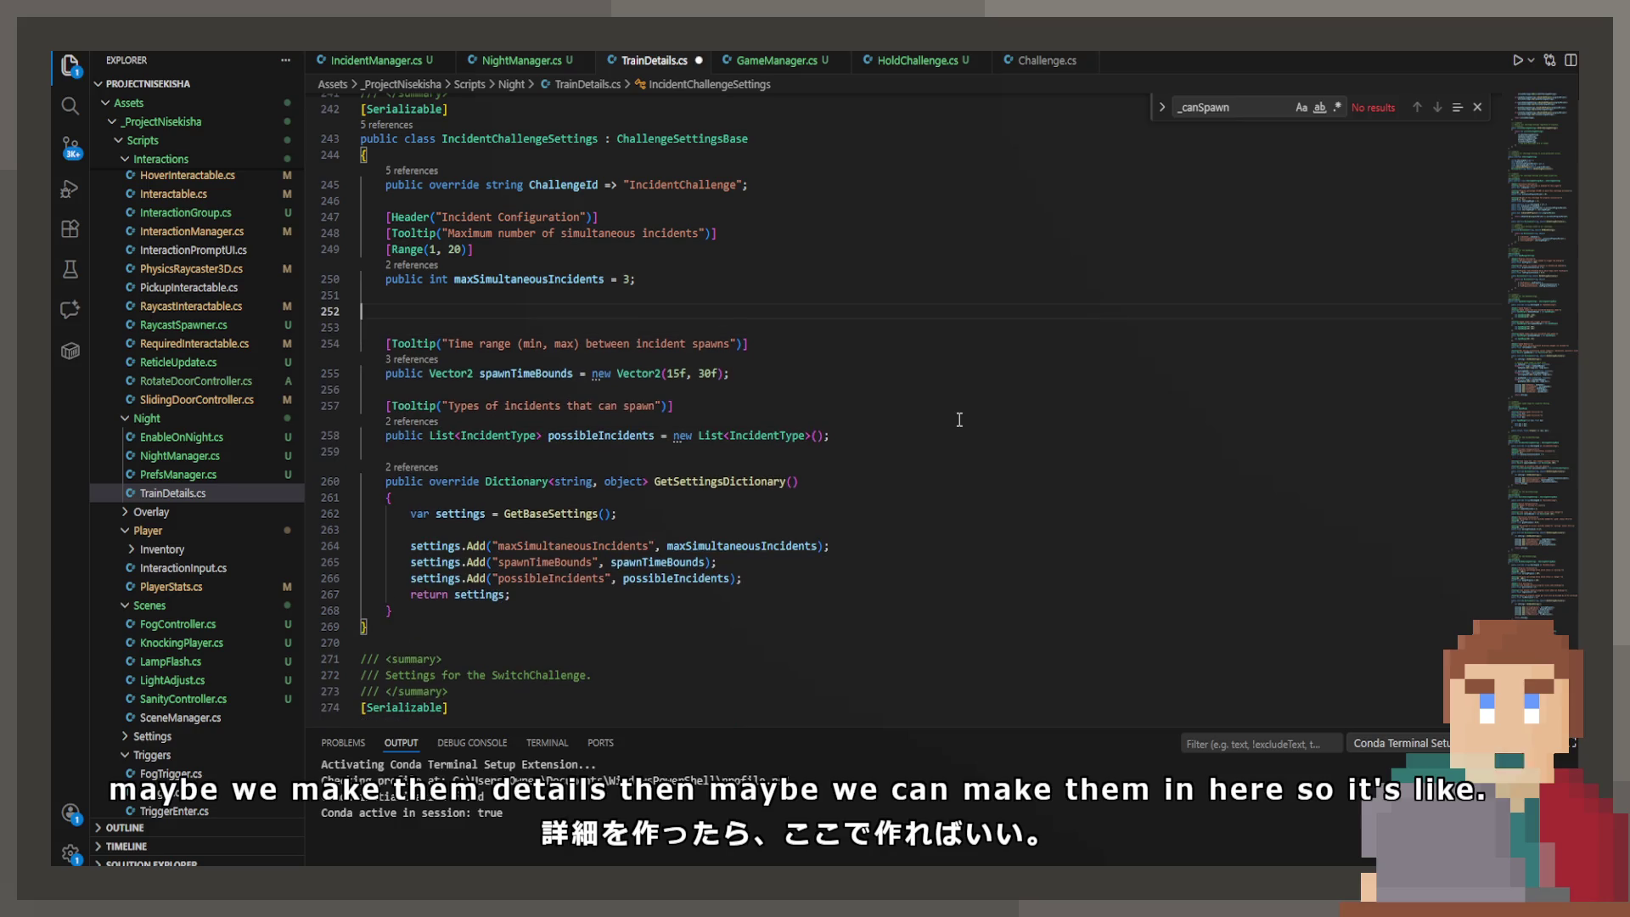
pyautogui.write('[T')
pyautogui.press('Tab')
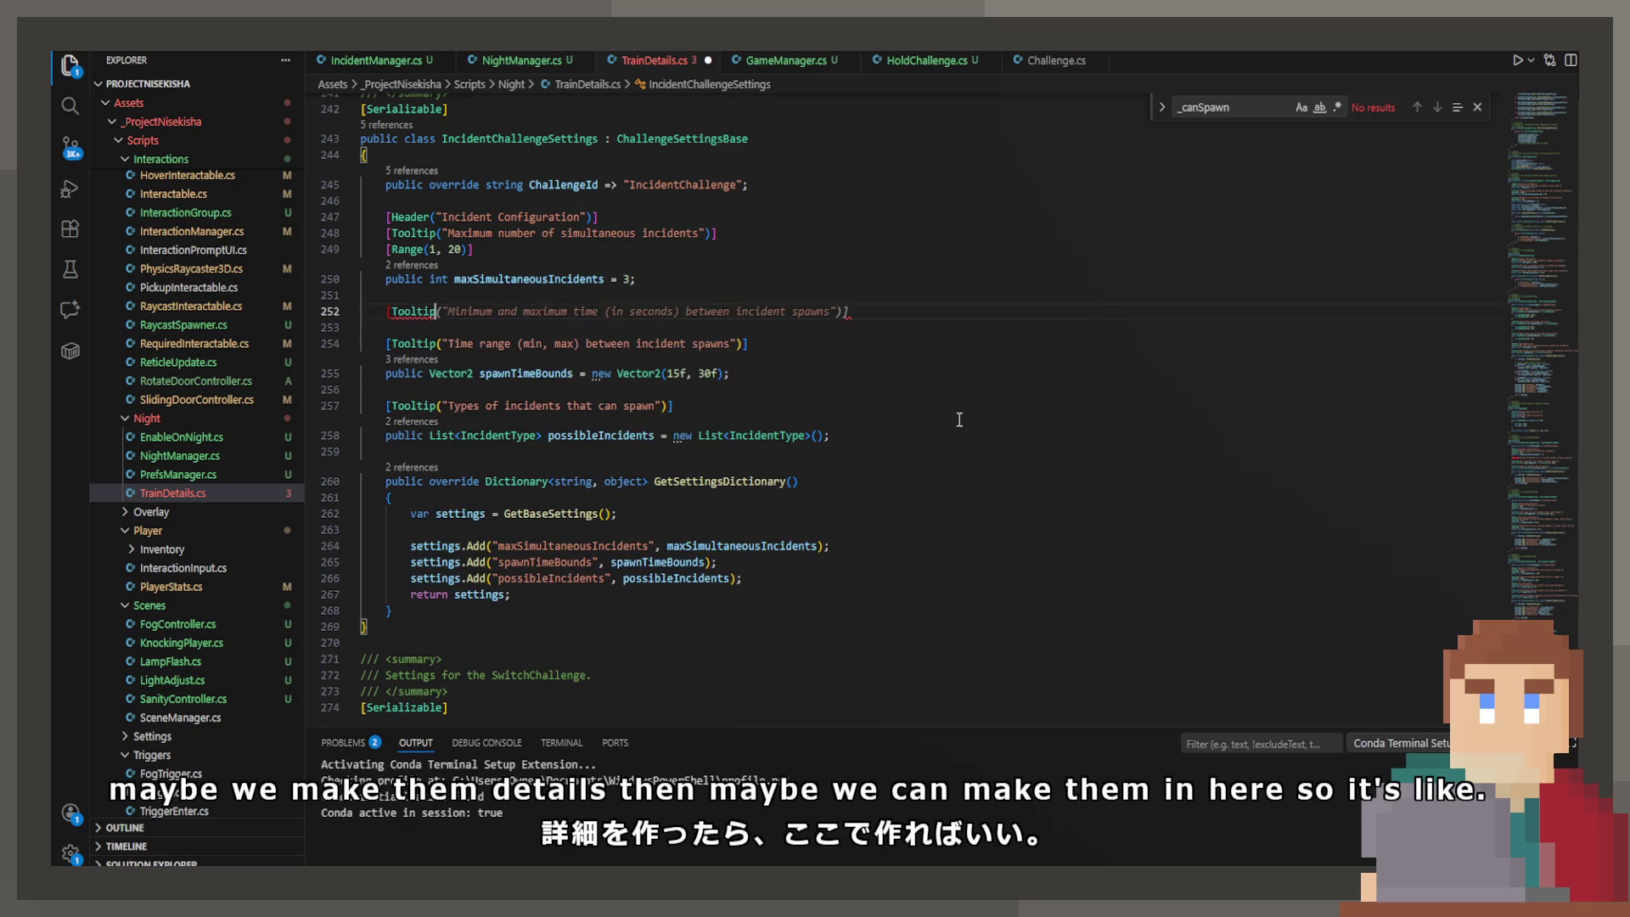
pyautogui.hotkey('ctrl', 'BackSpace')
pyautogui.hotkey('ctrl', 'BackSpace')
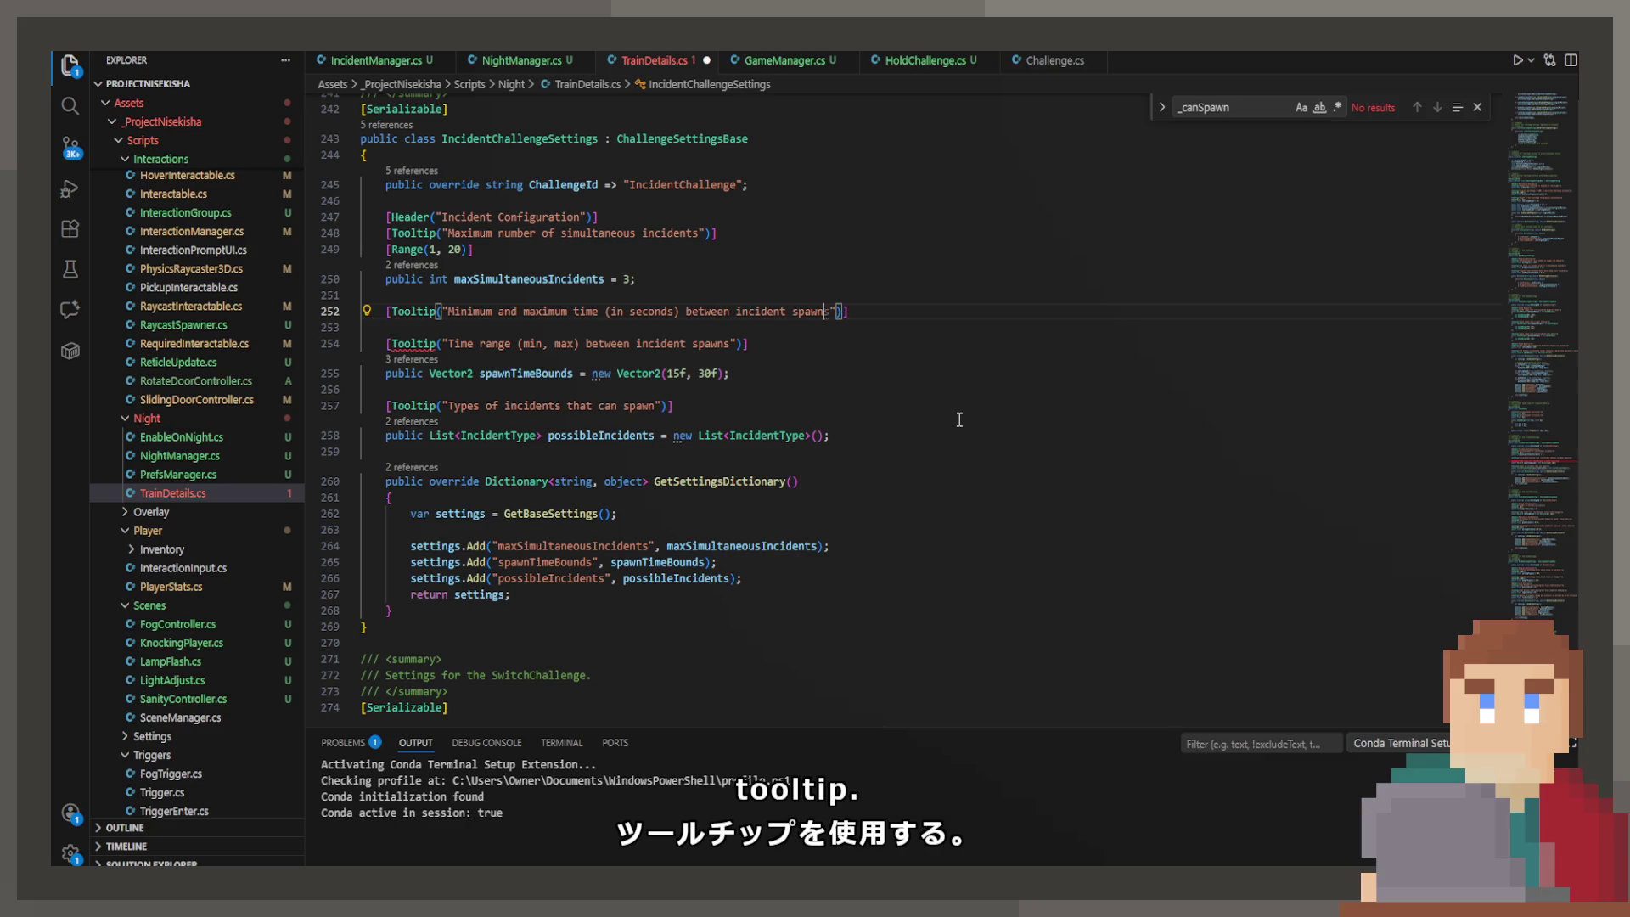
pyautogui.press('BackSpace')
pyautogui.press('BackSpace')
pyautogui.press('BackSpace')
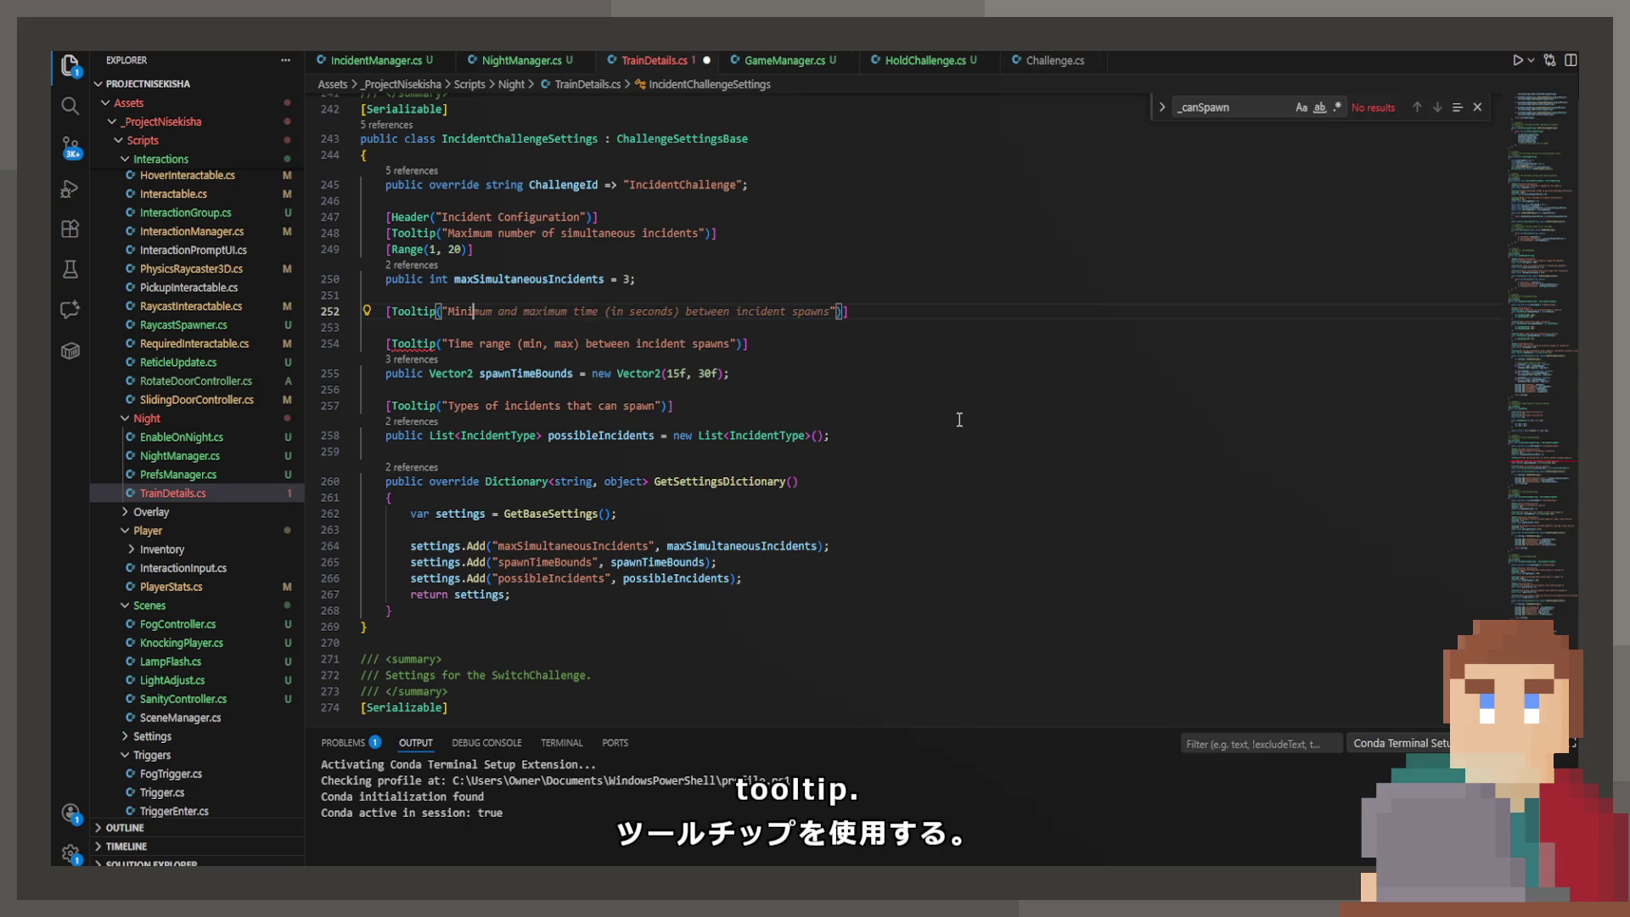
pyautogui.write('Number of inci')
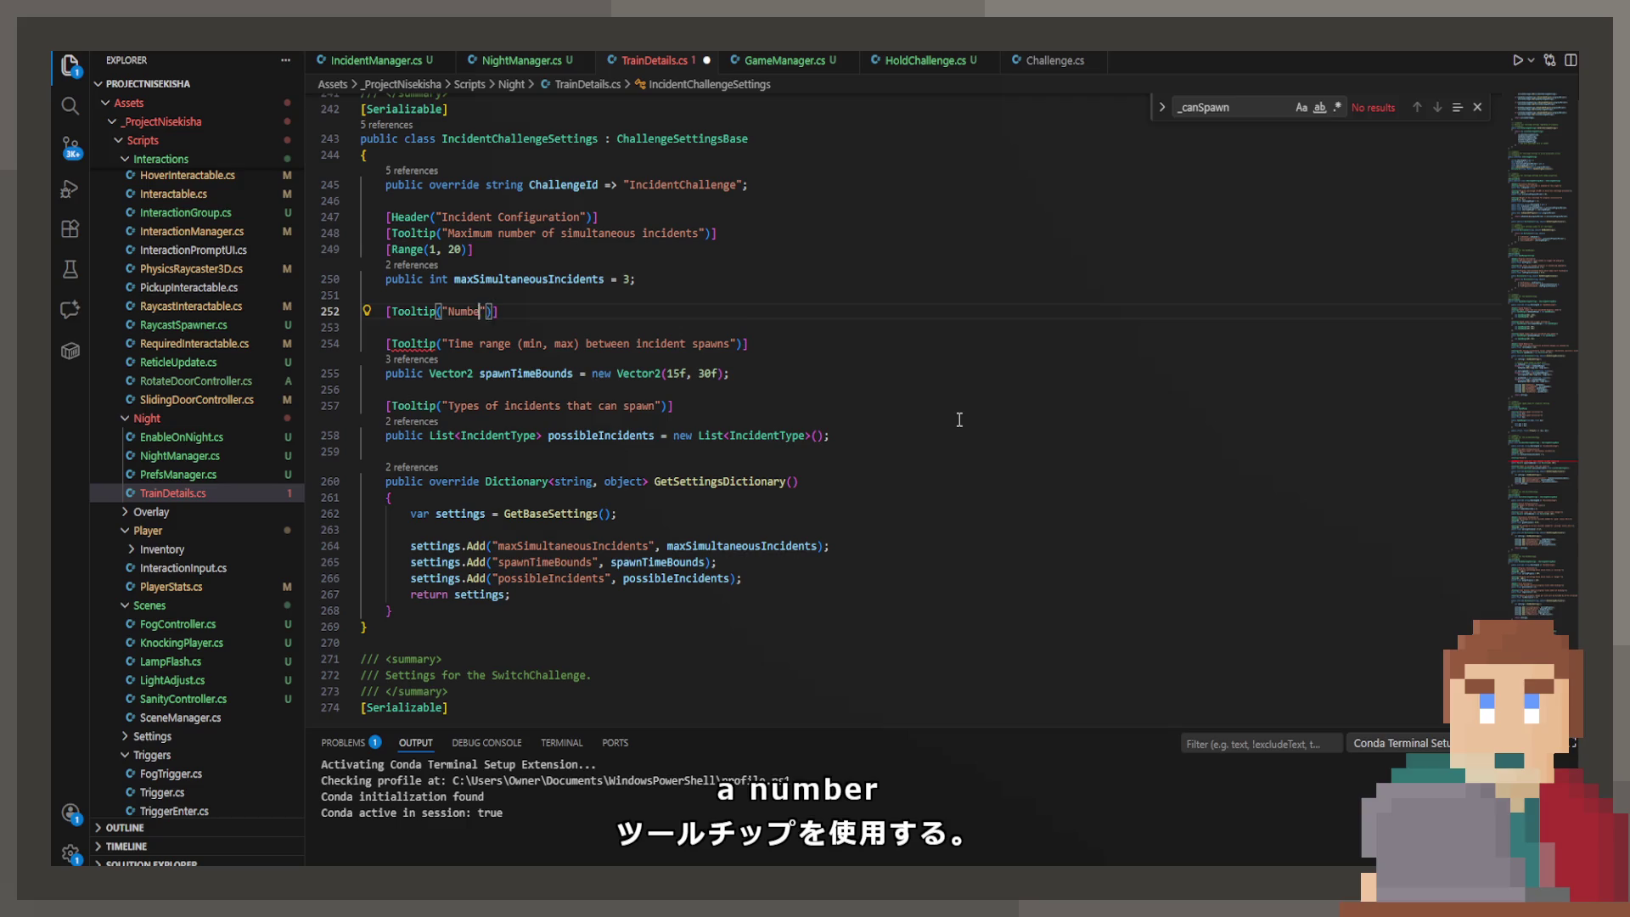
pyautogui.write('dents')
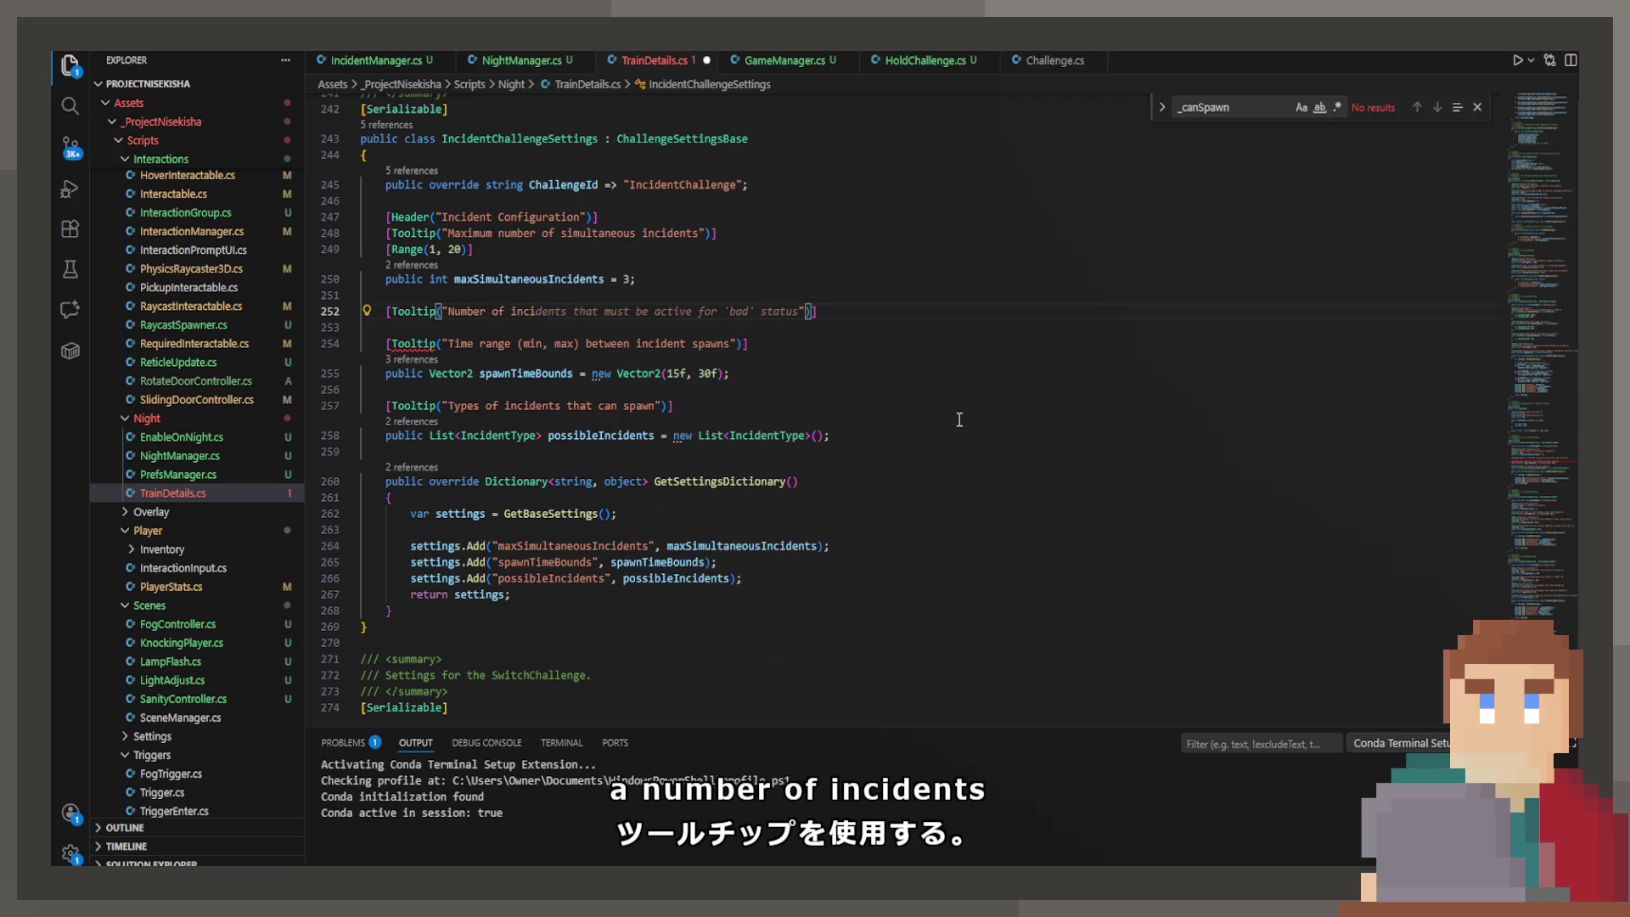
pyautogui.write(' for warning')
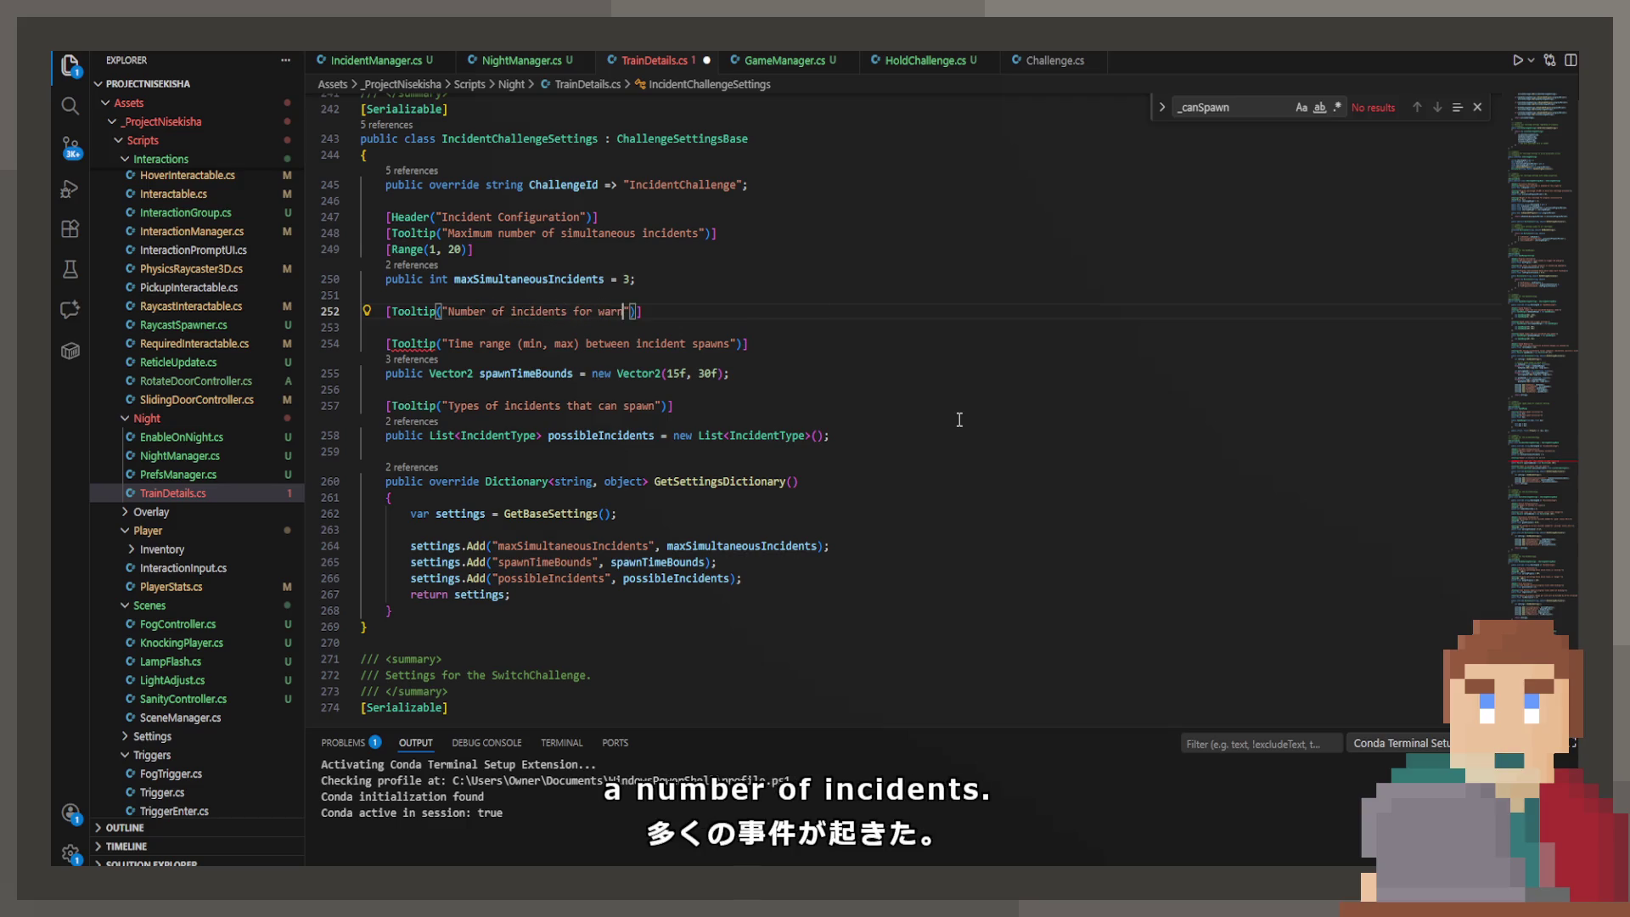
# Step: Add Range(1, 20) fields warningIncidentCount = 2 and dangerIncidentCount = 4, include them in the settings dictionary, and save
pyautogui.press('End')
pyautogui.press('Return')
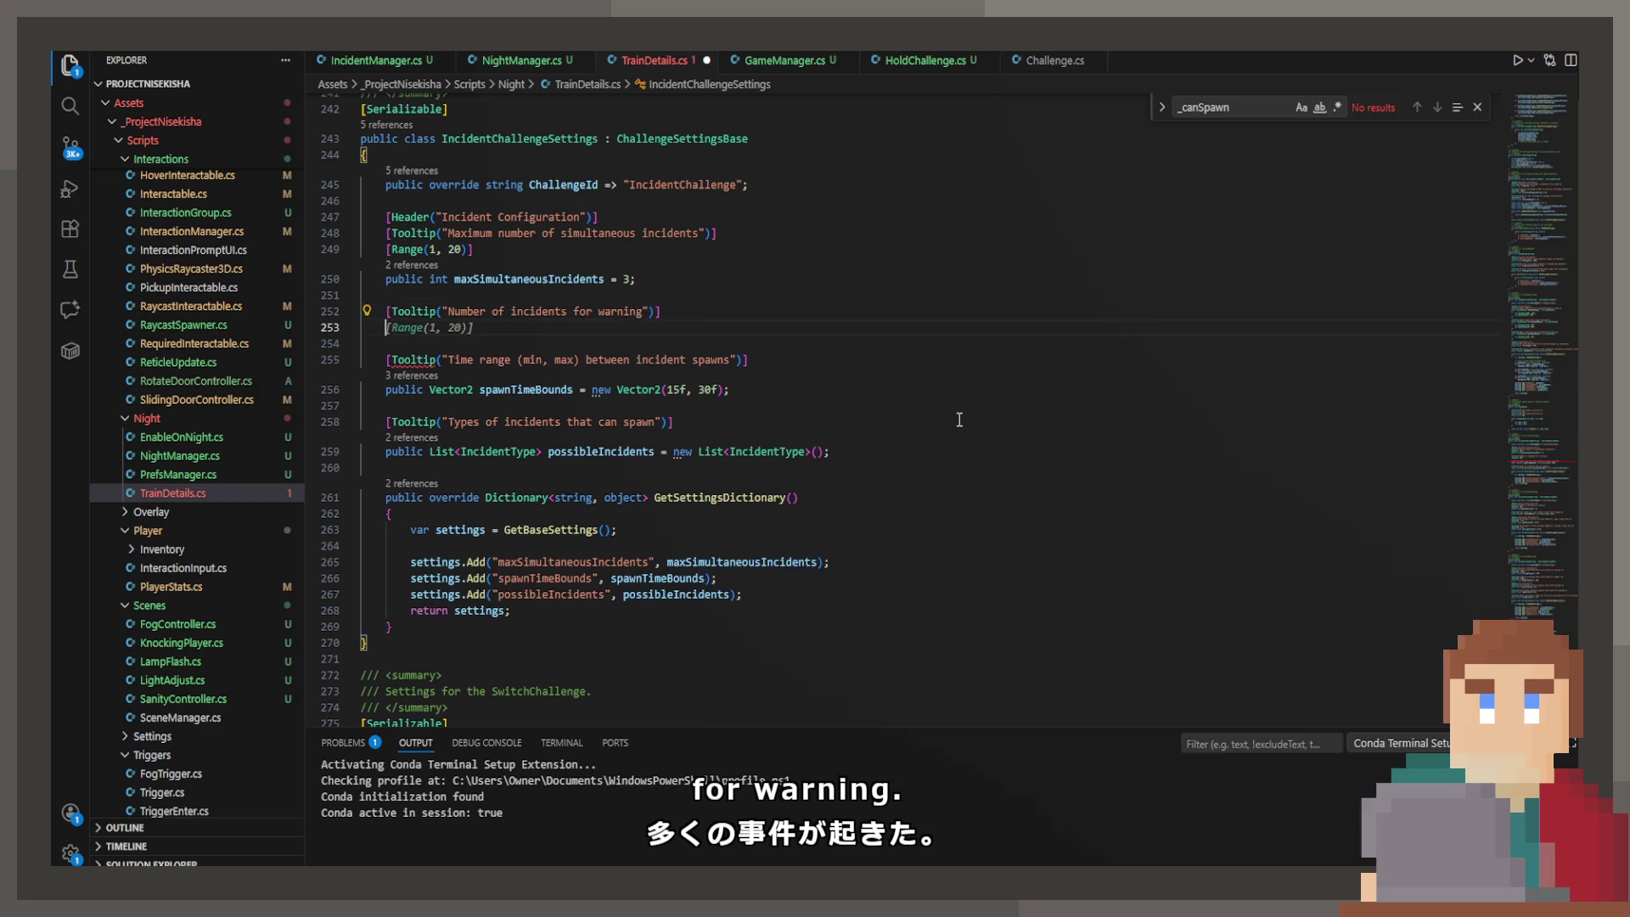
pyautogui.press('Tab')
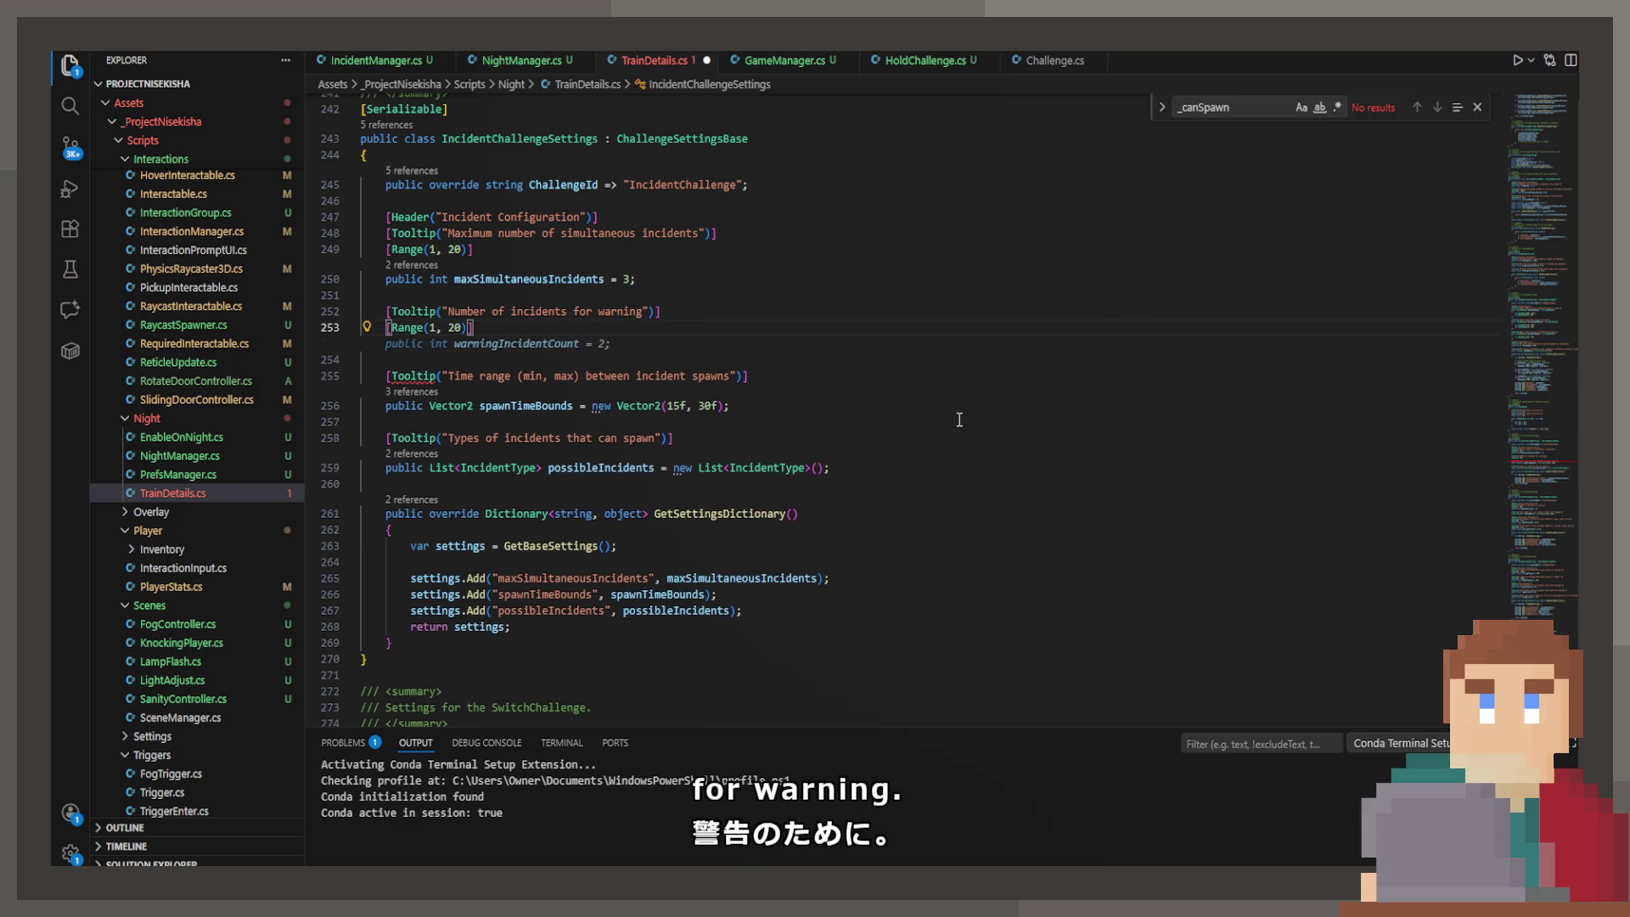
pyautogui.press('Tab')
pyautogui.press('Down')
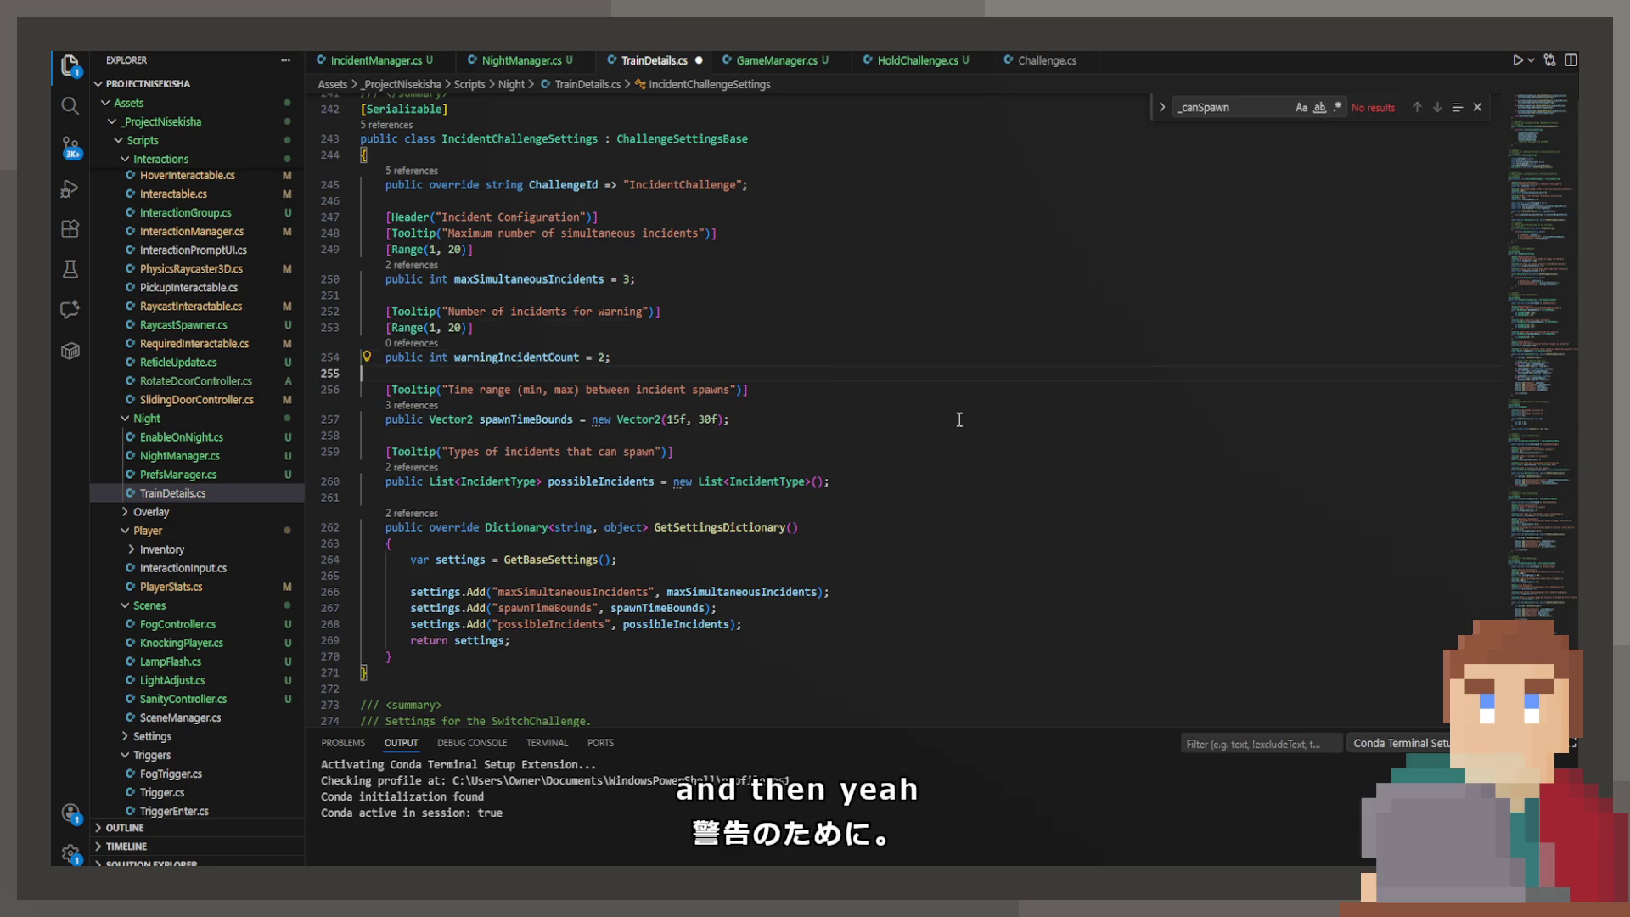
pyautogui.press('Return')
pyautogui.press('Return')
pyautogui.press('Up')
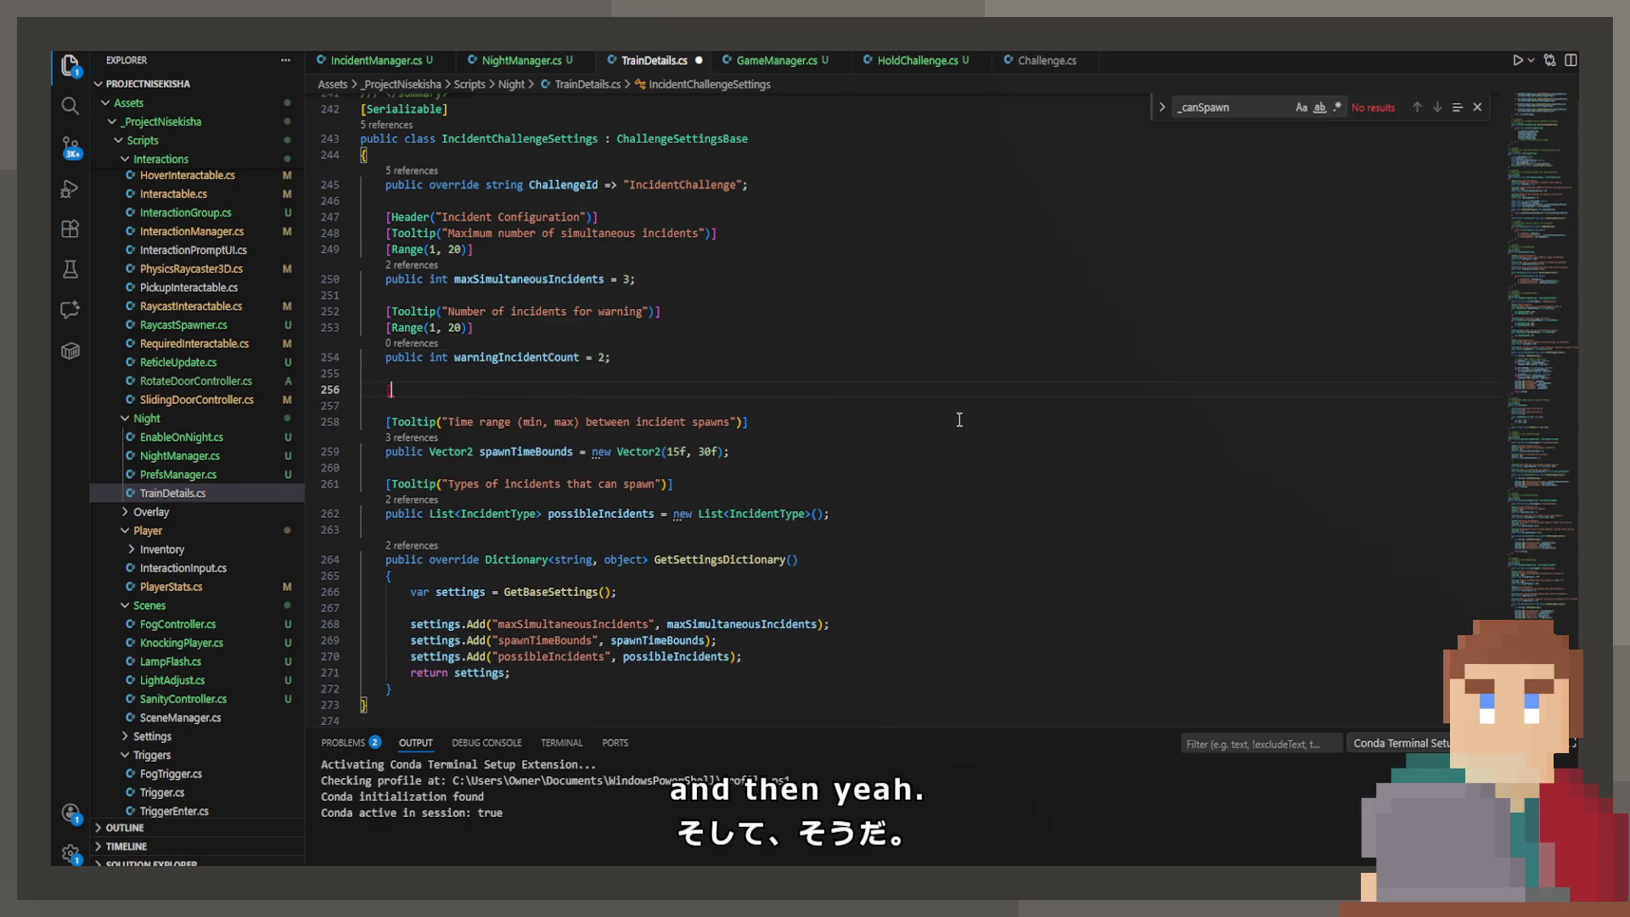
pyautogui.press('Tab')
pyautogui.press('Return')
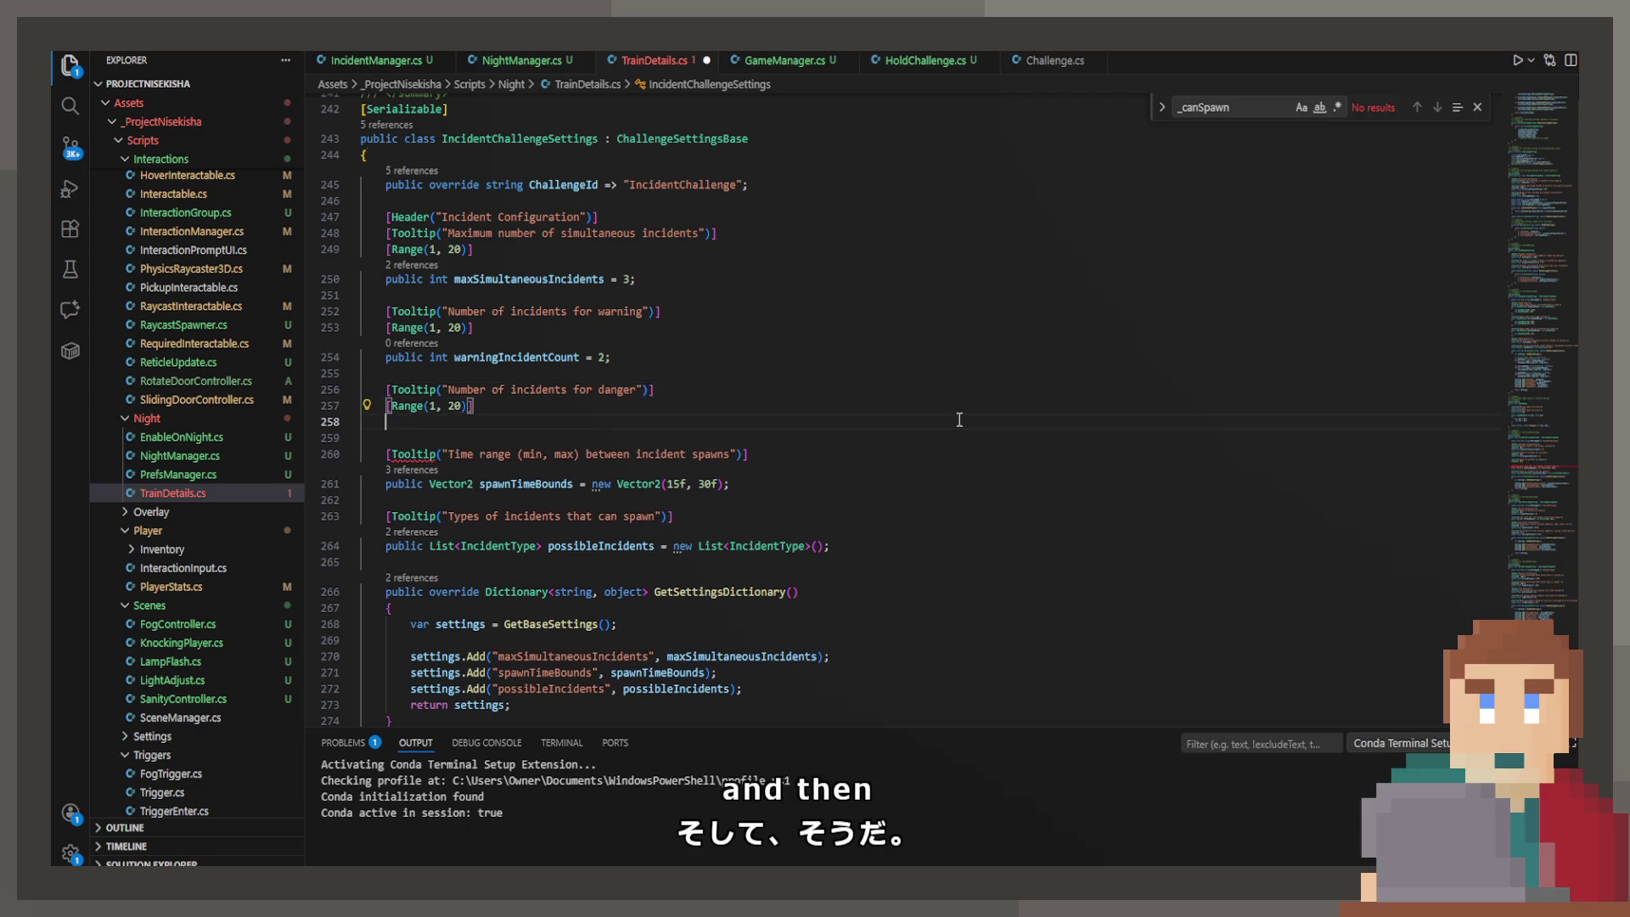
pyautogui.press('Tab')
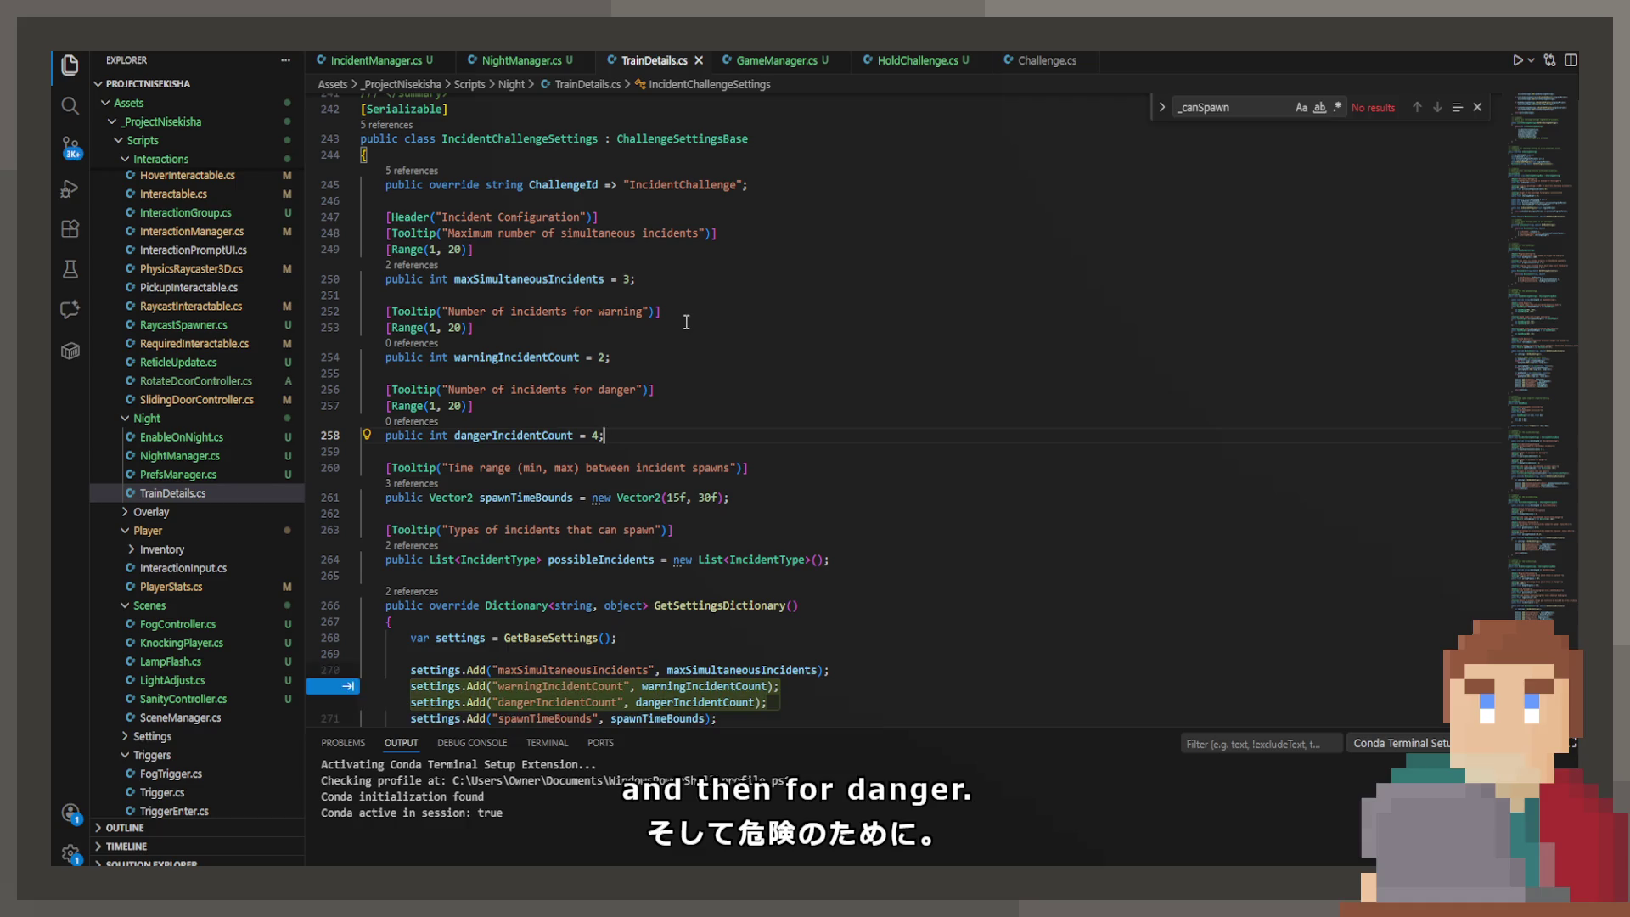
pyautogui.press('Tab')
pyautogui.press('Tab')
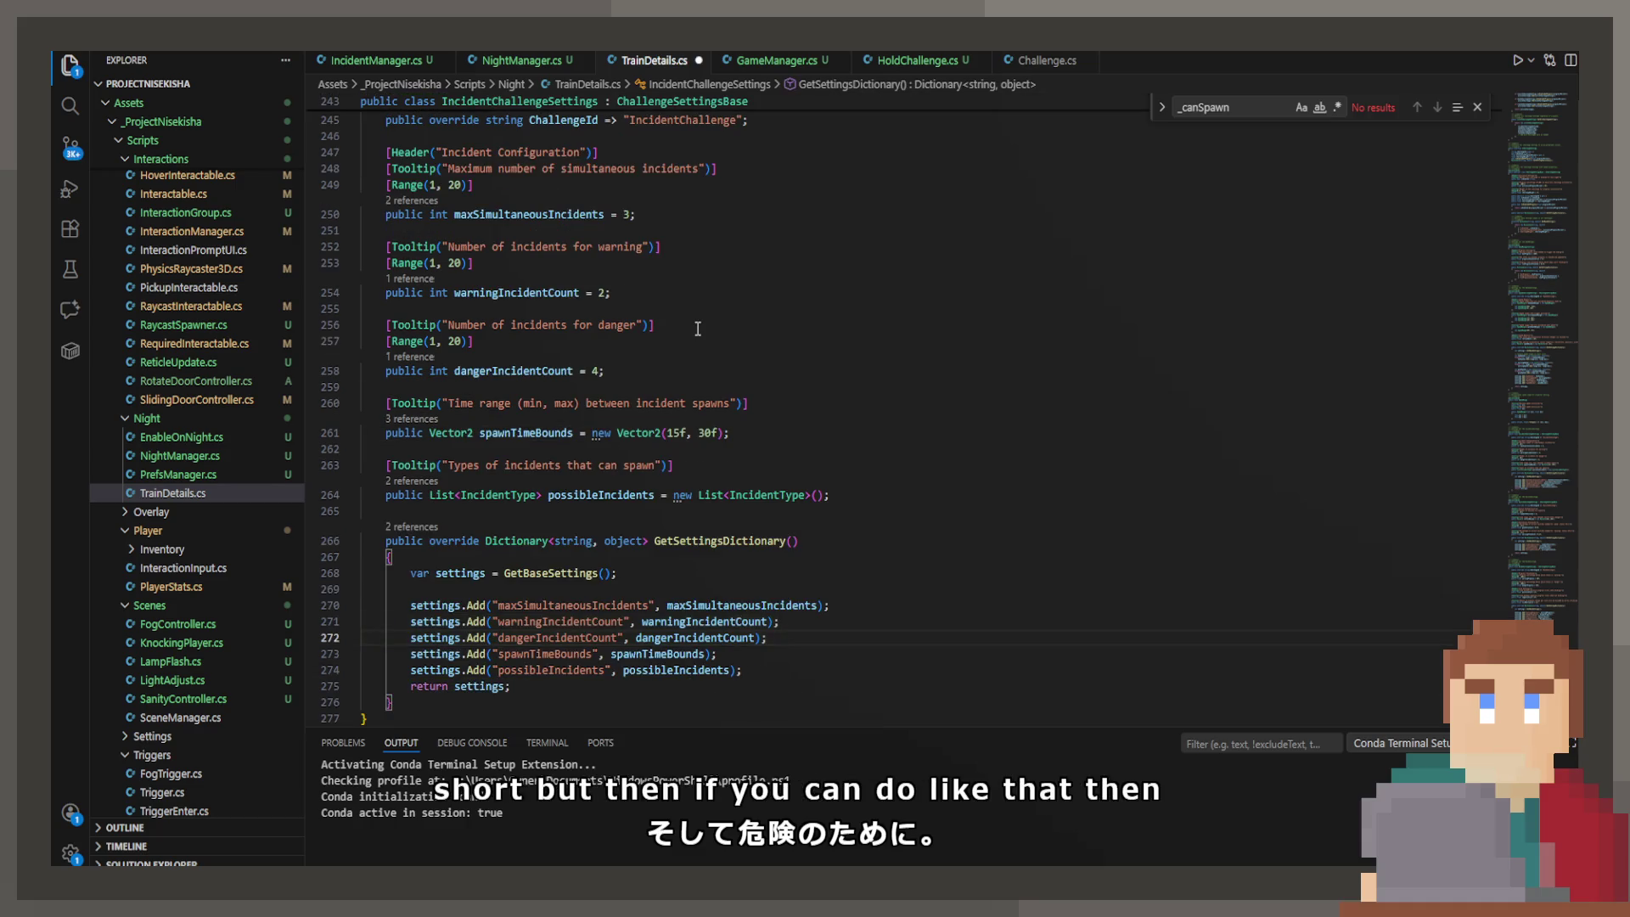
pyautogui.hotkey('ctrl', 's')
# Step: Change maxSimultaneousIncidents from 3 to 5 and save TrainDetails.cs
pyautogui.scroll(5, 672, 339)
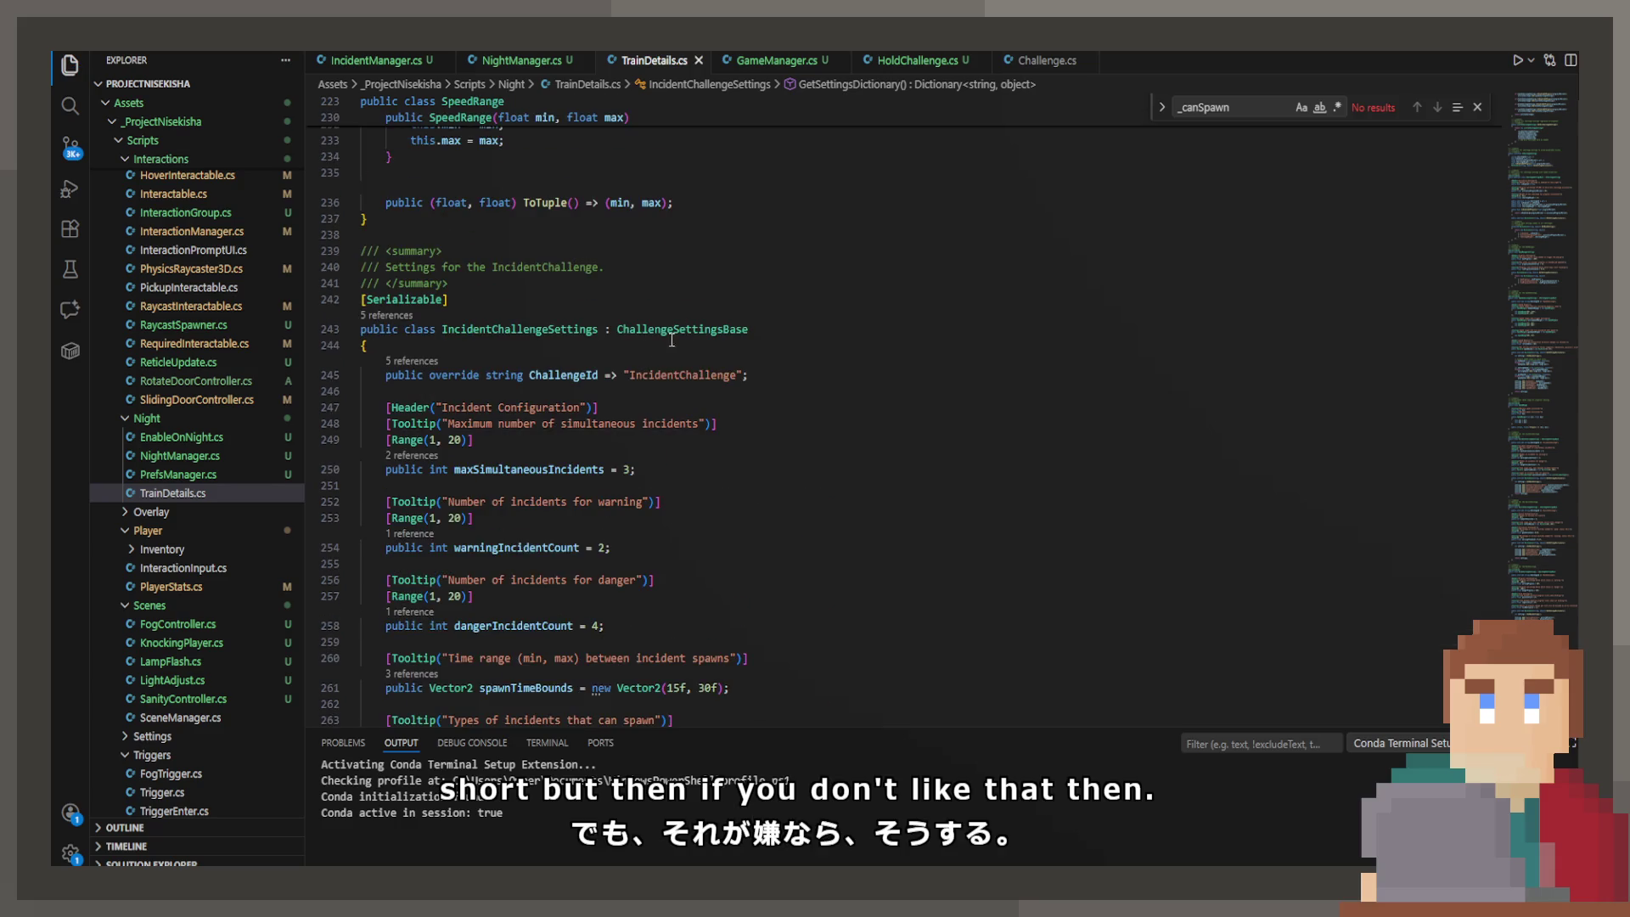
pyautogui.doubleClick(629, 468)
pyautogui.write('5')
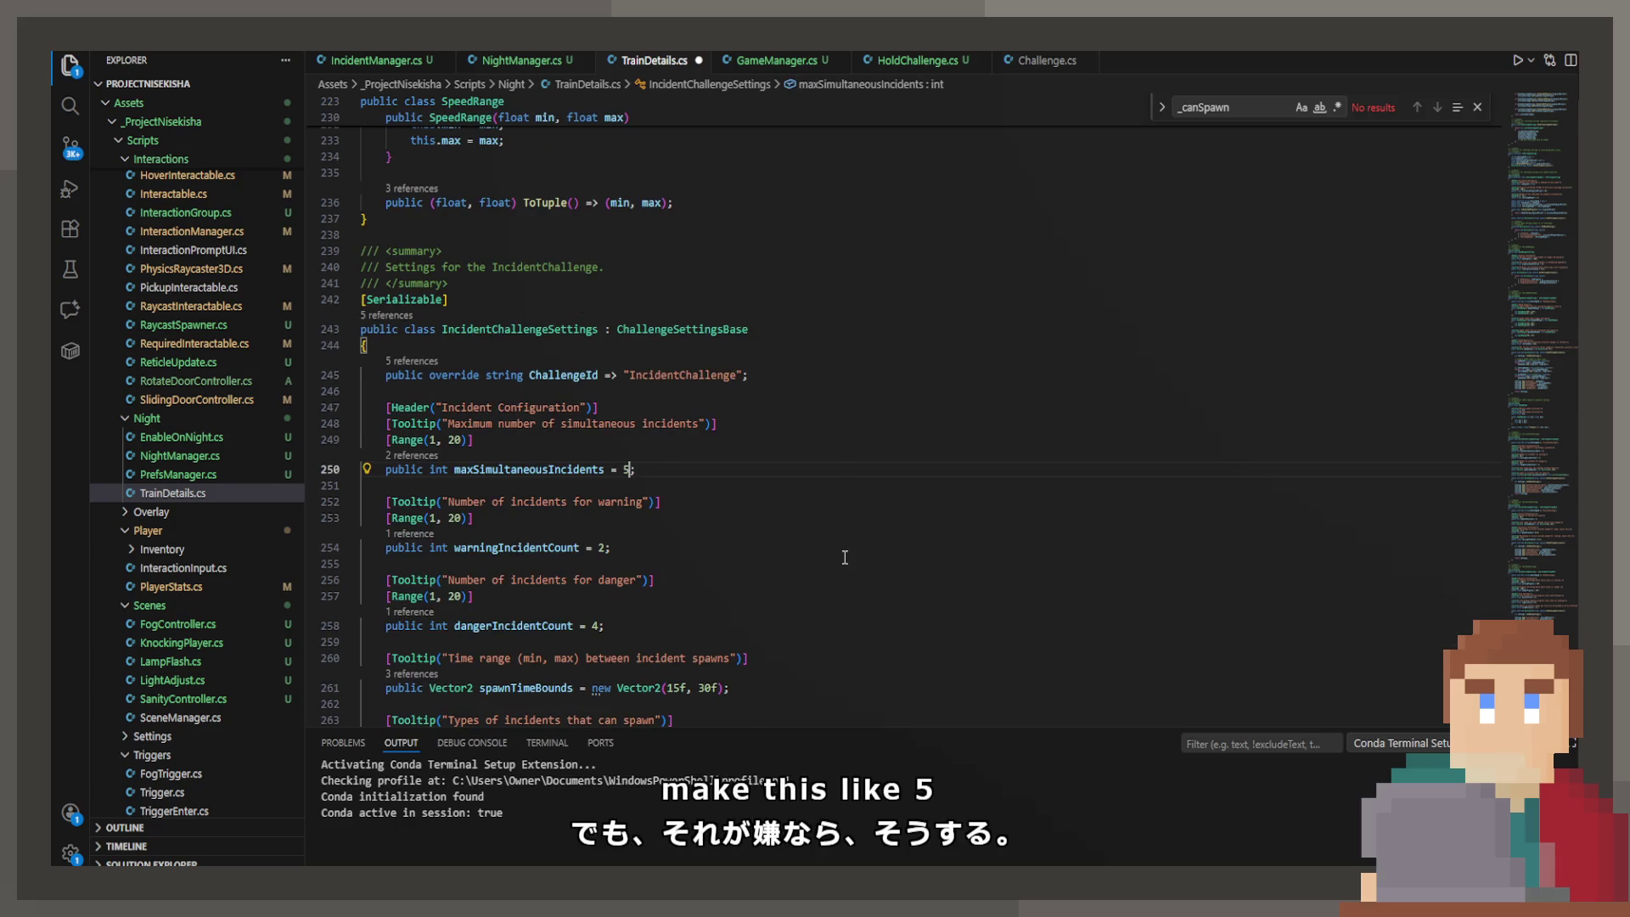
pyautogui.hotkey('ctrl', 's')
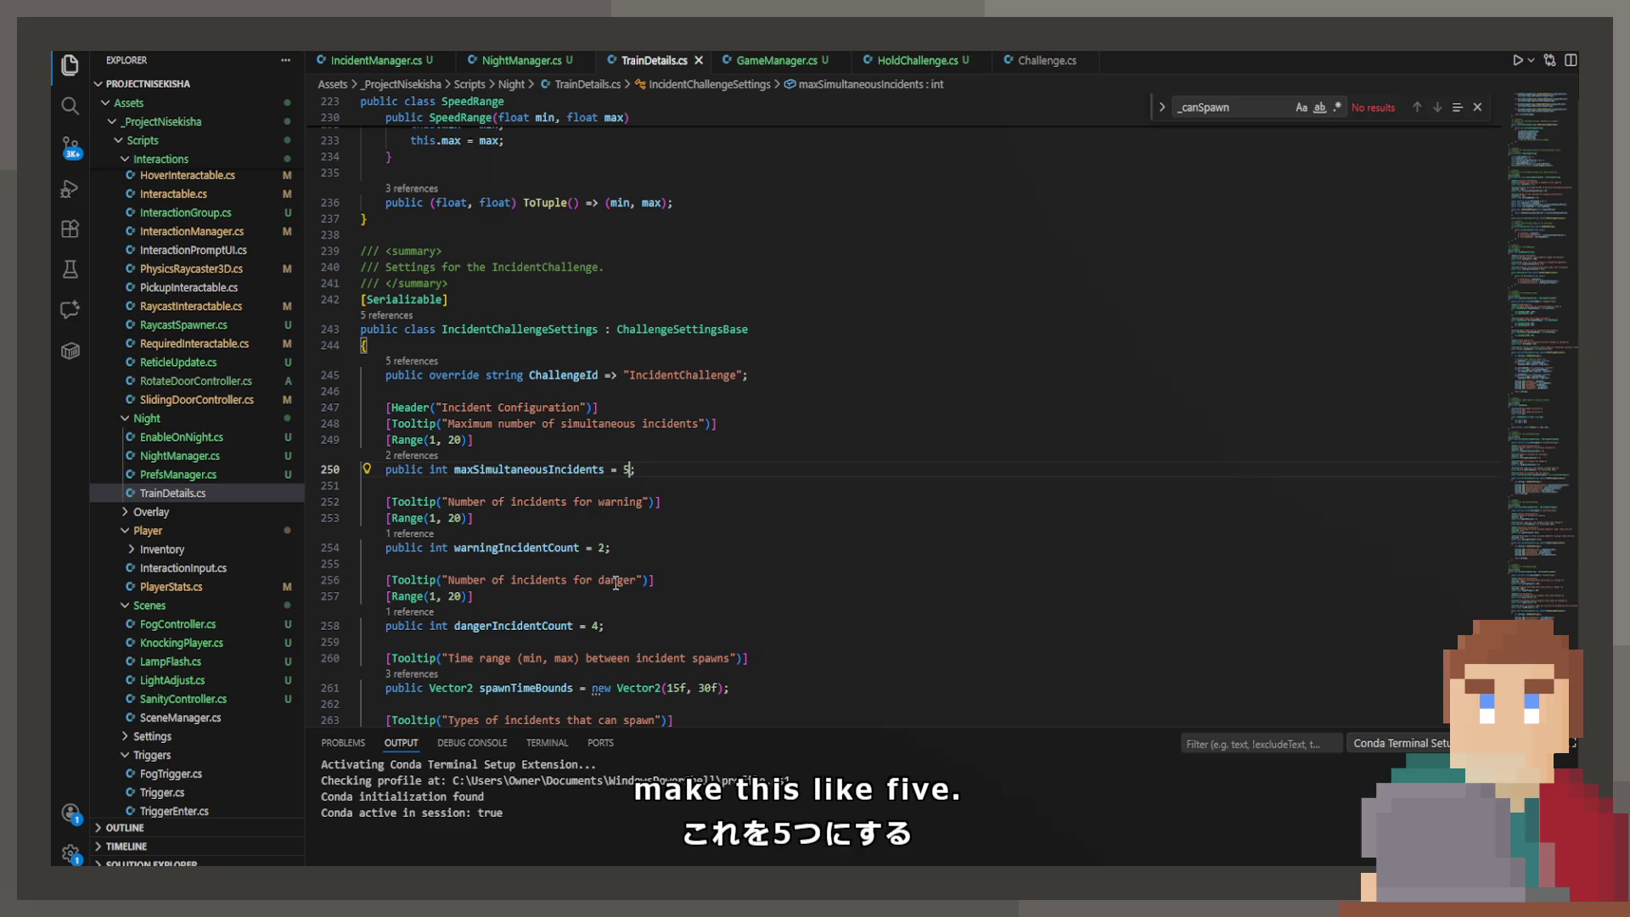
pyautogui.click(783, 63)
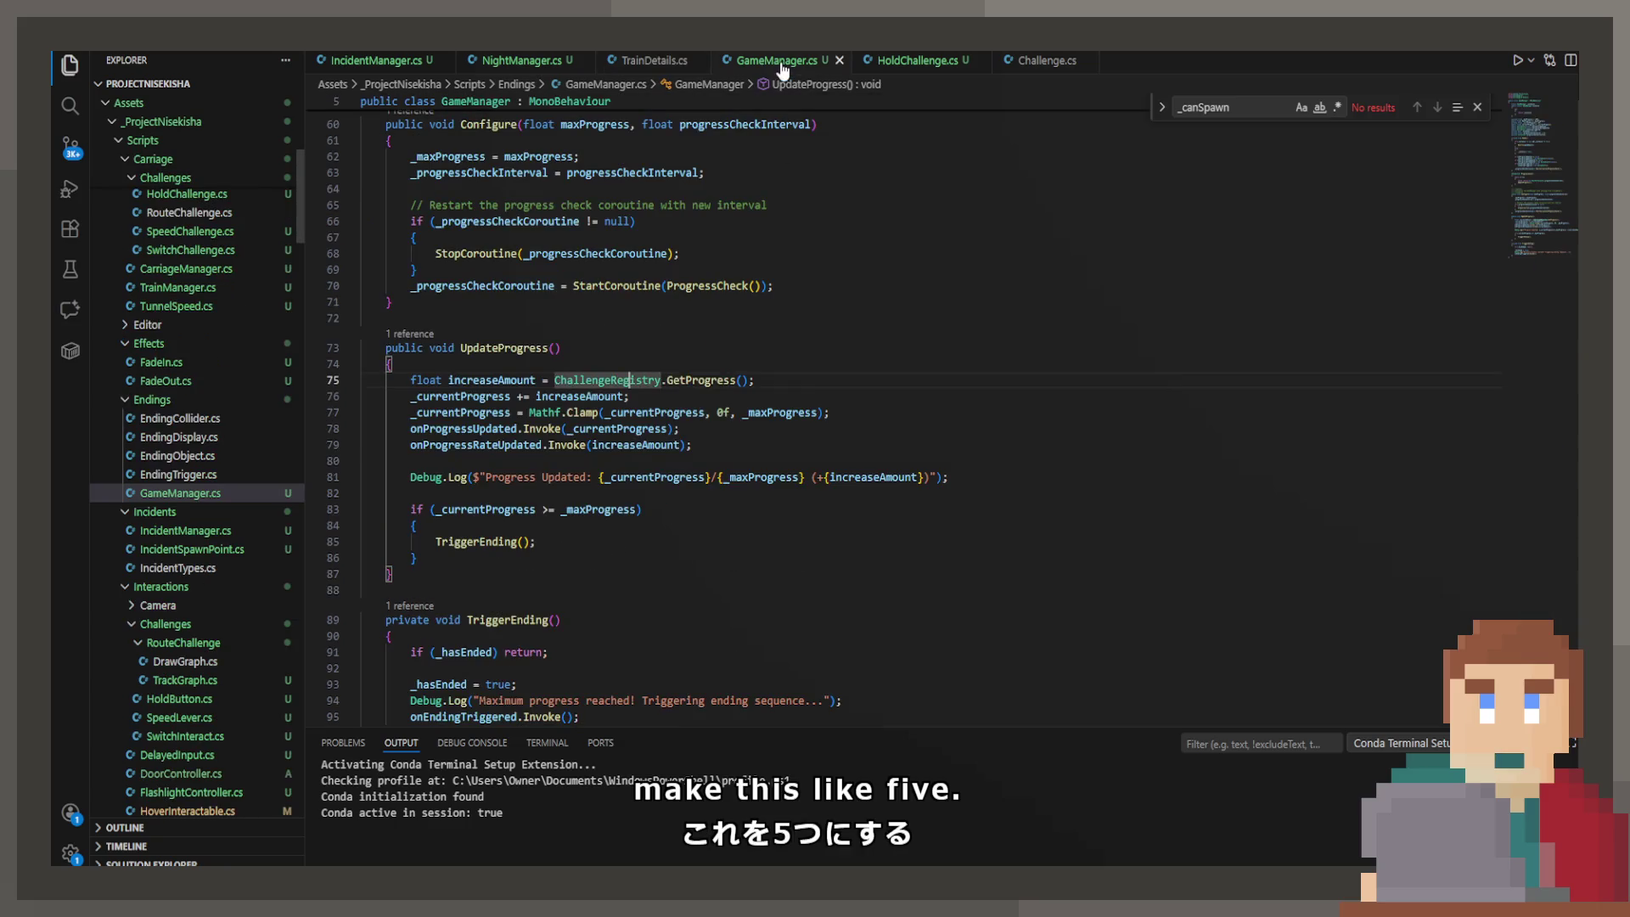
# Step: In IncidentManager.cs, add 'private int warningIncidentCount = 2;' below the _timeExited field
pyautogui.click(912, 61)
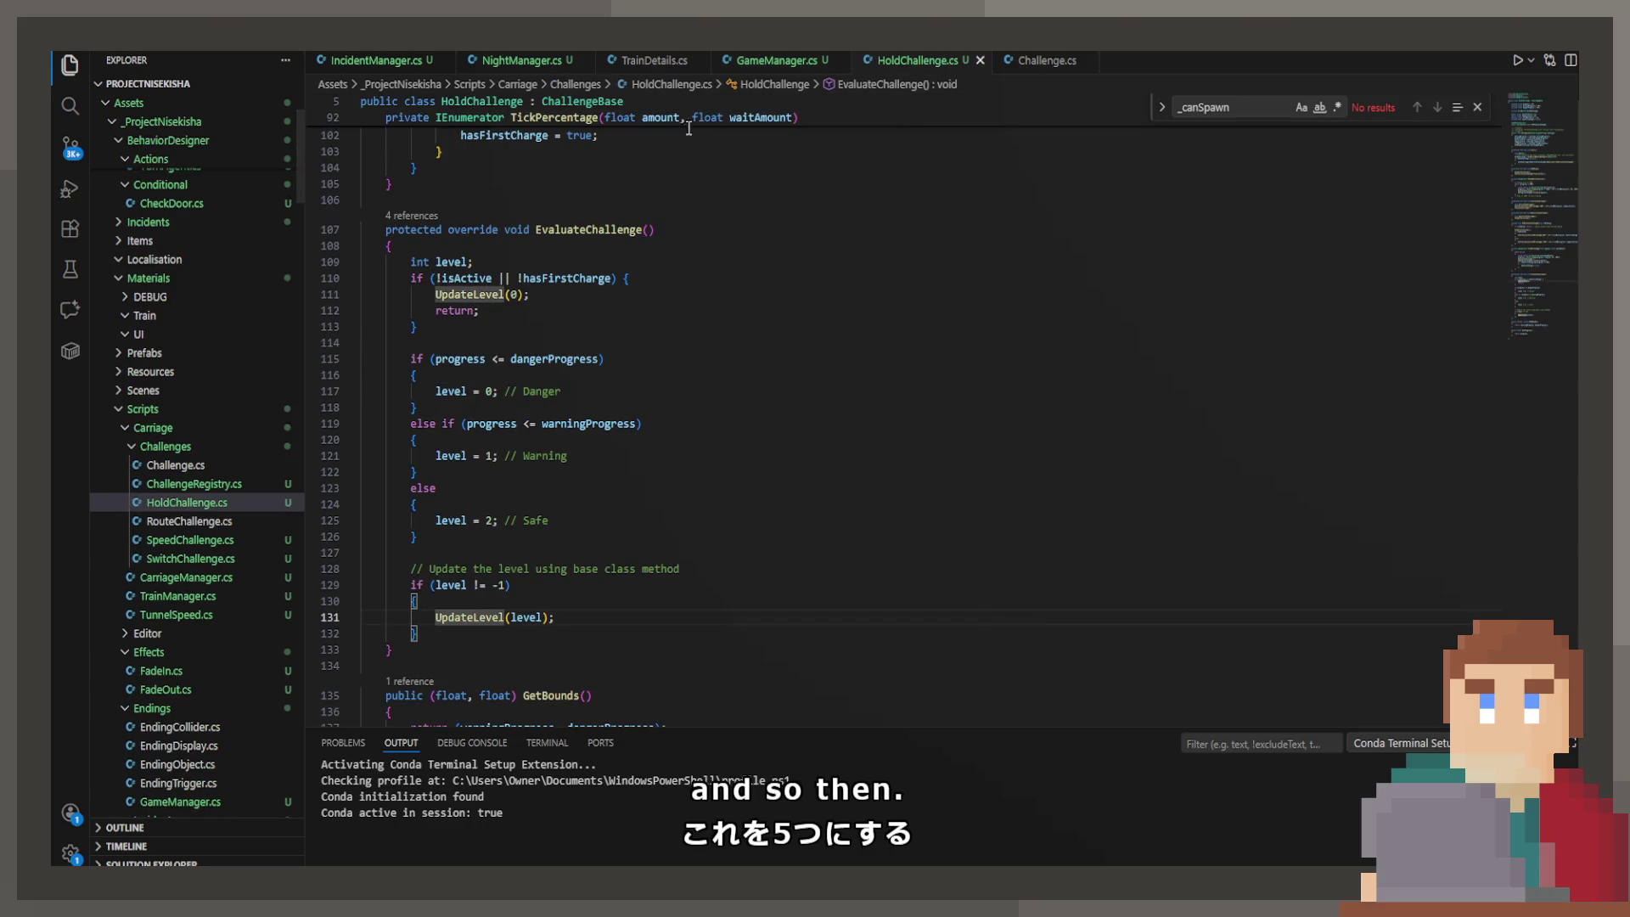
pyautogui.click(531, 61)
pyautogui.click(407, 62)
pyautogui.scroll(10, 619, 351)
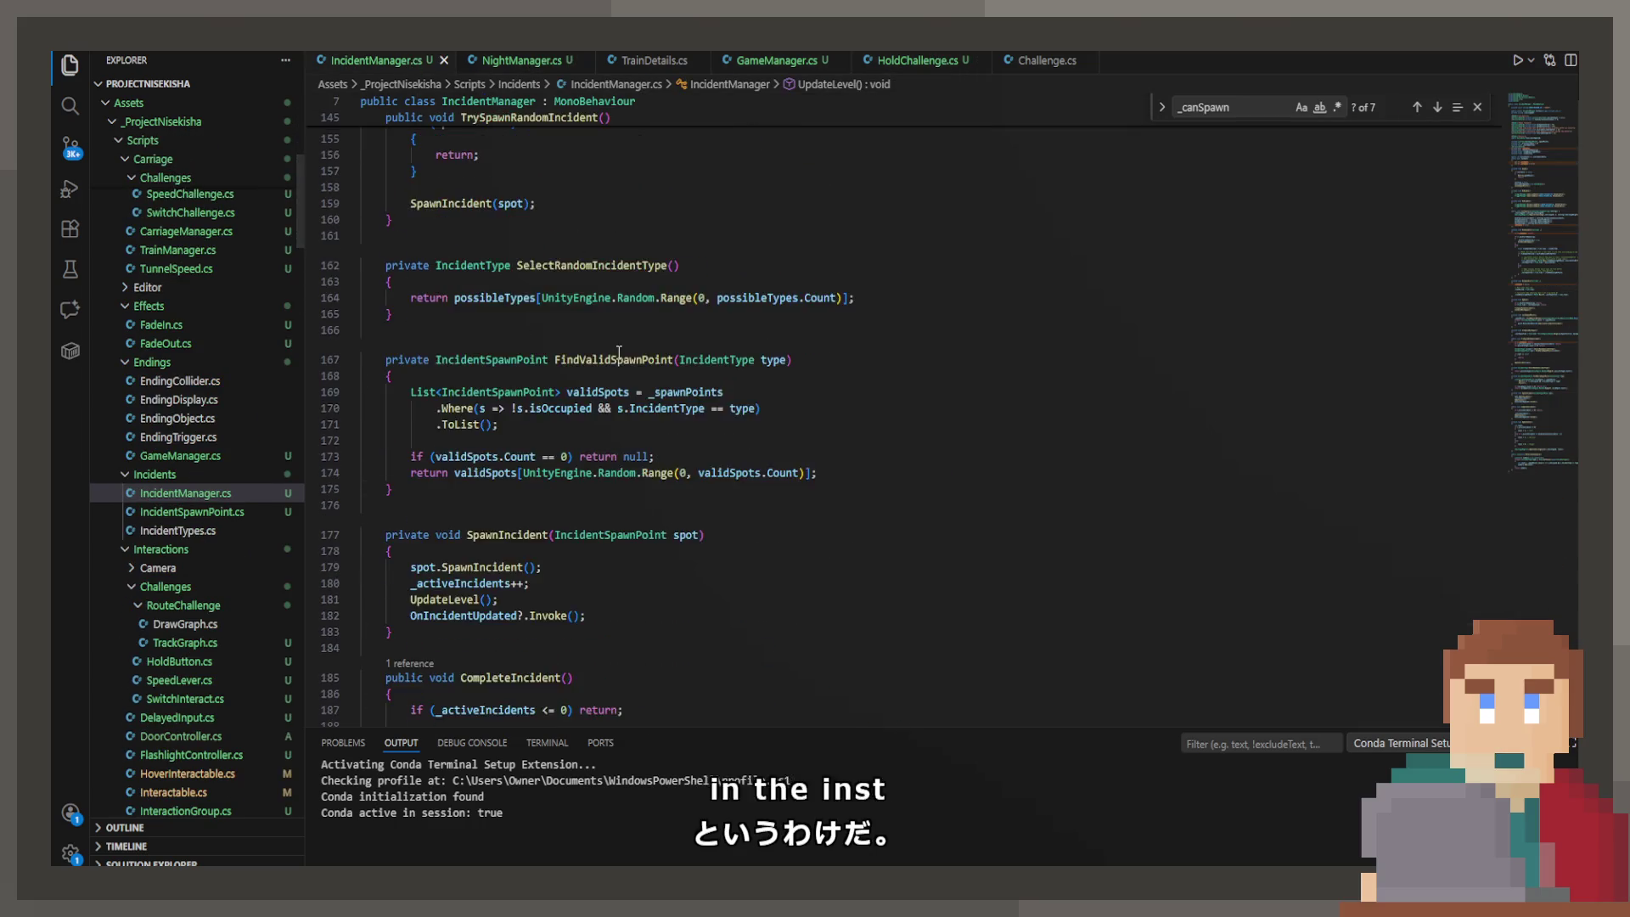
pyautogui.scroll(20, 619, 351)
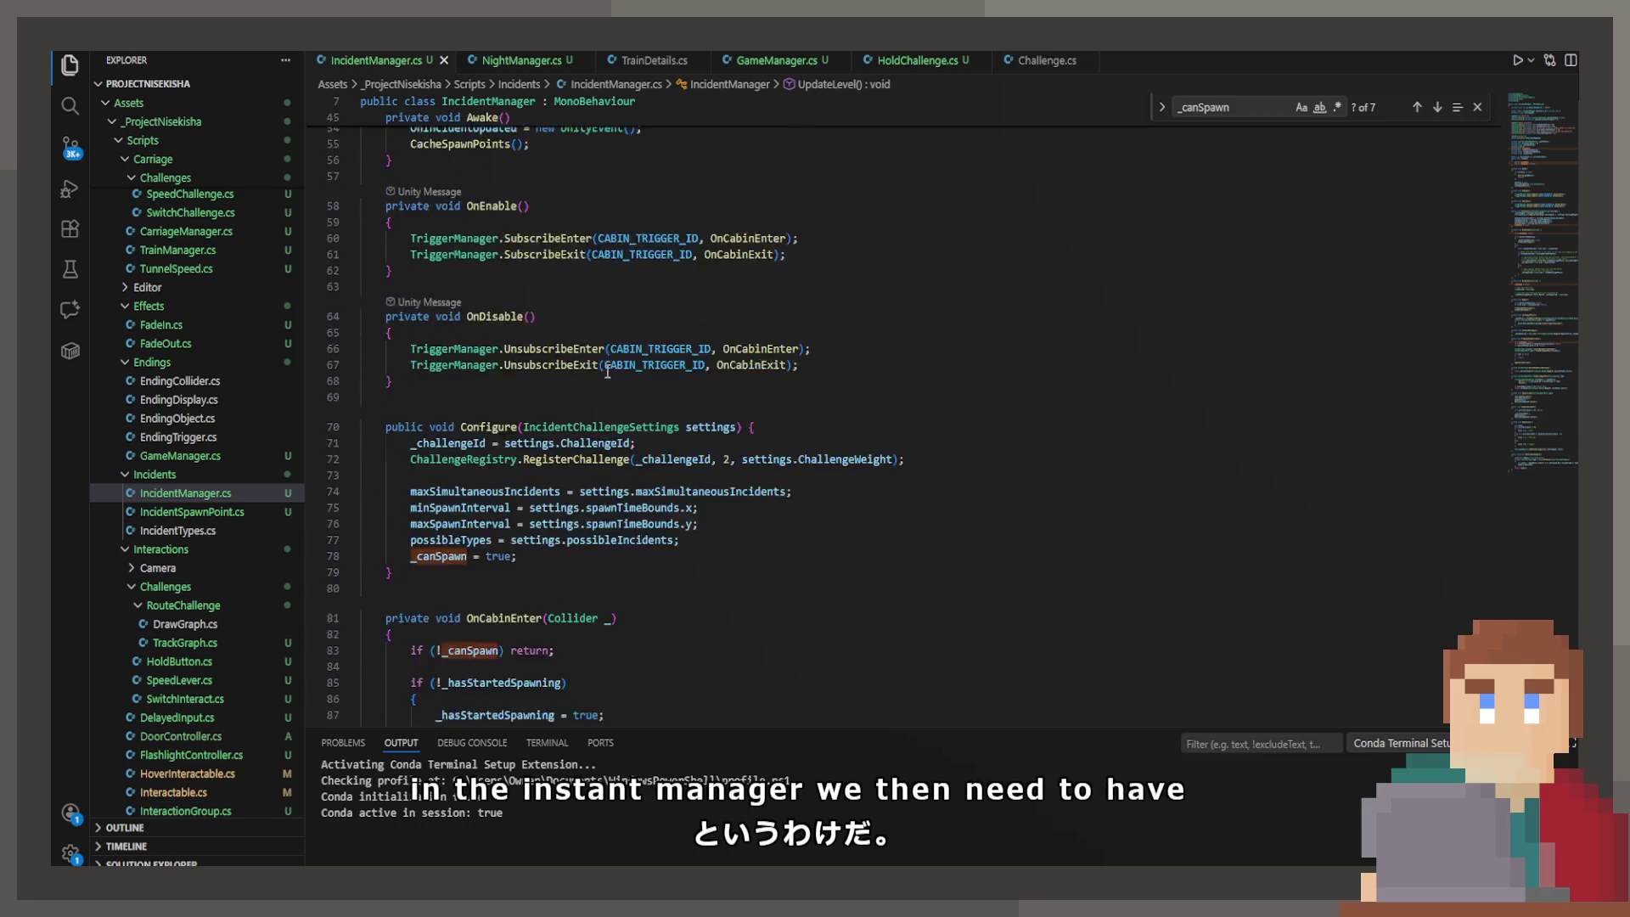
pyautogui.scroll(10, 608, 372)
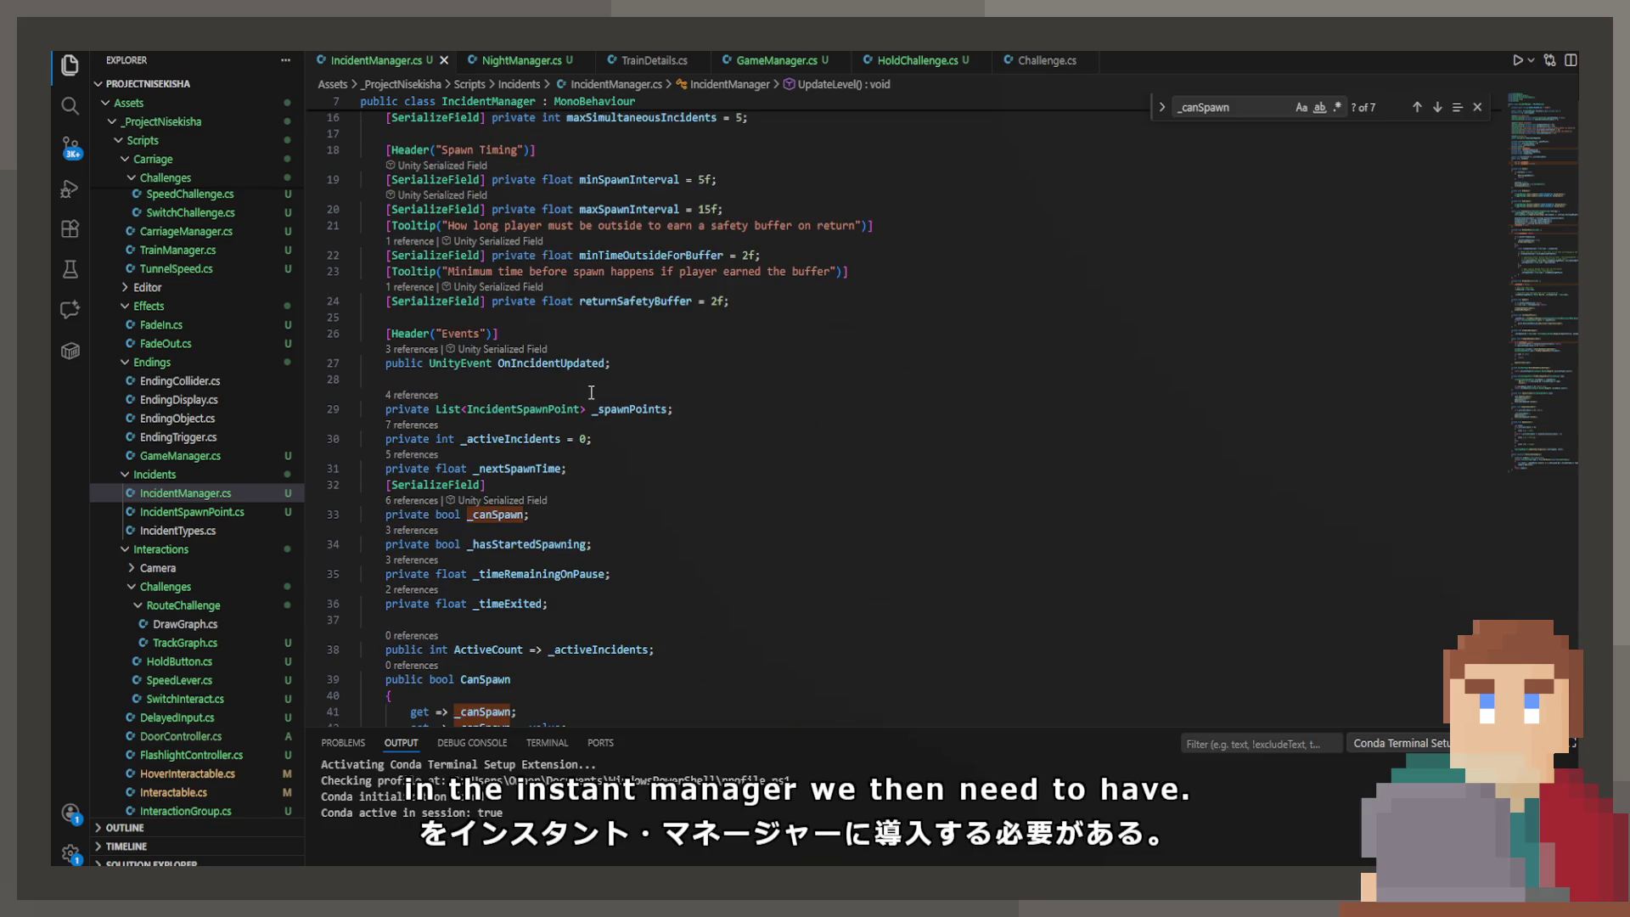
pyautogui.click(622, 482)
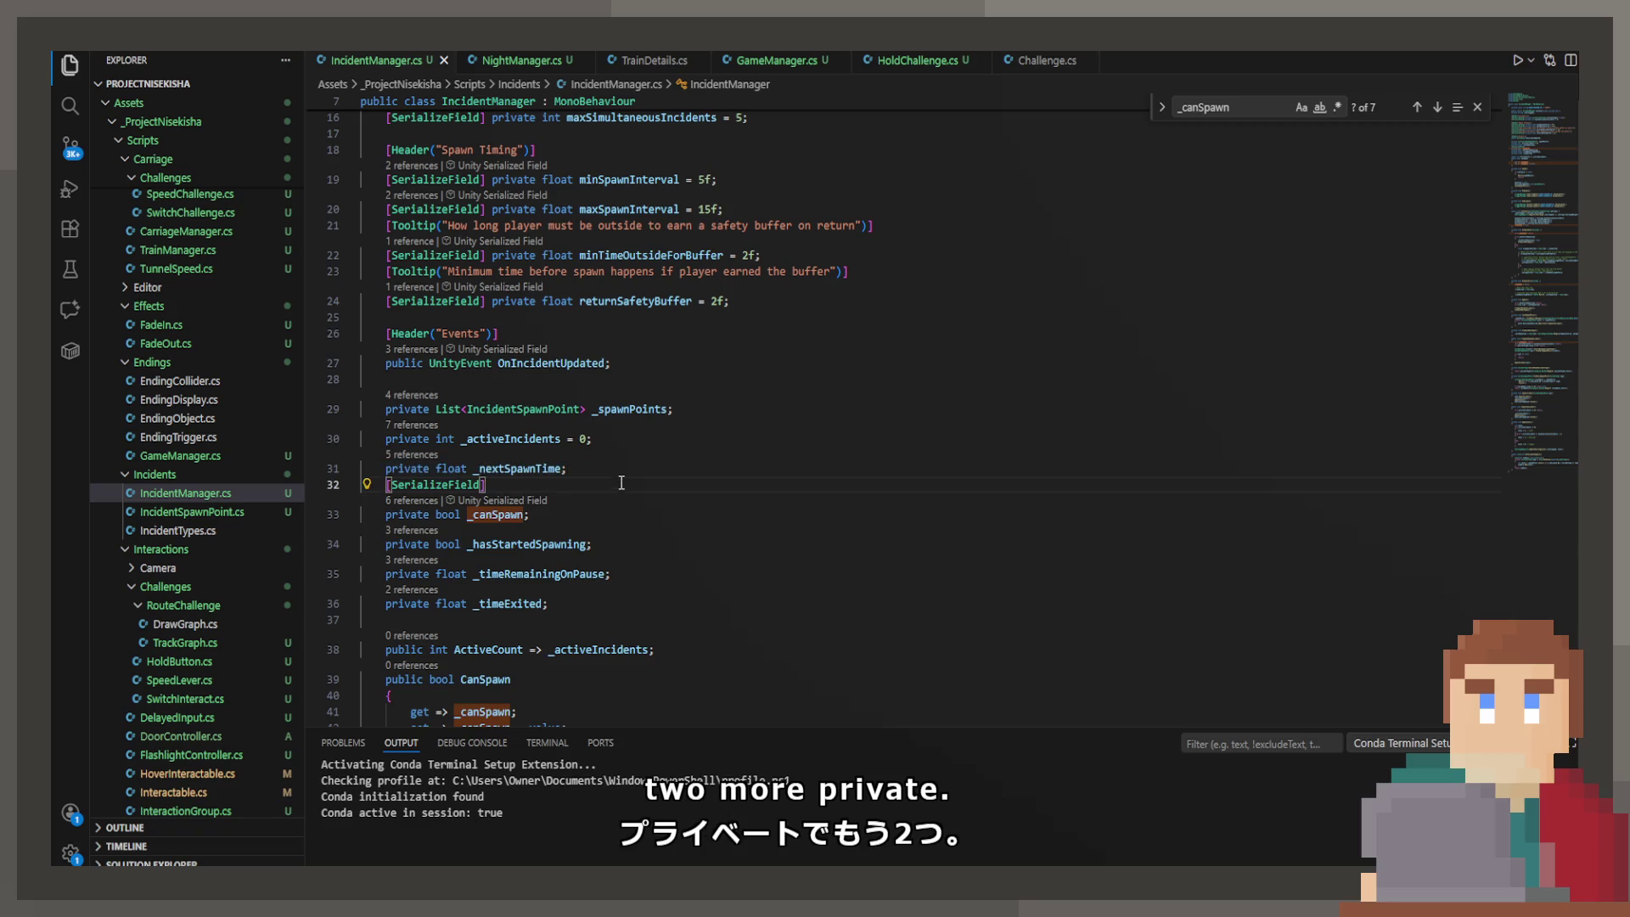
pyautogui.click(628, 608)
pyautogui.press('Return')
pyautogui.write('private int warningIncidentCount = 2;')
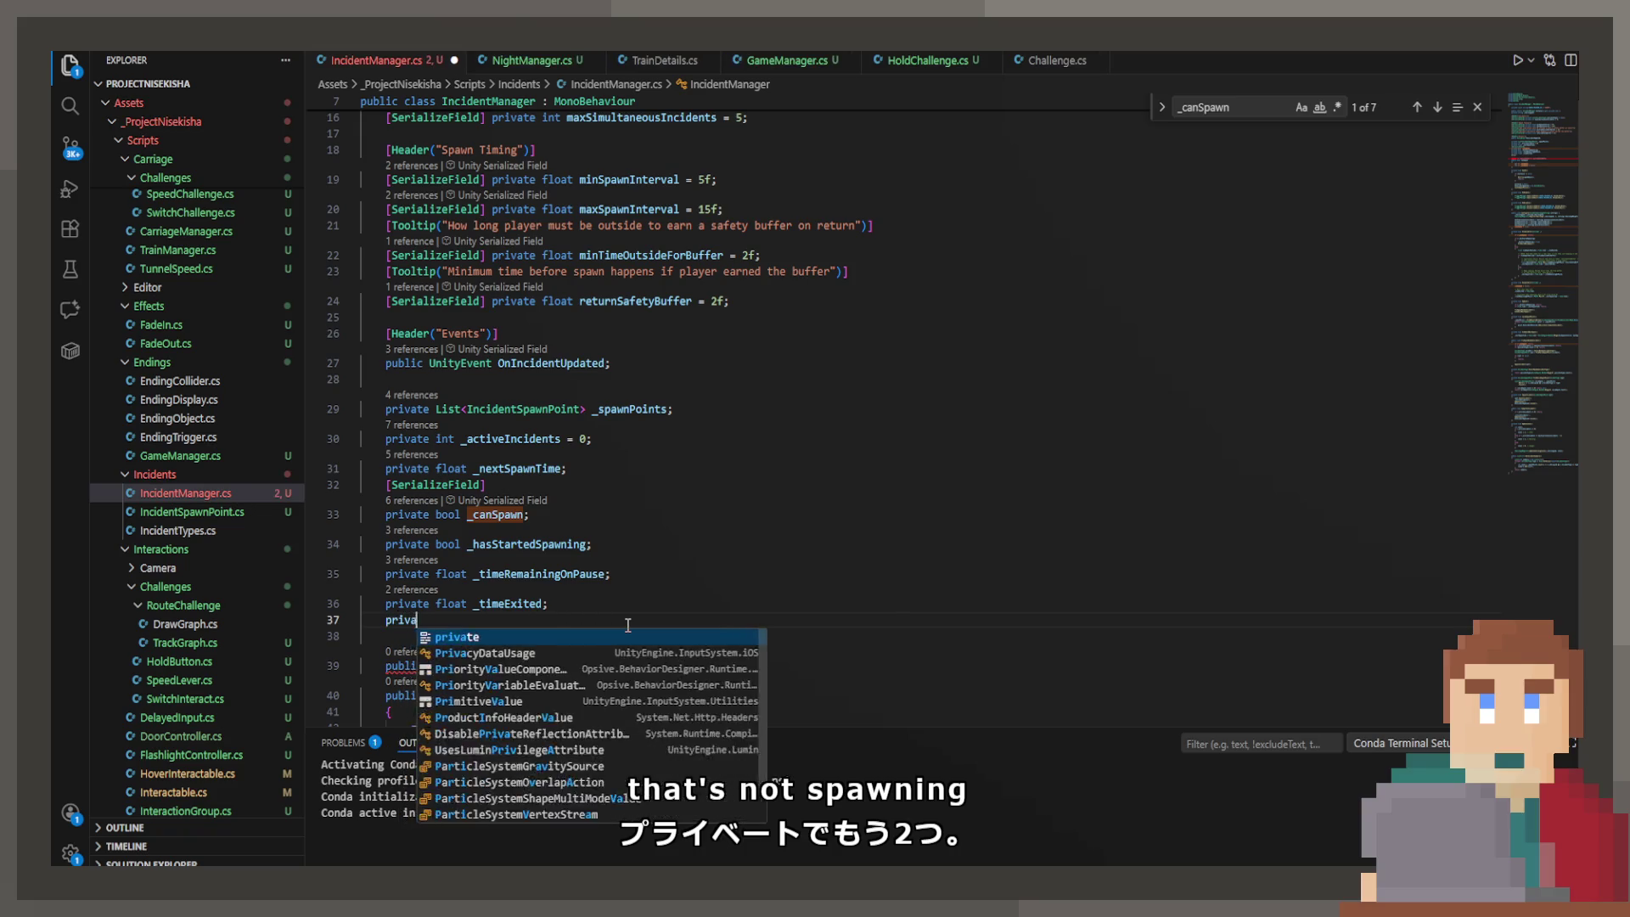
# Step: Add the dangerIncidentCount = 4 field, prefix both new names with an underscore, and save
pyautogui.press('Return')
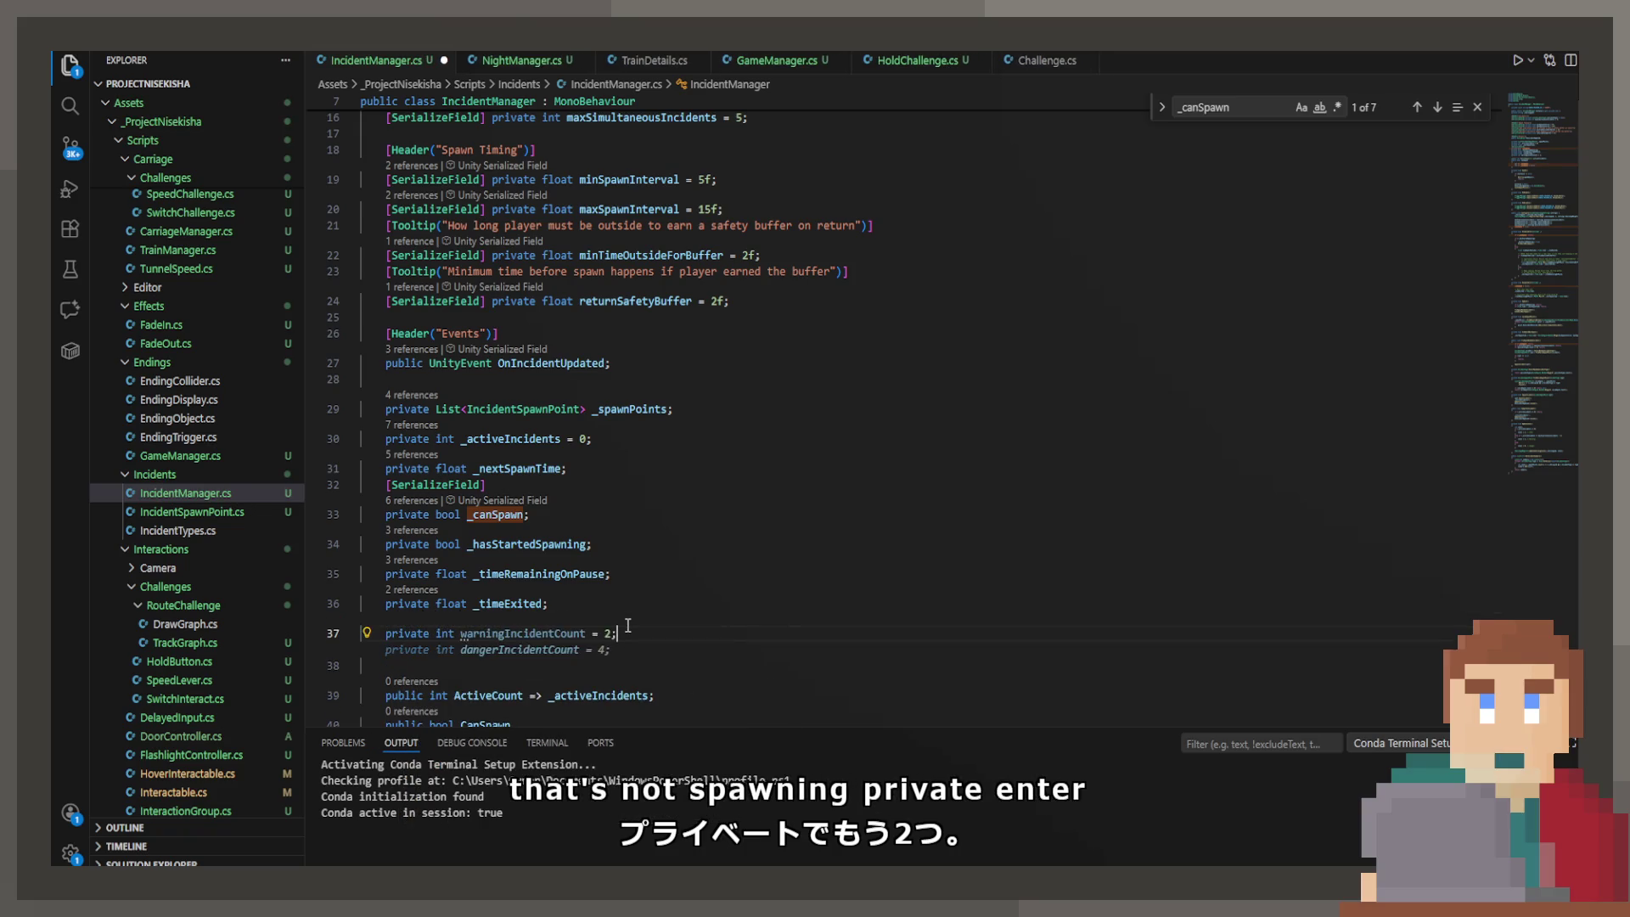
pyautogui.press('Tab')
pyautogui.hotkey('ctrl', 'Left')
pyautogui.hotkey('ctrl', 'Left')
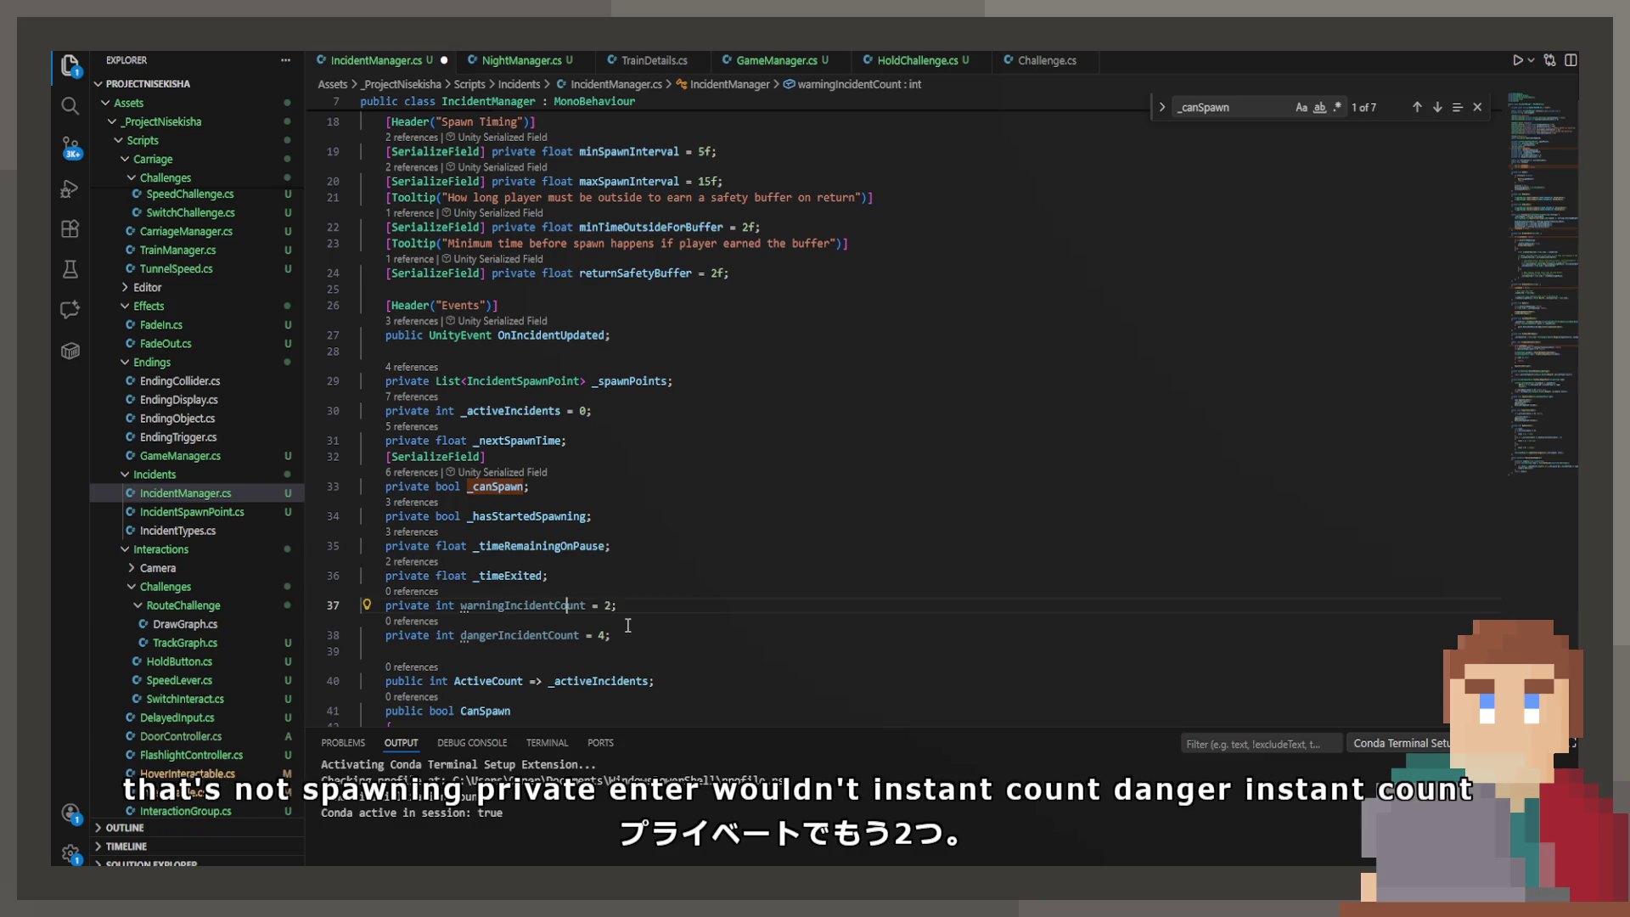
pyautogui.write('_')
pyautogui.press('Tab')
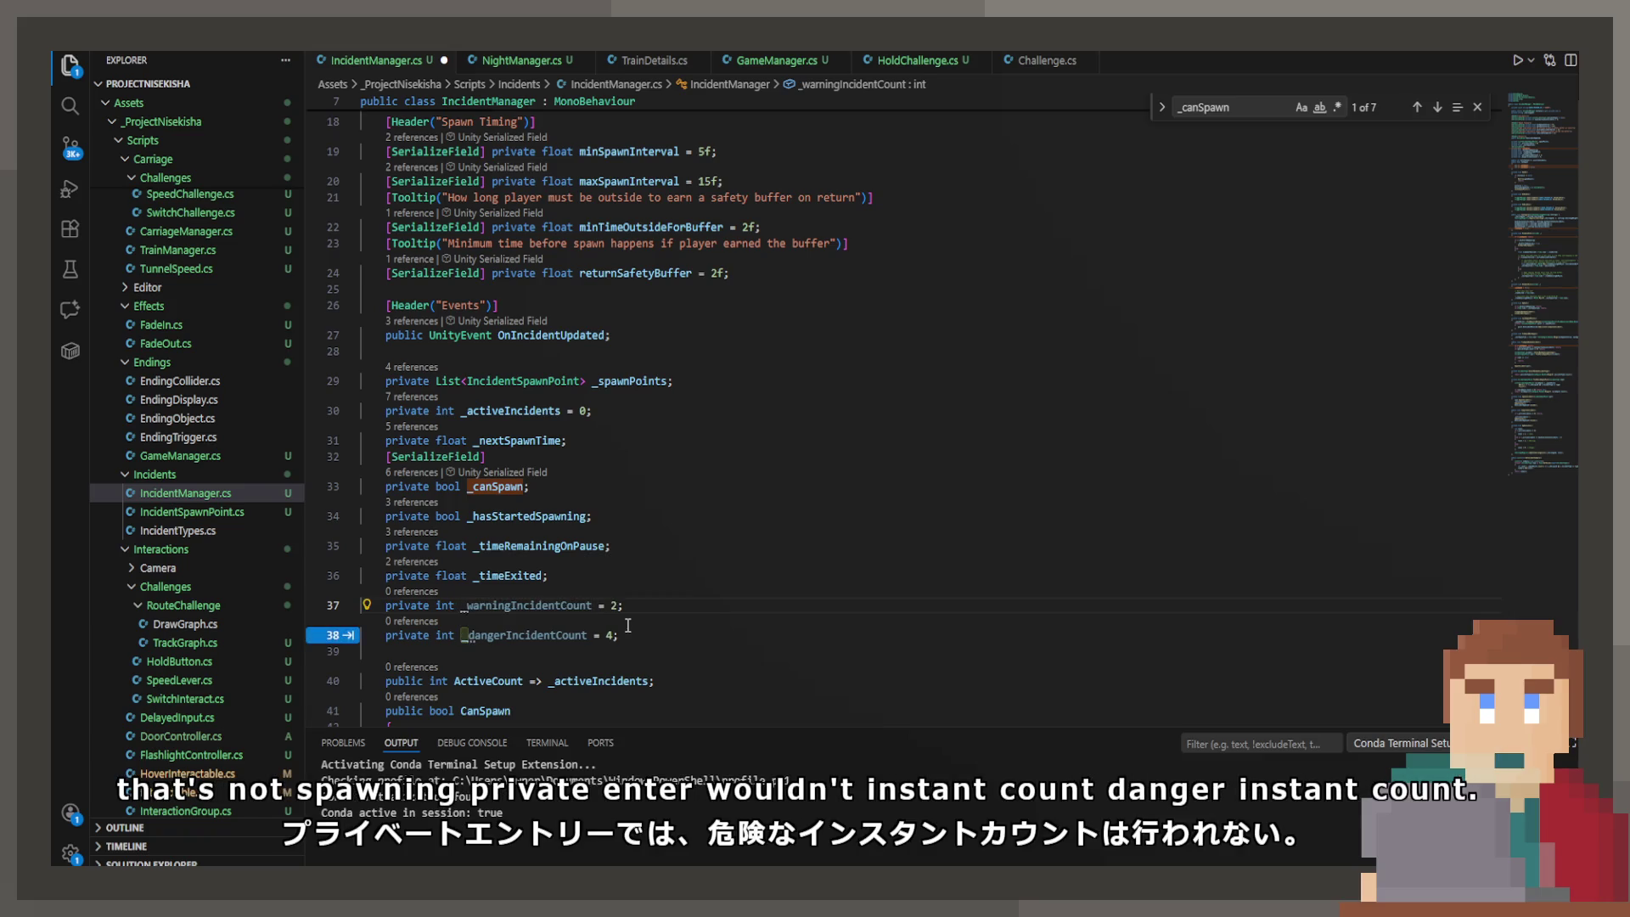
pyautogui.hotkey('ctrl', 's')
# Step: In Configure(), assign _warningIncidentCount and _dangerIncidentCount from the incident settings after possibleTypes
pyautogui.scroll(-5, 588, 600)
pyautogui.scroll(-5, 589, 599)
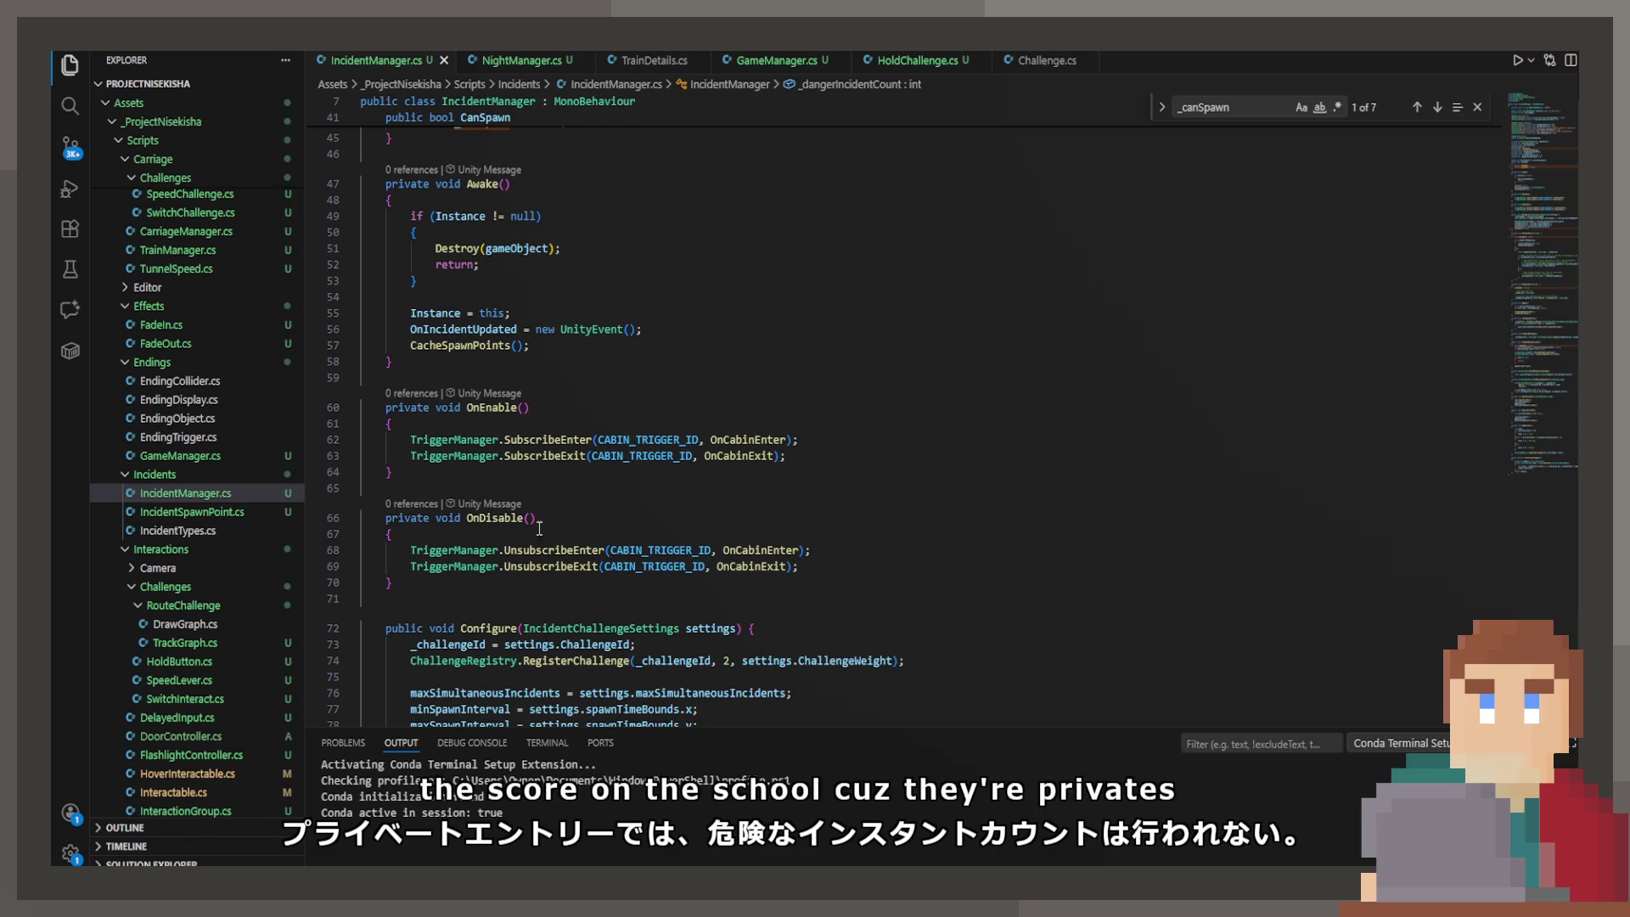
pyautogui.click(764, 531)
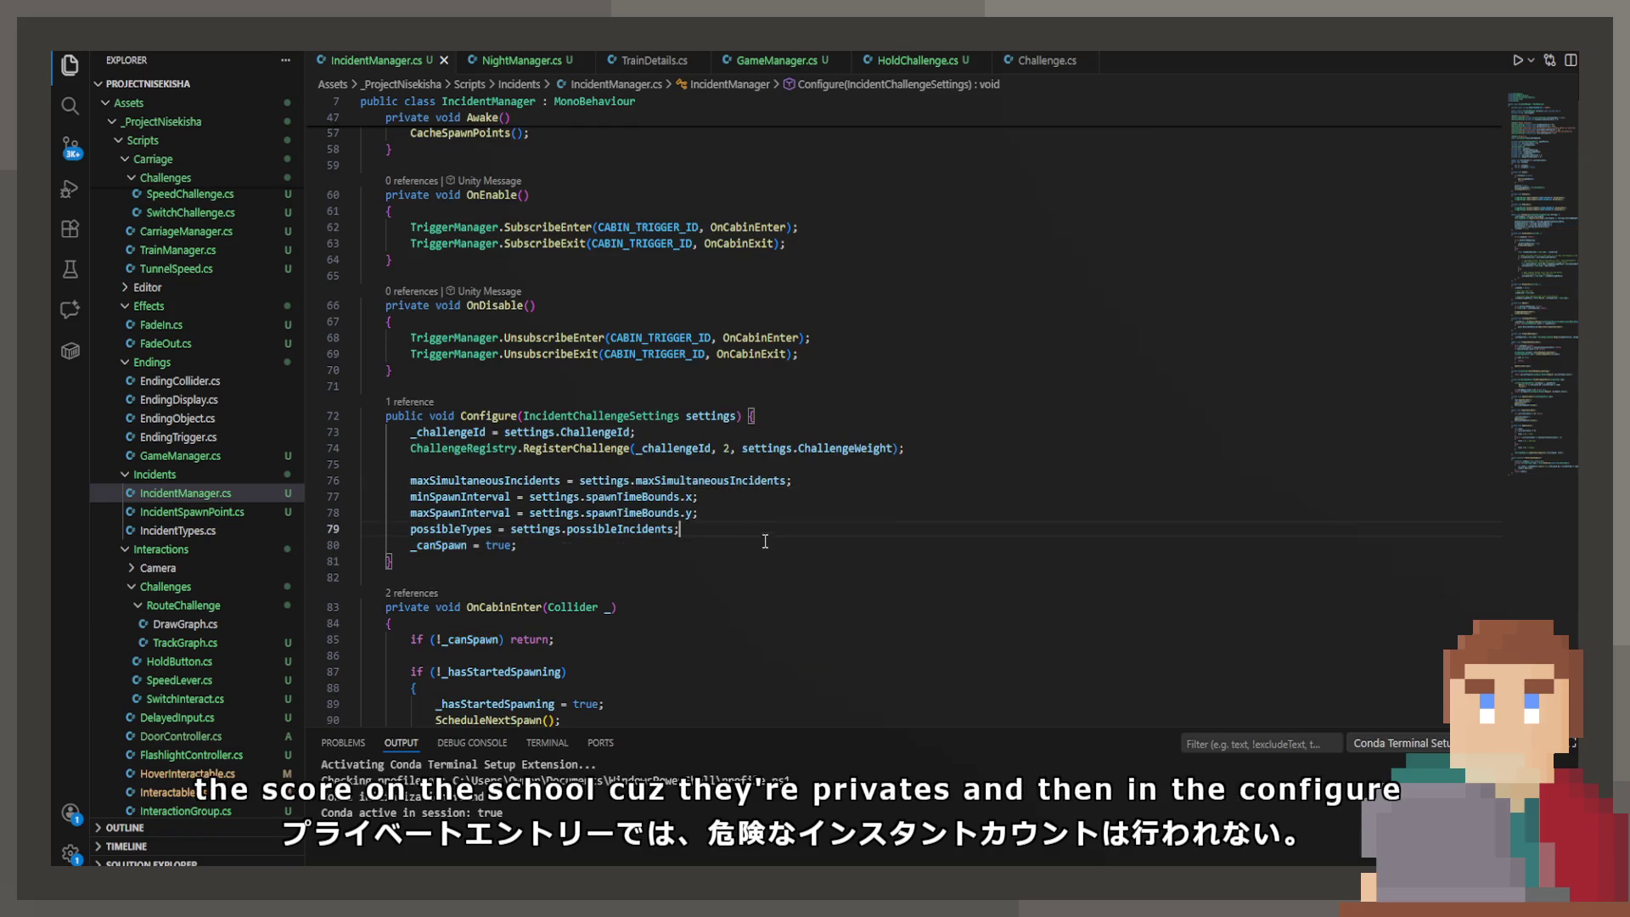
pyautogui.press('Return')
pyautogui.press('Tab')
pyautogui.scroll(-20, 768, 546)
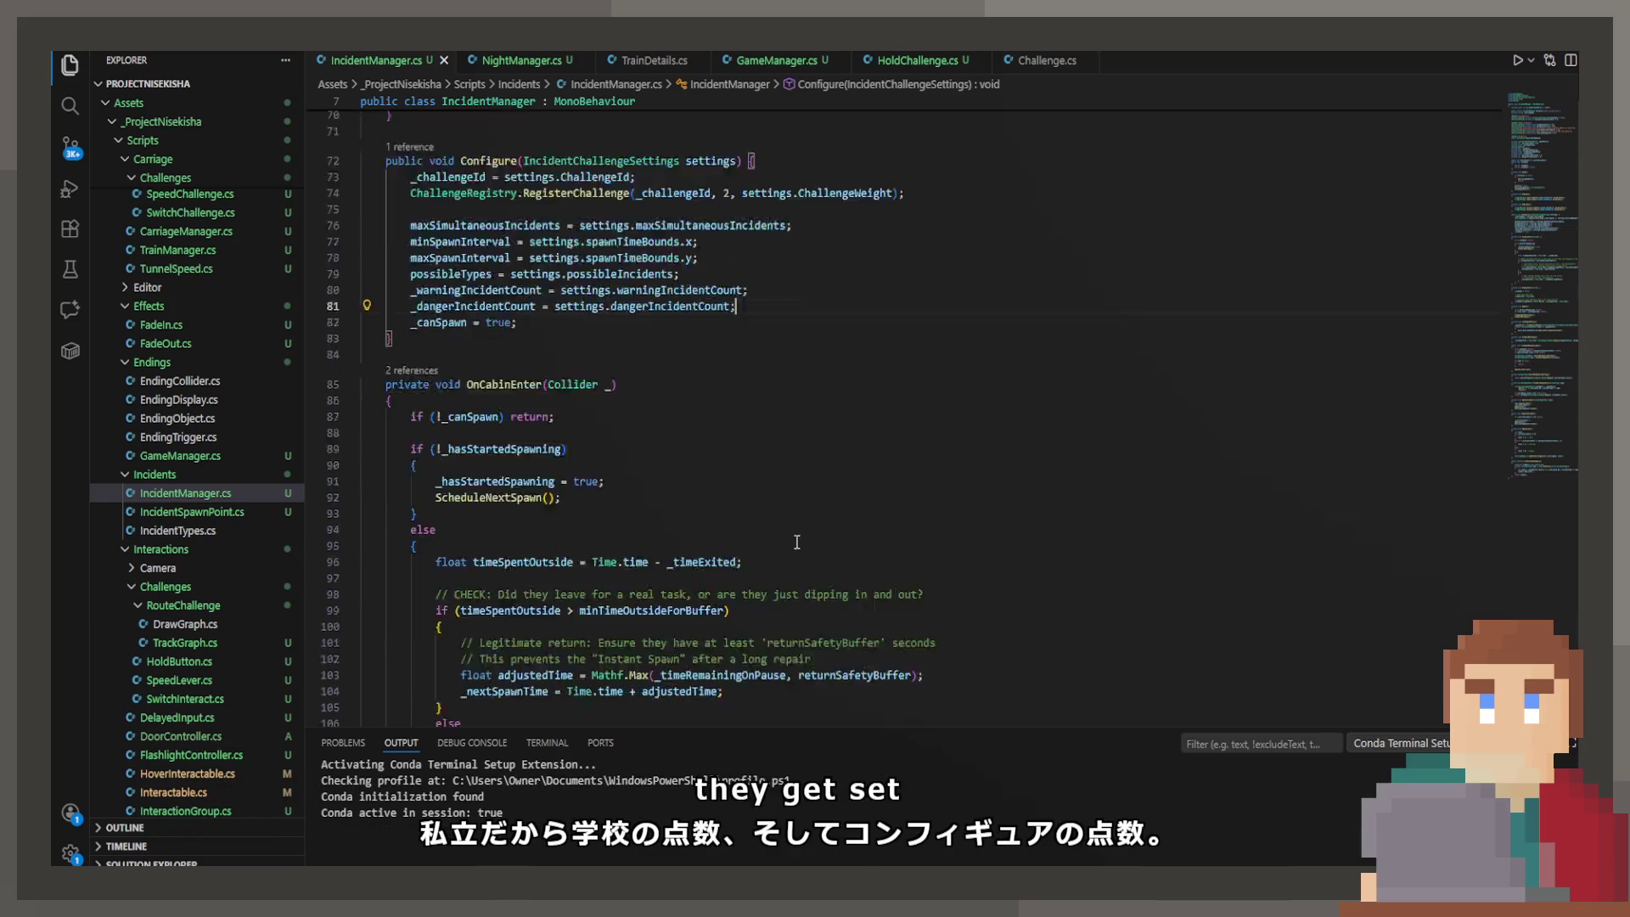
pyautogui.scroll(-10, 582, 491)
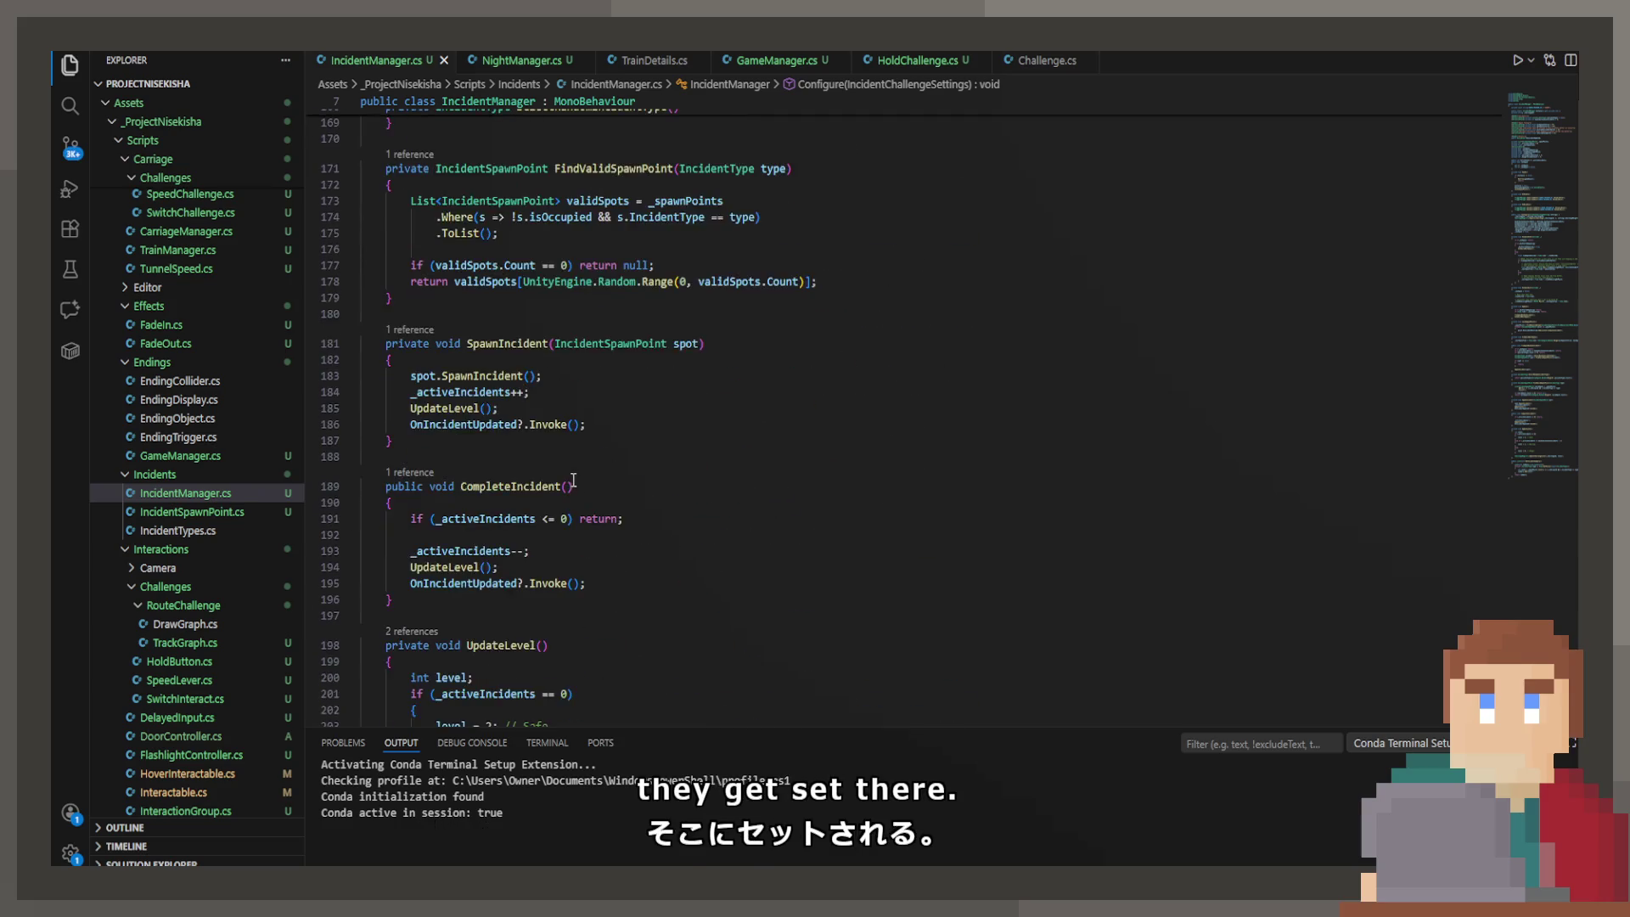
# Step: Replace UpdateLevel's if/else with checks against _dangerIncidentCount and _warningIncidentCount, falling back to Safe, and save
pyautogui.click(484, 445)
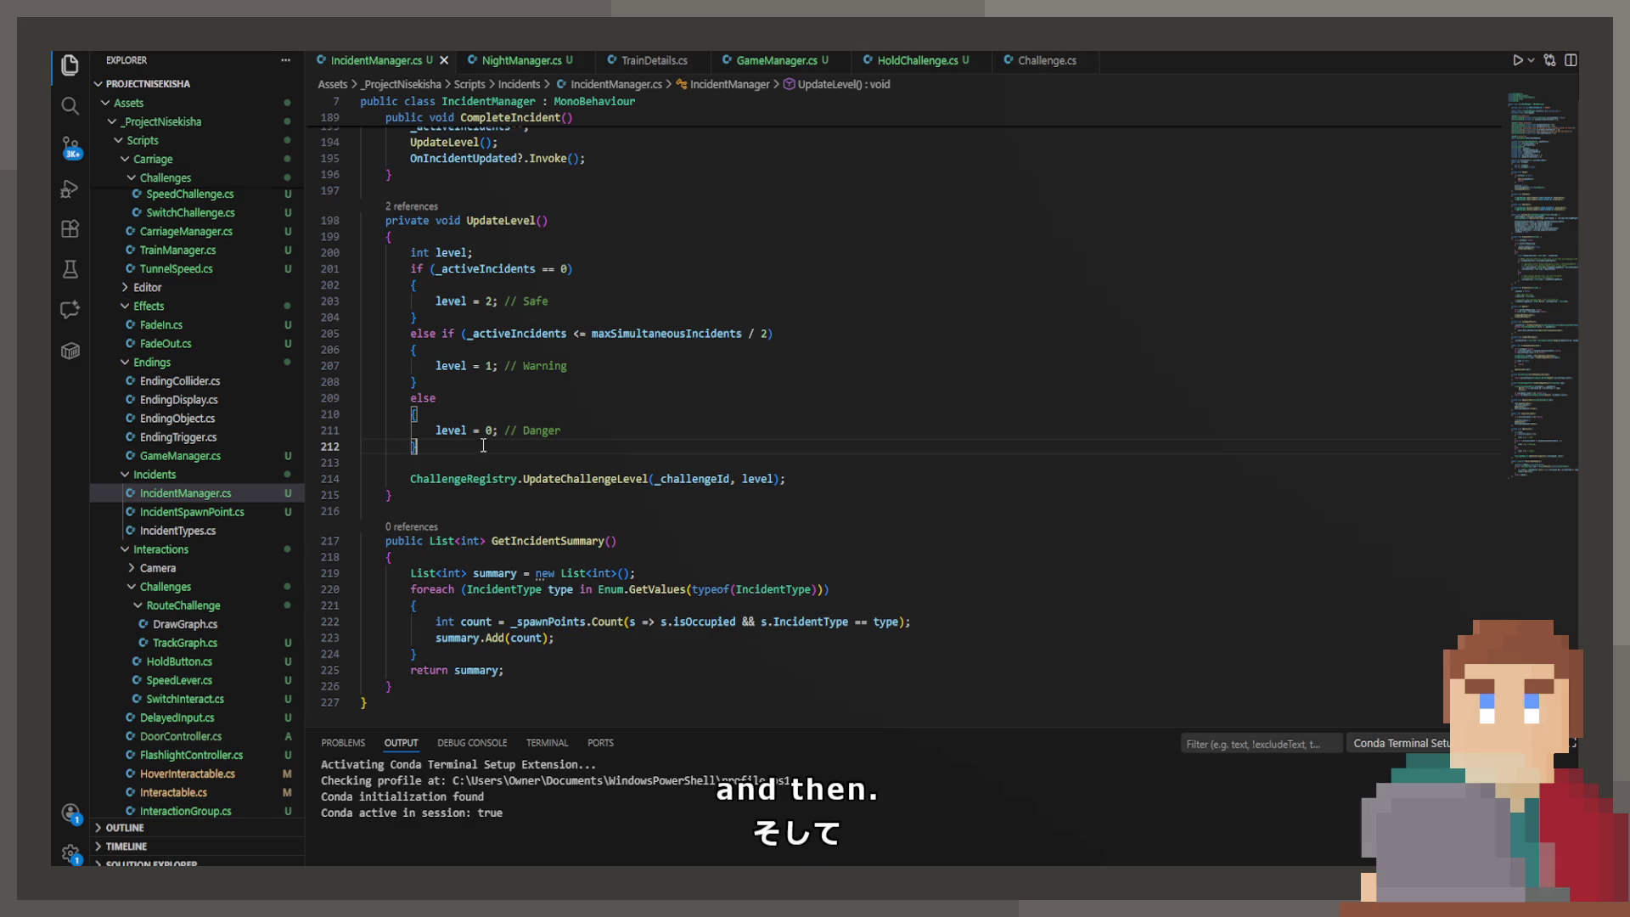
pyautogui.moveTo(484, 446); pyautogui.dragTo(362, 268)
pyautogui.press('BackSpace')
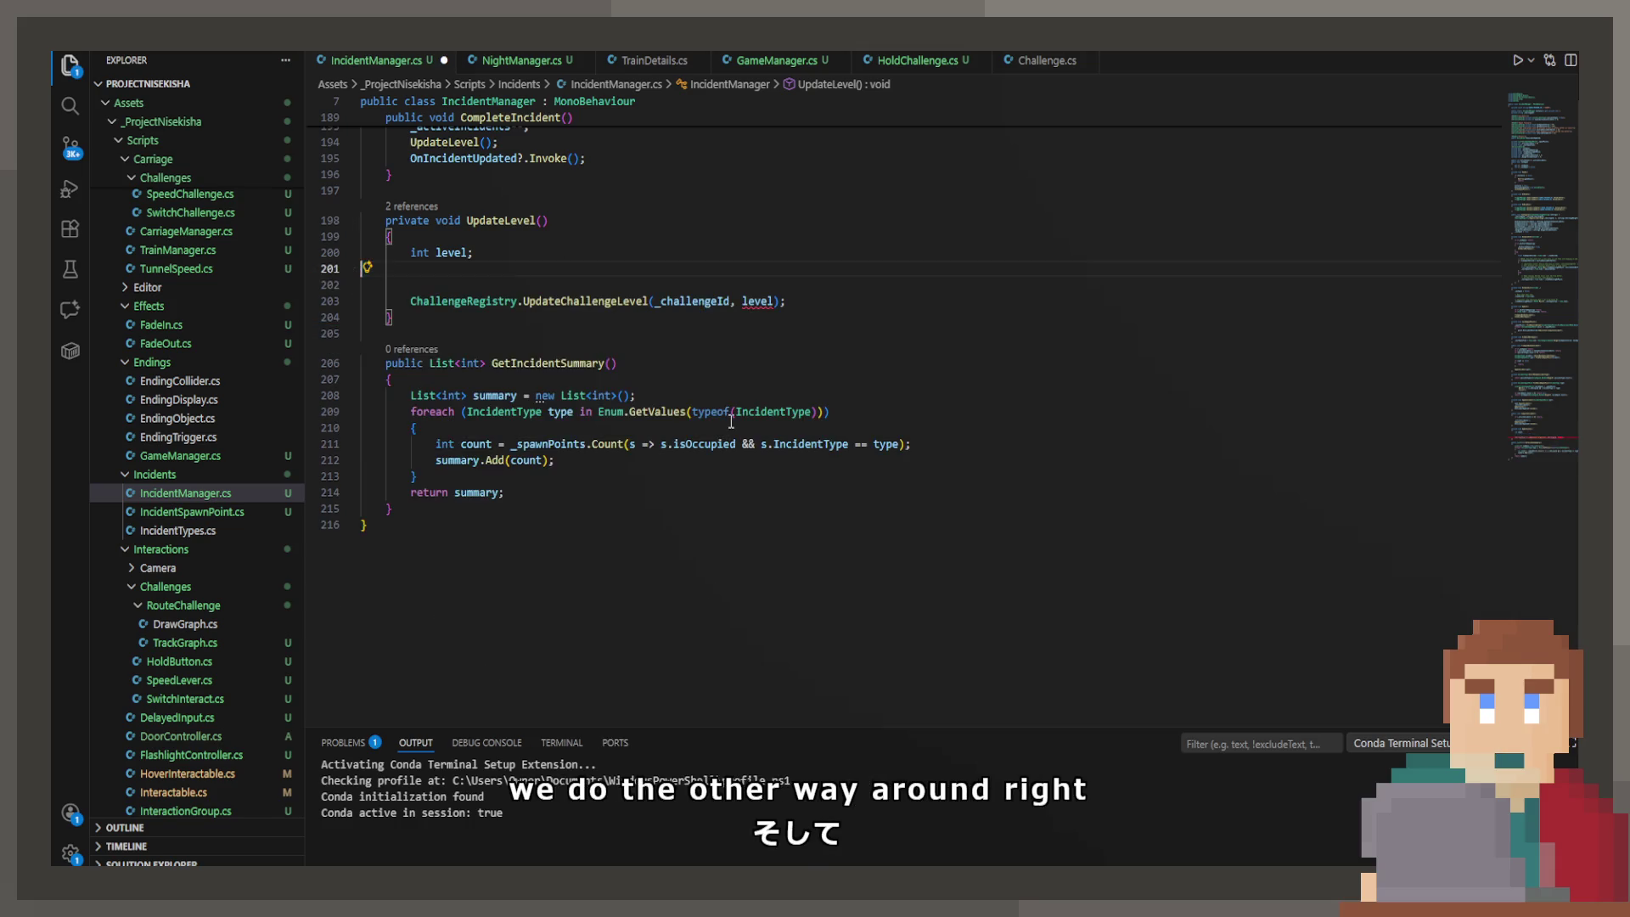
pyautogui.hotkey('ctrl', 'z')
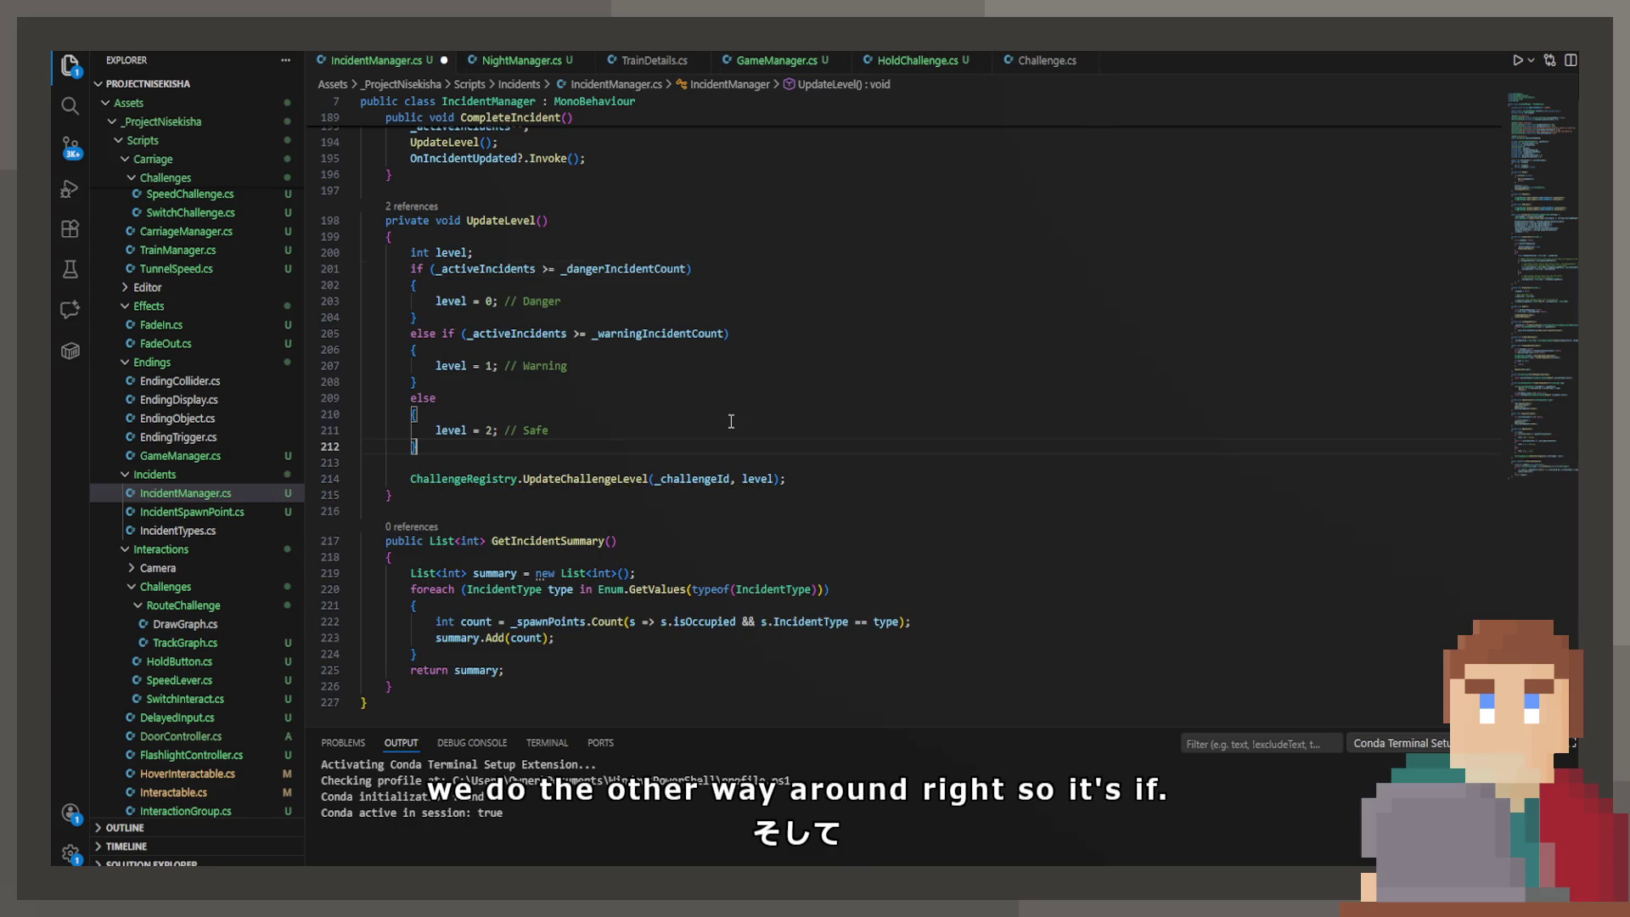
pyautogui.hotkey('ctrl', 's')
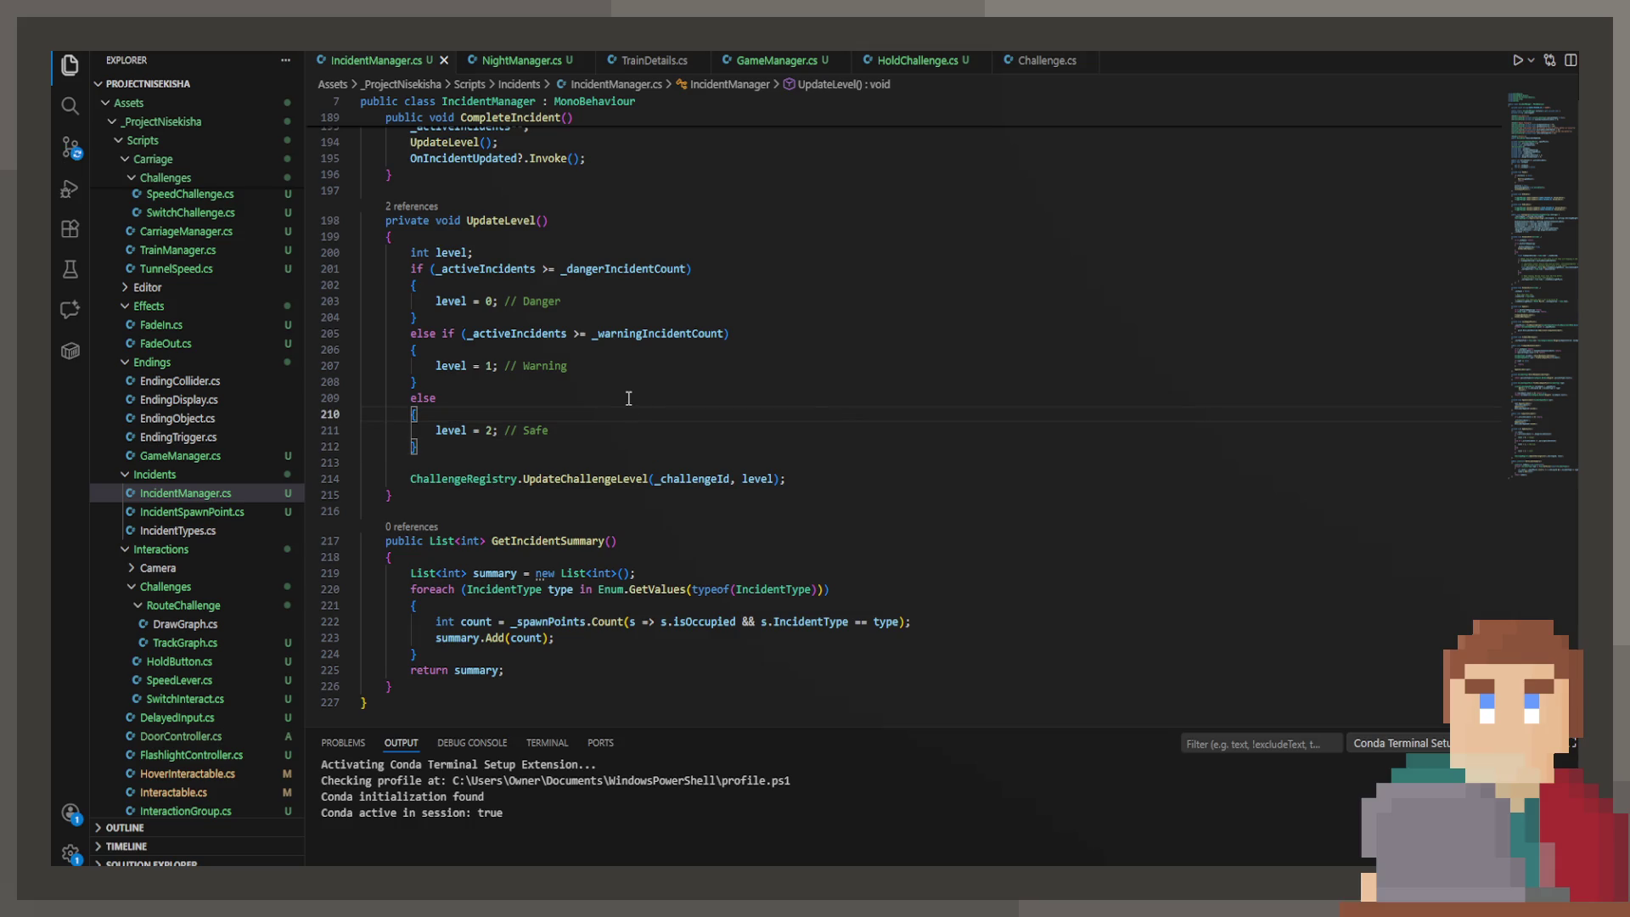
pyautogui.click(679, 459)
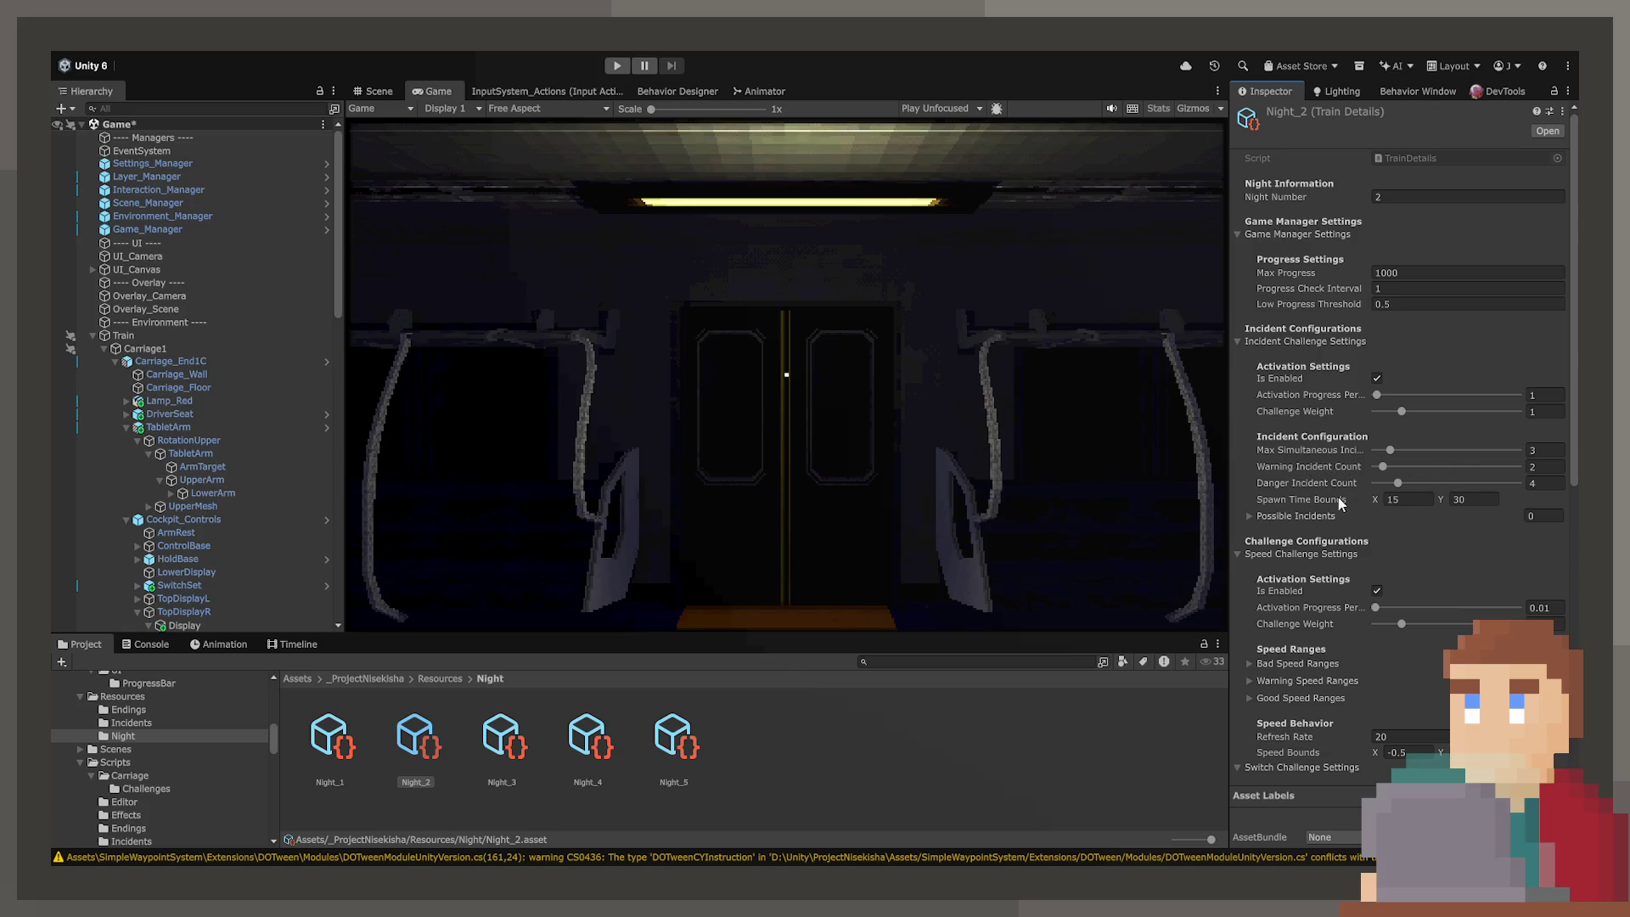
# Step: Set Night_2's Max Simultaneous Incidents to 5 and leave a single Door entry in Possible Incidents
pyautogui.click(1312, 512)
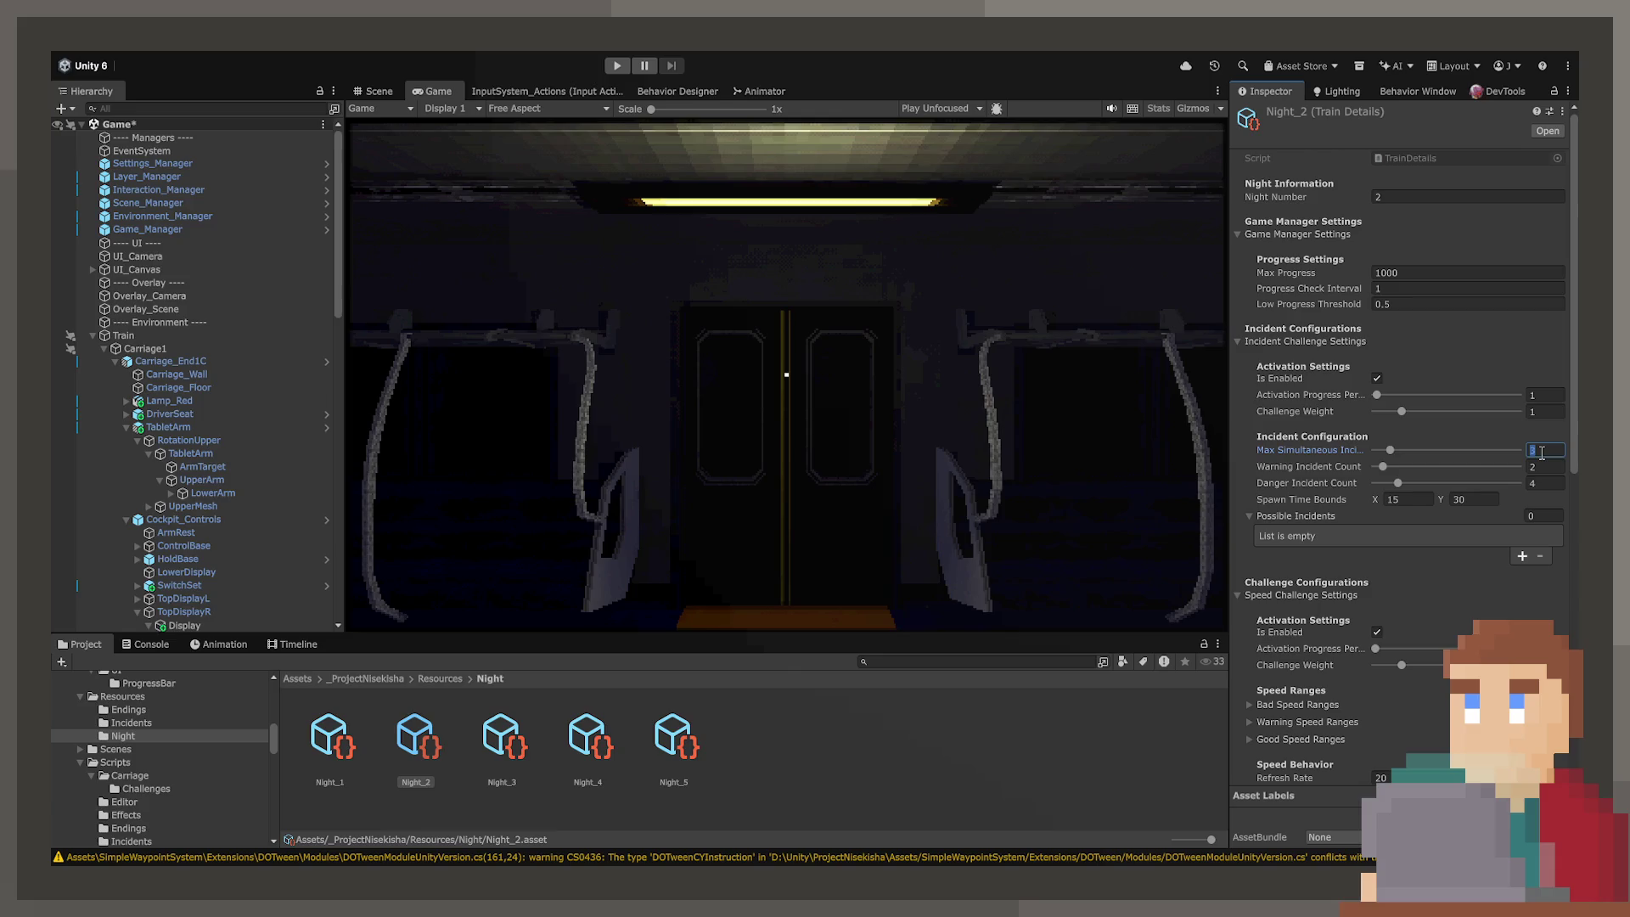
pyautogui.write('5')
pyautogui.press('Return')
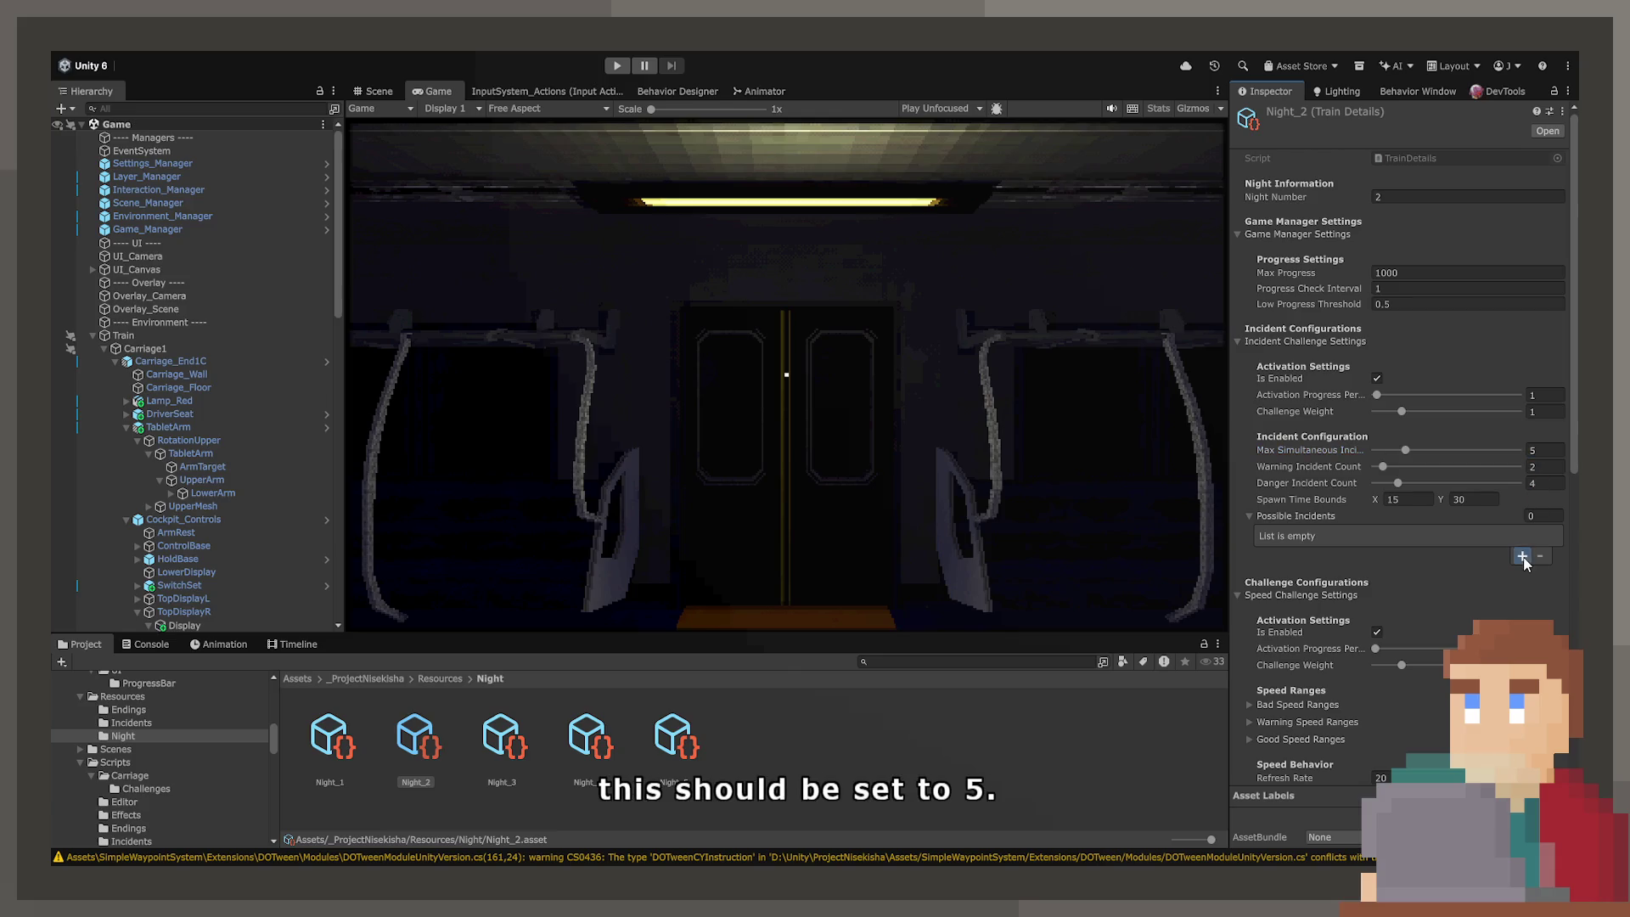
pyautogui.click(1522, 558)
pyautogui.click(1517, 557)
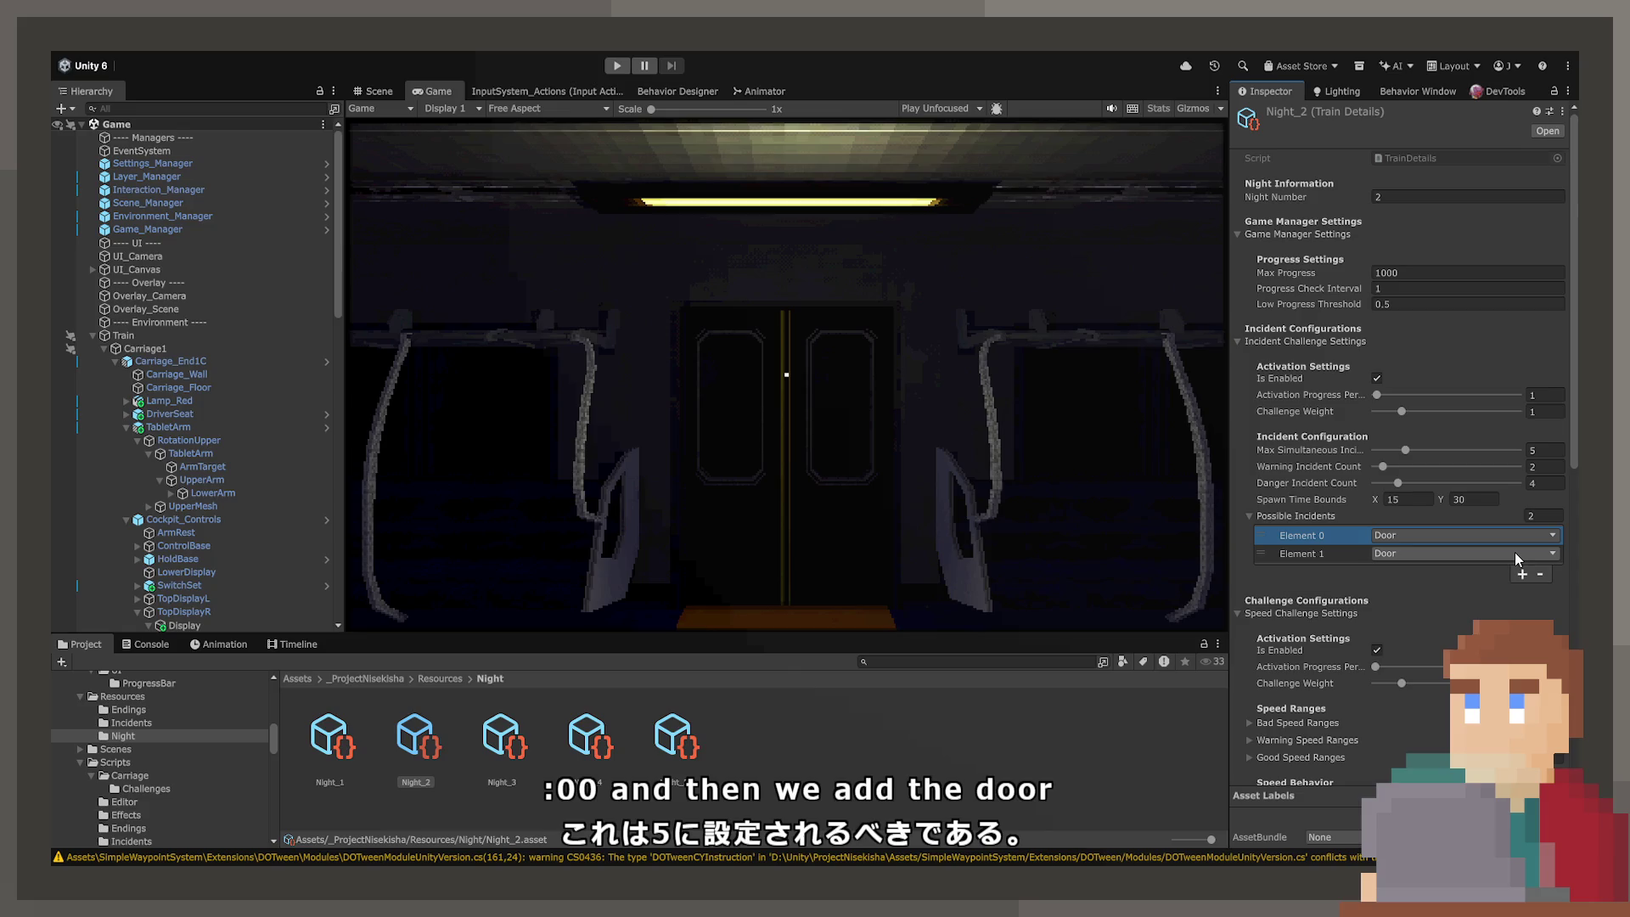
pyautogui.click(1352, 553)
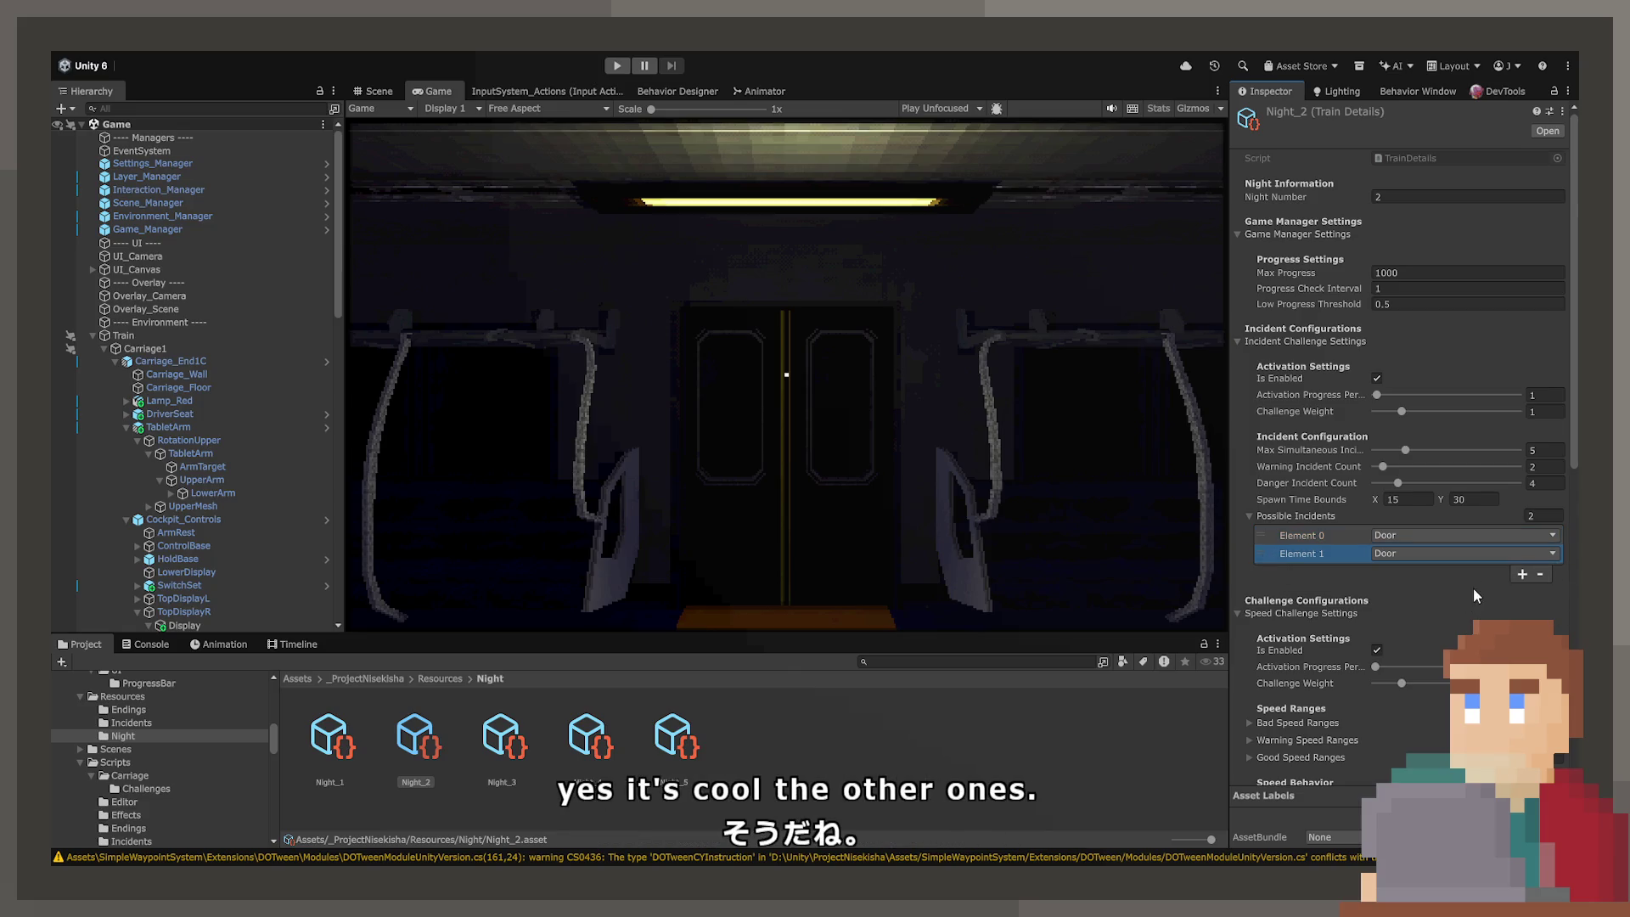
pyautogui.click(1543, 573)
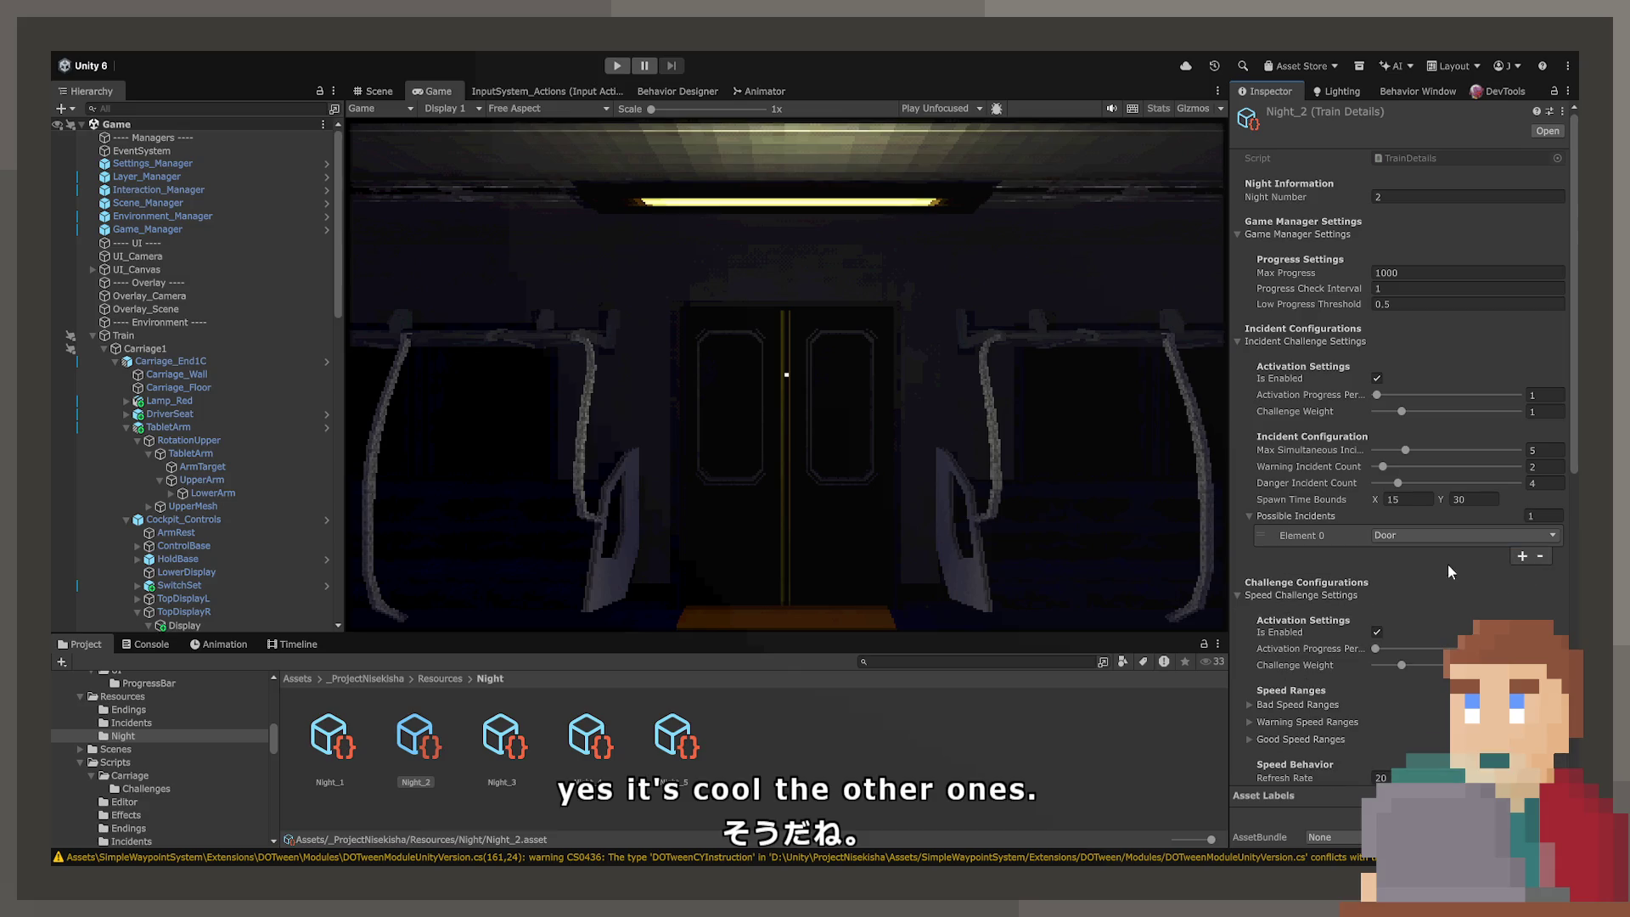
# Step: In the Scene view, orbit toward the cockpit screen and select its arrow icon
pyautogui.click(374, 91)
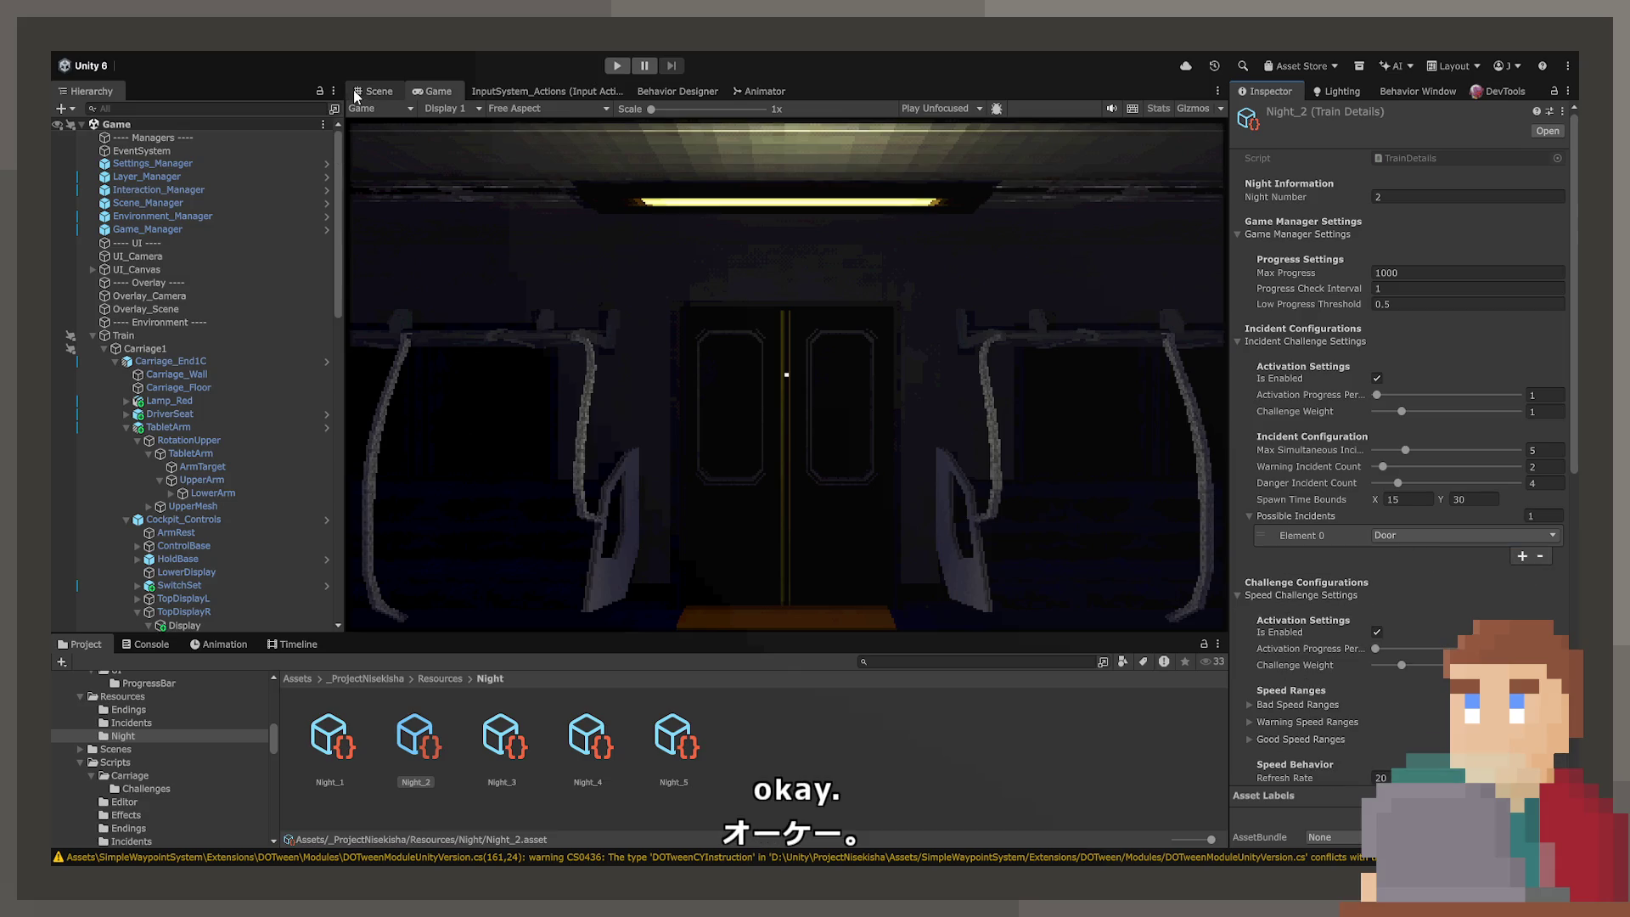
pyautogui.moveTo(695, 474)
pyautogui.mouseDown()
pyautogui.moveTo(775, 393)
pyautogui.moveTo(685, 452)
pyautogui.mouseUp()
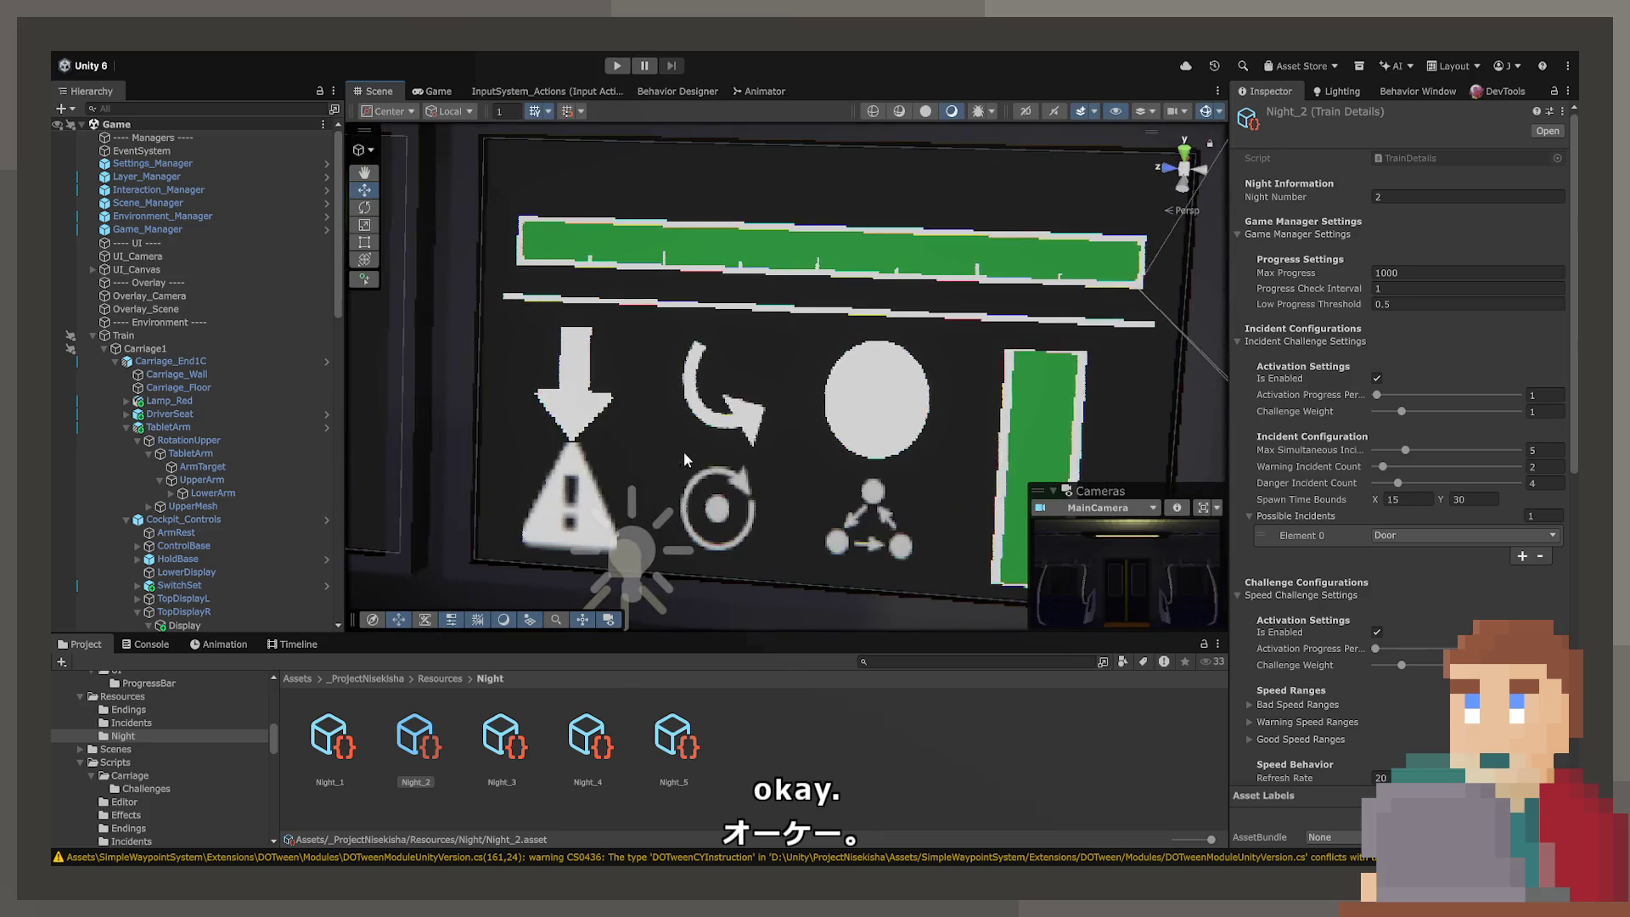
pyautogui.scroll(3, 679, 433)
pyautogui.click(654, 424)
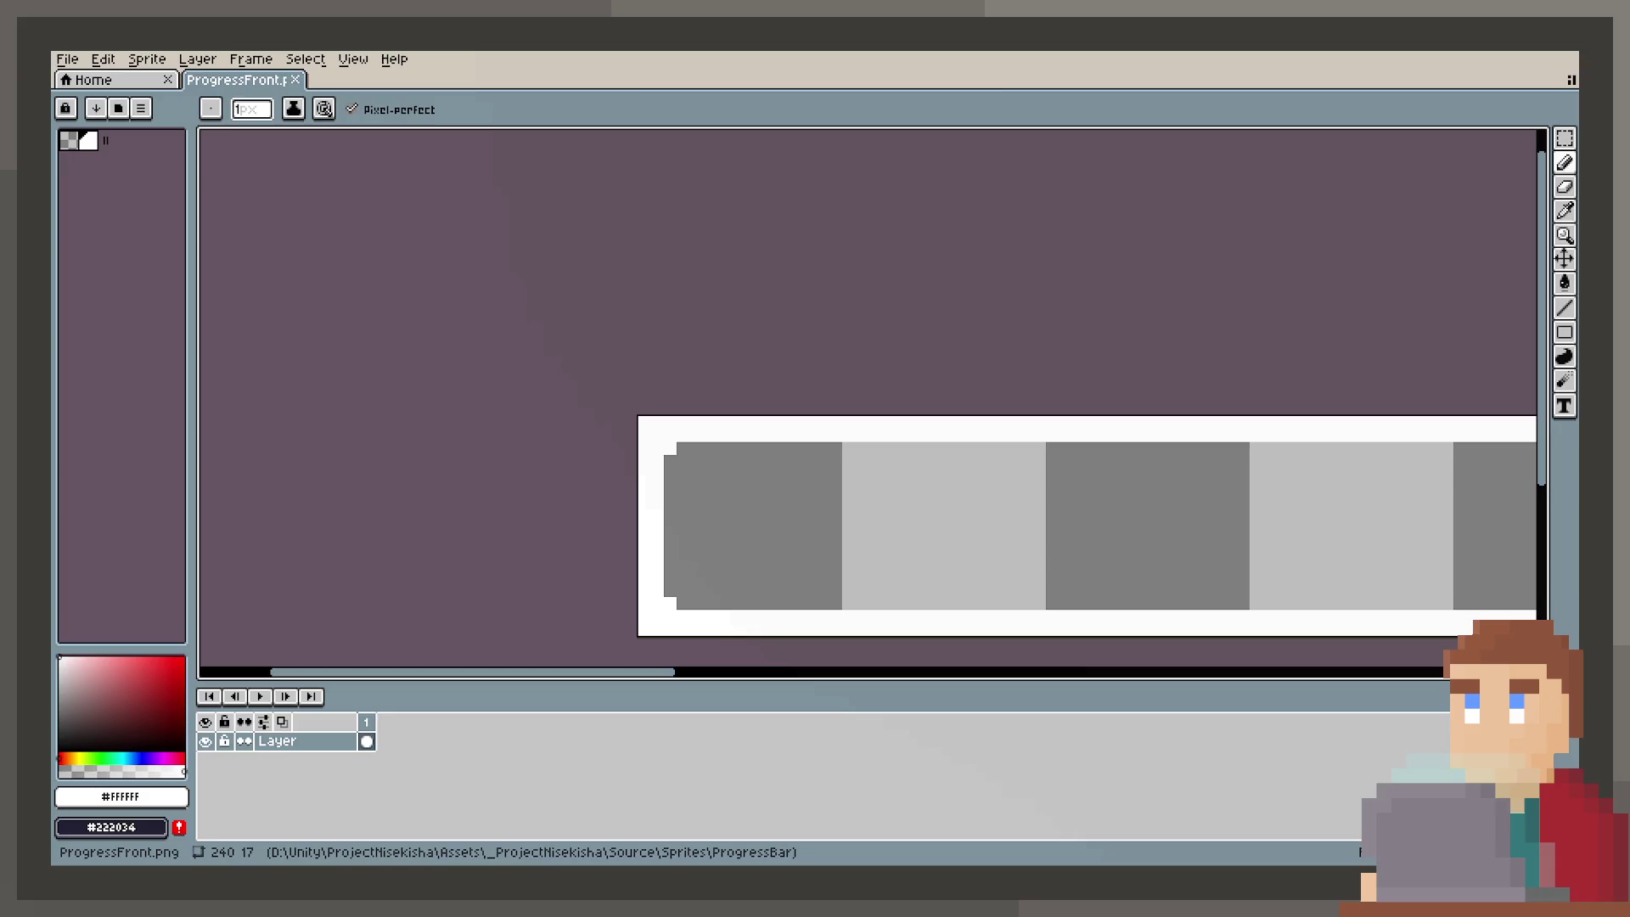
# Step: Create a new 32x32 sprite
pyautogui.click(72, 59)
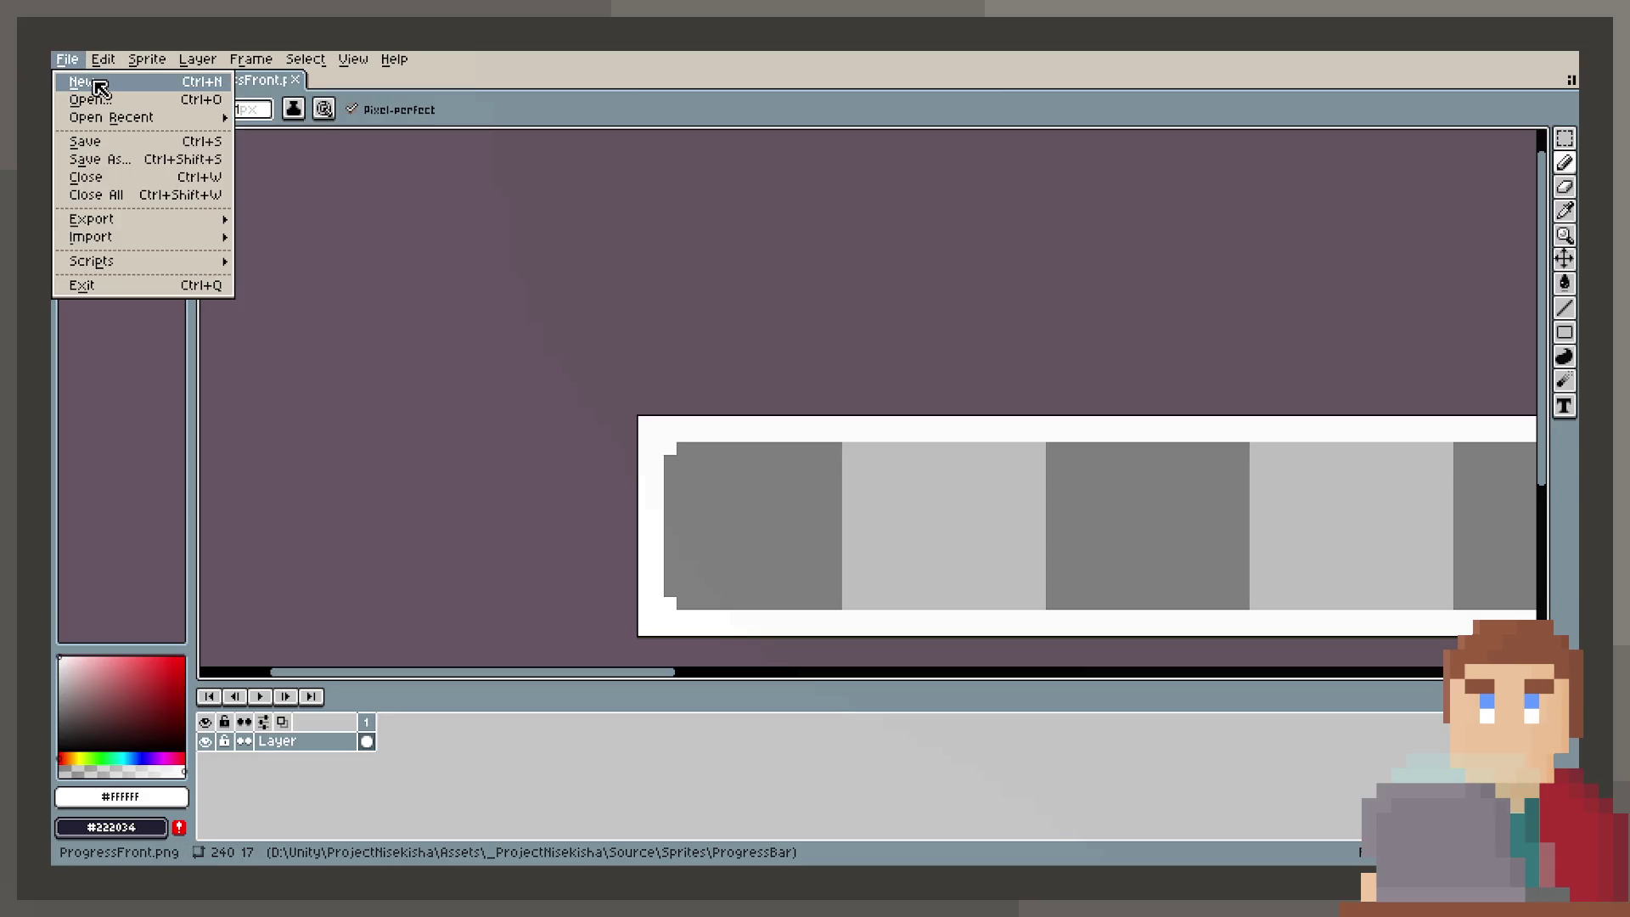
pyautogui.click(100, 88)
pyautogui.write('32')
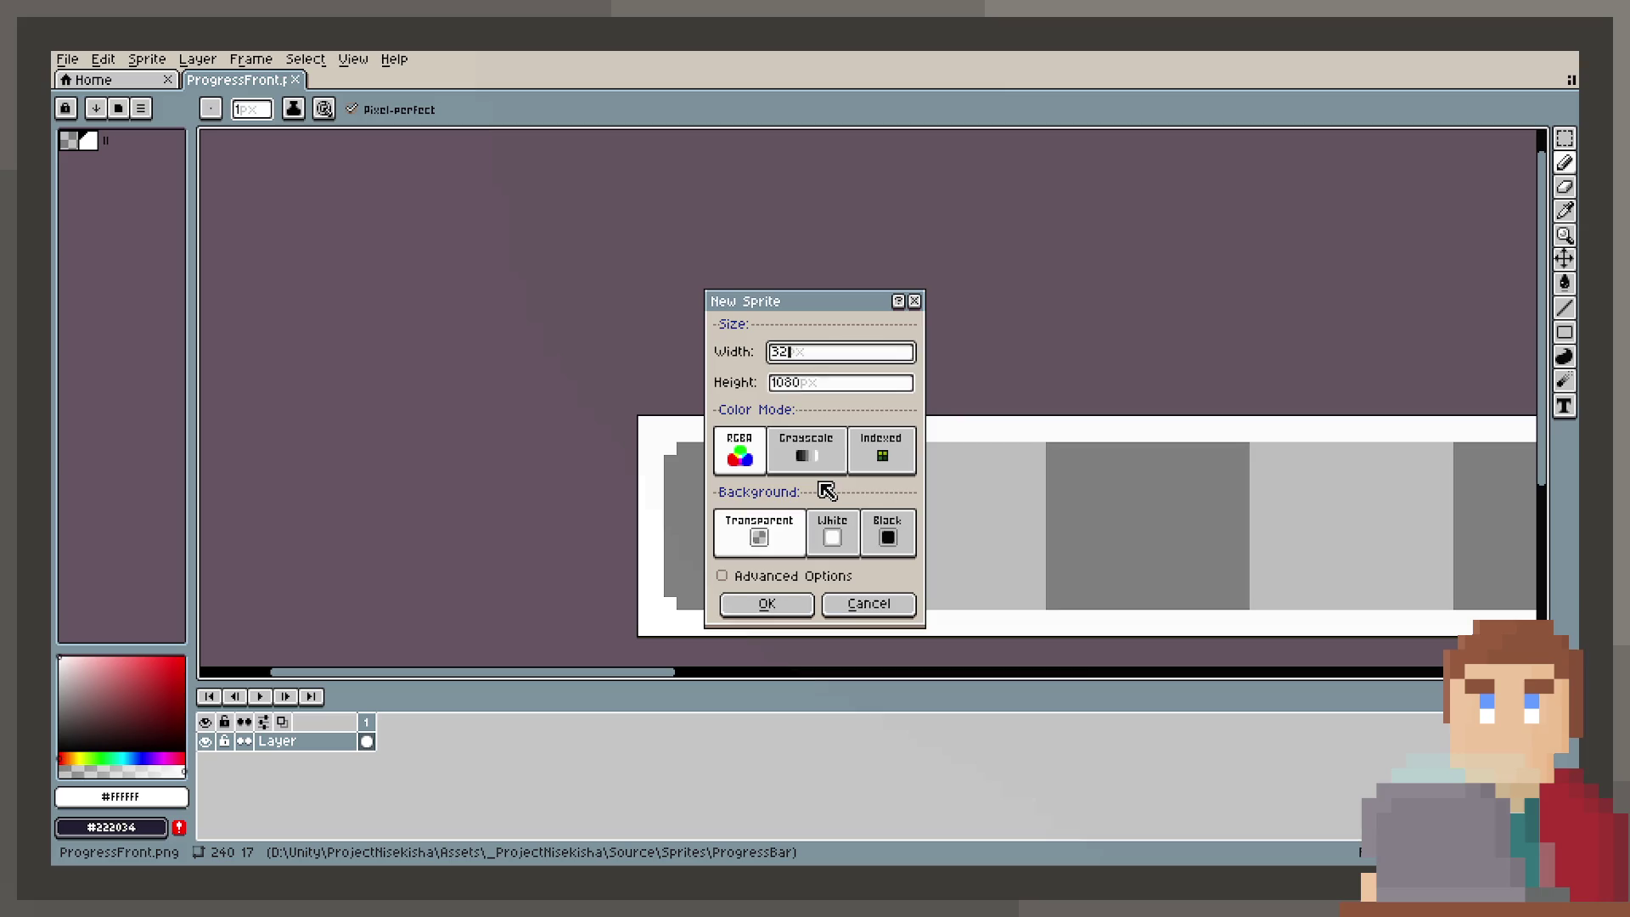
pyautogui.press('Tab')
pyautogui.write('32')
pyautogui.click(786, 601)
# Step: Centre the view and draw a white rectangle outline on the sprite, redoing the first attempt
pyautogui.scroll(4, 877, 444)
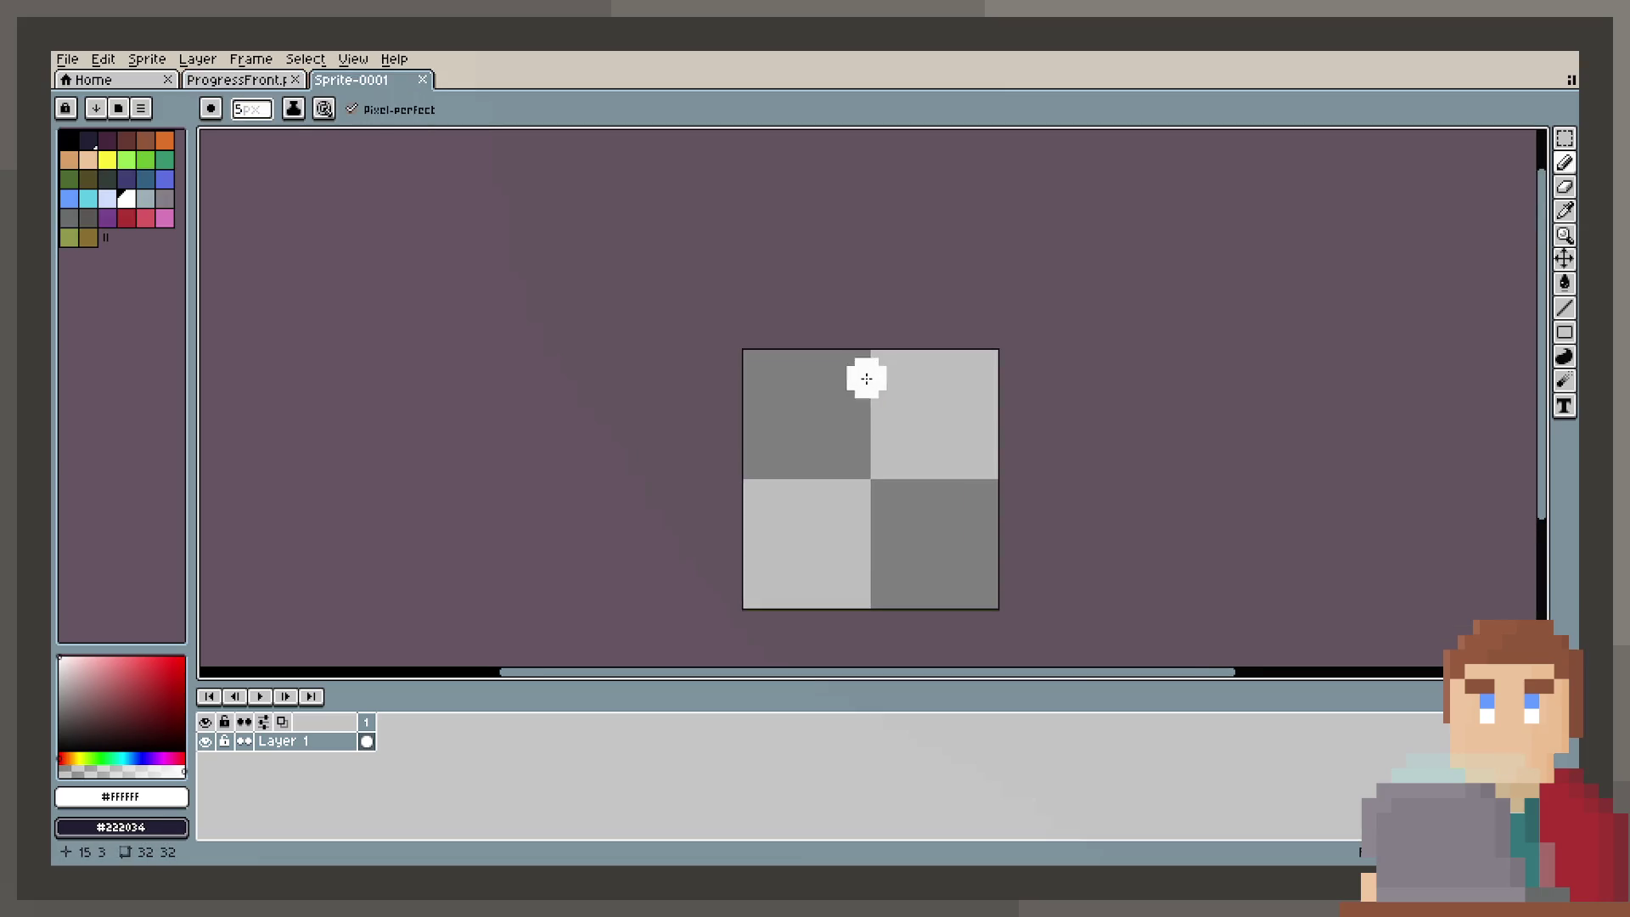
pyautogui.moveTo(866, 379); pyautogui.dragTo(828, 346)
pyautogui.scroll(1, 801, 356)
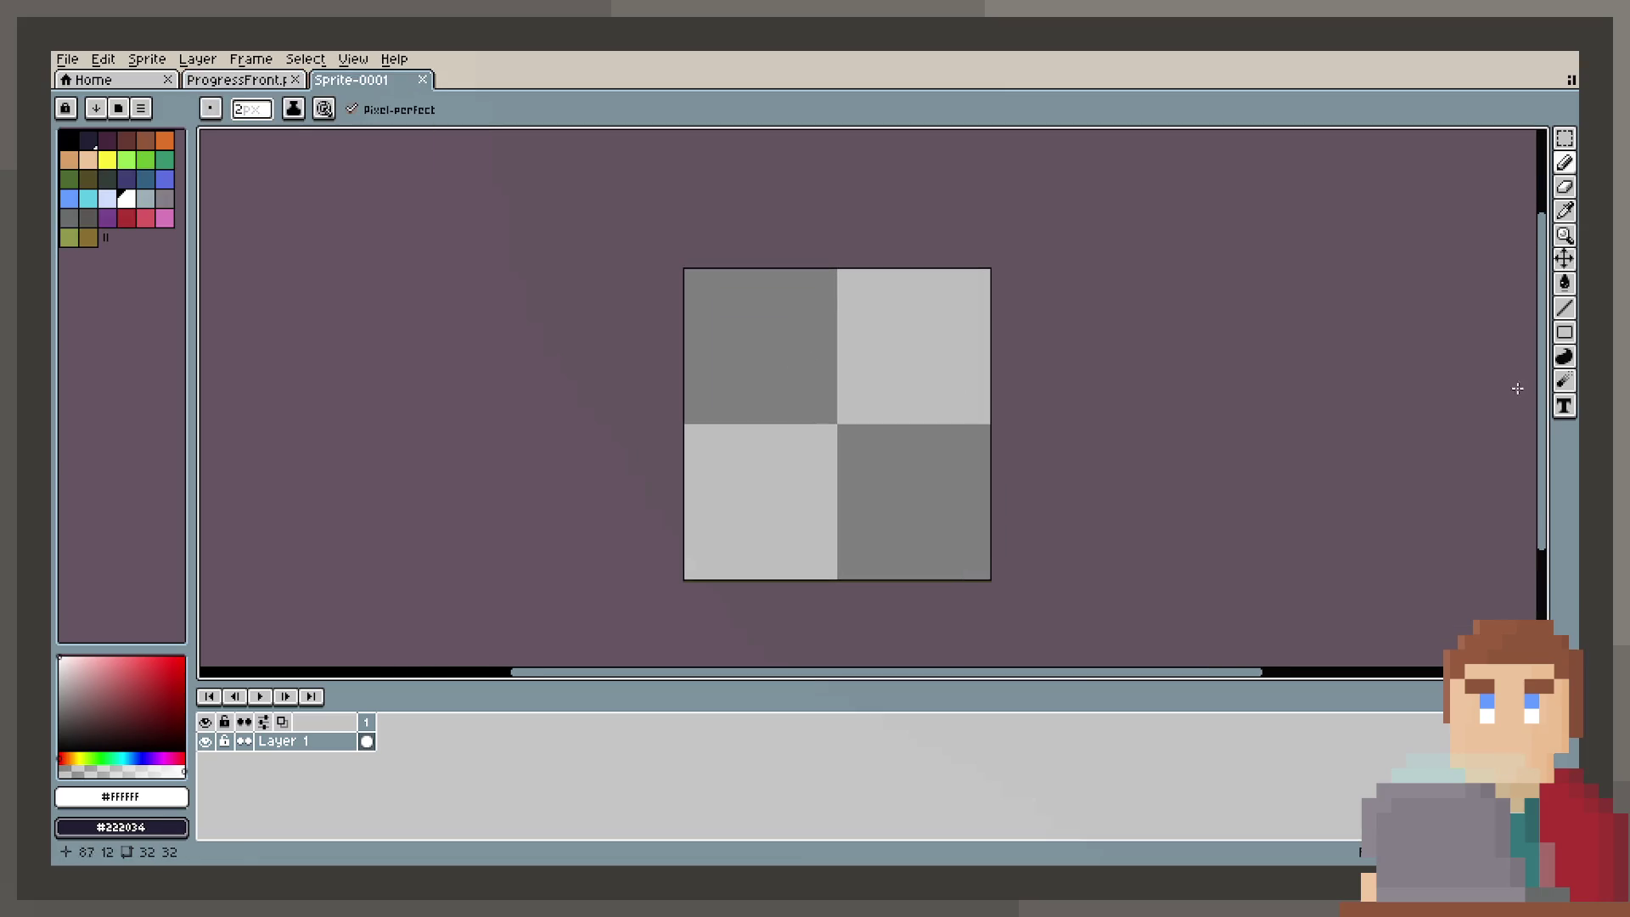
pyautogui.press('u')
pyautogui.moveTo(744, 302)
pyautogui.mouseDown()
pyautogui.moveTo(947, 547)
pyautogui.moveTo(924, 534)
pyautogui.mouseUp()
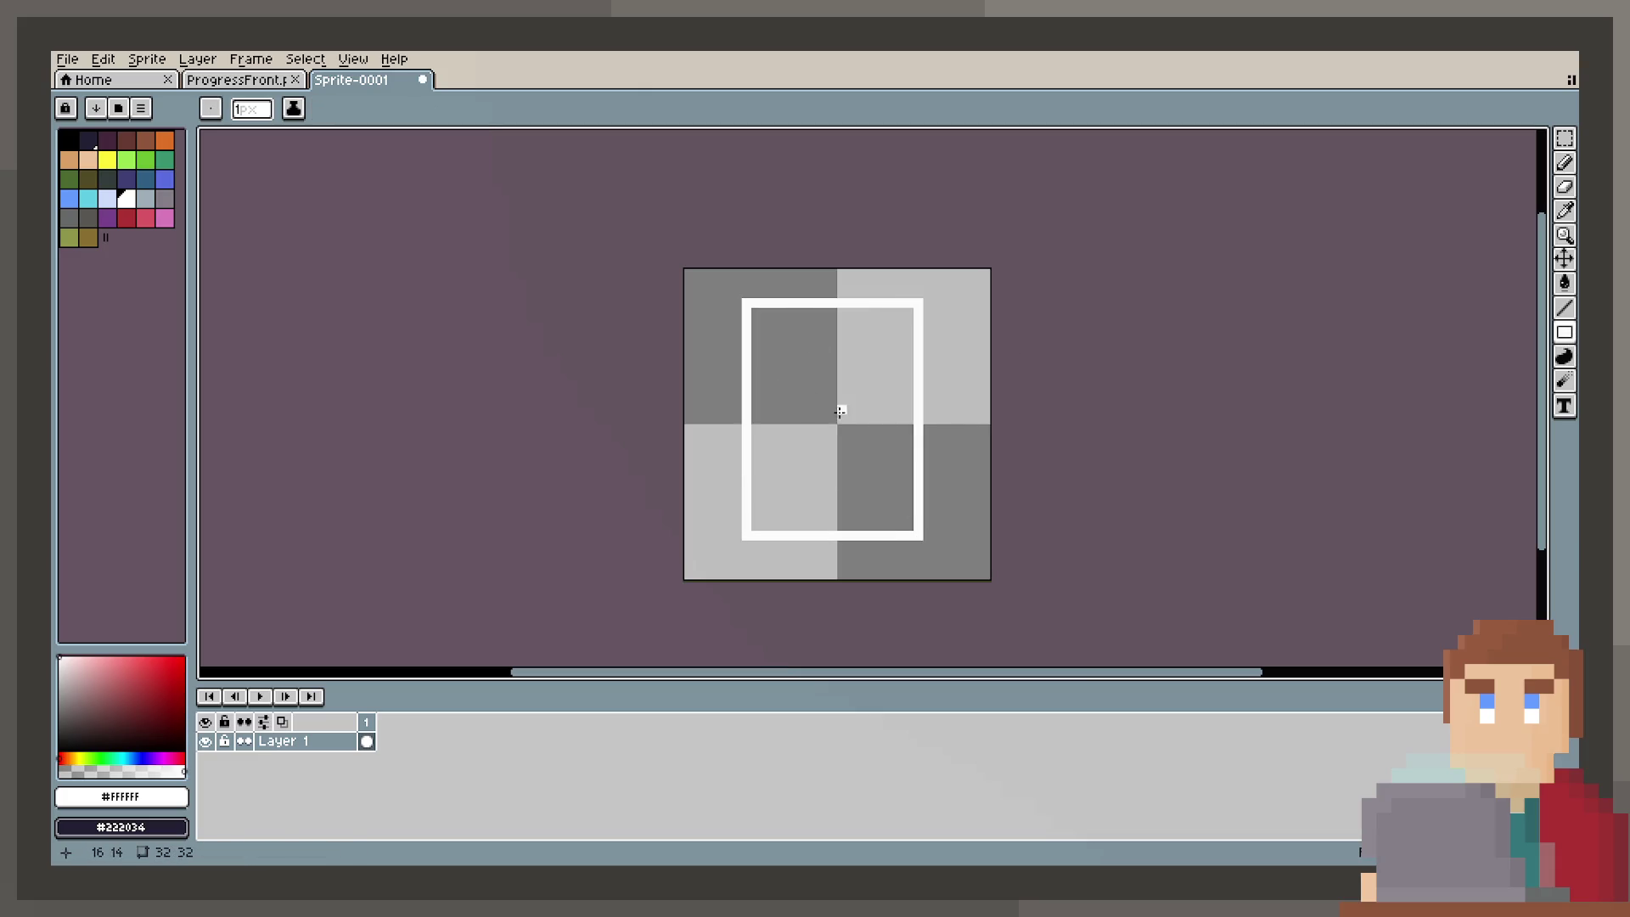
pyautogui.hotkey('ctrl', 'z')
pyautogui.moveTo(753, 301); pyautogui.dragTo(932, 548)
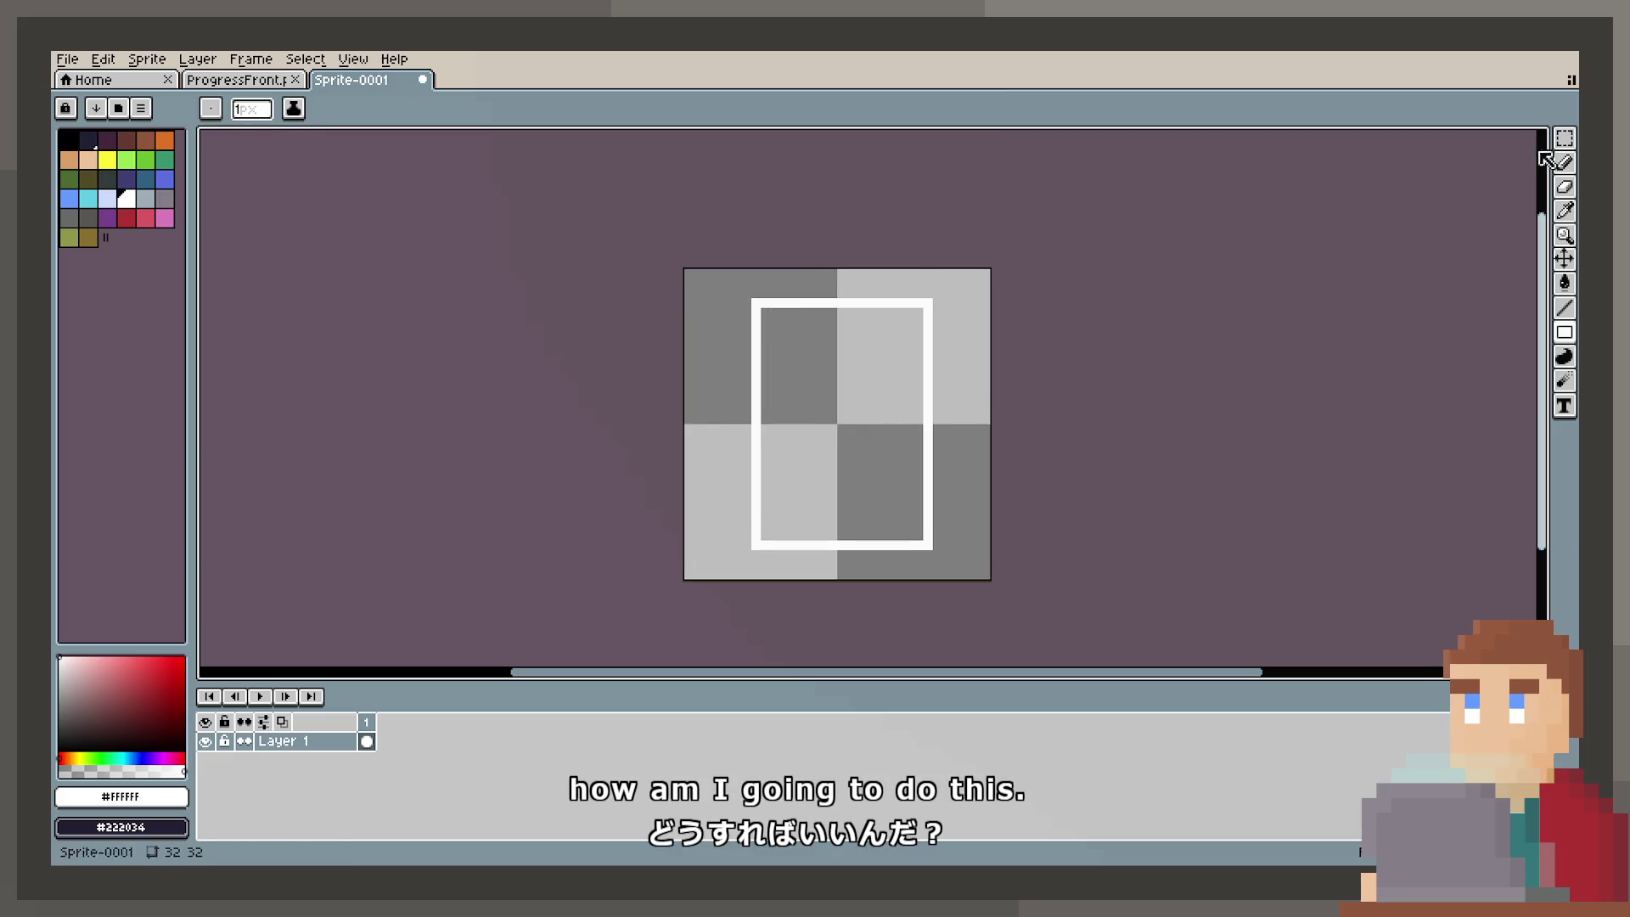
# Step: Select and nudge the white frame, then clear the whole canvas with Select All and Delete
pyautogui.click(1564, 138)
pyautogui.moveTo(752, 300)
pyautogui.mouseDown()
pyautogui.moveTo(925, 554)
pyautogui.moveTo(905, 533)
pyautogui.mouseUp()
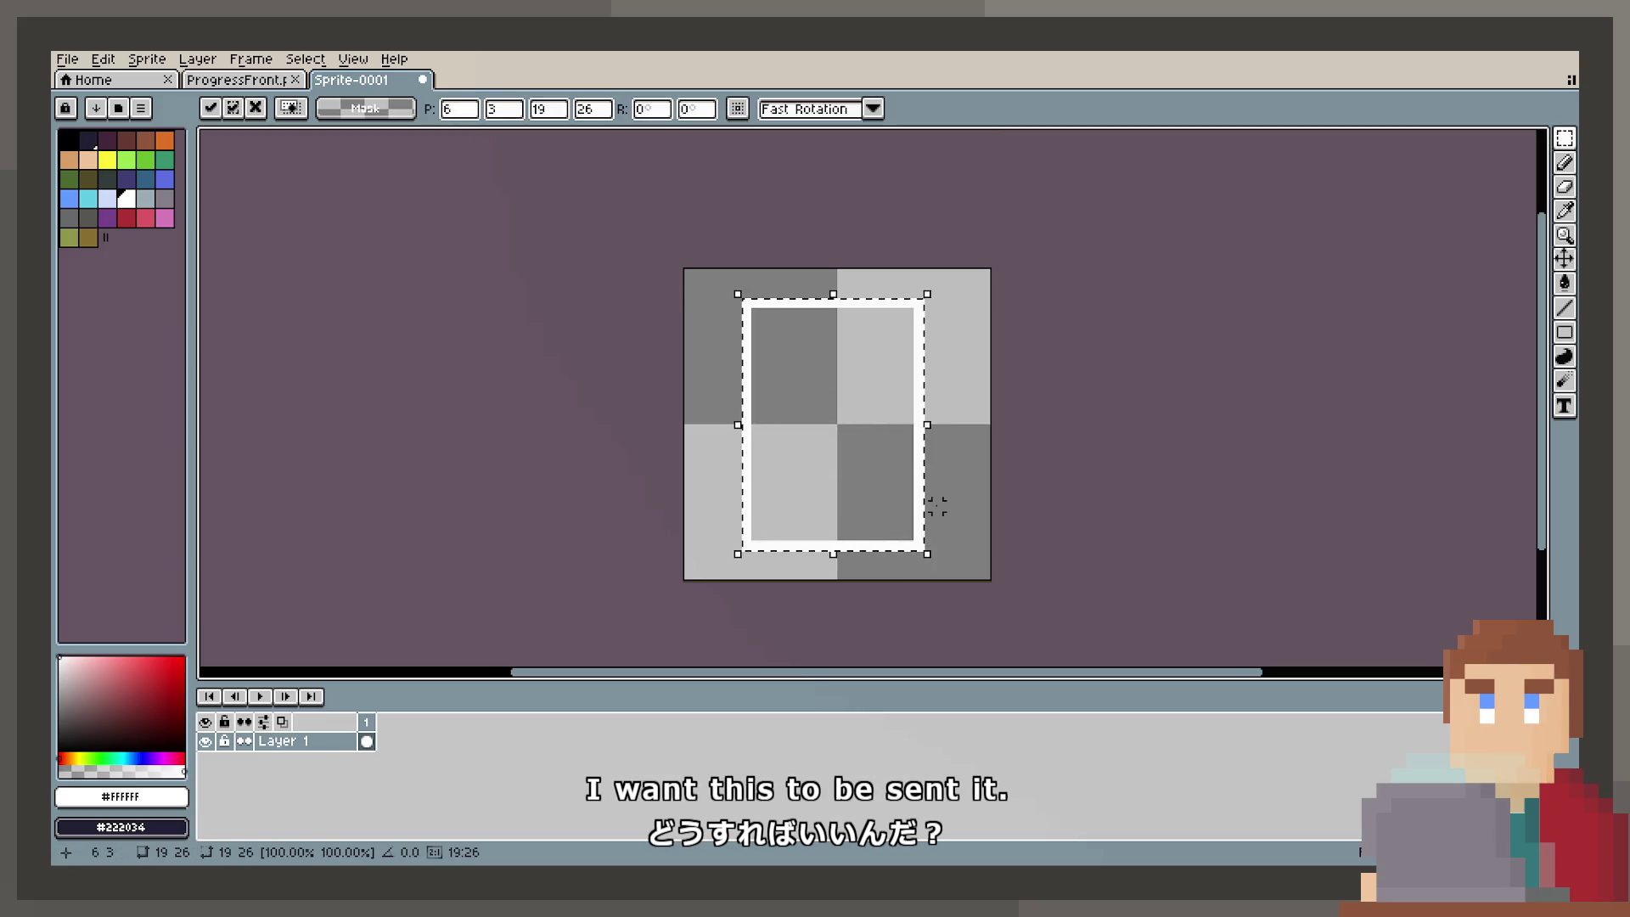
pyautogui.press('Right')
pyautogui.scroll(2, 858, 462)
pyautogui.scroll(-2, 849, 458)
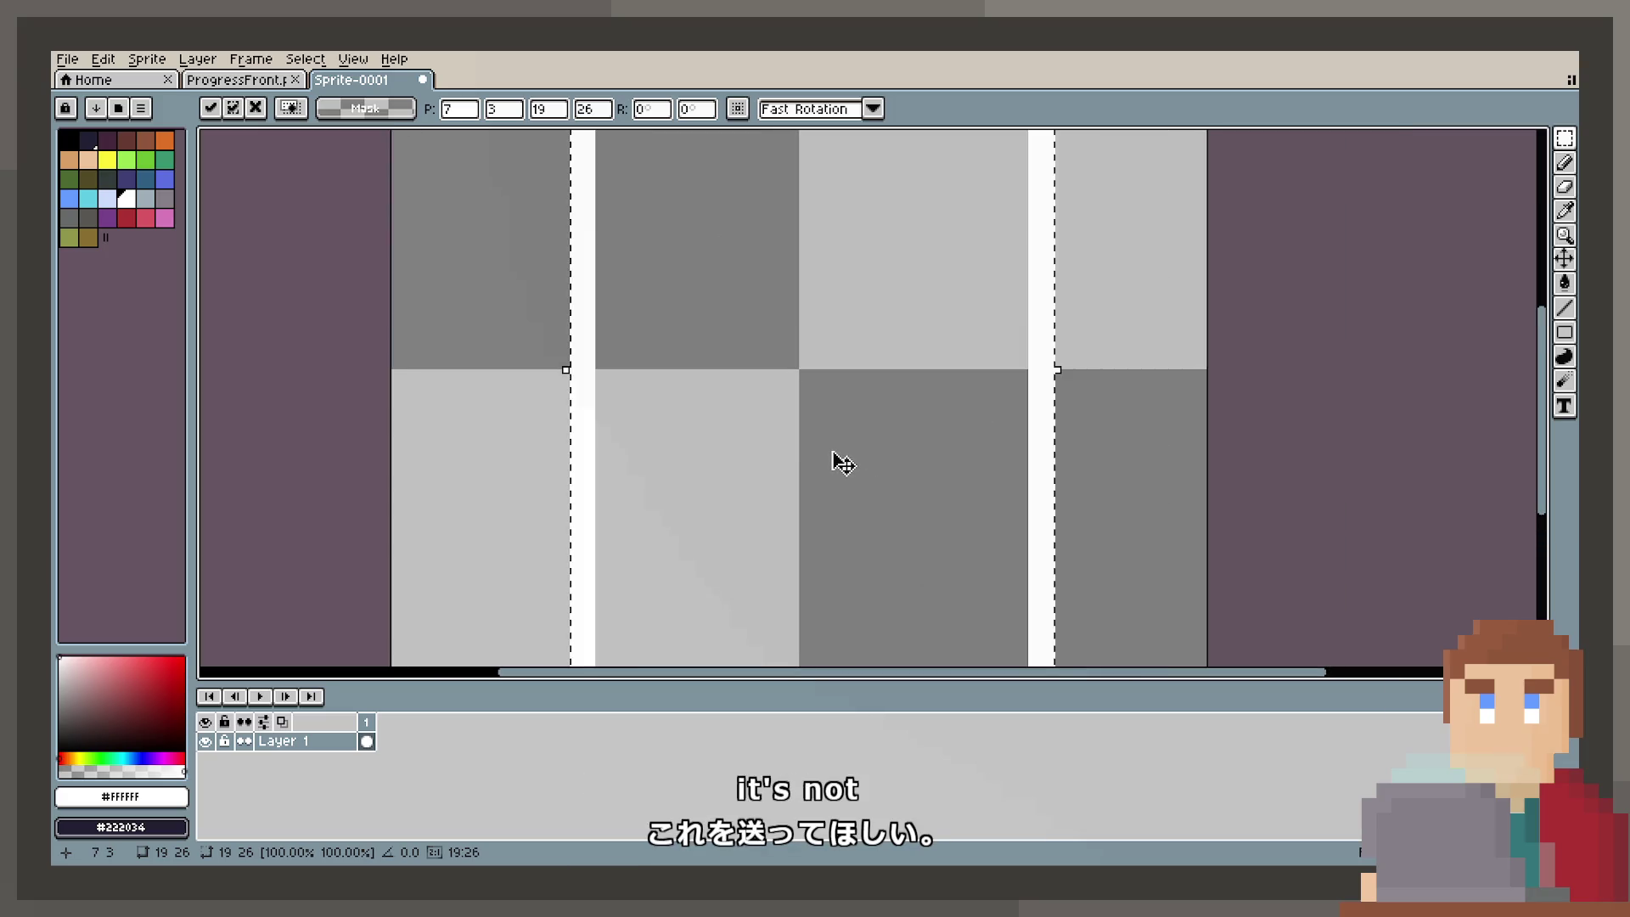
pyautogui.press('Left')
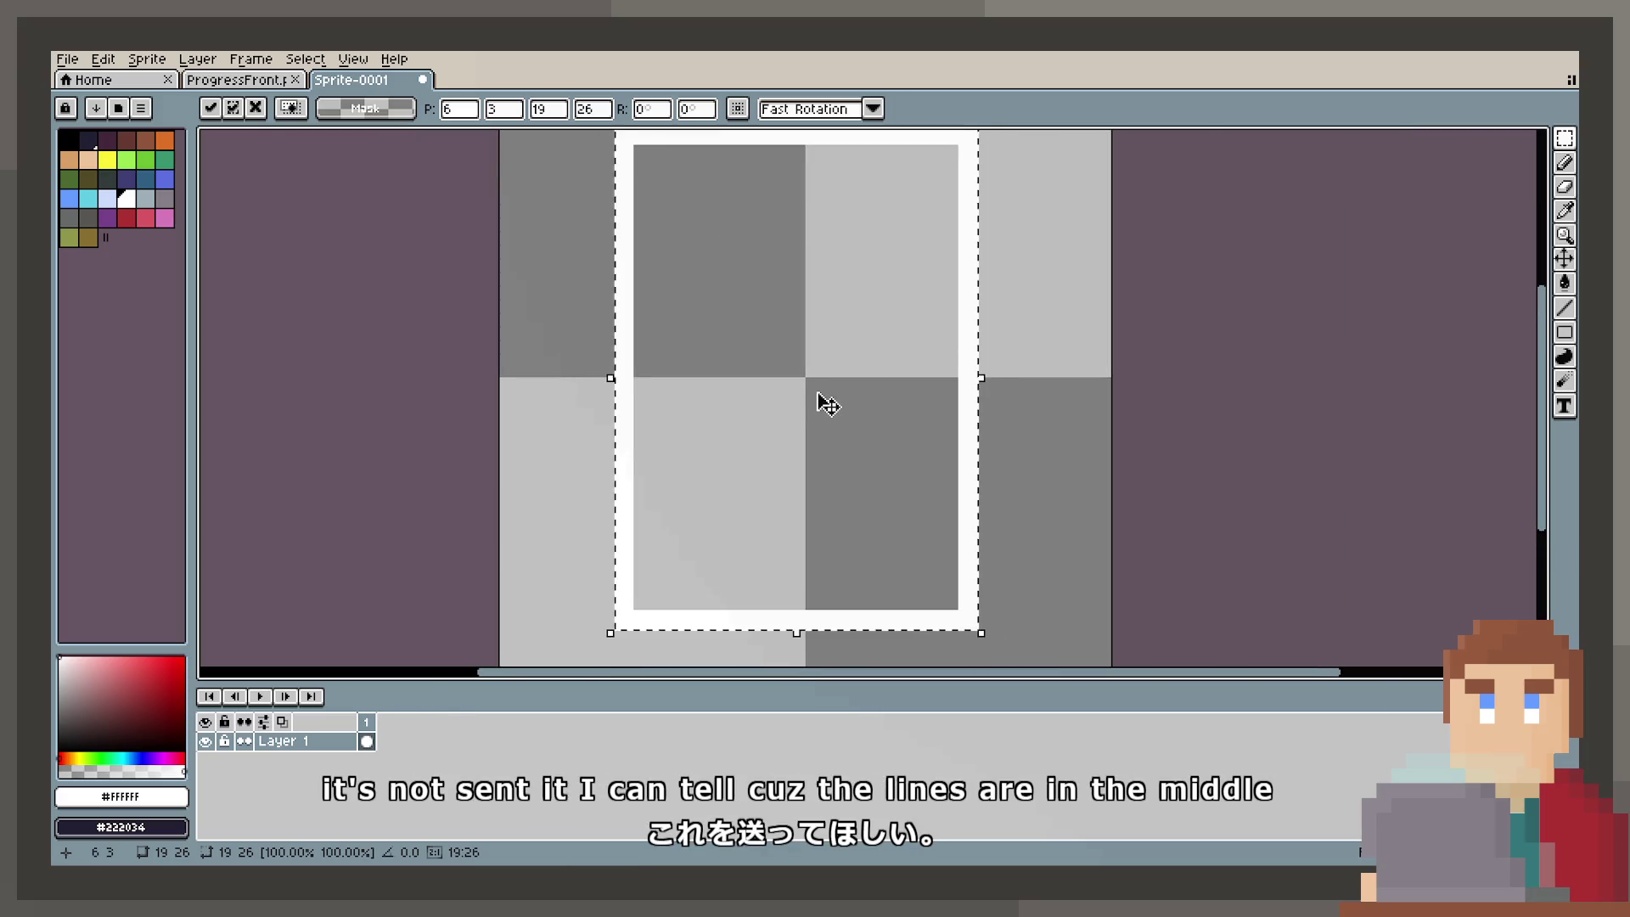
pyautogui.press('Right')
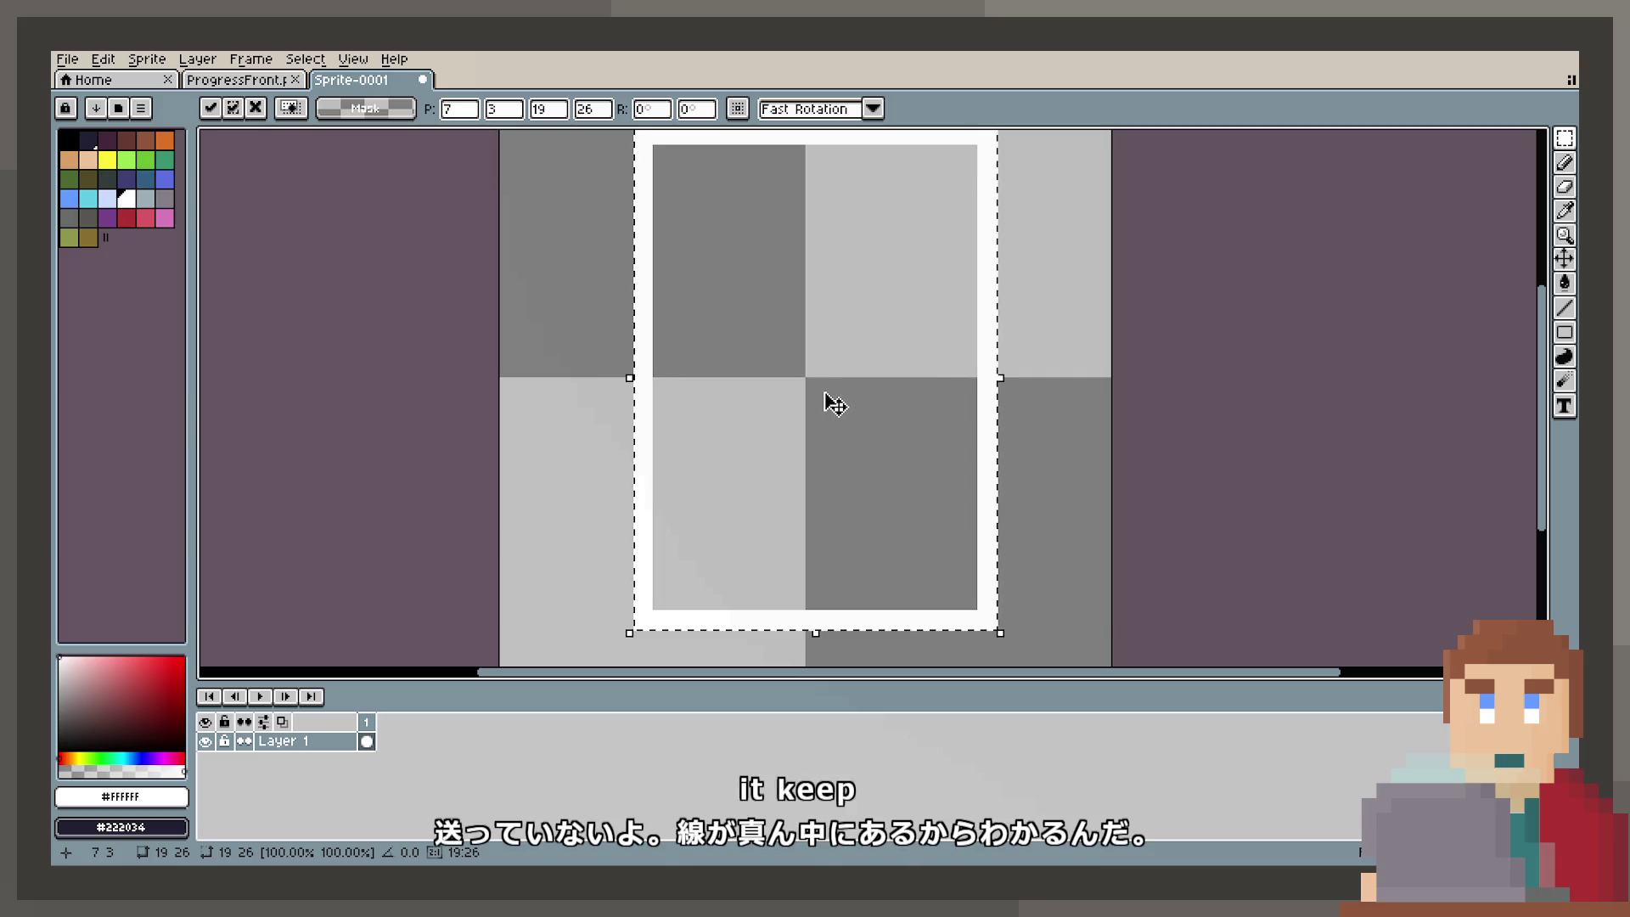
pyautogui.press('Left')
pyautogui.hotkey('ctrl', 'a')
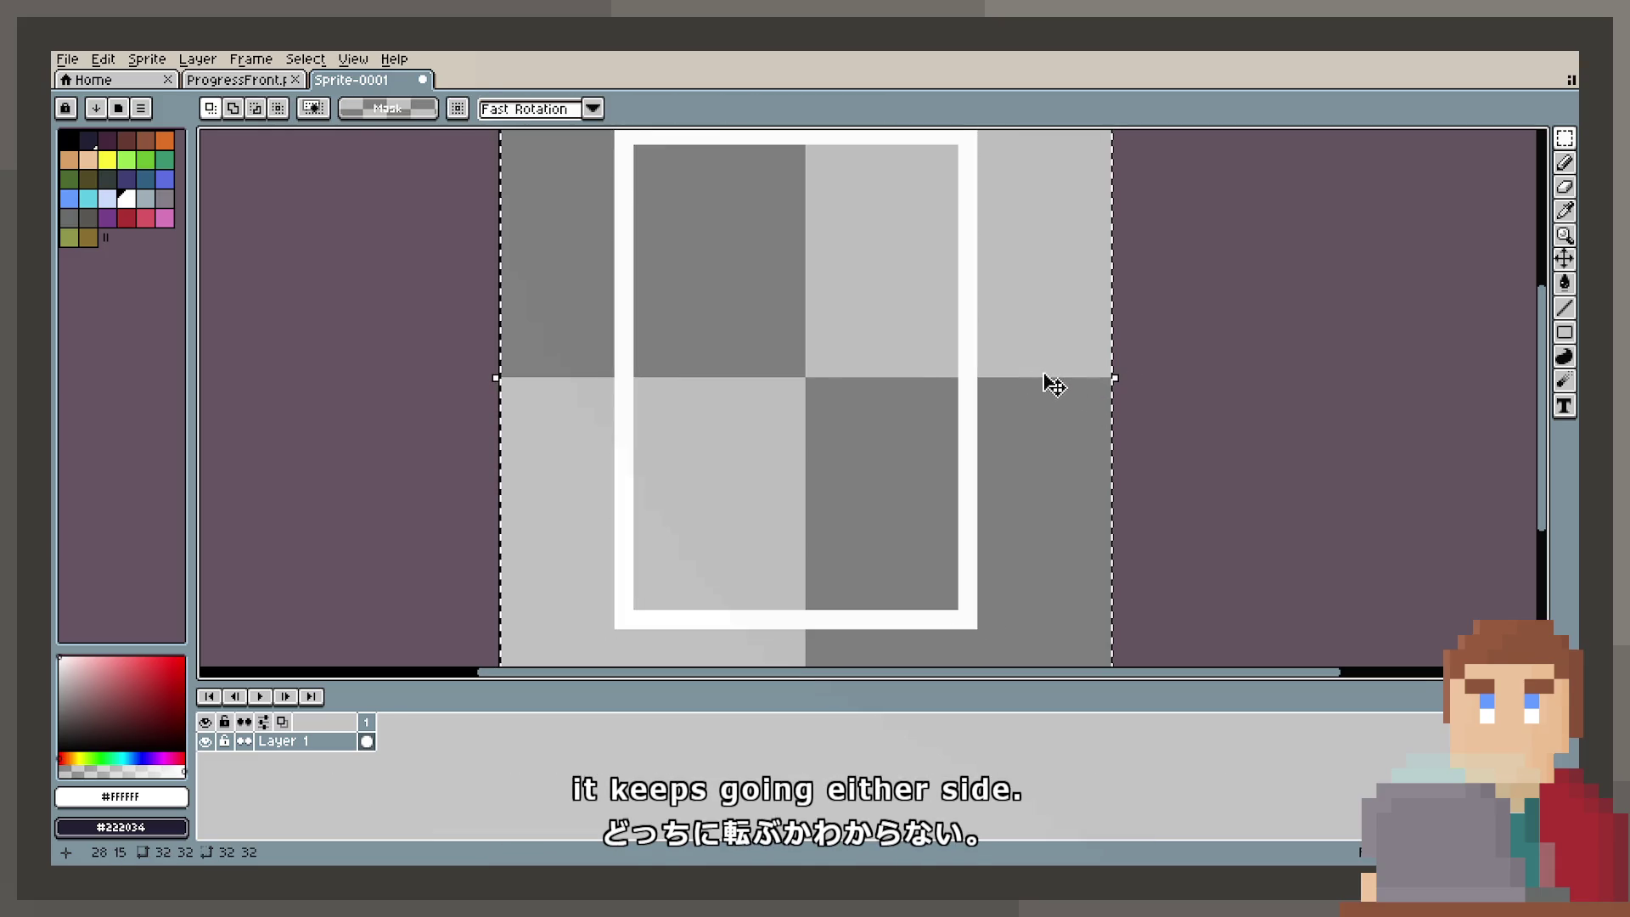
pyautogui.press('Delete')
pyautogui.hotkey('ctrl', 'd')
# Step: Draw a fresh white rectangle outline on the cleared canvas with the Rectangle tool
pyautogui.scroll(-1, 1420, 204)
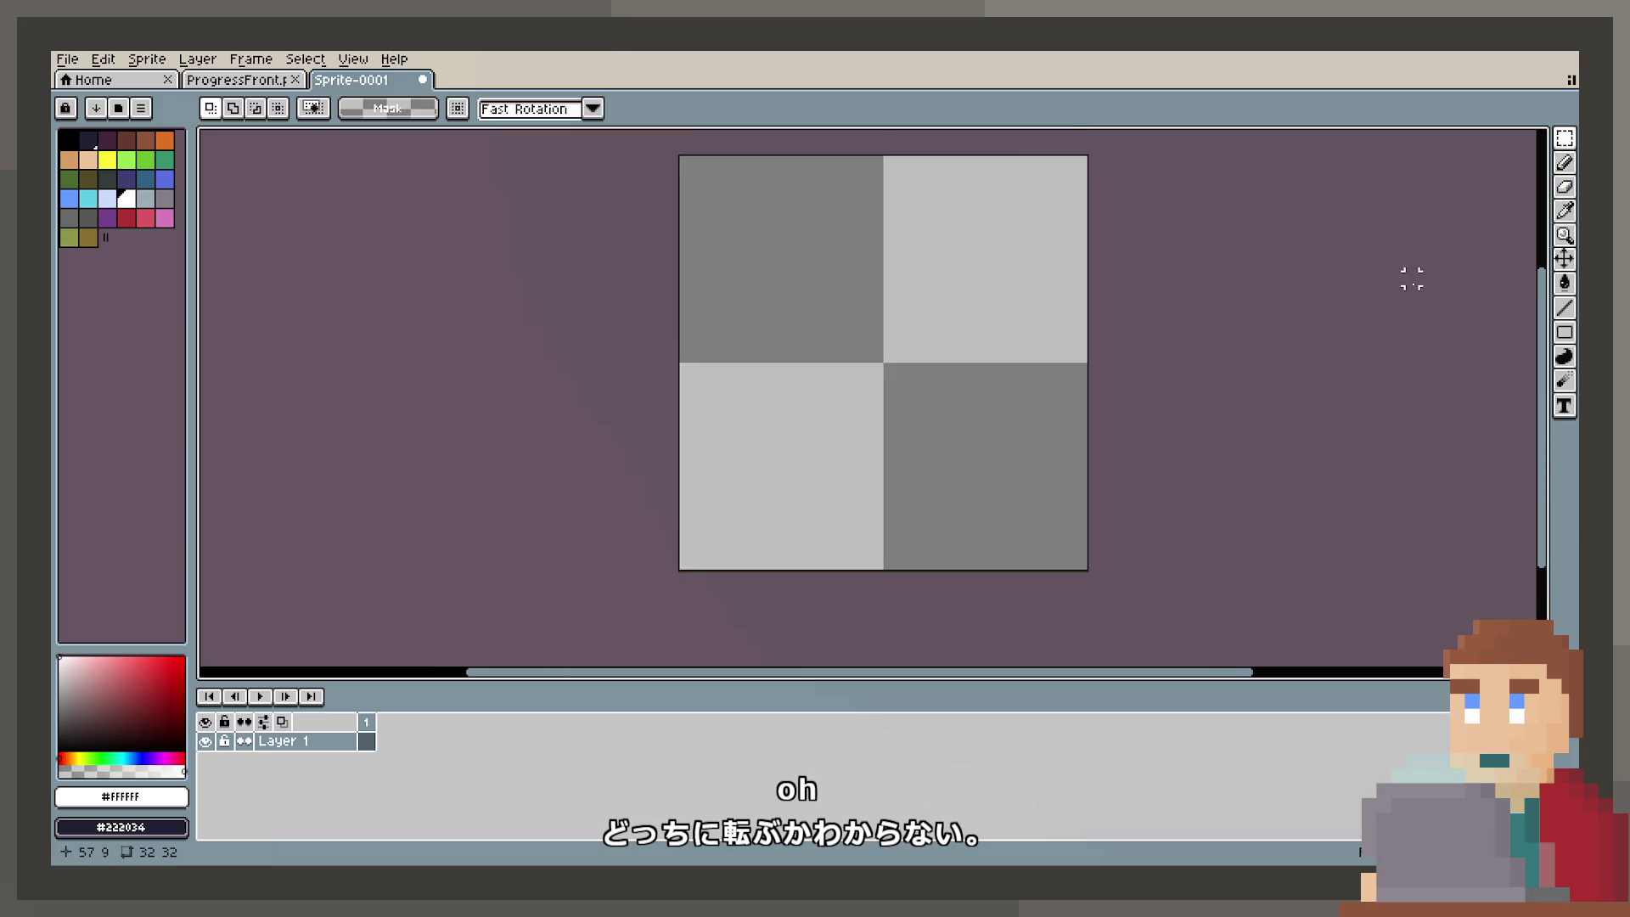
pyautogui.click(1561, 338)
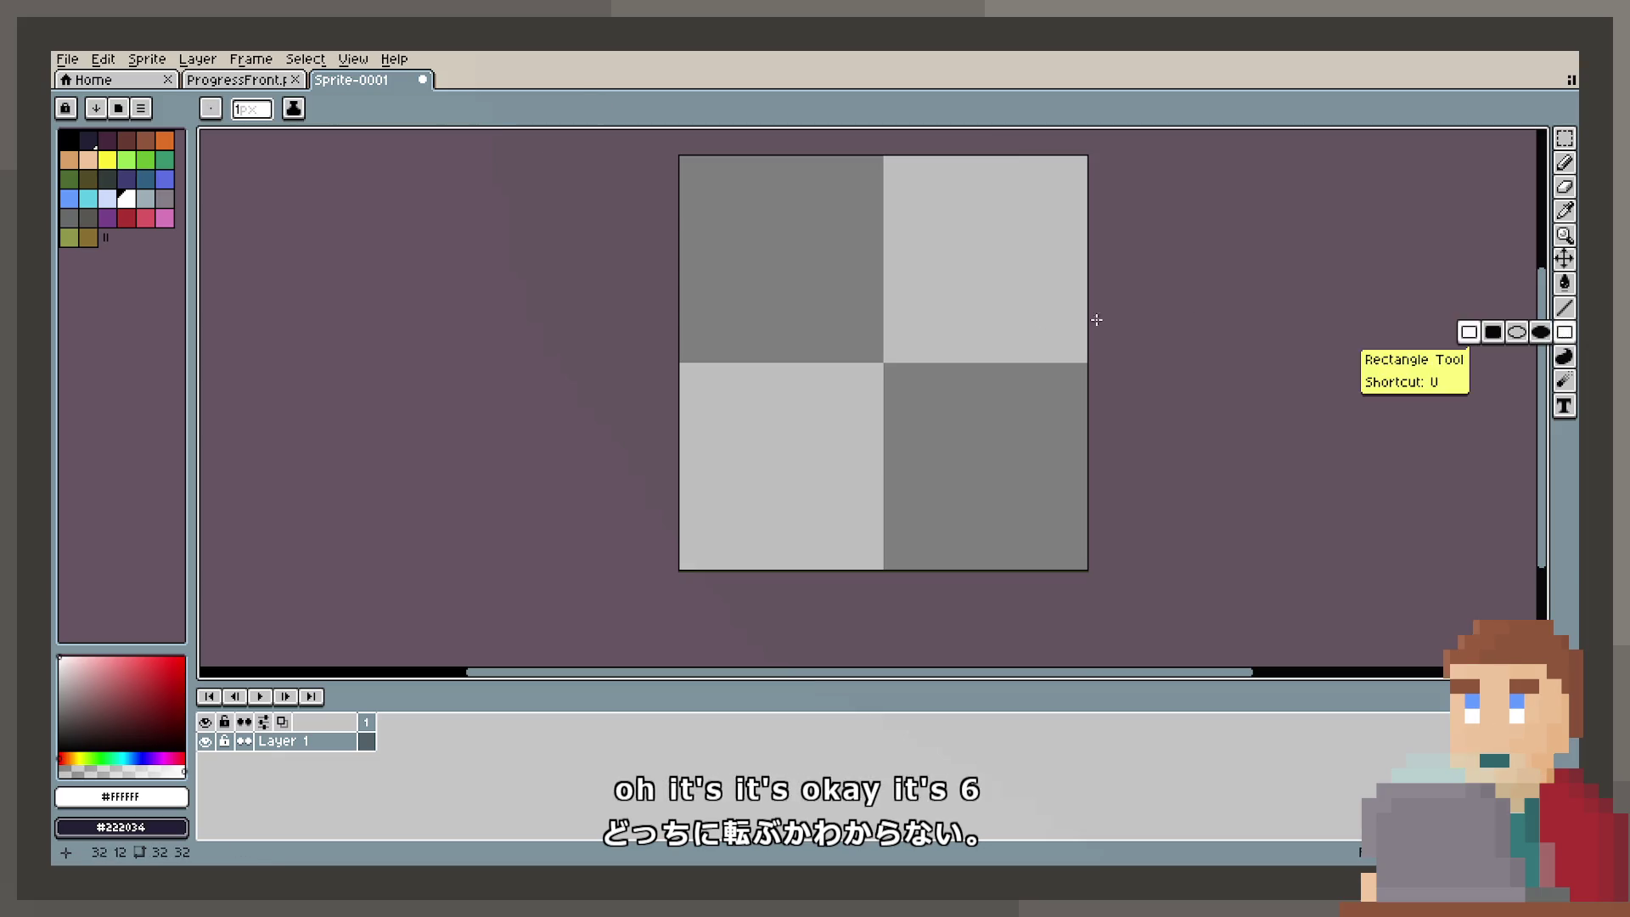
pyautogui.moveTo(1030, 331); pyautogui.dragTo(983, 346)
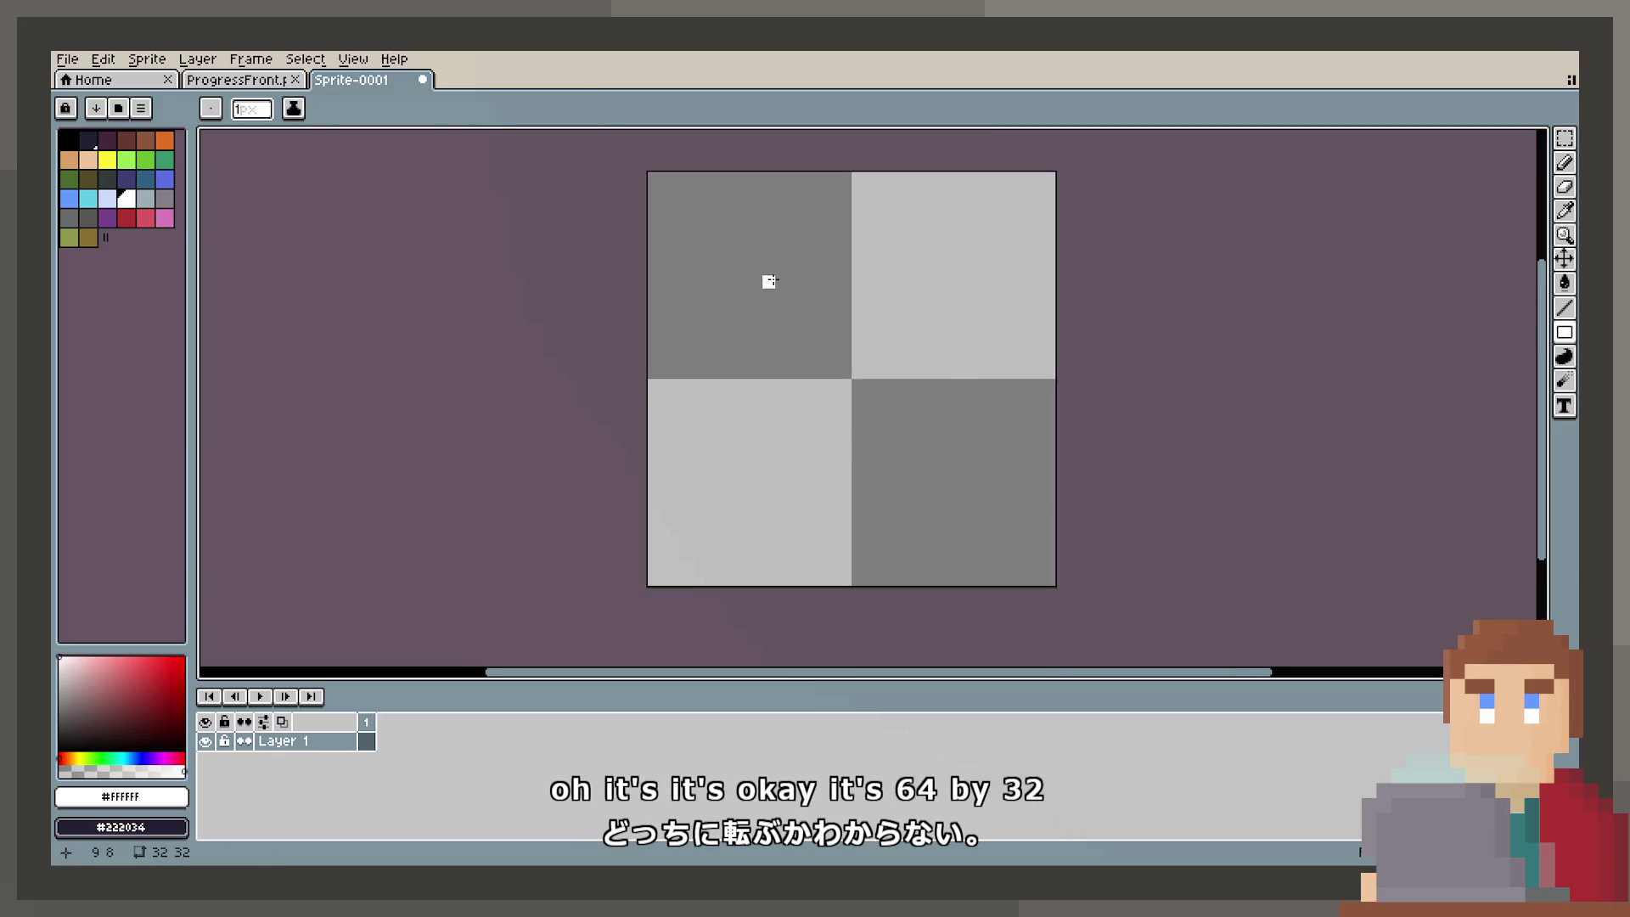
pyautogui.moveTo(730, 230)
pyautogui.mouseDown()
pyautogui.moveTo(955, 461)
pyautogui.moveTo(974, 522)
pyautogui.mouseUp()
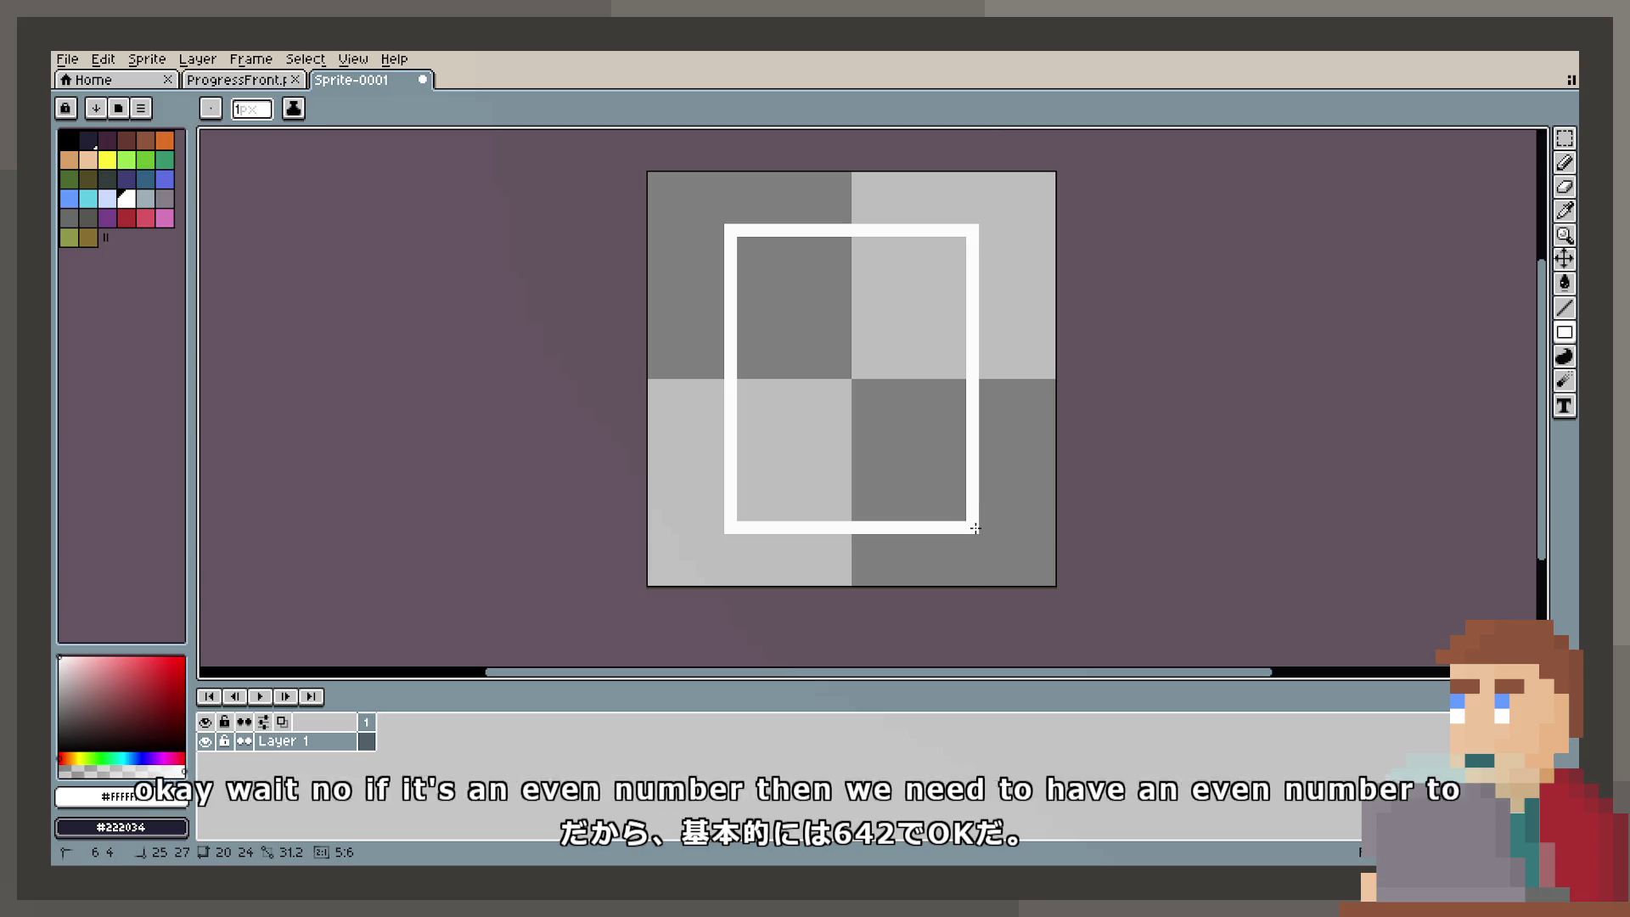
# Step: Make the outline two pixels taller, then move it up and shift it right and down to centre it
pyautogui.moveTo(974, 533); pyautogui.dragTo(974, 584)
pyautogui.press('w')
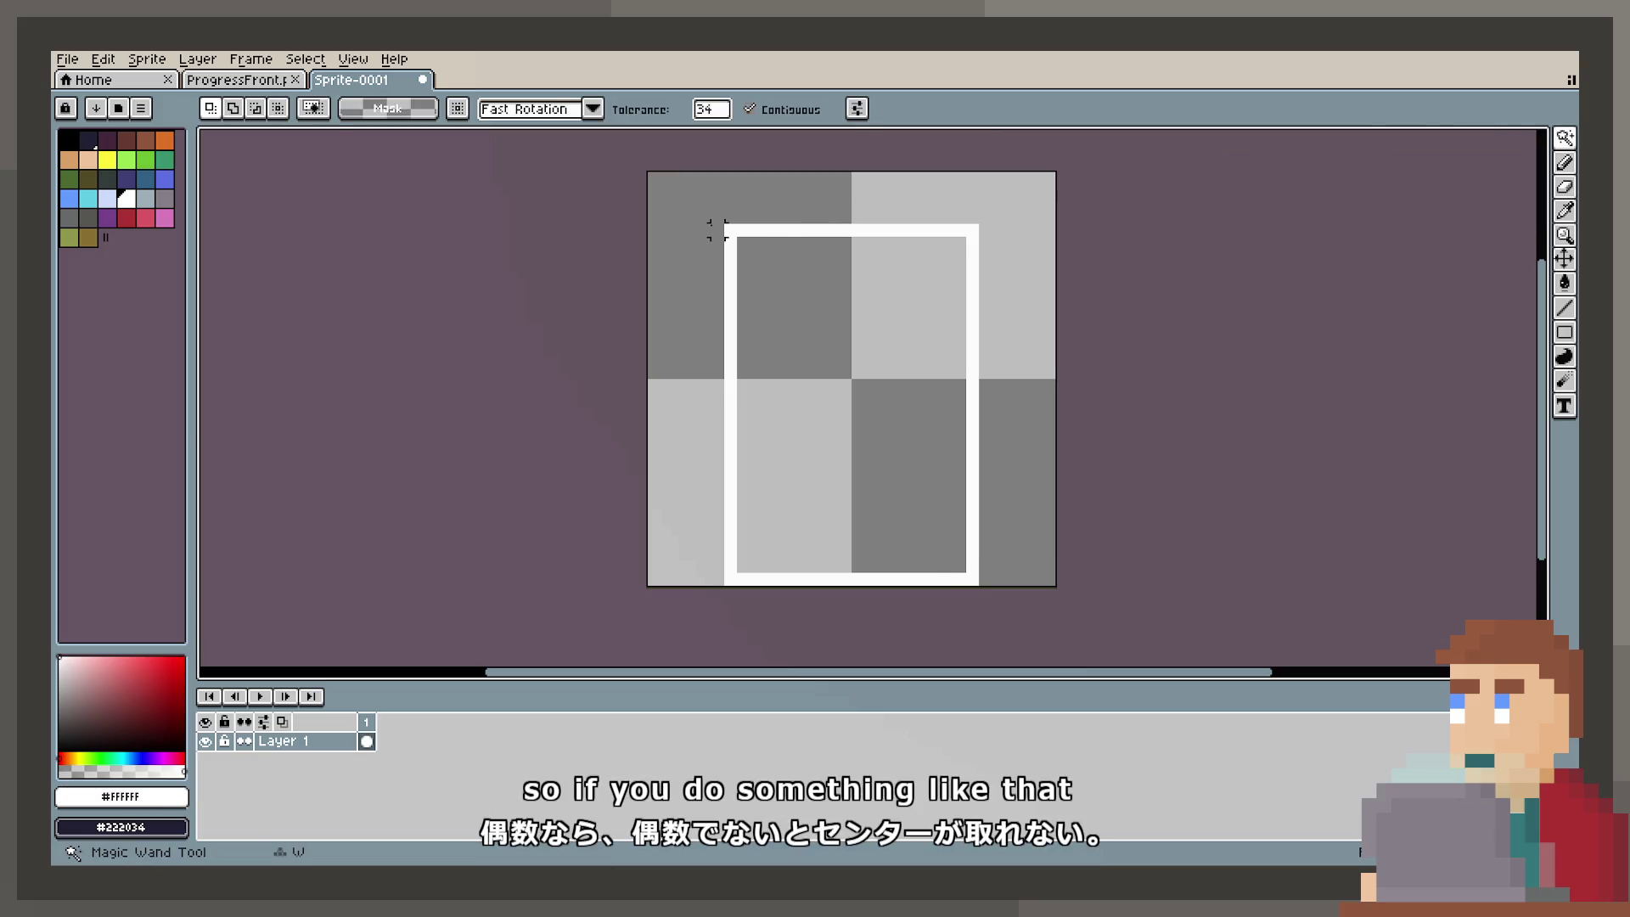
pyautogui.click(729, 230)
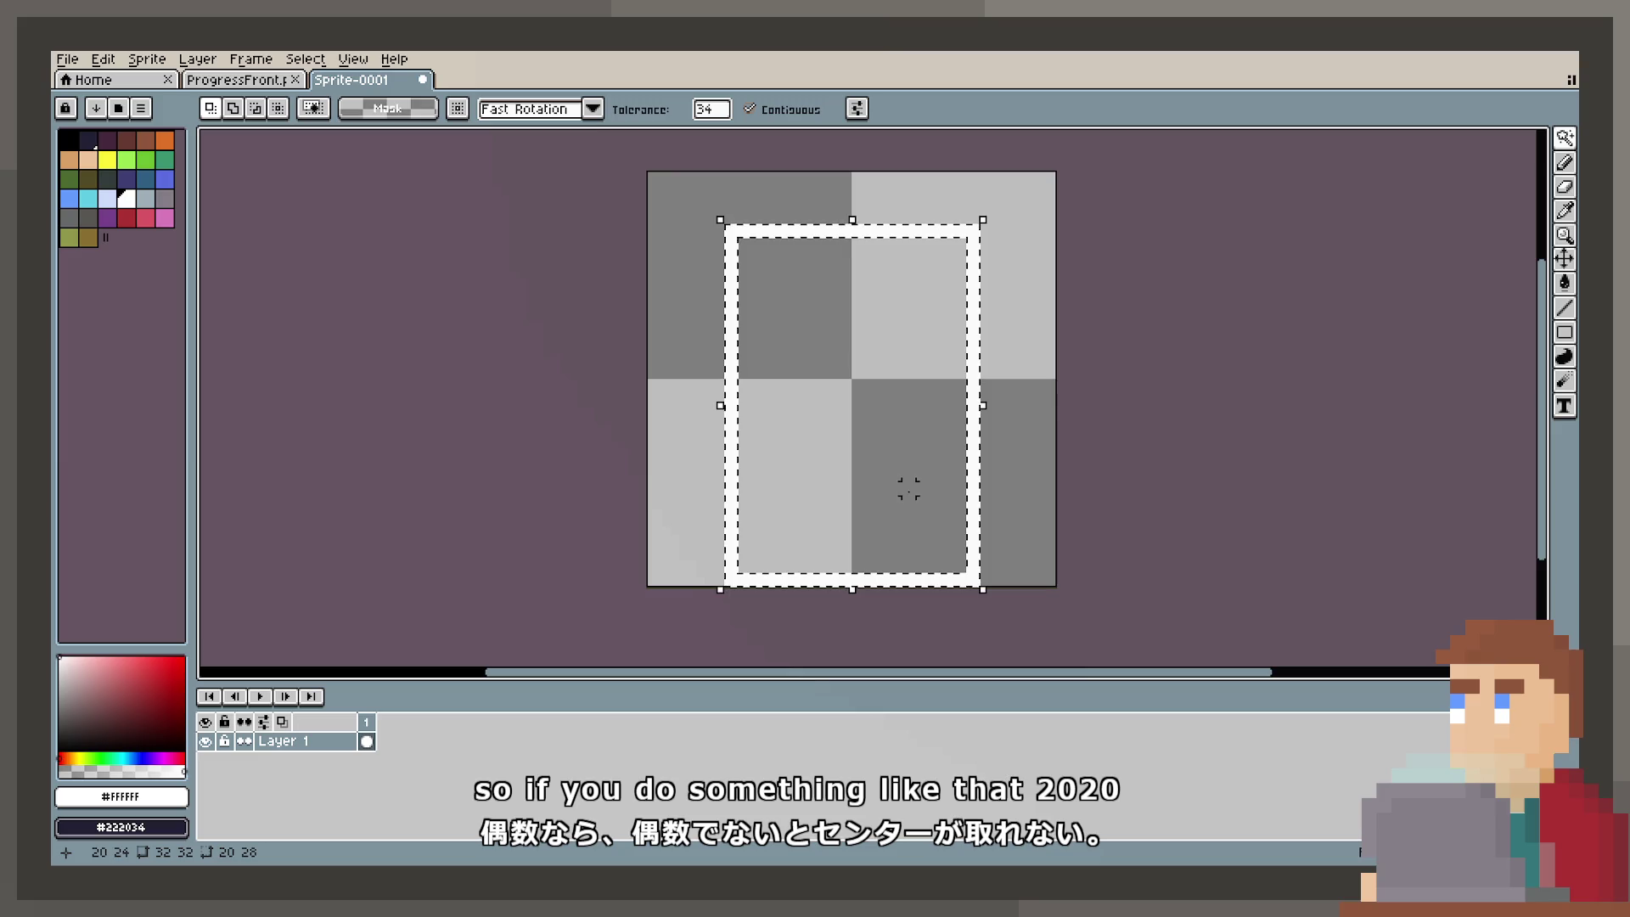
pyautogui.click(1564, 138)
pyautogui.click(1445, 139)
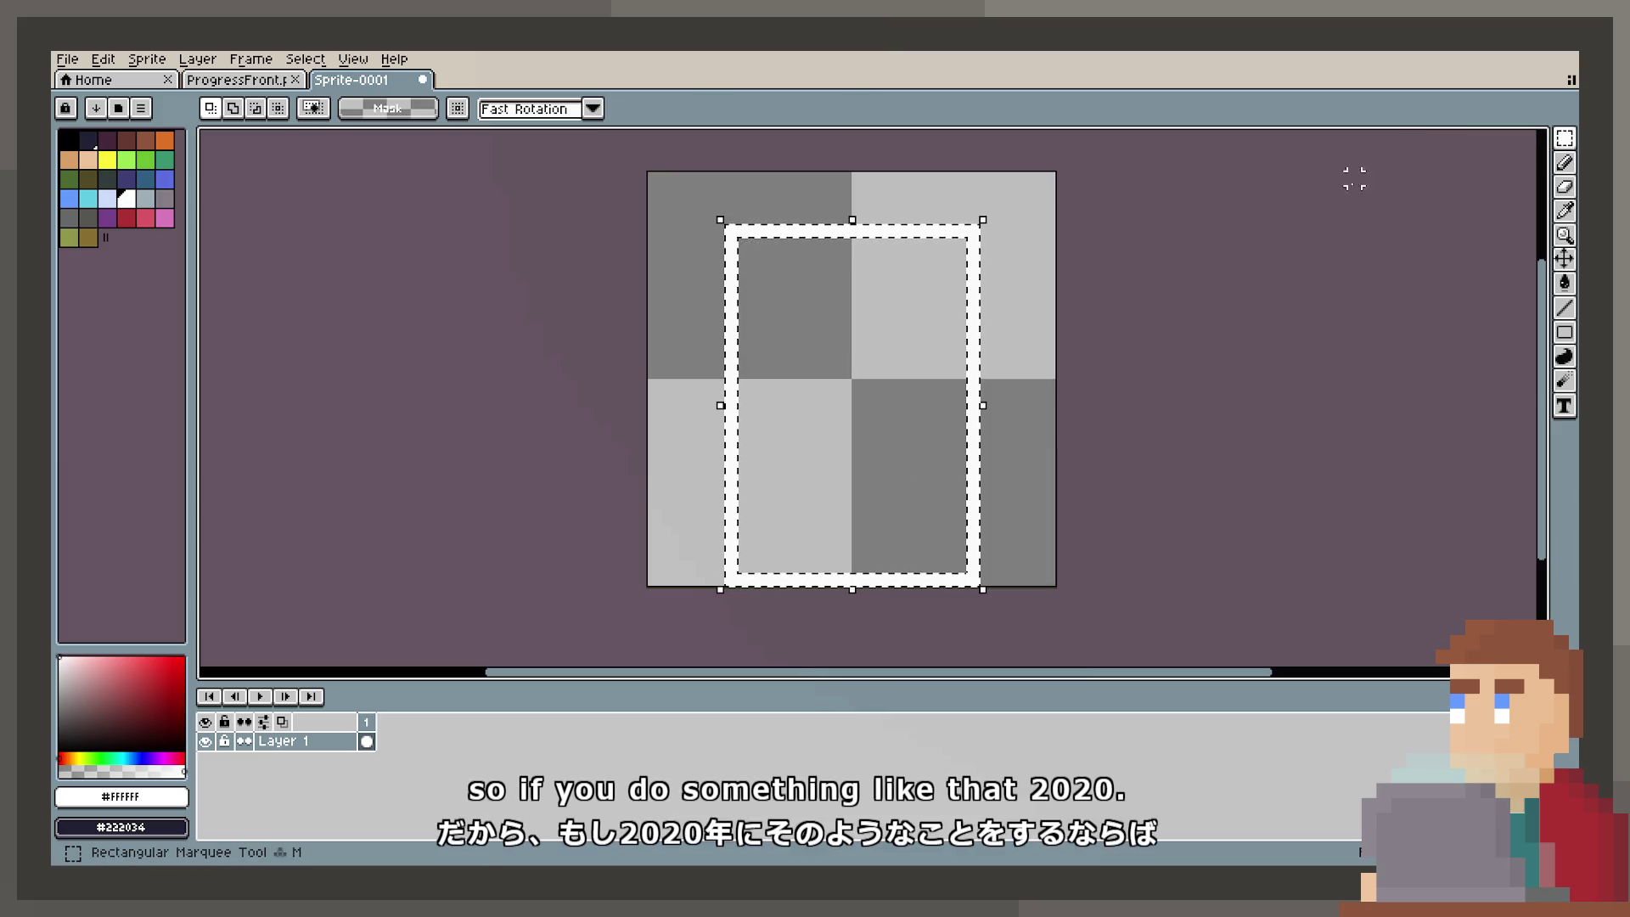
pyautogui.moveTo(974, 317); pyautogui.dragTo(976, 293)
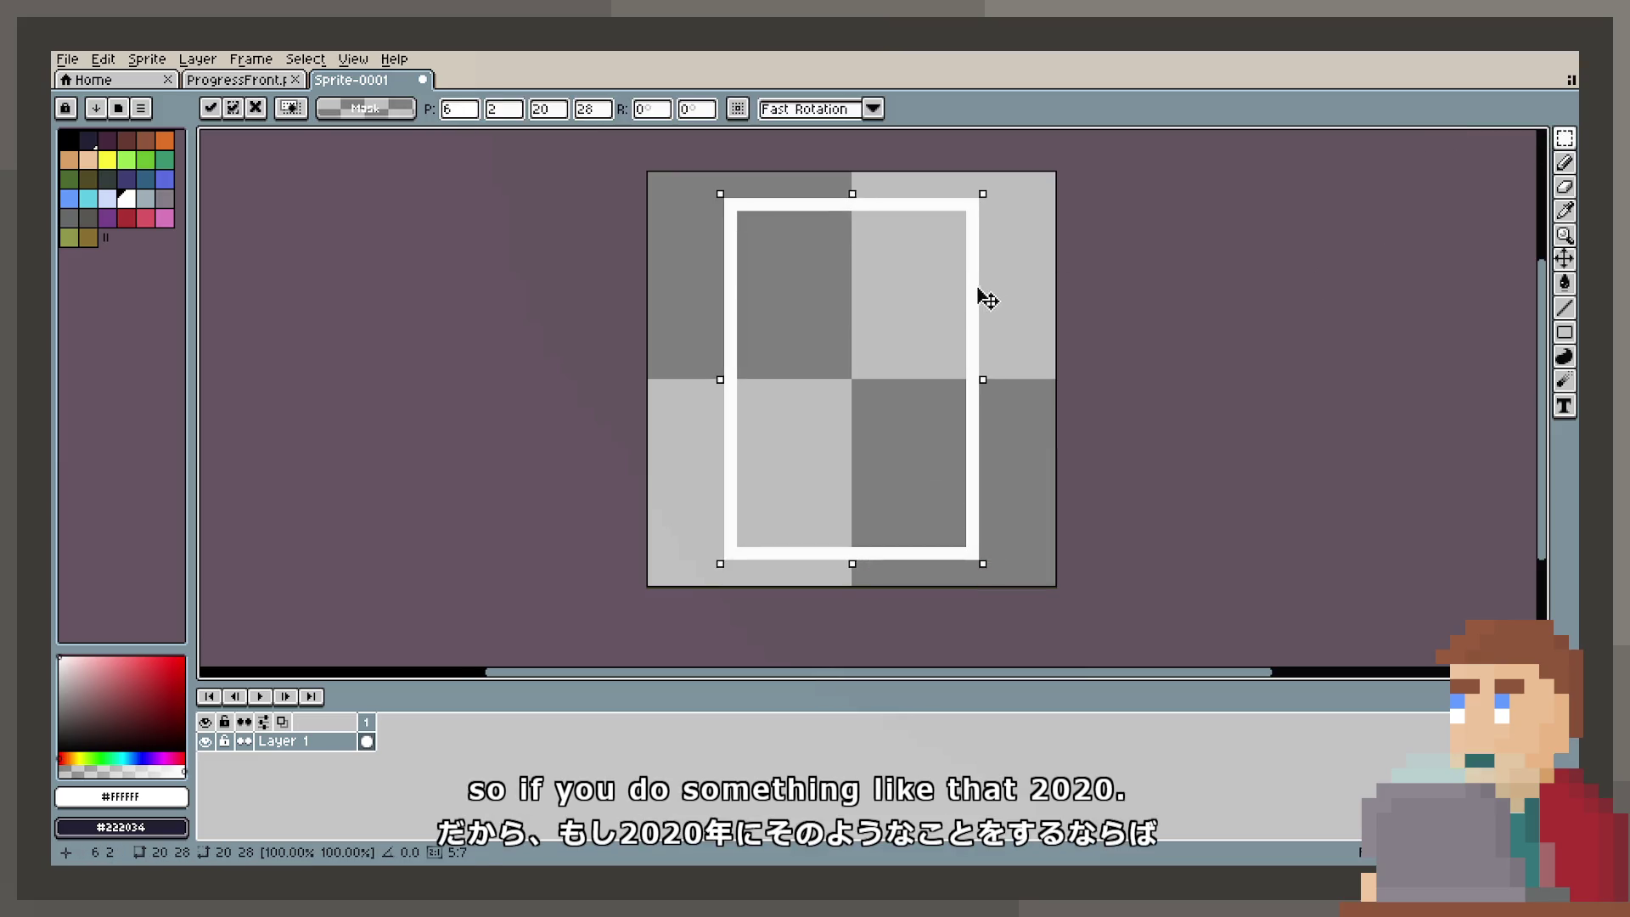
pyautogui.hotkey('ctrl', 'd')
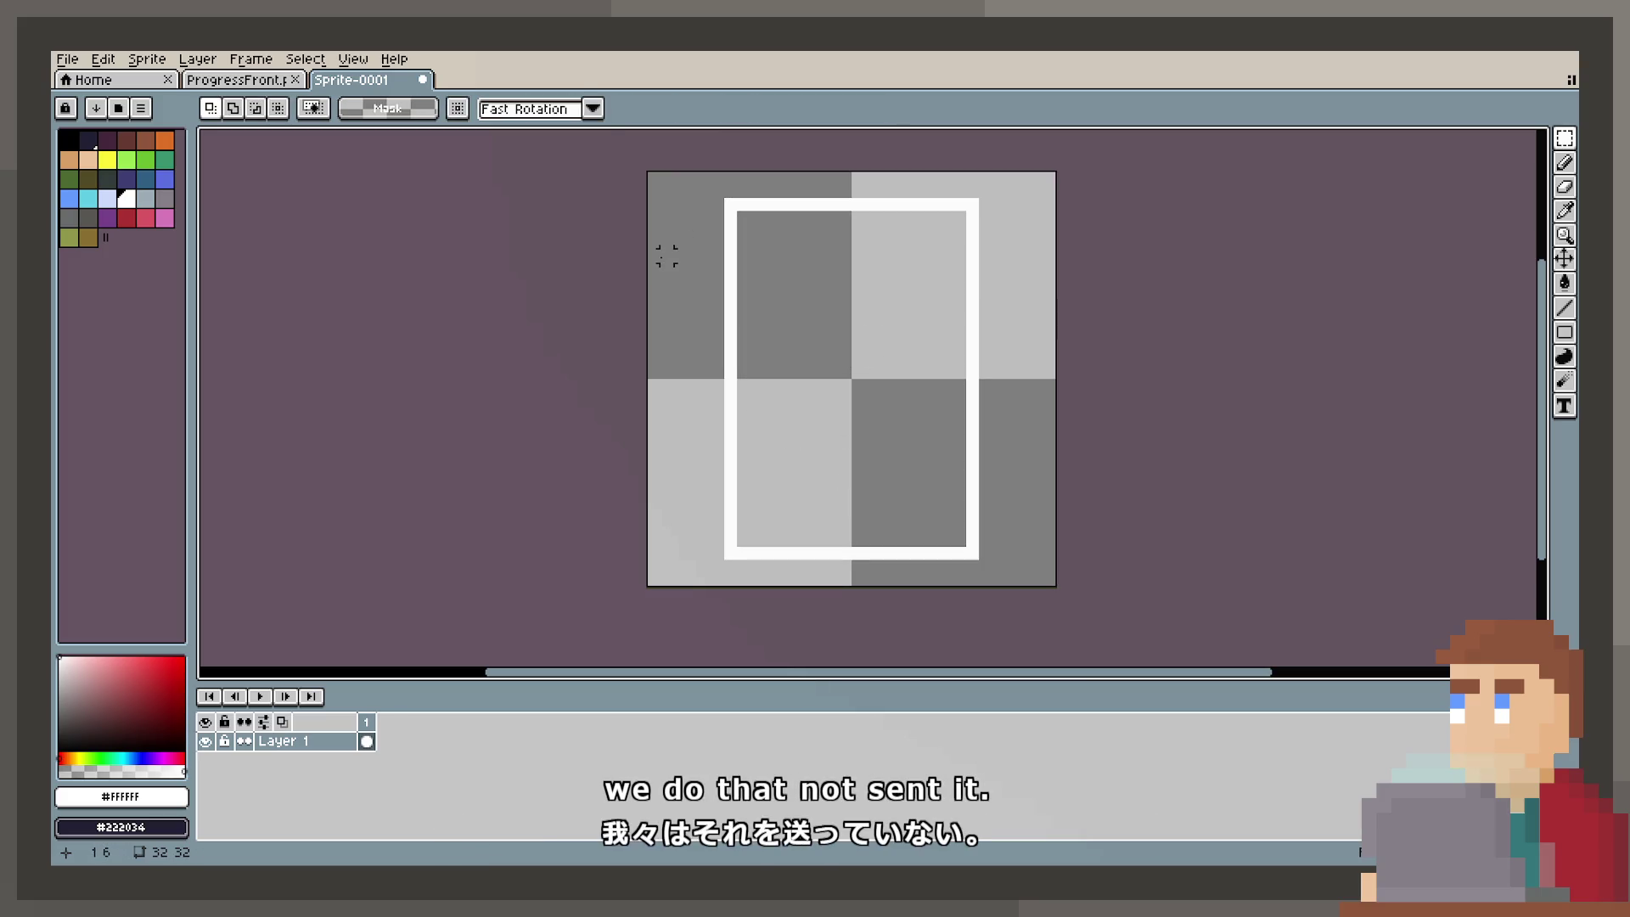
pyautogui.moveTo(743, 204)
pyautogui.mouseDown()
pyautogui.moveTo(772, 321)
pyautogui.moveTo(955, 562)
pyautogui.moveTo(977, 554)
pyautogui.moveTo(962, 541)
pyautogui.moveTo(989, 567)
pyautogui.moveTo(903, 510)
pyautogui.moveTo(976, 513)
pyautogui.moveTo(937, 517)
pyautogui.mouseUp()
pyautogui.click(983, 569)
pyautogui.press('Return')
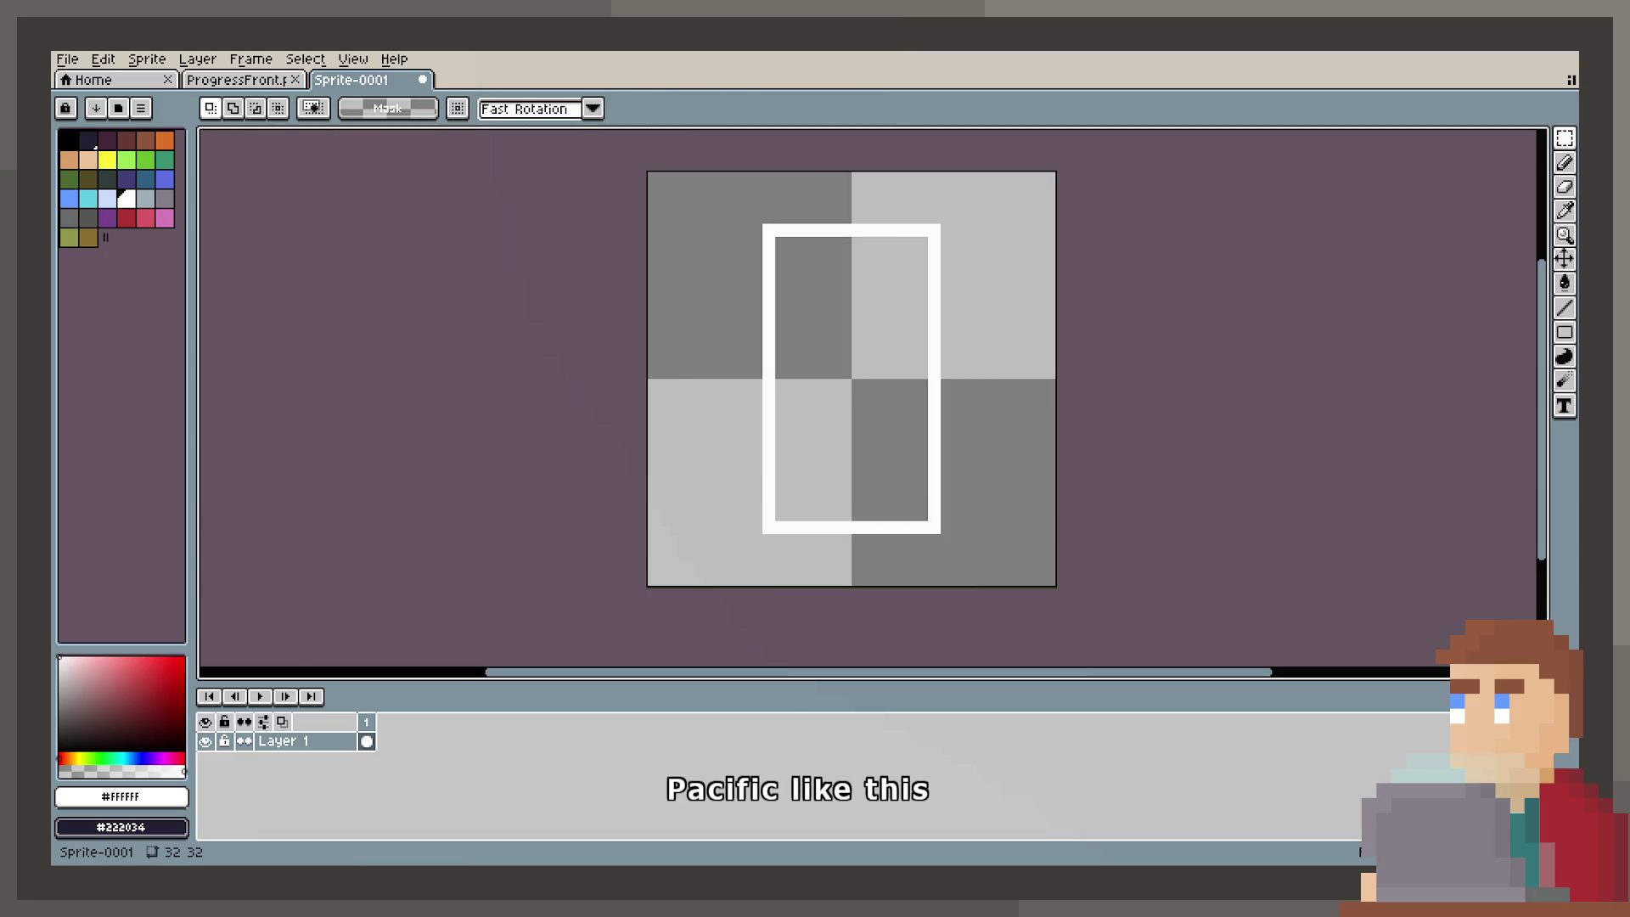
# Step: Draw a small window rectangle inside the upper half of the frame
pyautogui.press('u')
pyautogui.press('l')
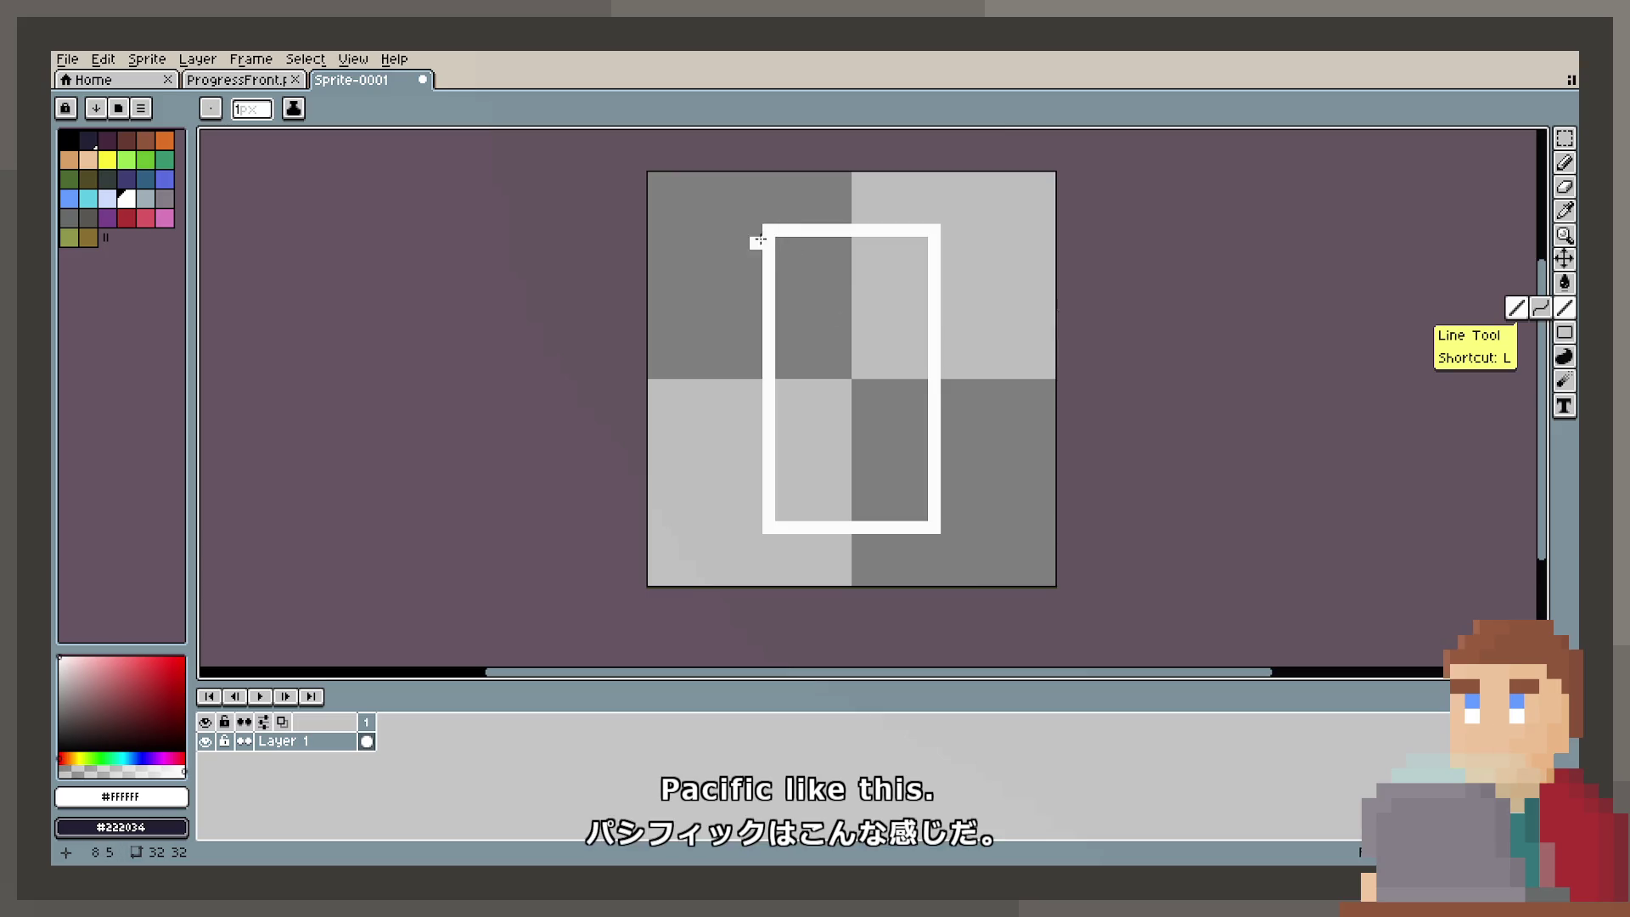
pyautogui.press('u')
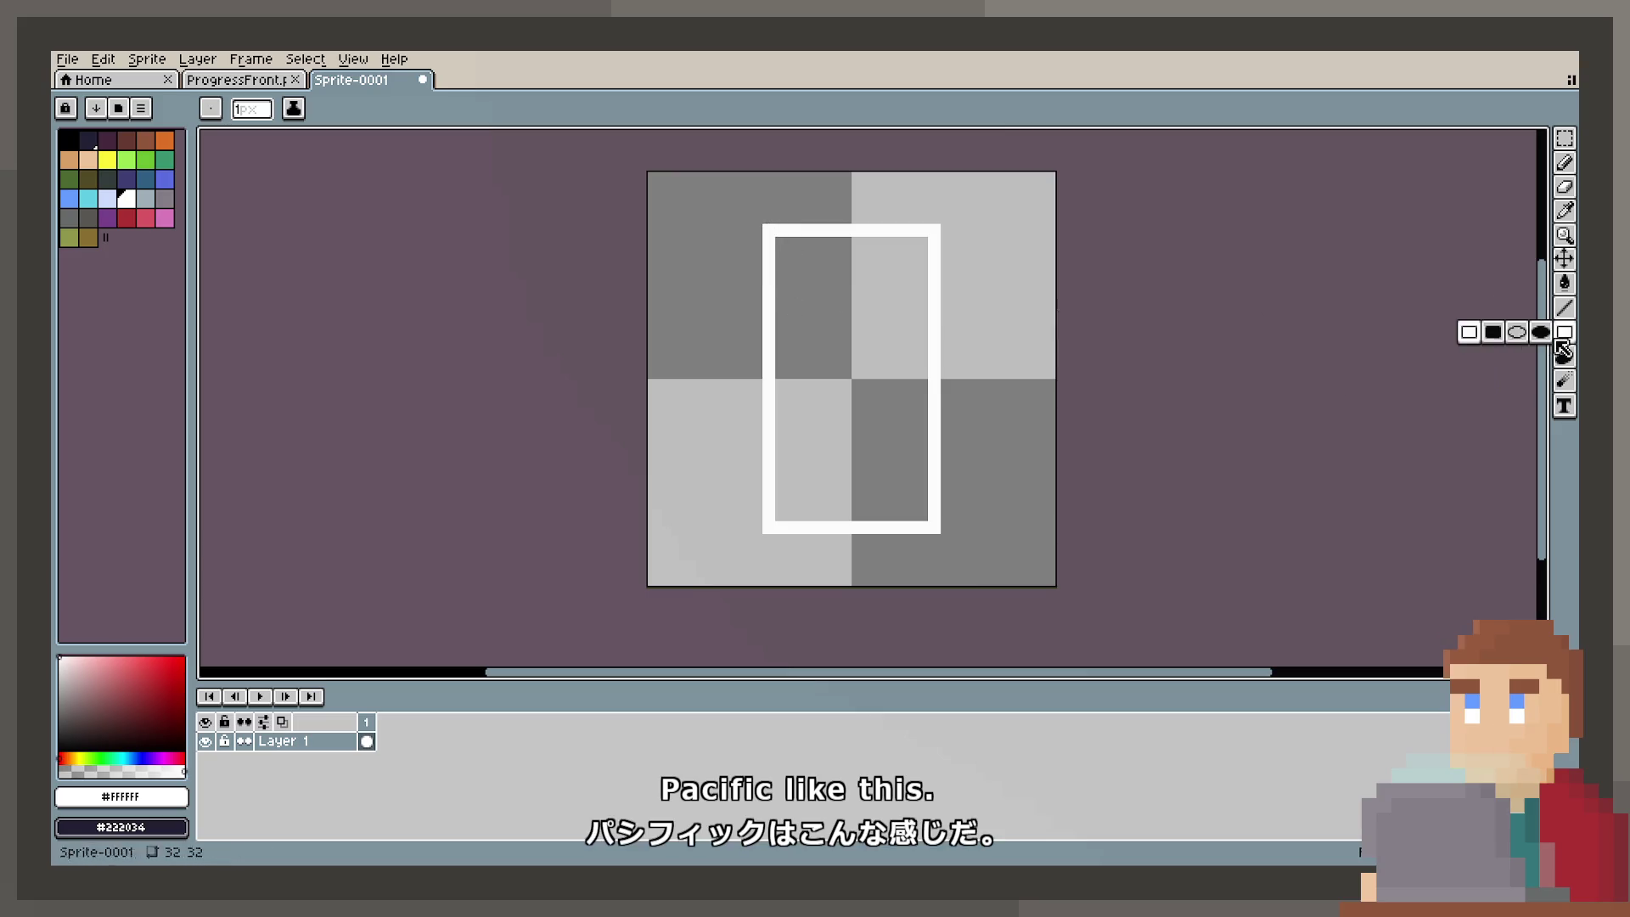
pyautogui.moveTo(807, 269)
pyautogui.mouseDown()
pyautogui.moveTo(890, 404)
pyautogui.moveTo(898, 383)
pyautogui.mouseUp()
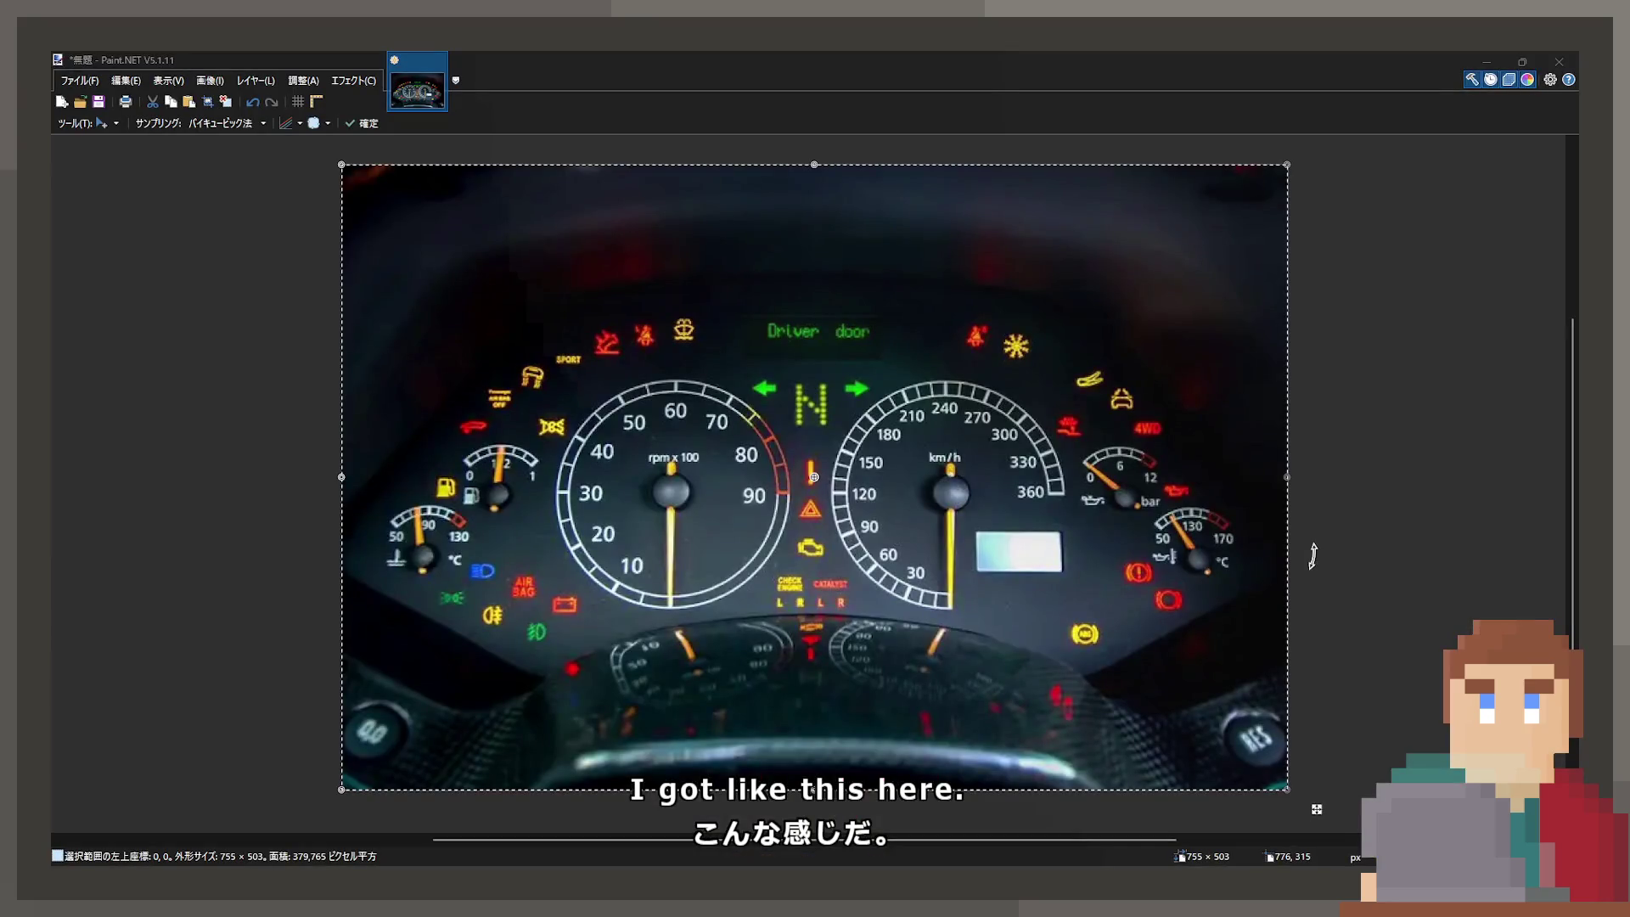
pyautogui.click(1371, 426)
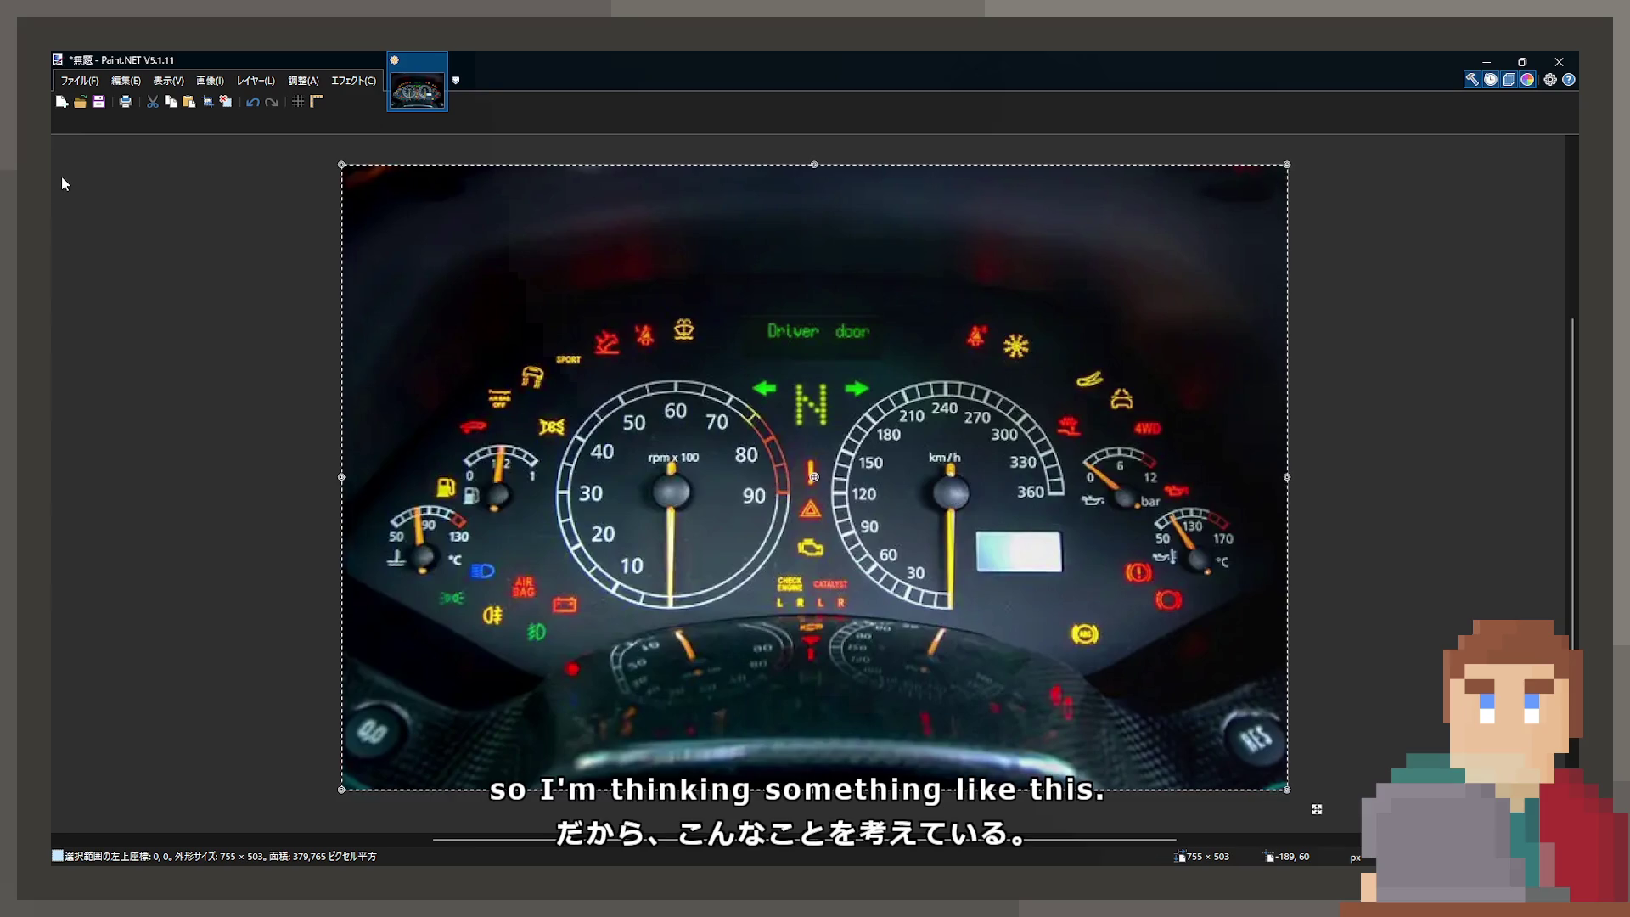
pyautogui.press('s')
pyautogui.click(762, 269)
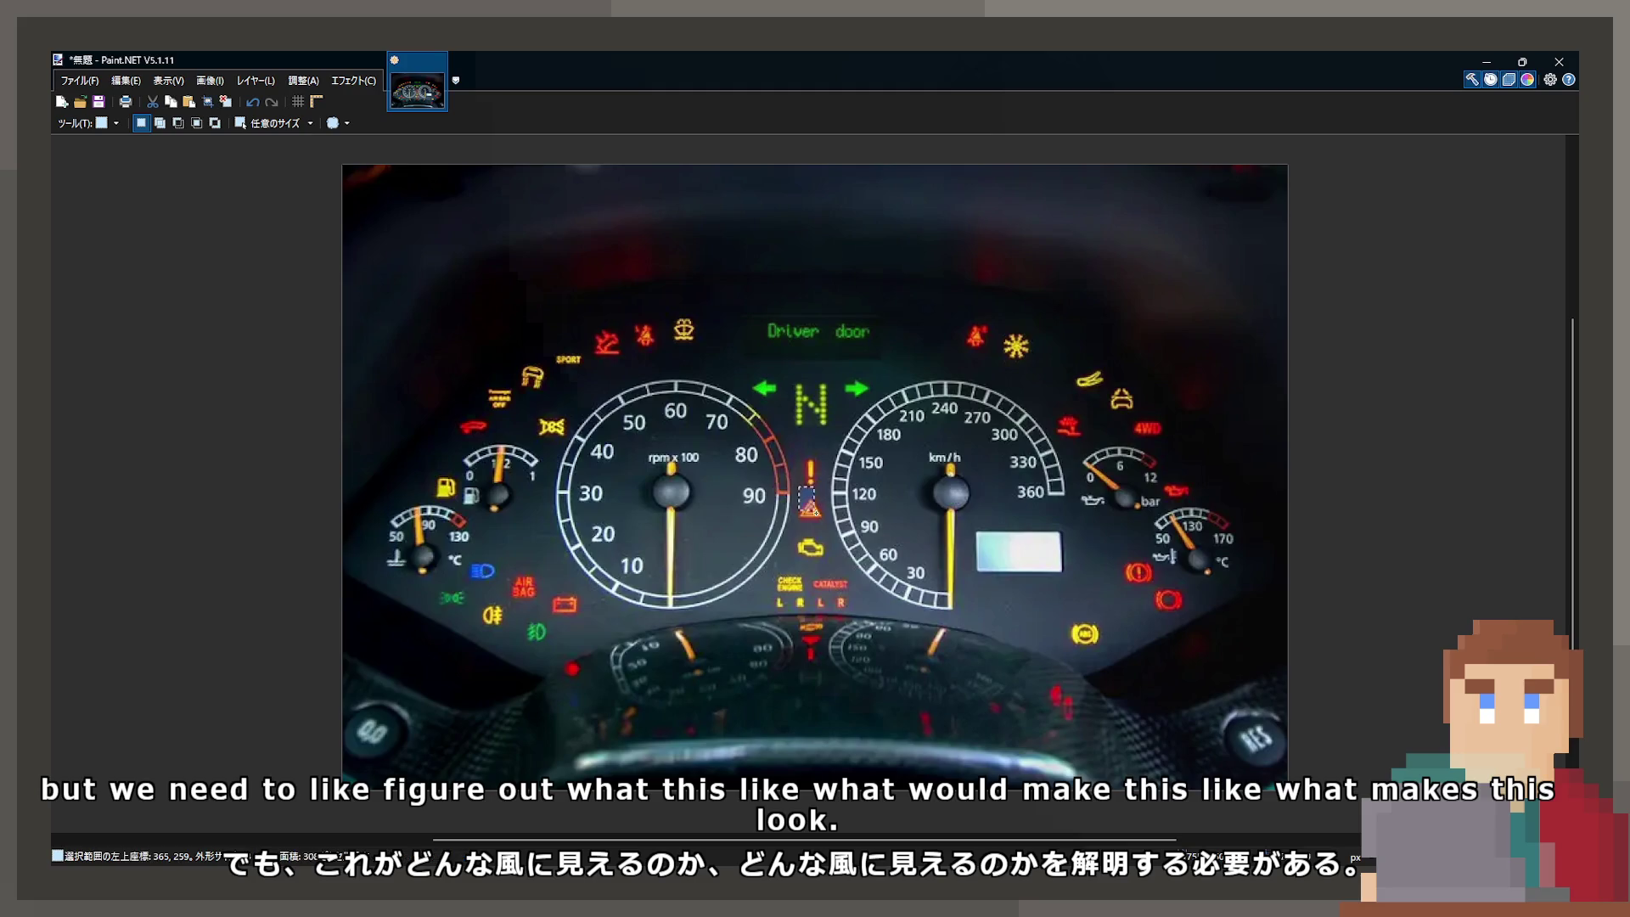
pyautogui.moveTo(790, 527); pyautogui.dragTo(841, 568)
pyautogui.click(841, 568)
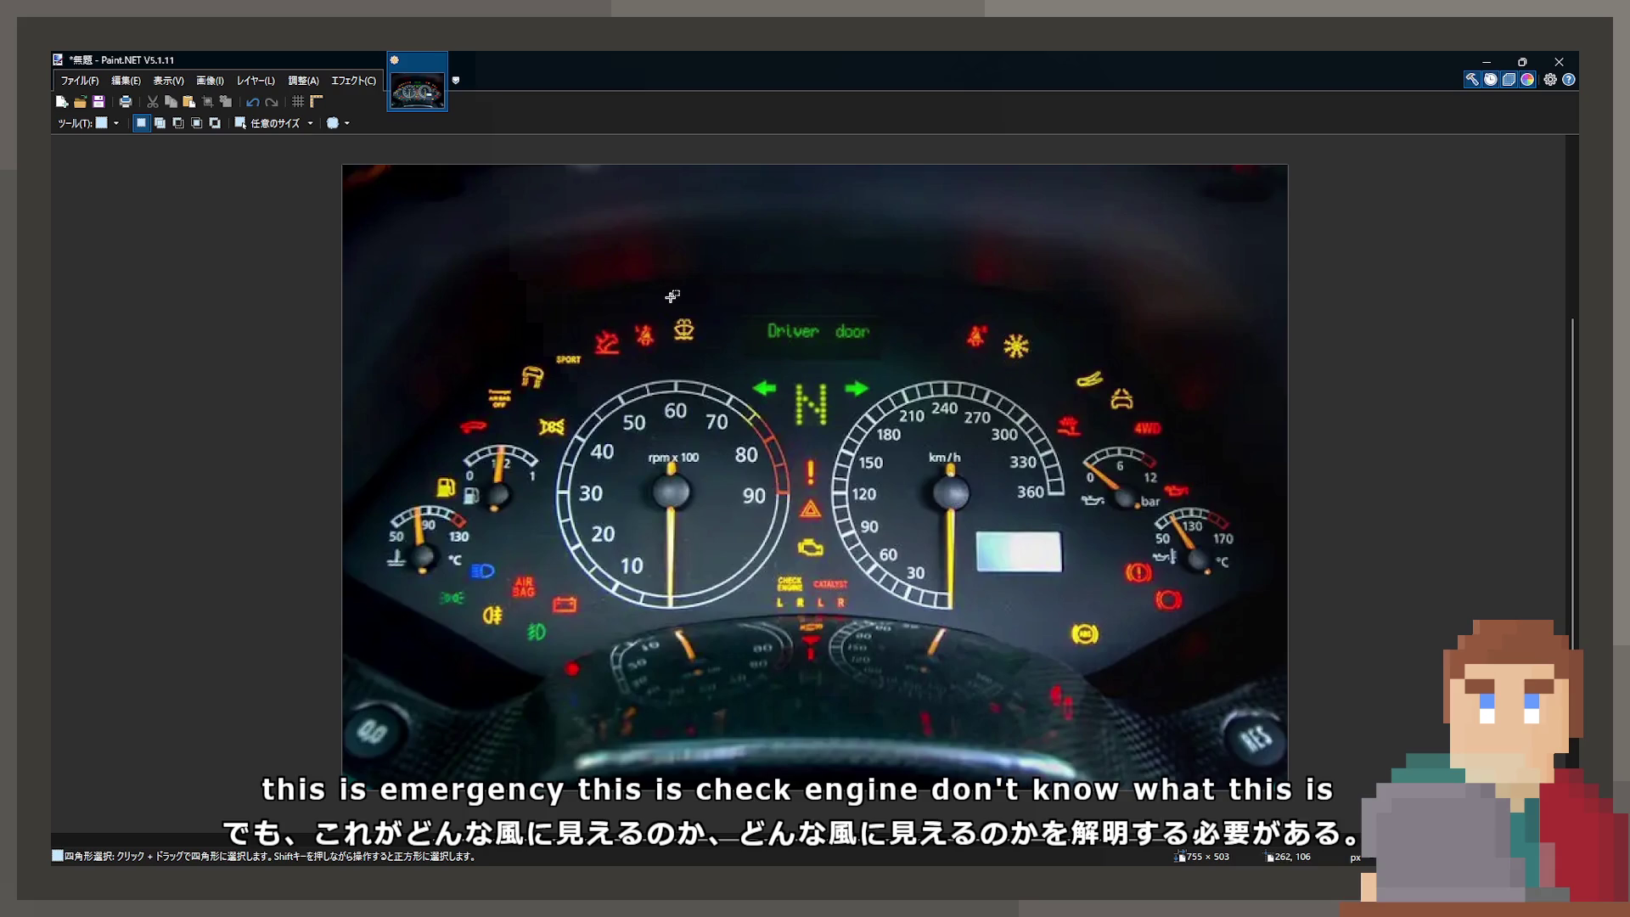
pyautogui.moveTo(669, 298); pyautogui.dragTo(711, 346)
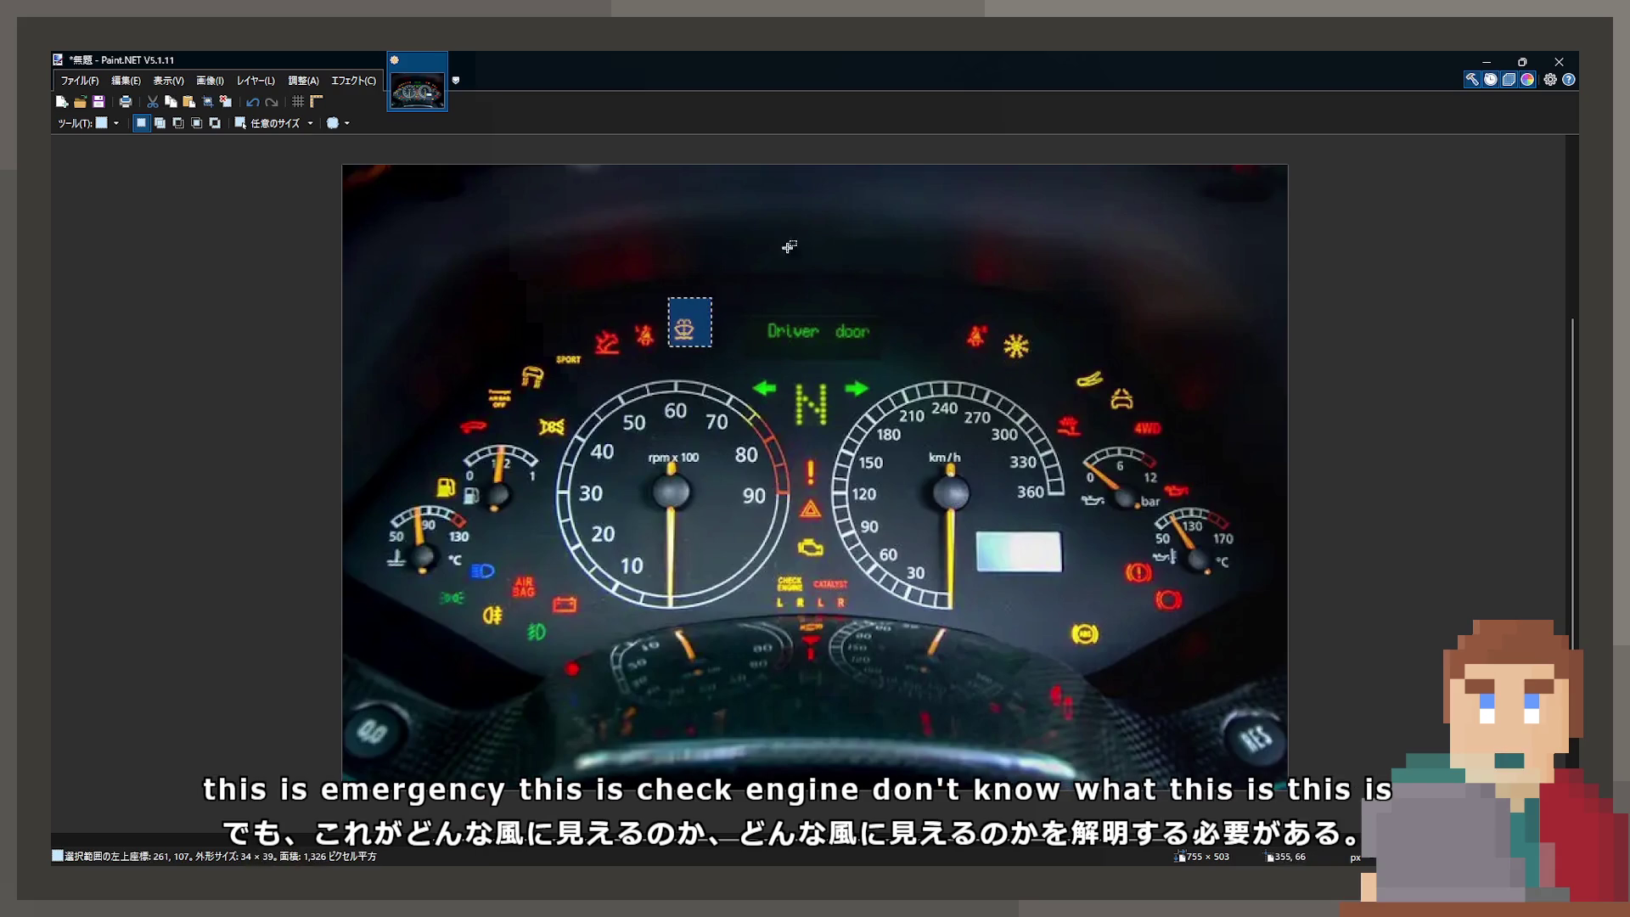
pyautogui.moveTo(628, 320); pyautogui.dragTo(656, 351)
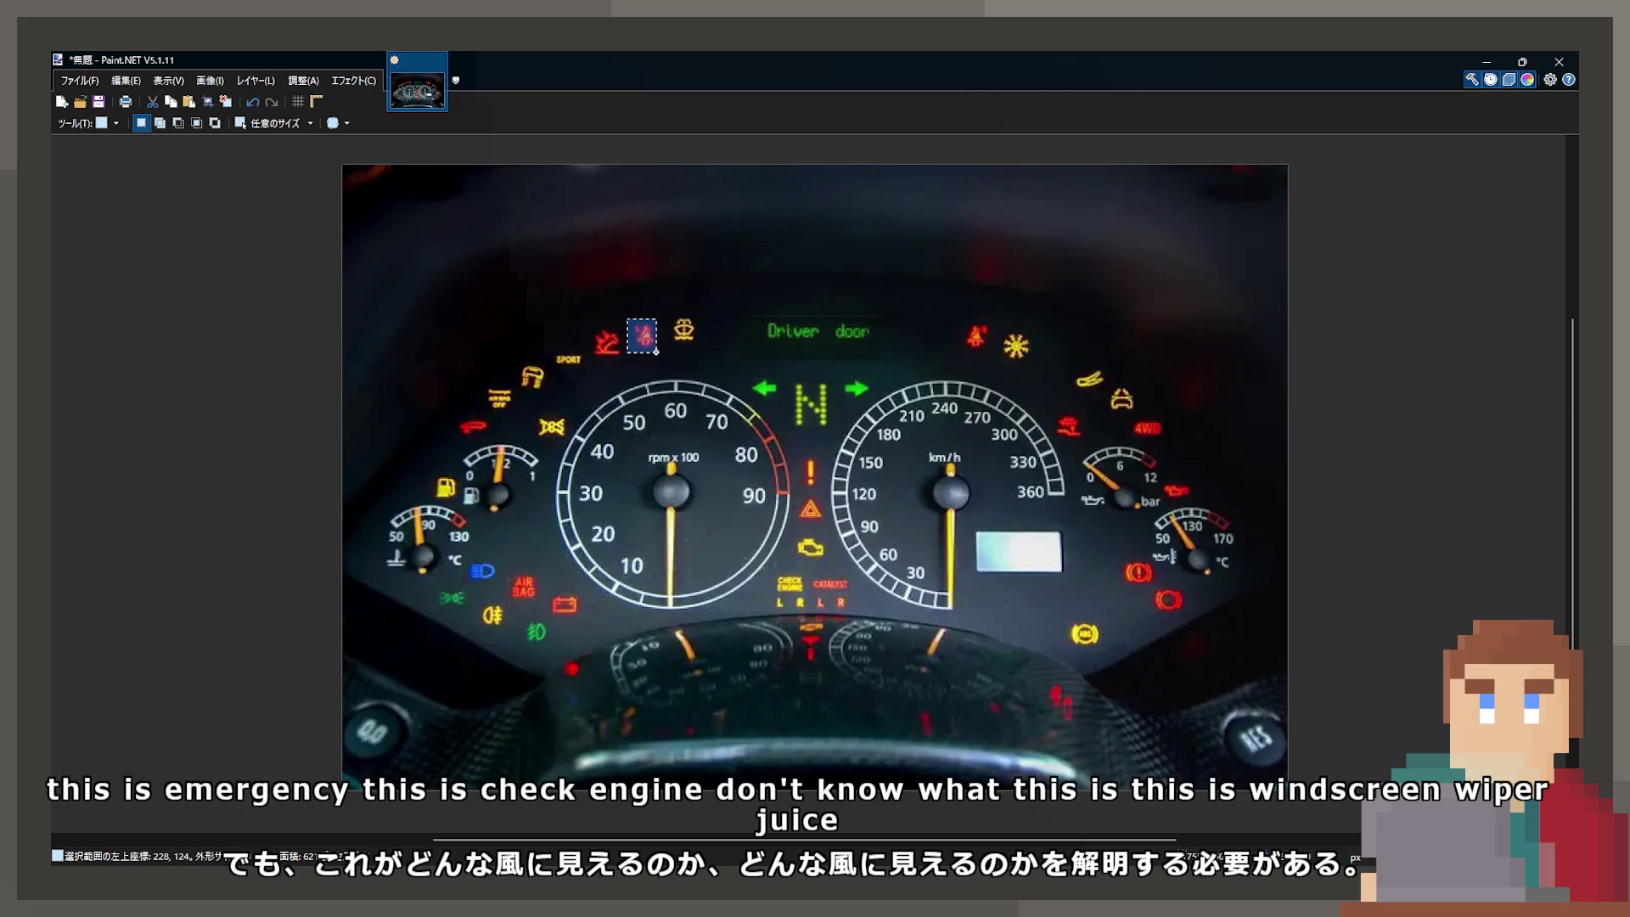
pyautogui.click(625, 349)
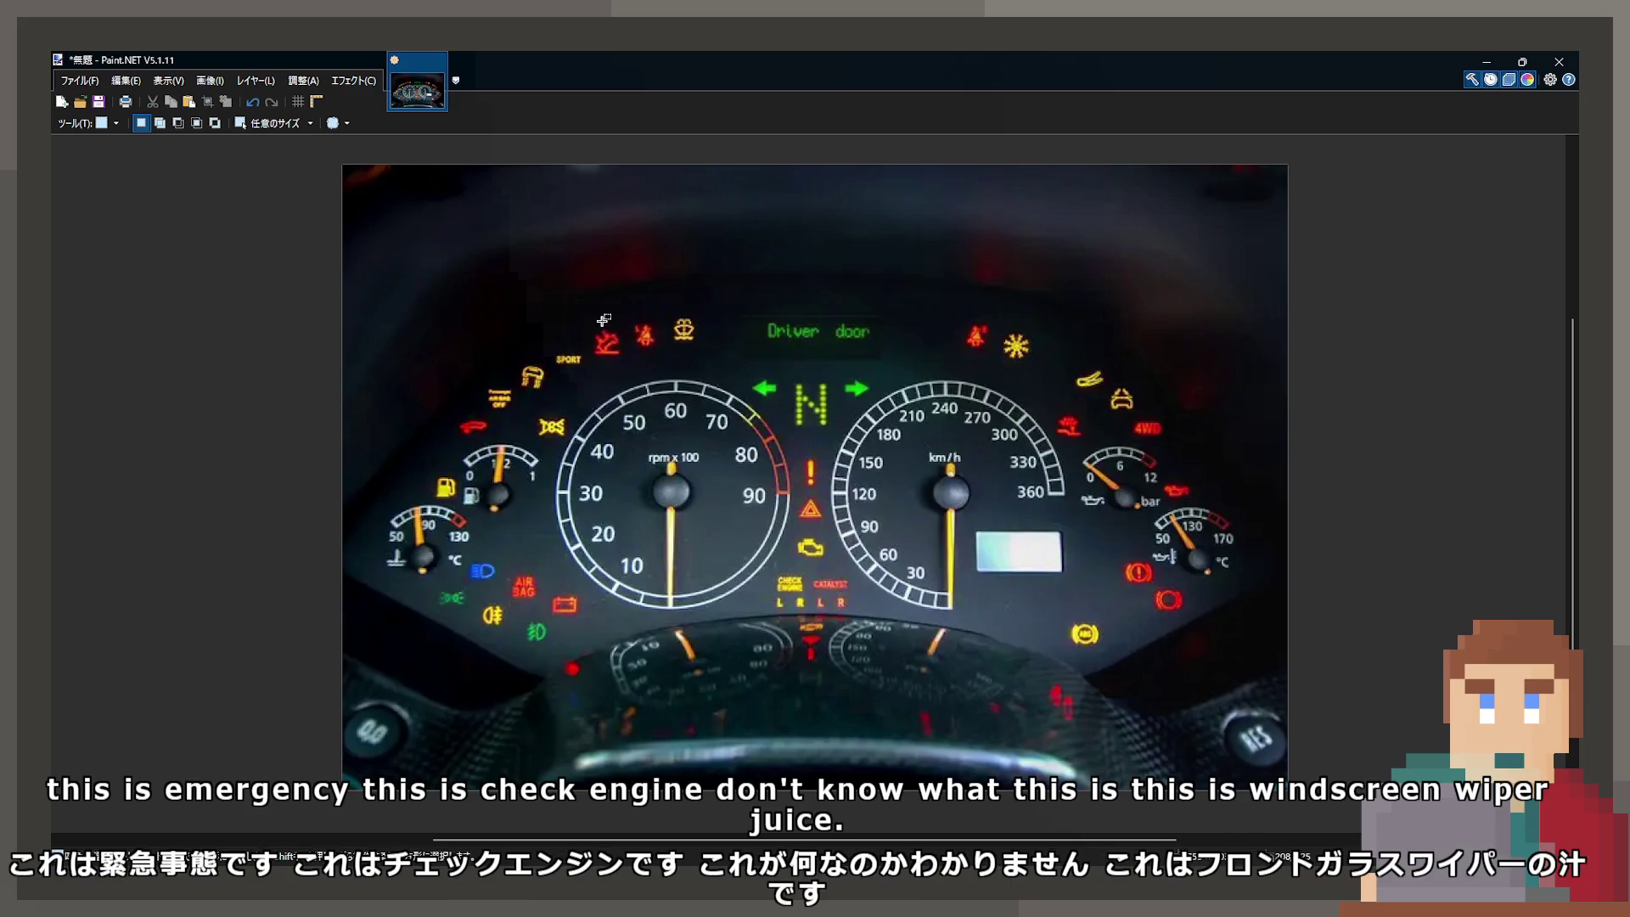
pyautogui.moveTo(581, 321); pyautogui.dragTo(624, 365)
pyautogui.click(650, 365)
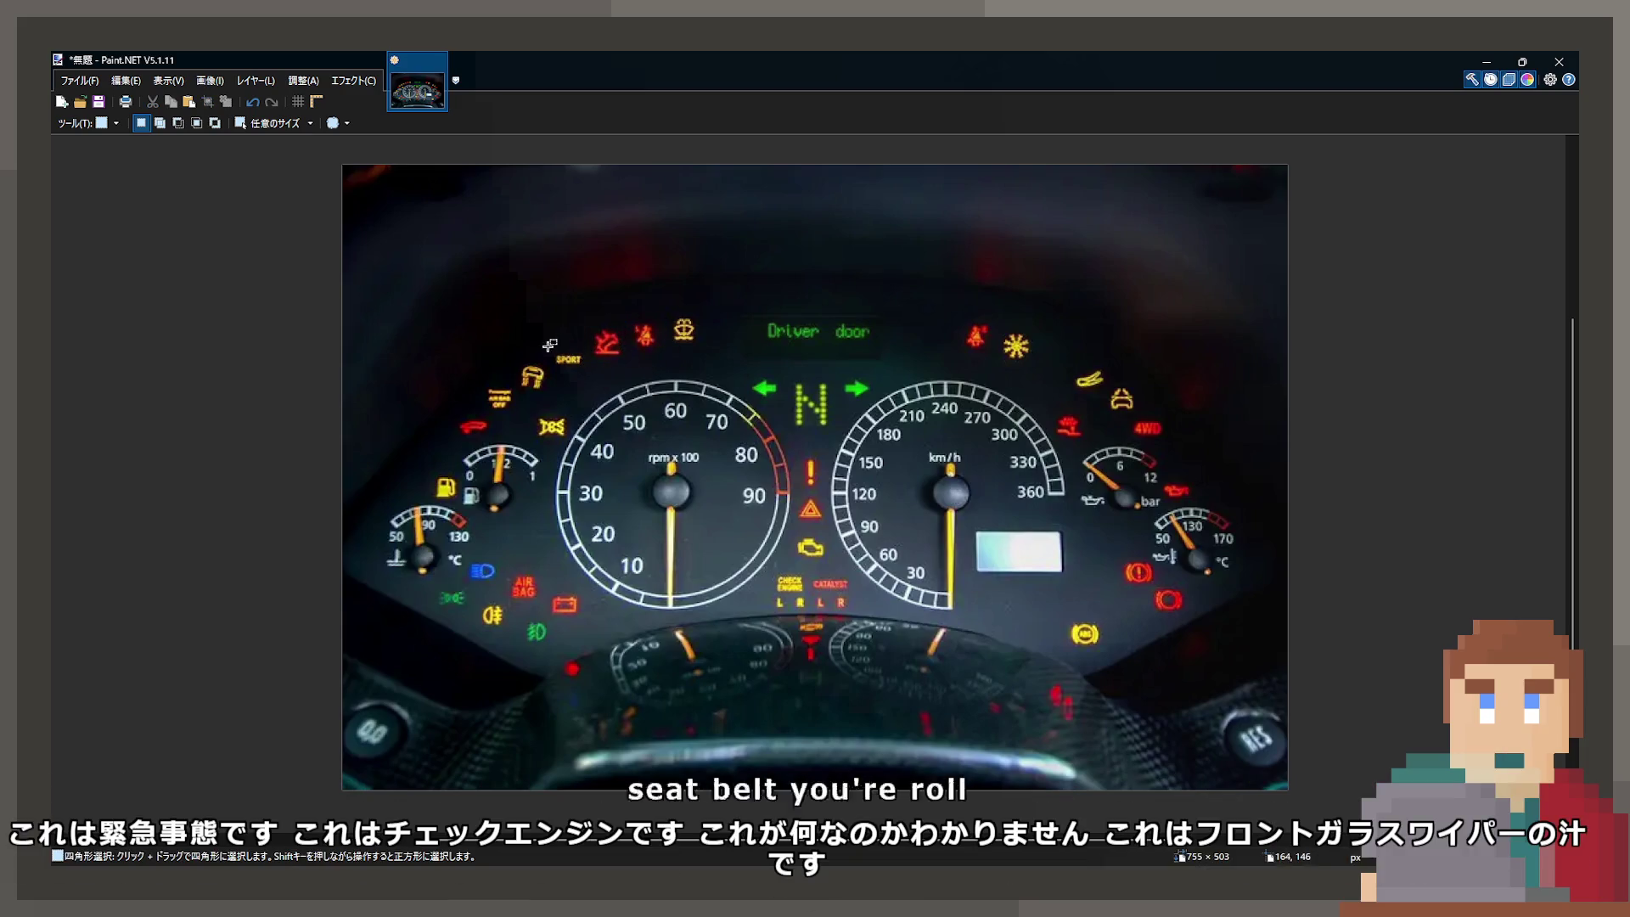
pyautogui.moveTo(512, 360); pyautogui.dragTo(540, 392)
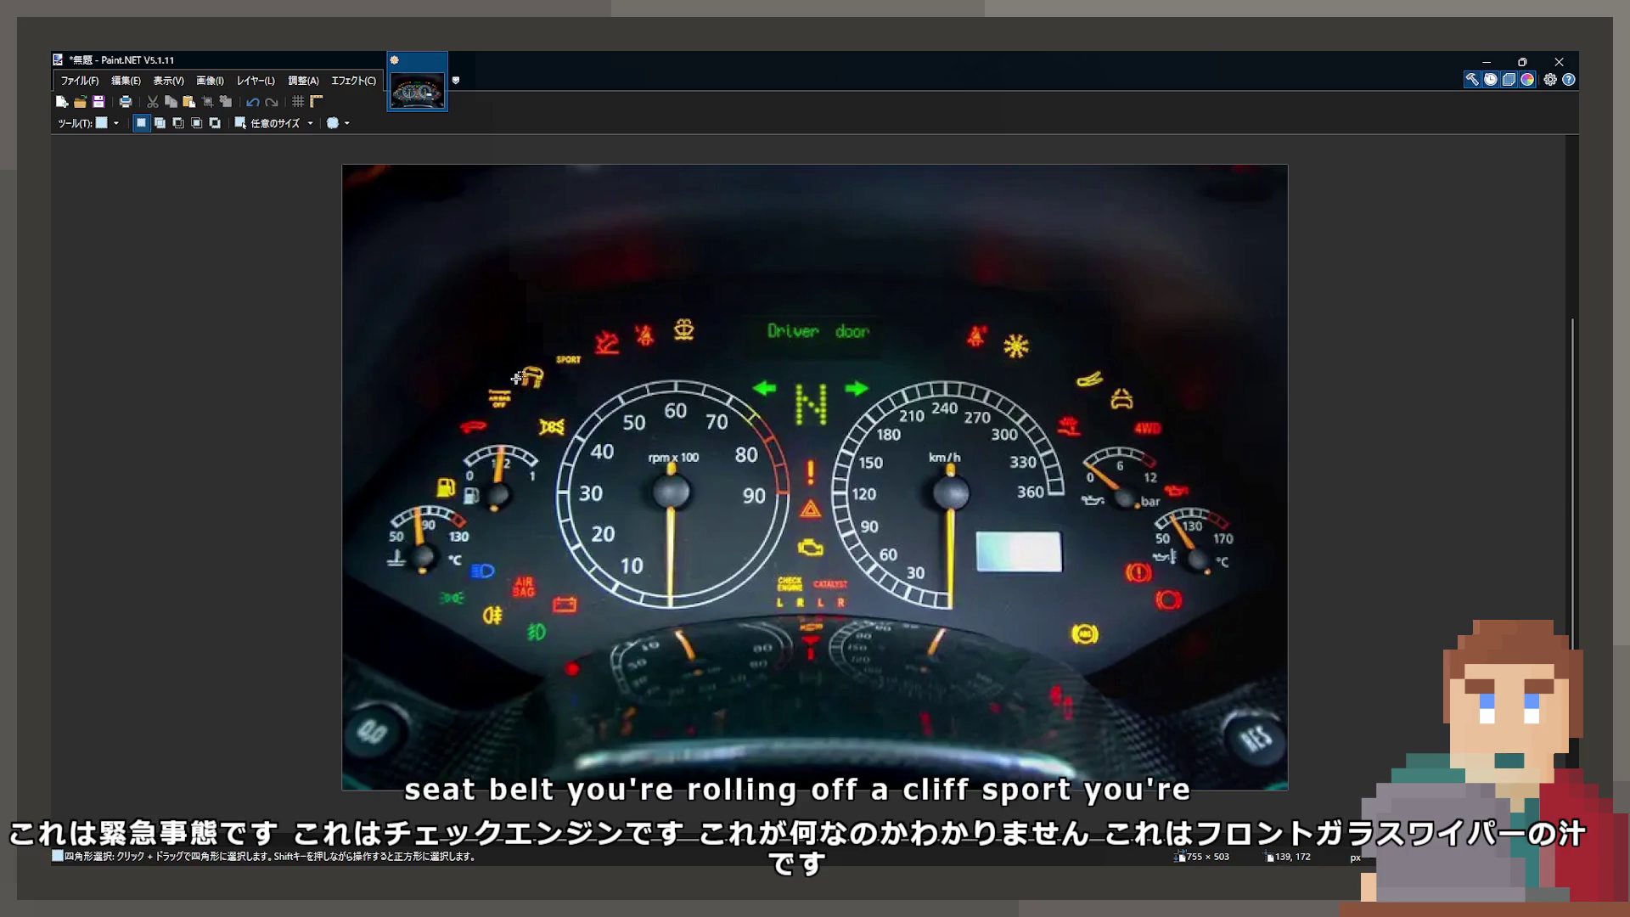
pyautogui.click(534, 422)
pyautogui.moveTo(446, 409); pyautogui.dragTo(574, 444)
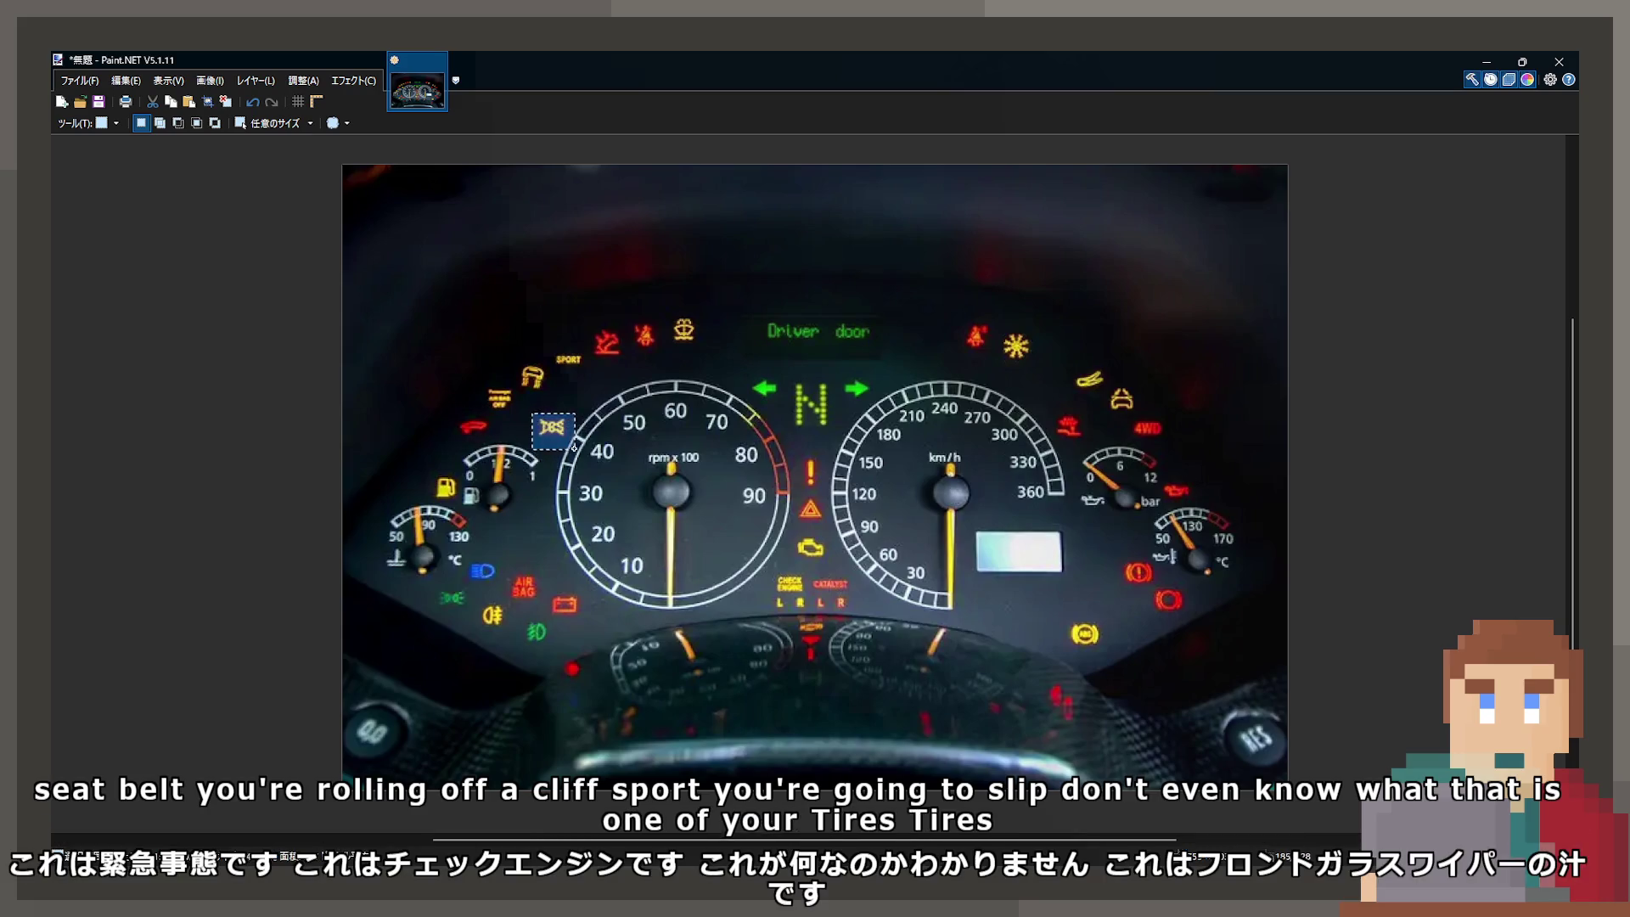
pyautogui.click(576, 441)
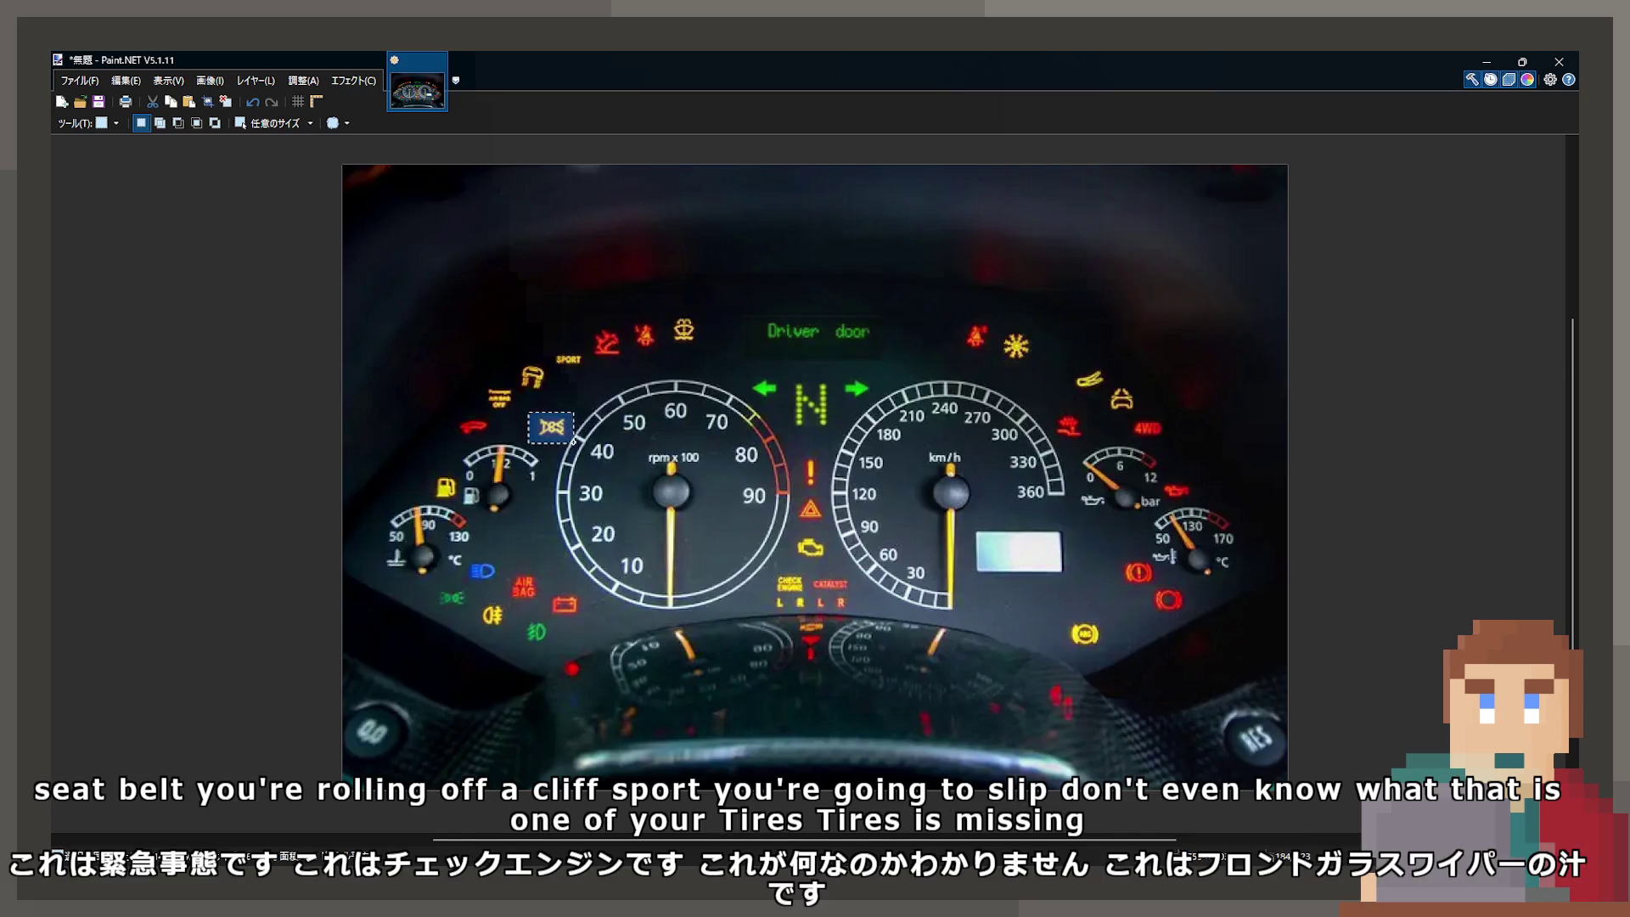
pyautogui.click(626, 396)
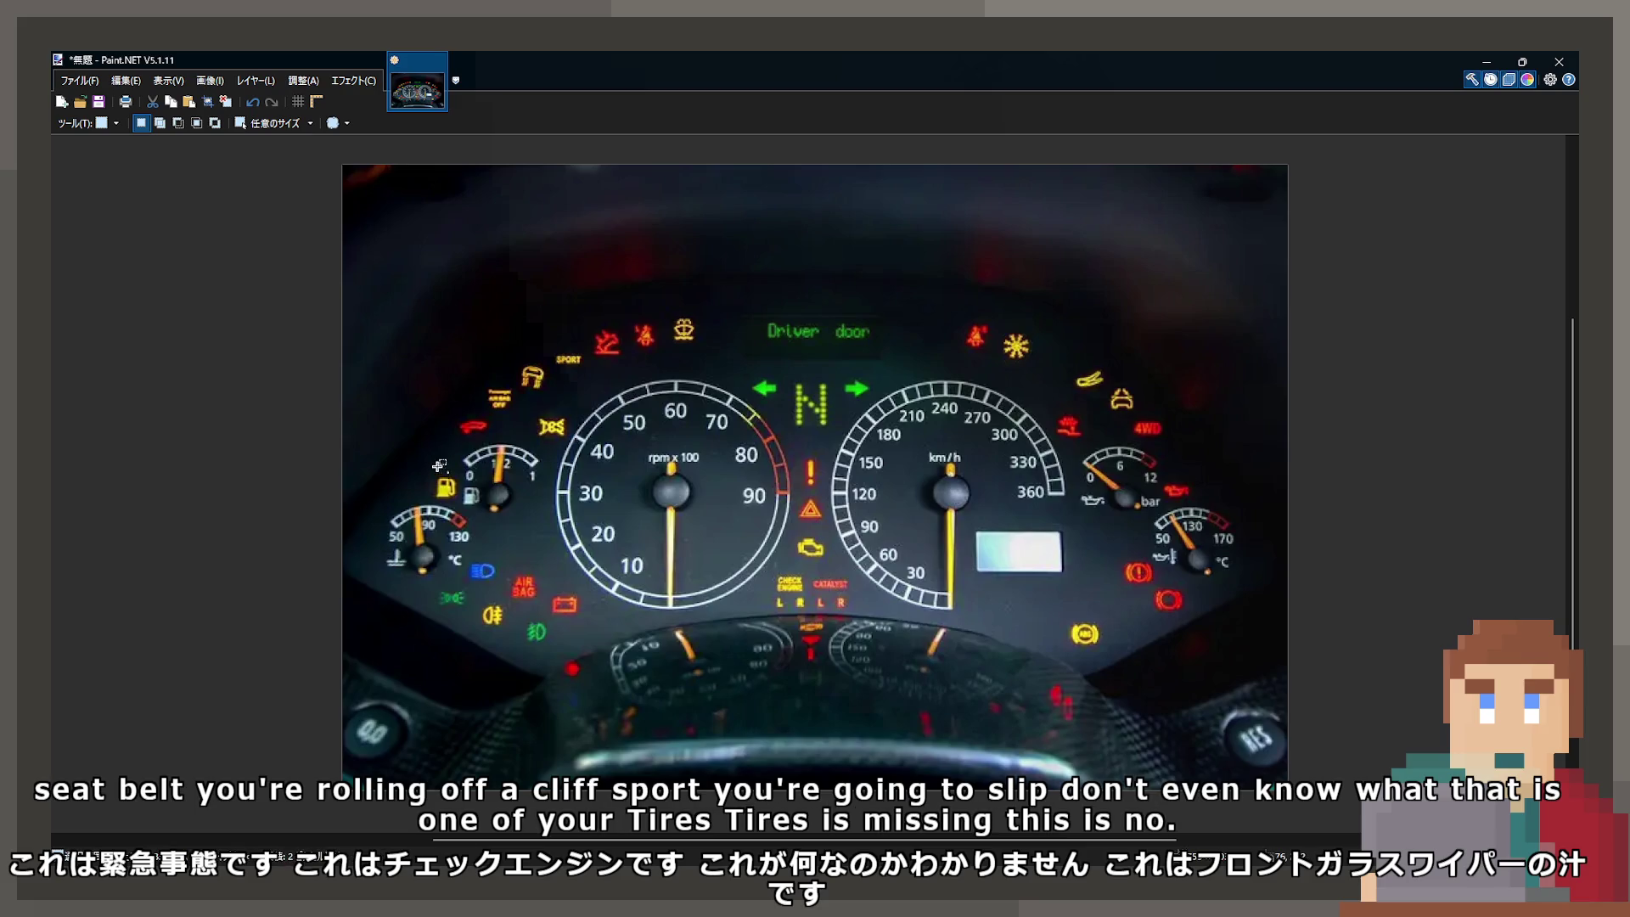
pyautogui.moveTo(461, 563); pyautogui.dragTo(497, 602)
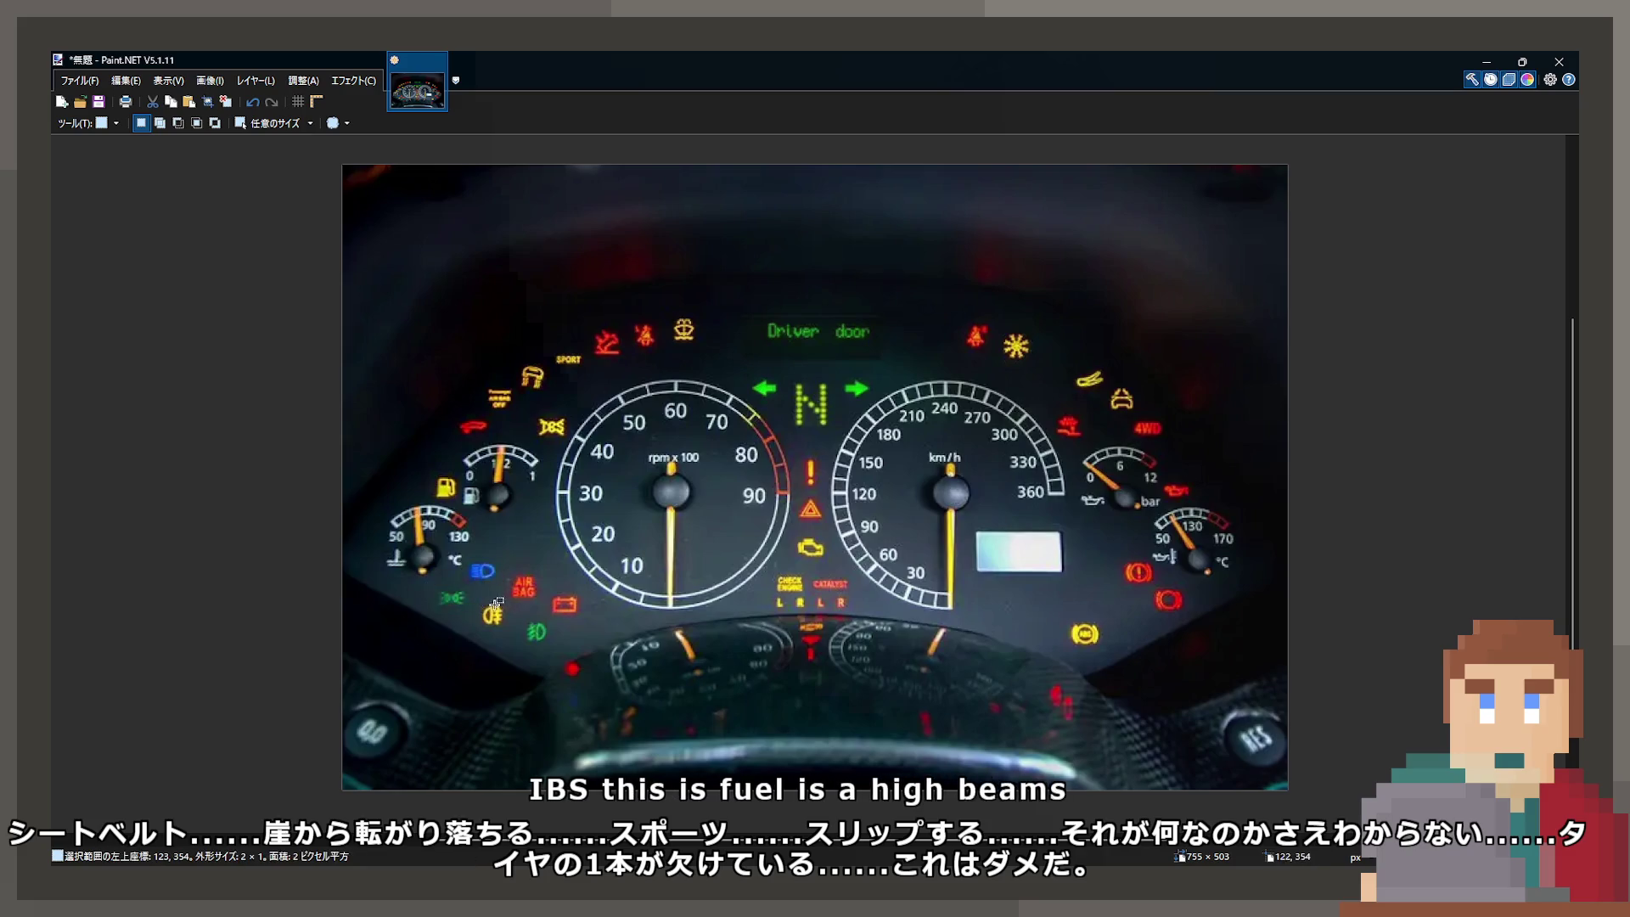
pyautogui.moveTo(562, 630); pyautogui.dragTo(566, 636)
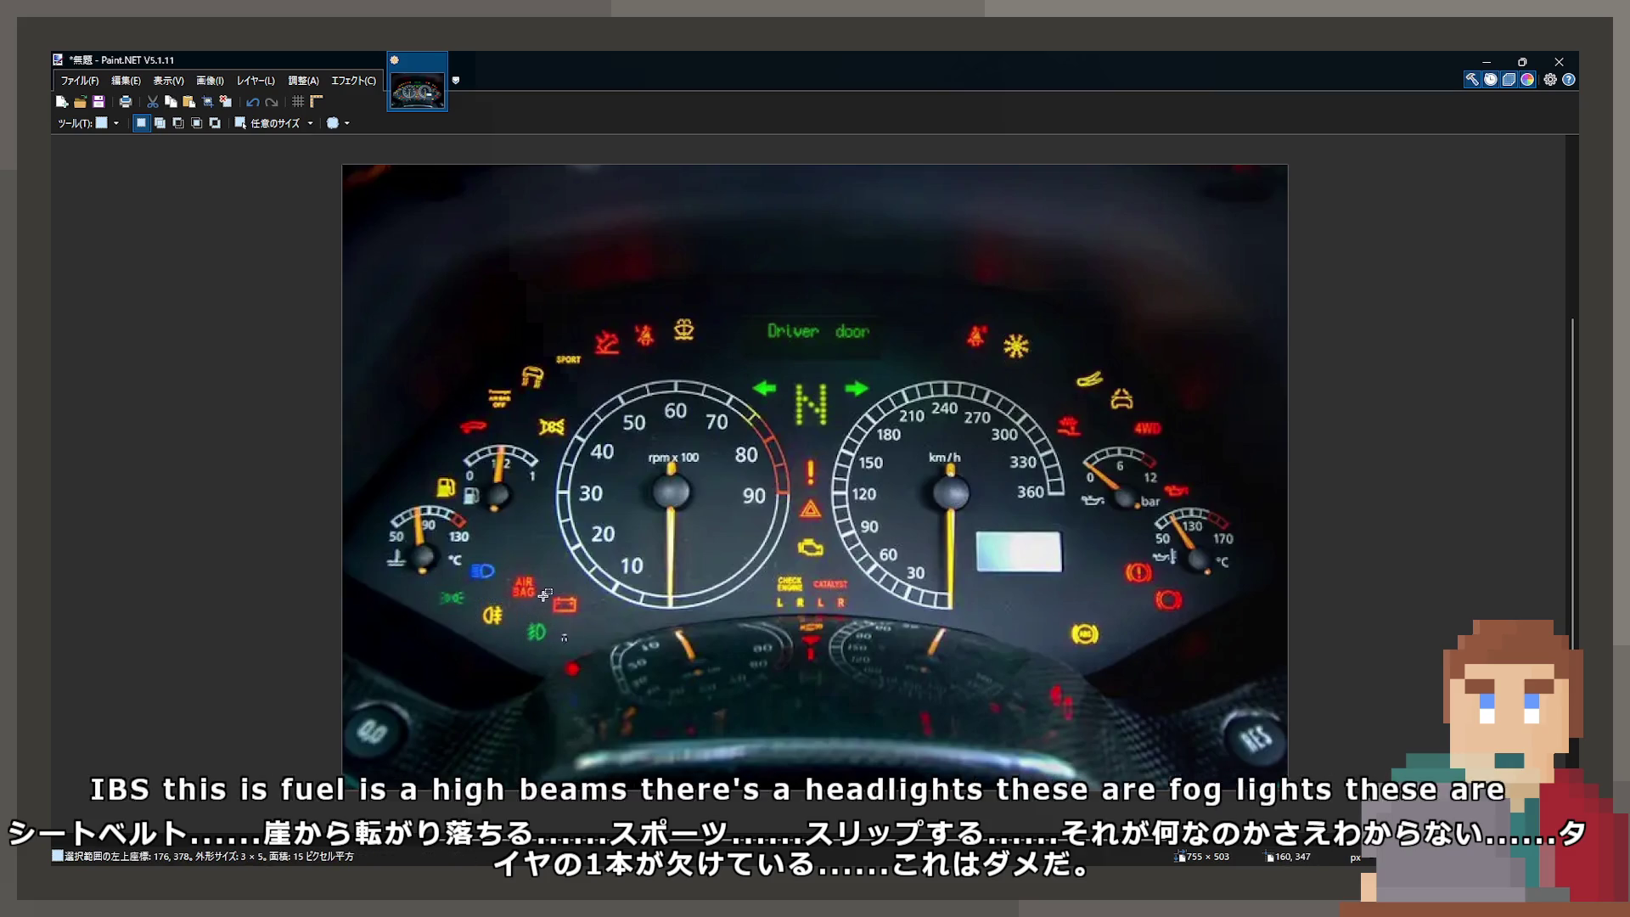
pyautogui.moveTo(508, 567); pyautogui.dragTo(550, 608)
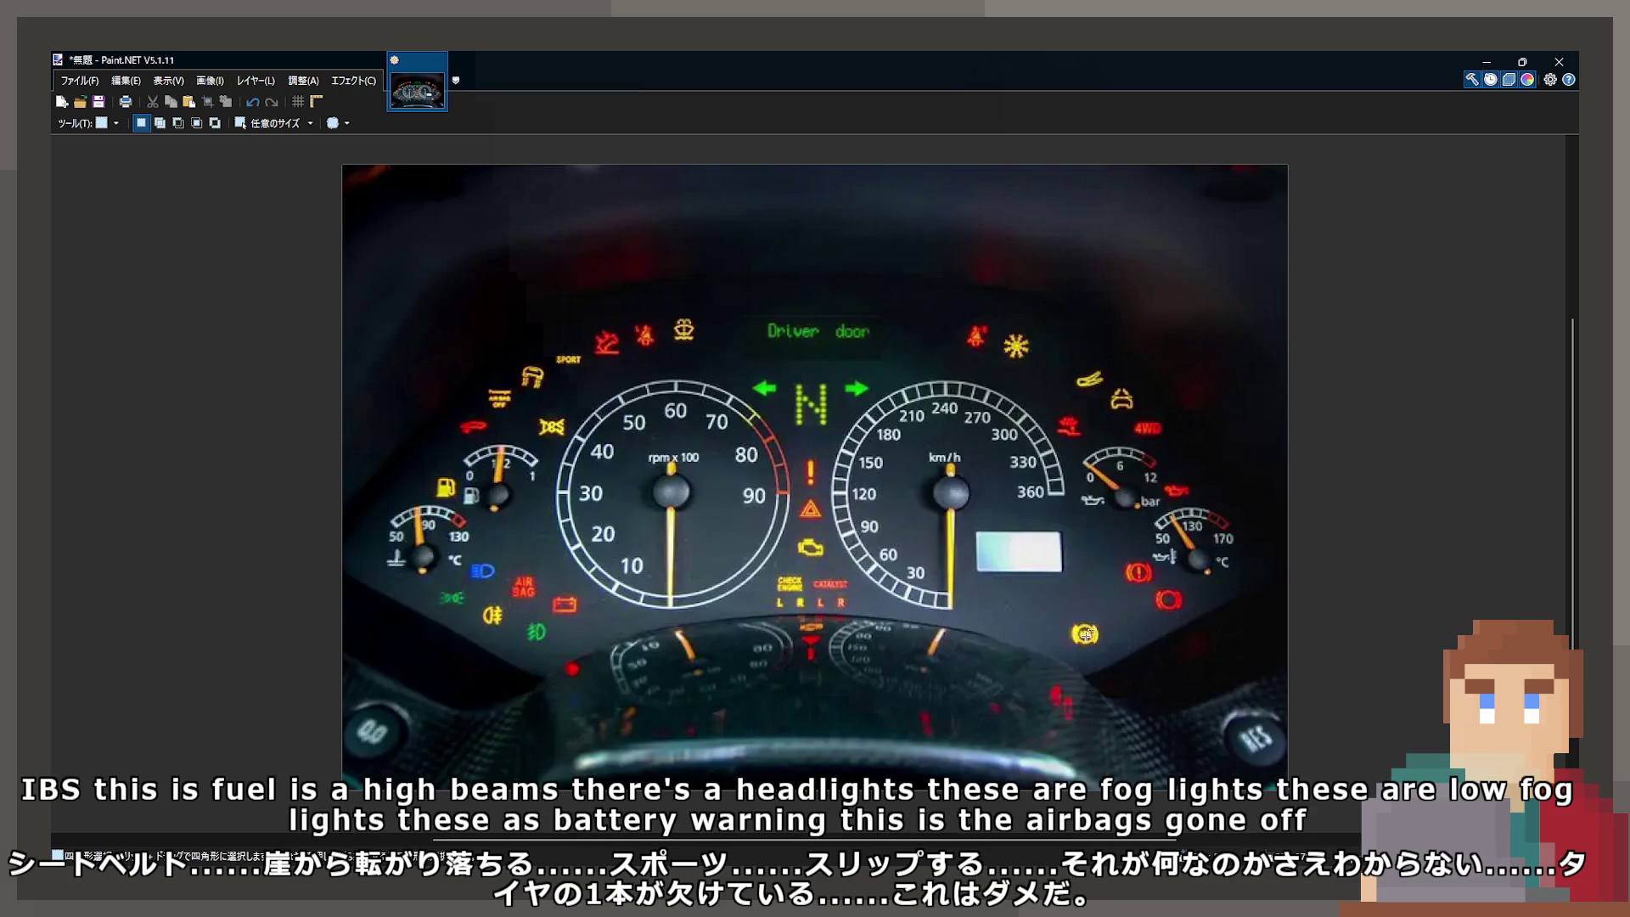
pyautogui.moveTo(1055, 617); pyautogui.dragTo(1111, 652)
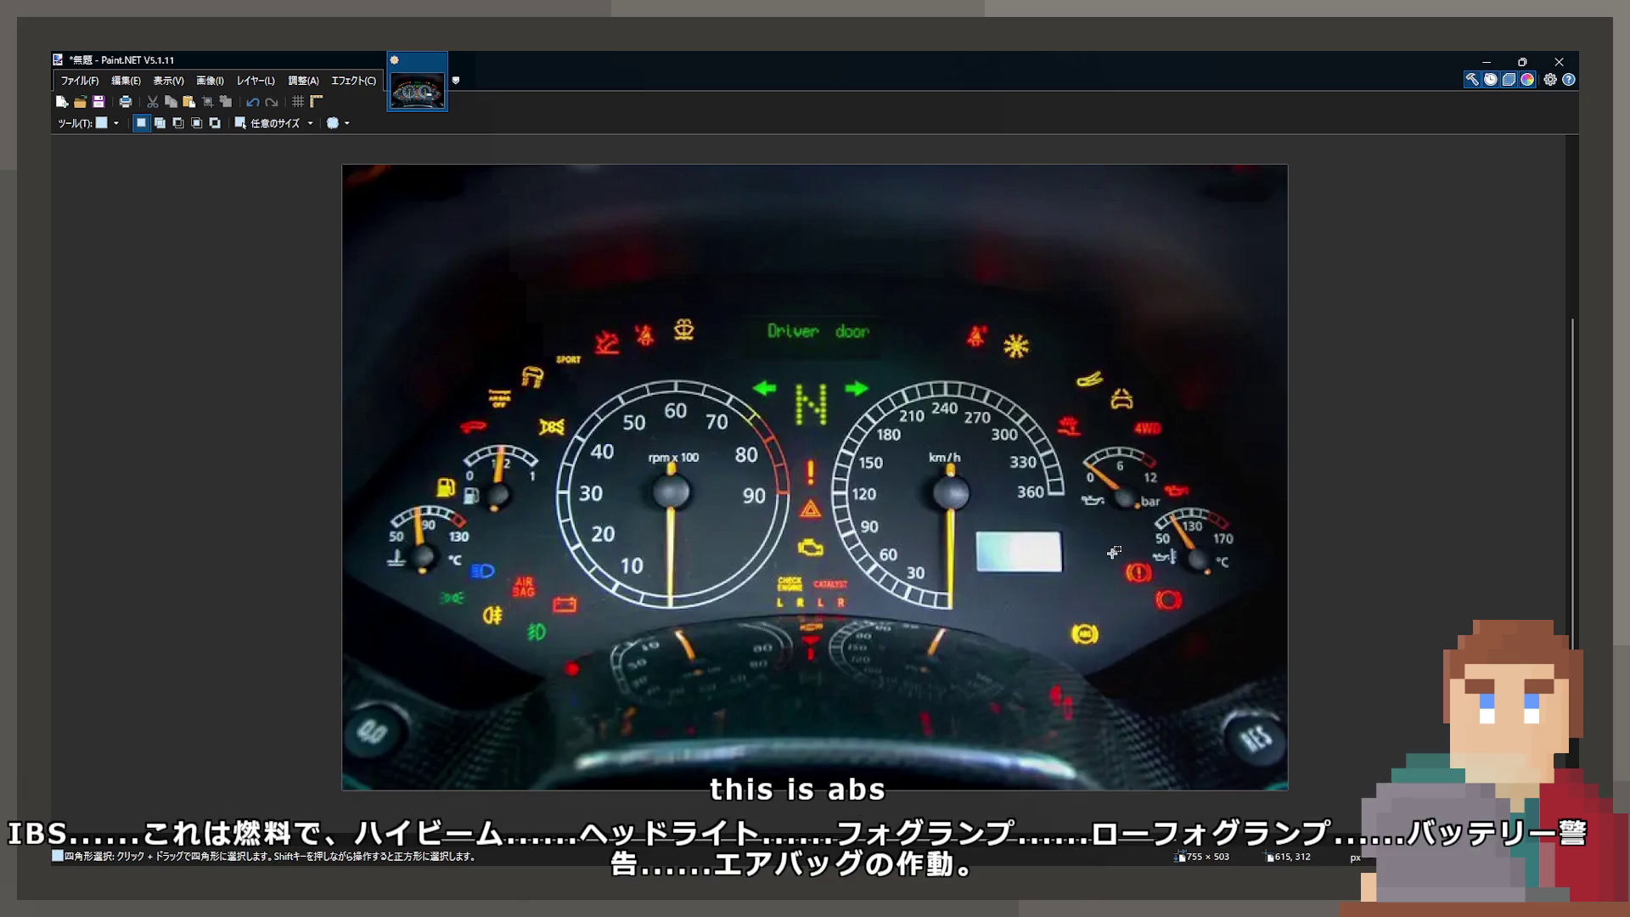
pyautogui.moveTo(1113, 555); pyautogui.dragTo(1195, 606)
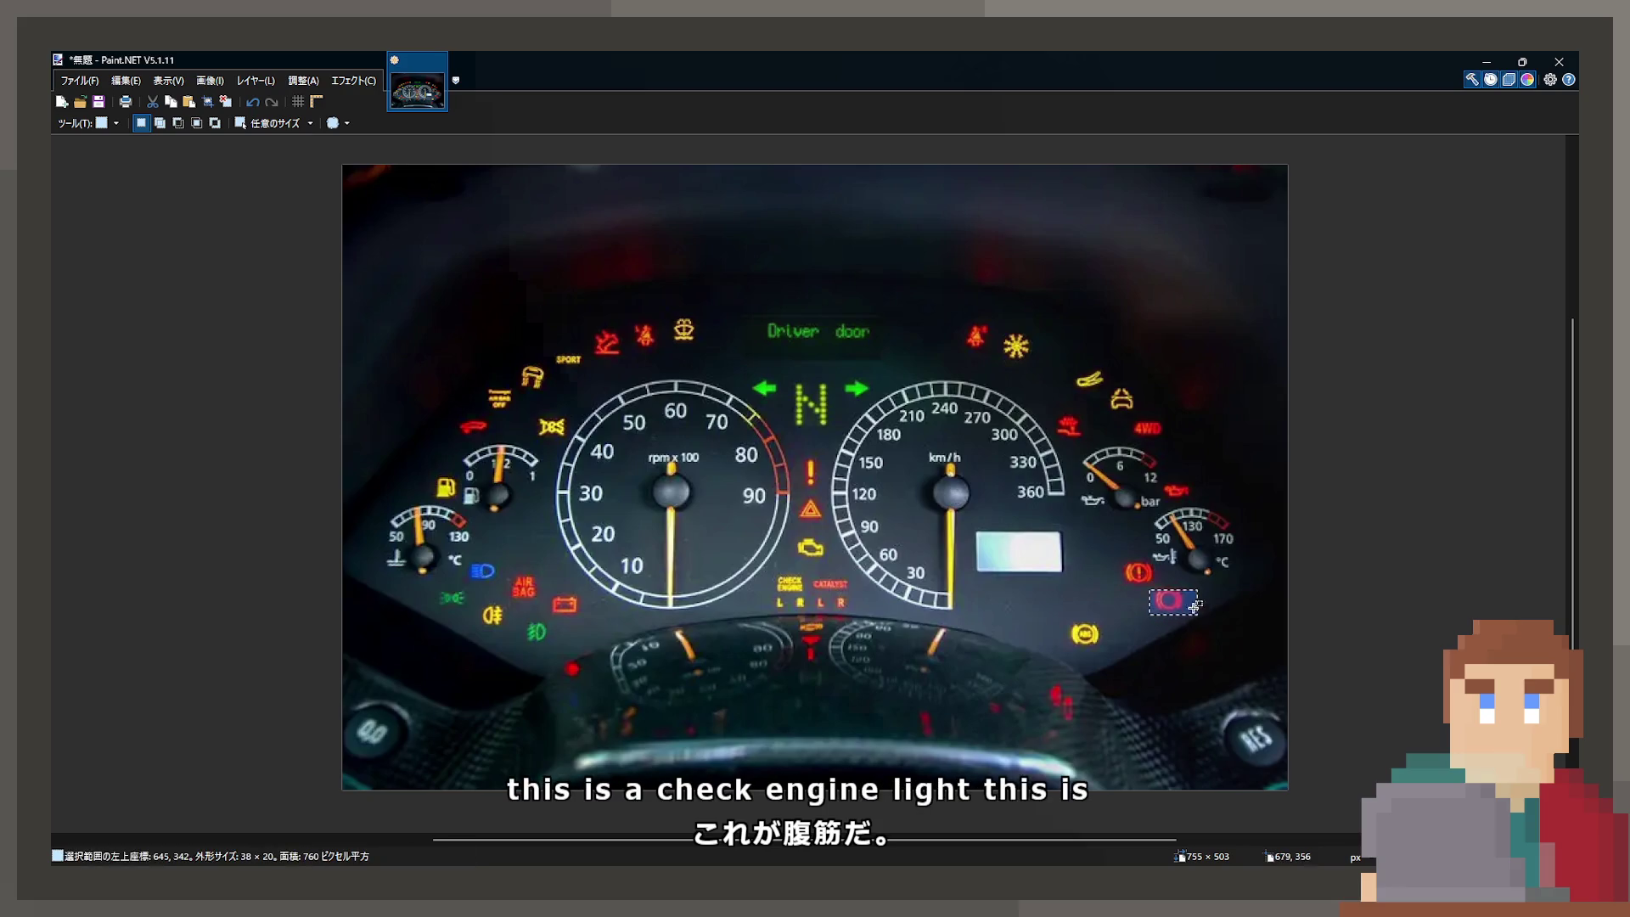
pyautogui.click(1179, 581)
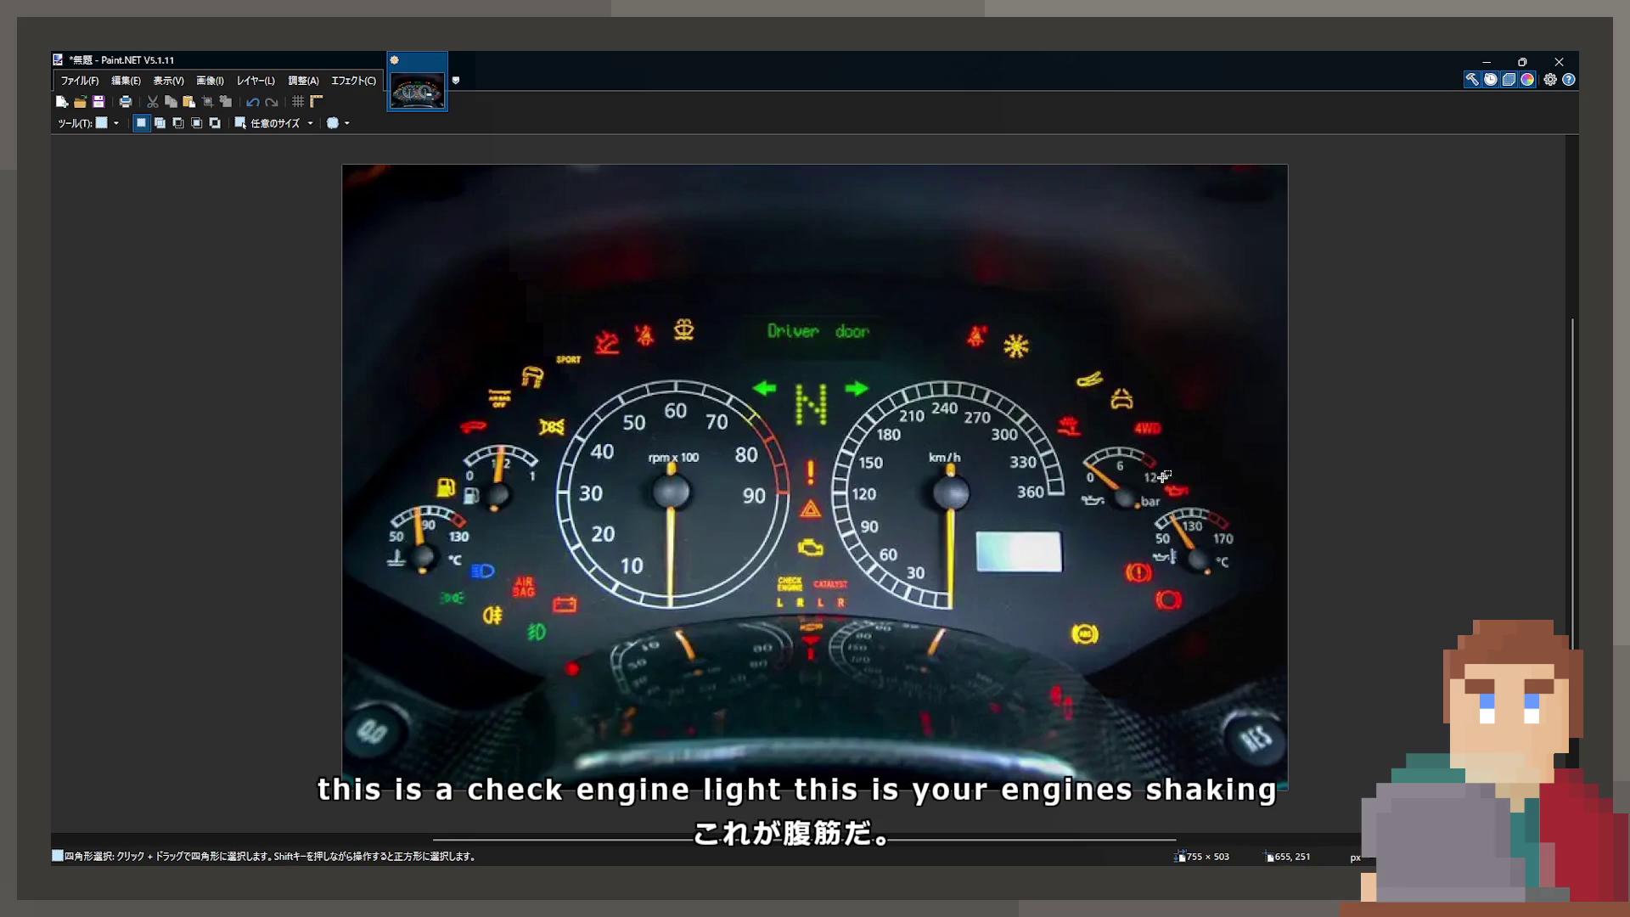
pyautogui.moveTo(1160, 478); pyautogui.dragTo(1192, 507)
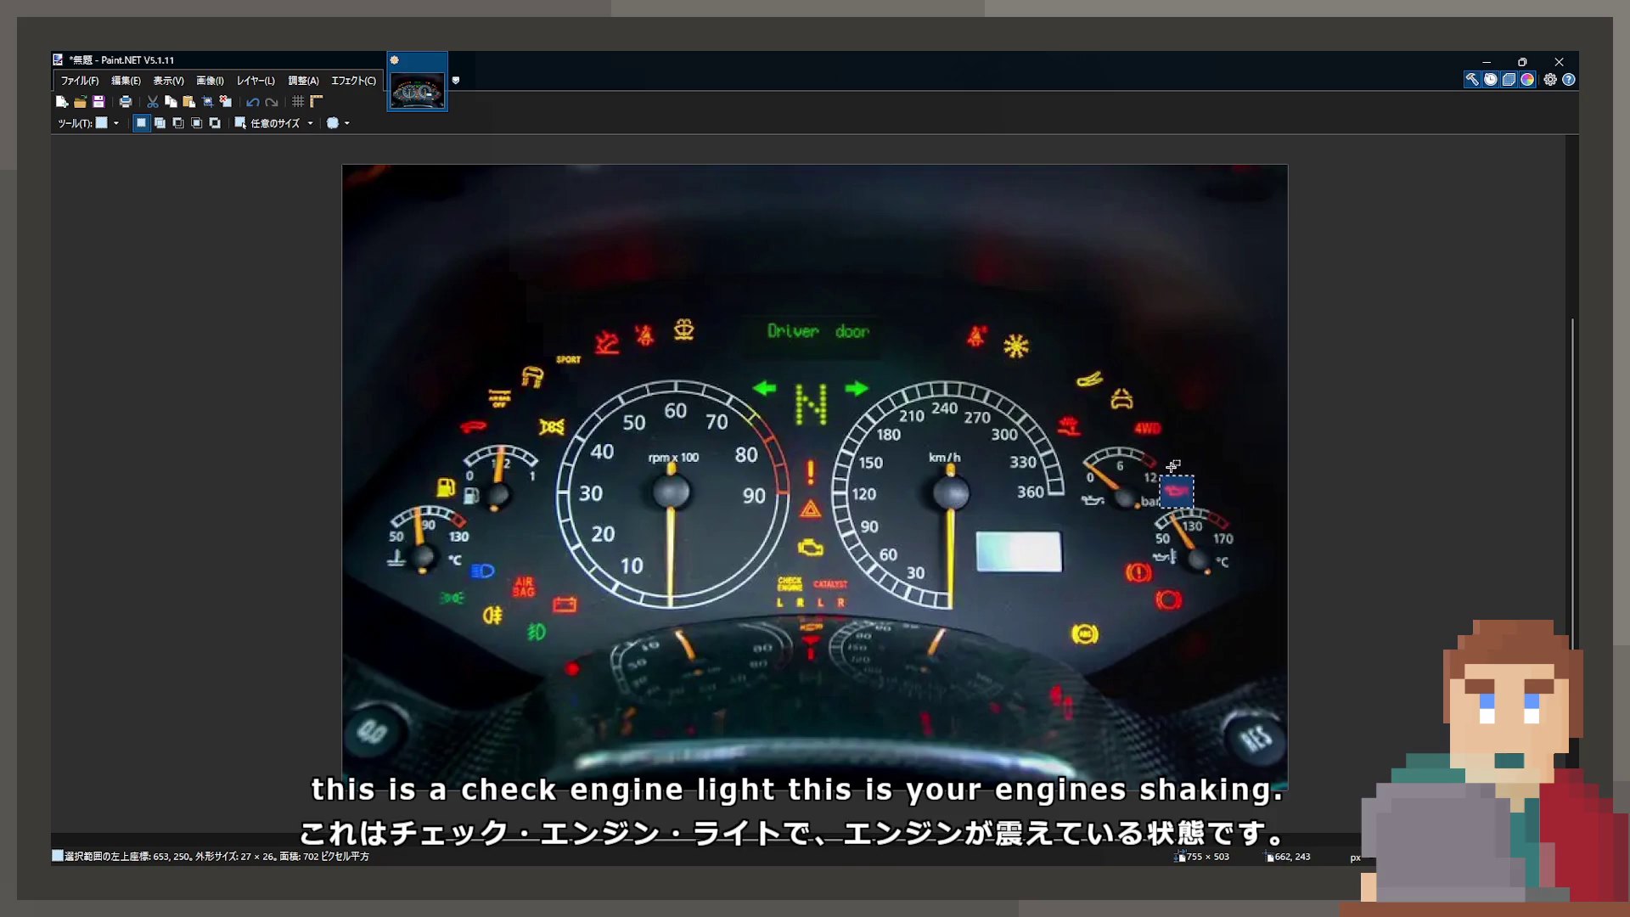
pyautogui.click(1119, 479)
pyautogui.moveTo(1193, 419)
pyautogui.mouseDown()
pyautogui.moveTo(1062, 430)
pyautogui.moveTo(1077, 445)
pyautogui.mouseUp()
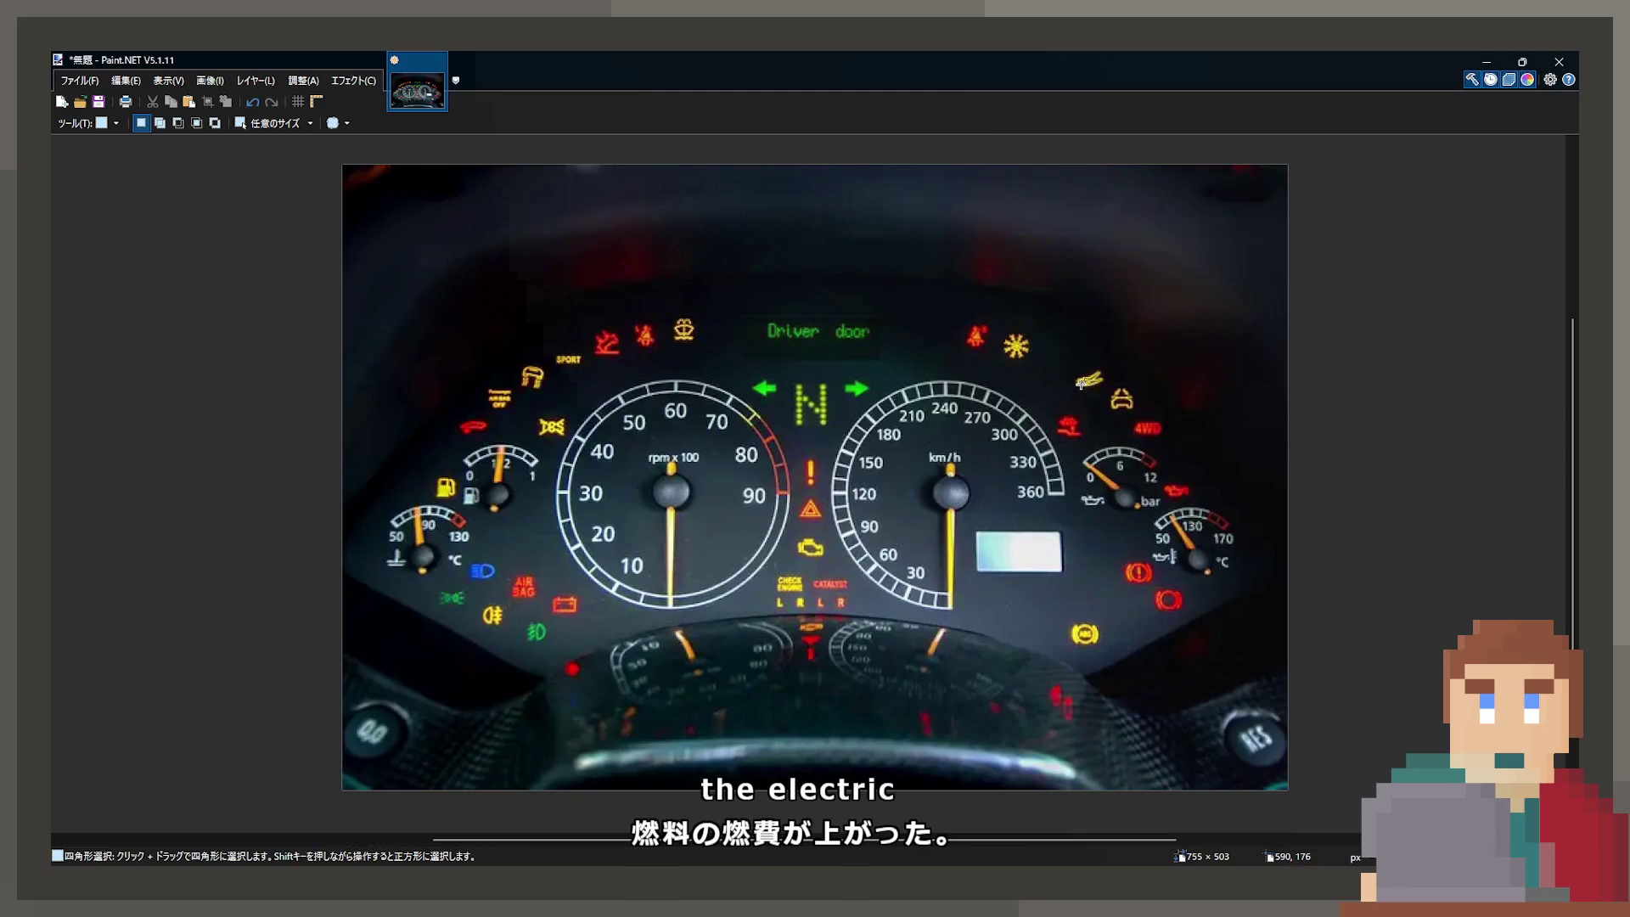
pyautogui.moveTo(1068, 367); pyautogui.dragTo(1109, 394)
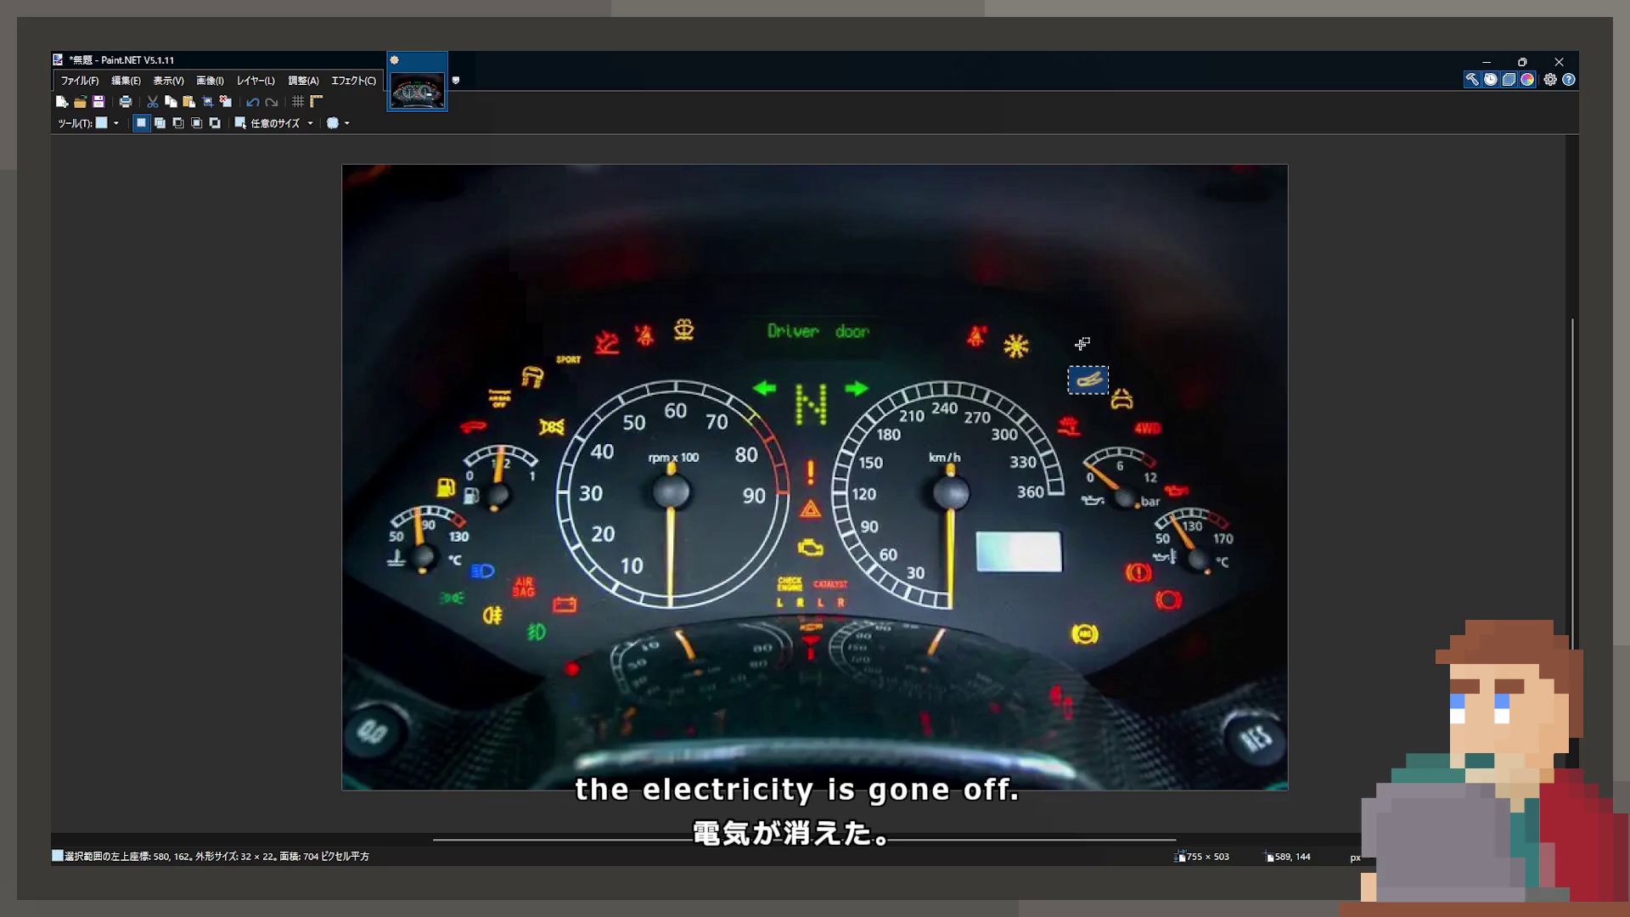
pyautogui.click(1013, 330)
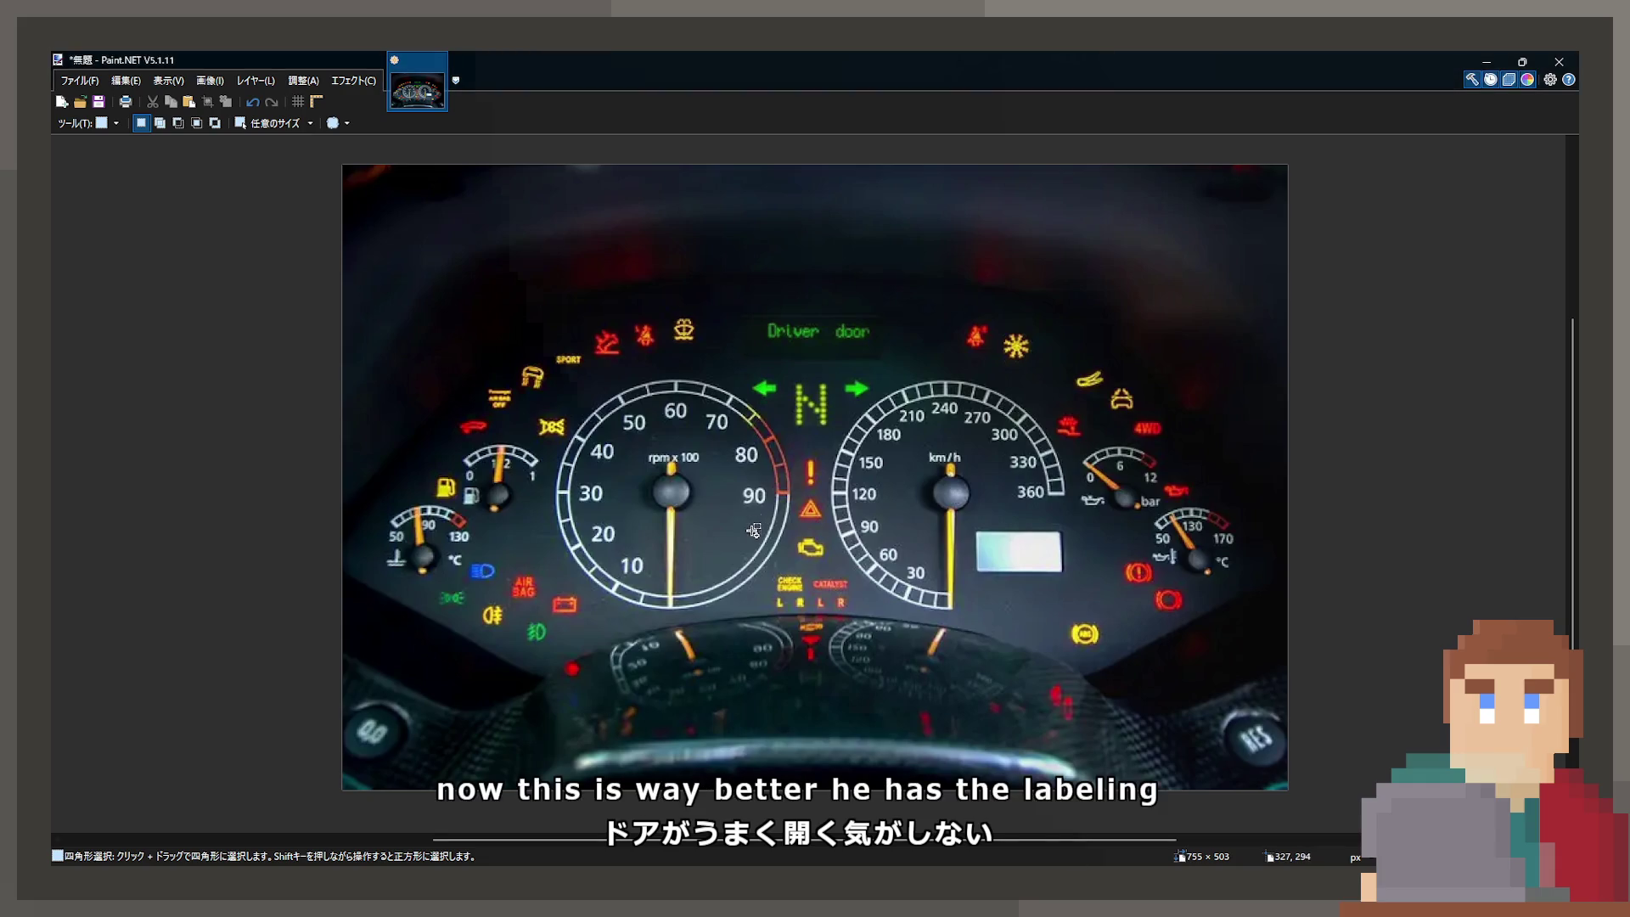
pyautogui.hotkey('ctrl', 'v')
# Step: Pan around the 3729×2122 infographic to inspect icons like Rear Spoiler Warning and Hood Open Warning
pyautogui.keyDown('ctrl'); pyautogui.scroll(-5, 750, 521); pyautogui.keyUp('ctrl')
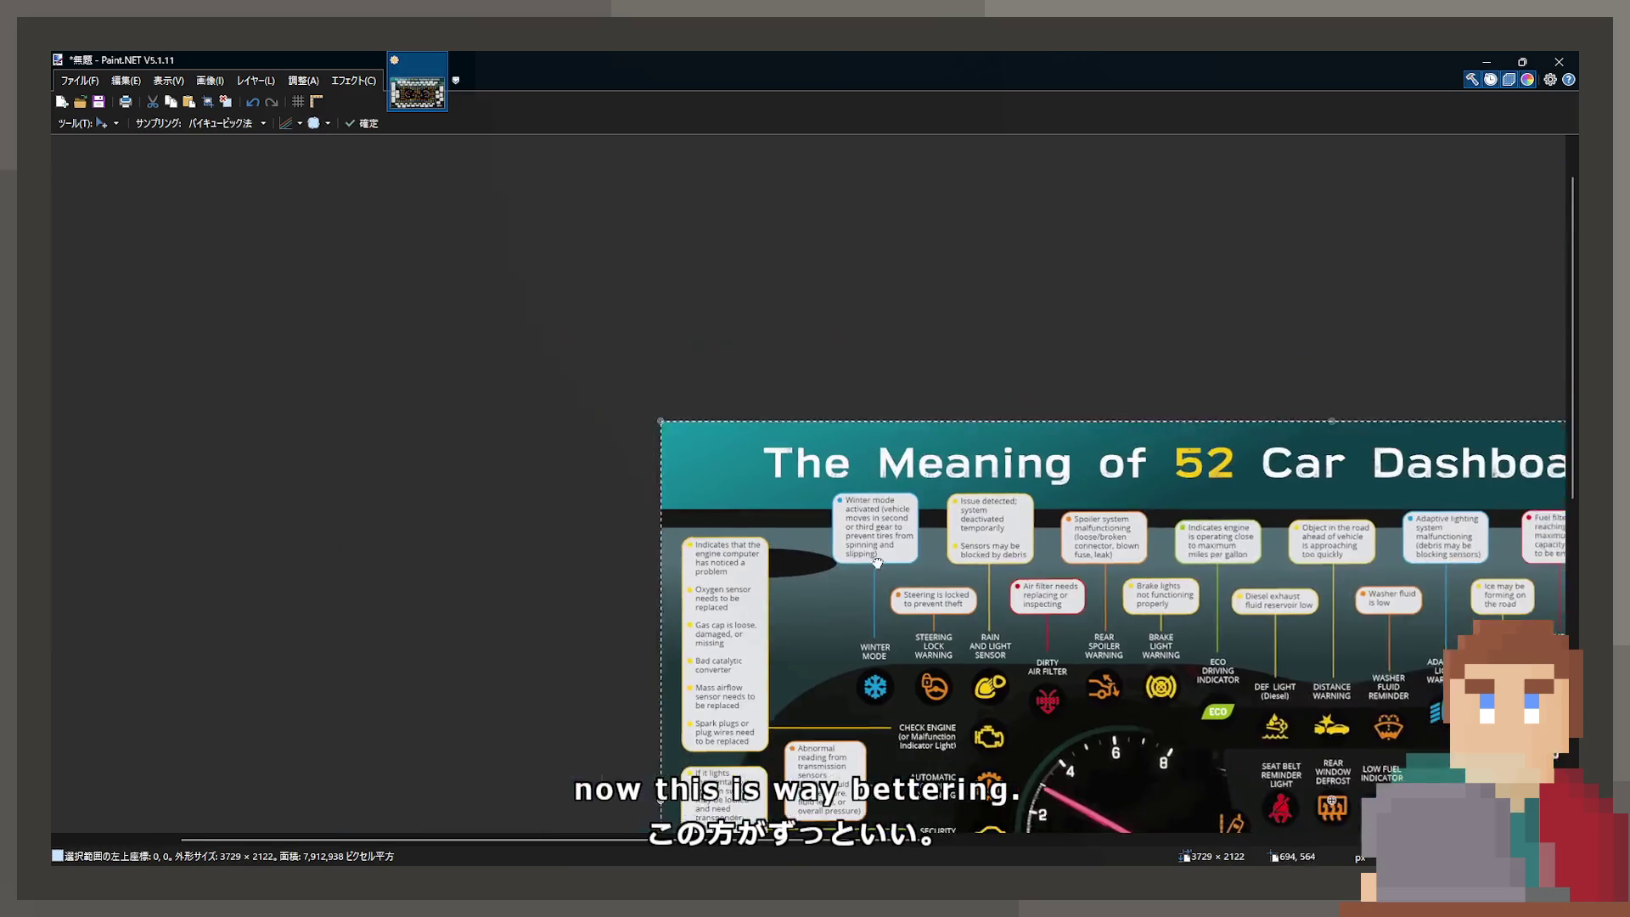
pyautogui.keyDown('ctrl'); pyautogui.scroll(3, 932, 621); pyautogui.keyUp('ctrl')
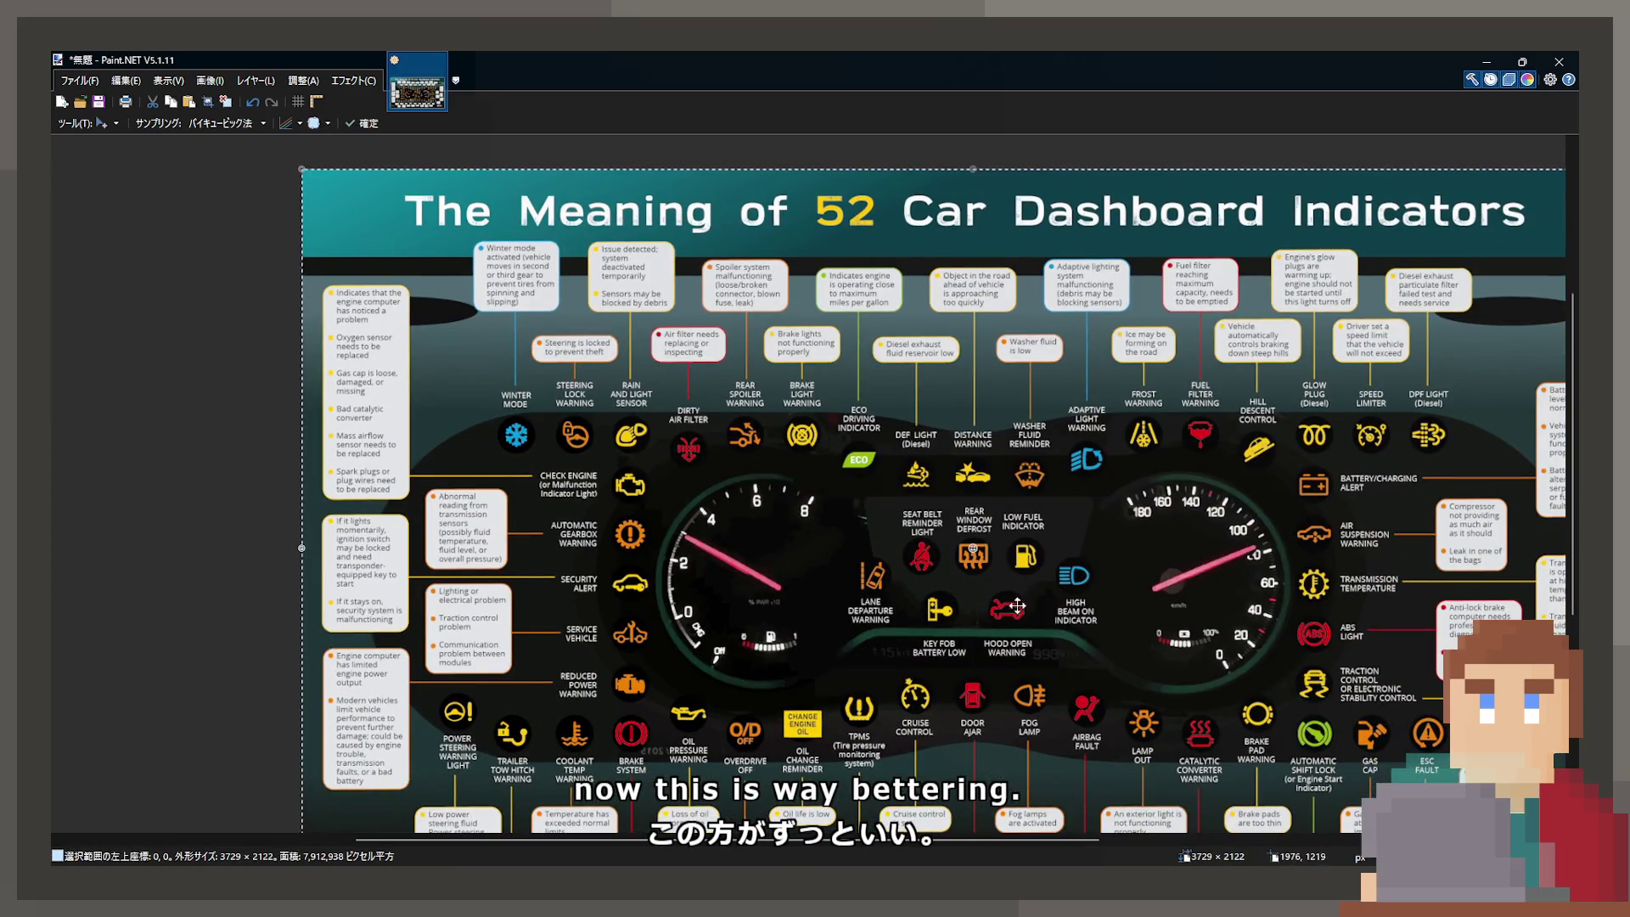
pyautogui.hscroll(3, 1017, 605)
pyautogui.scroll(-1, 1017, 605)
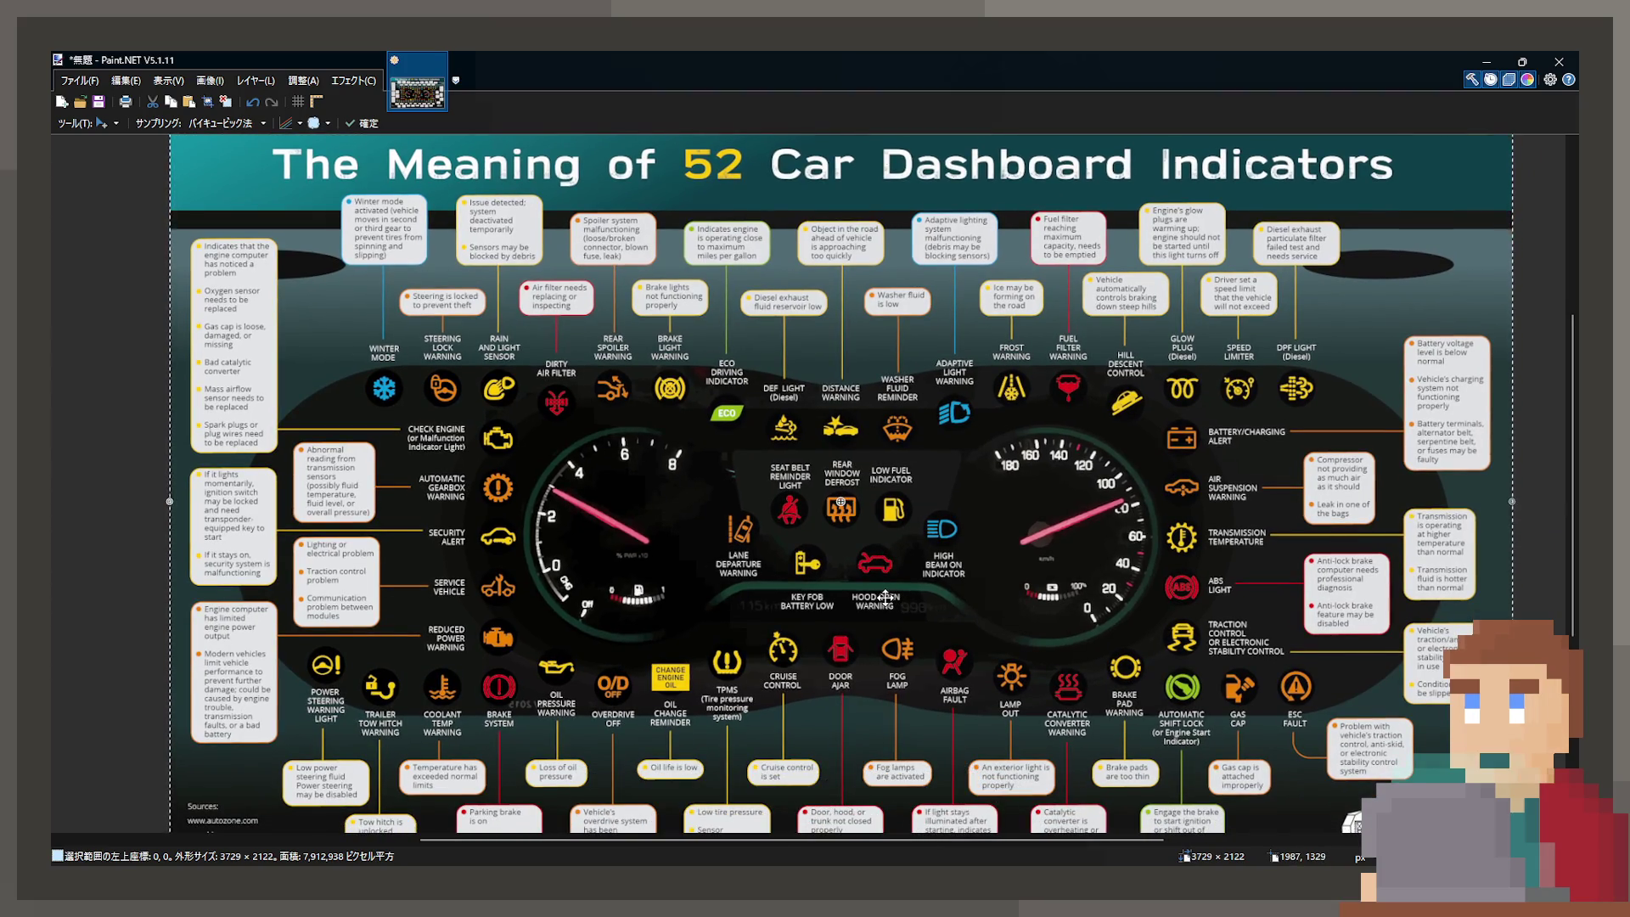
pyautogui.keyDown('ctrl'); pyautogui.scroll(4, 840, 501); pyautogui.keyUp('ctrl')
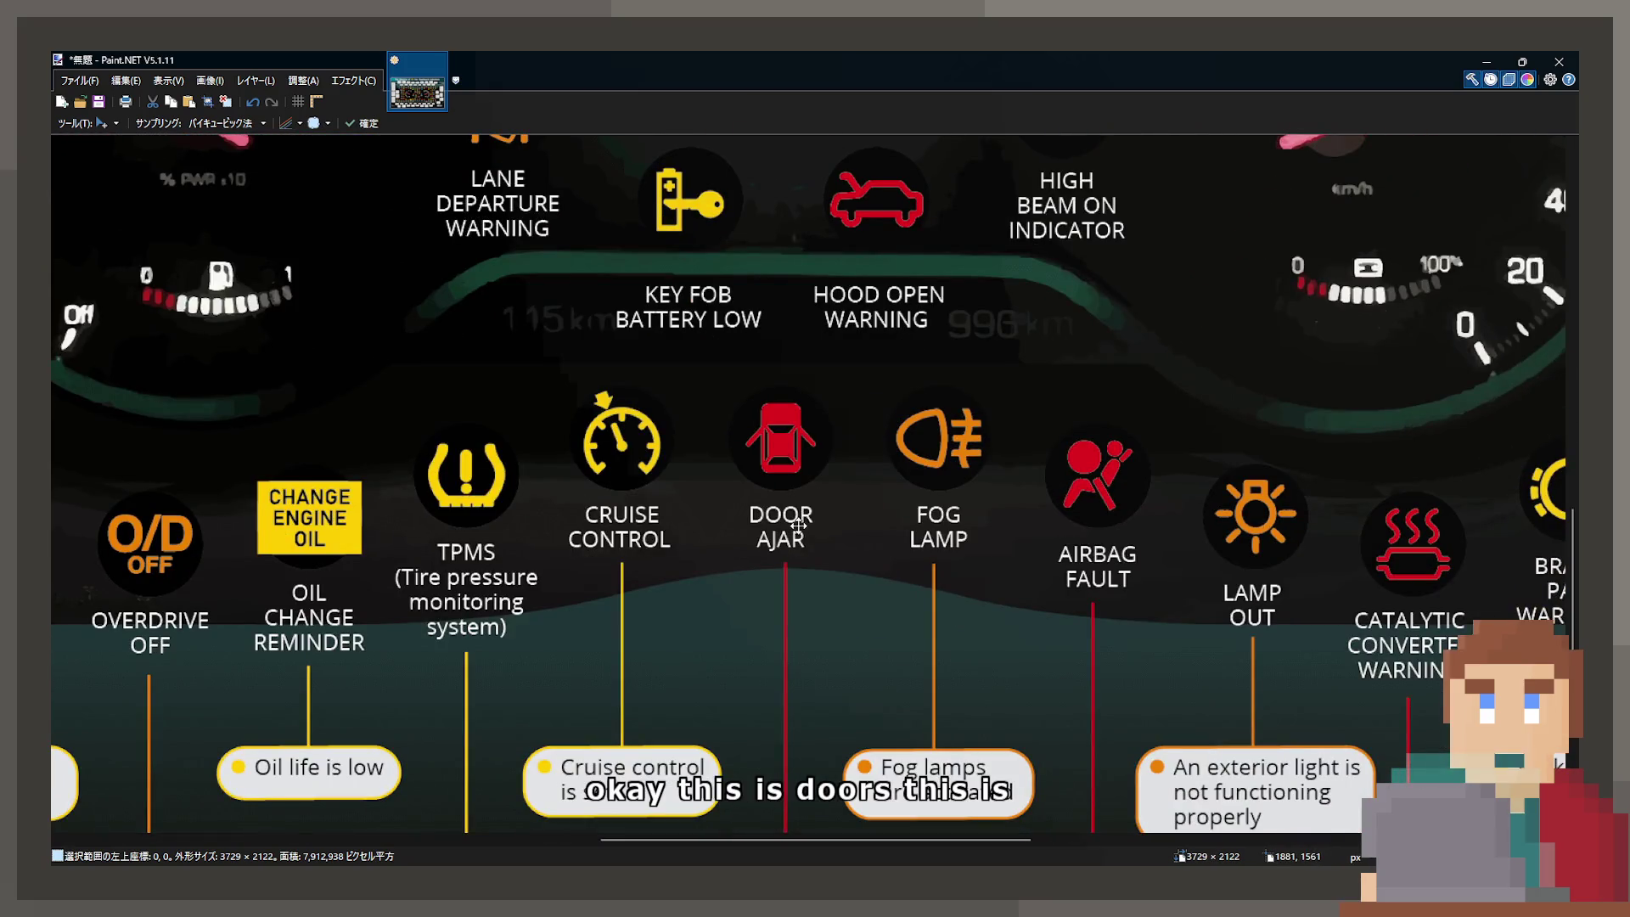
pyautogui.scroll(1, 836, 489)
pyautogui.hscroll(-1, 836, 488)
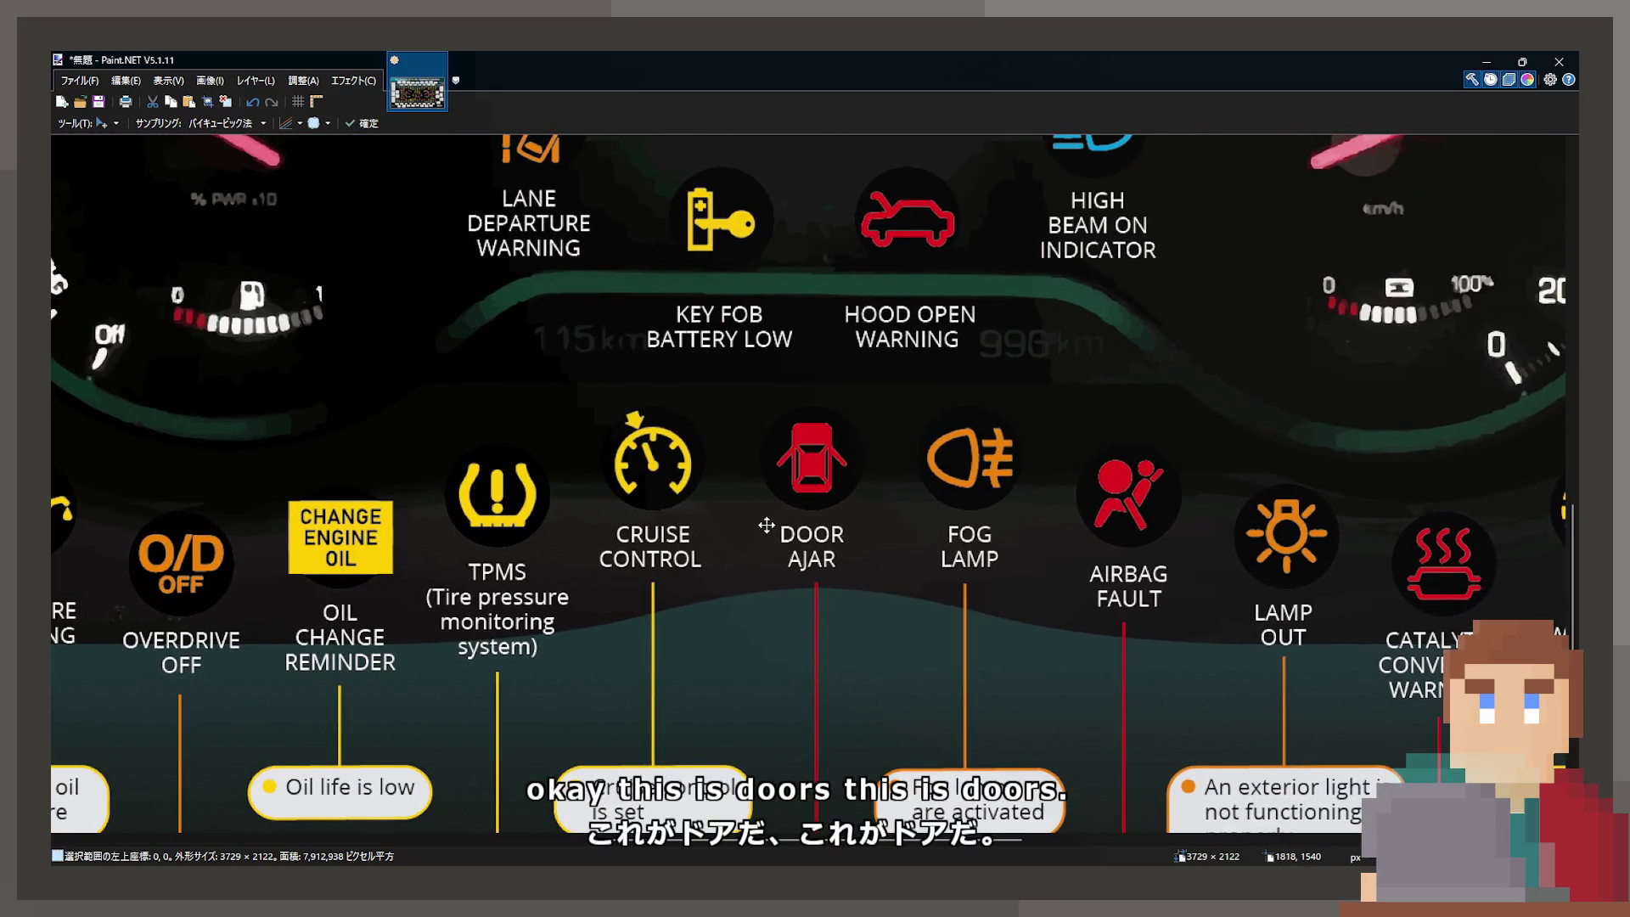
pyautogui.hscroll(-5, 721, 523)
pyautogui.scroll(1, 722, 522)
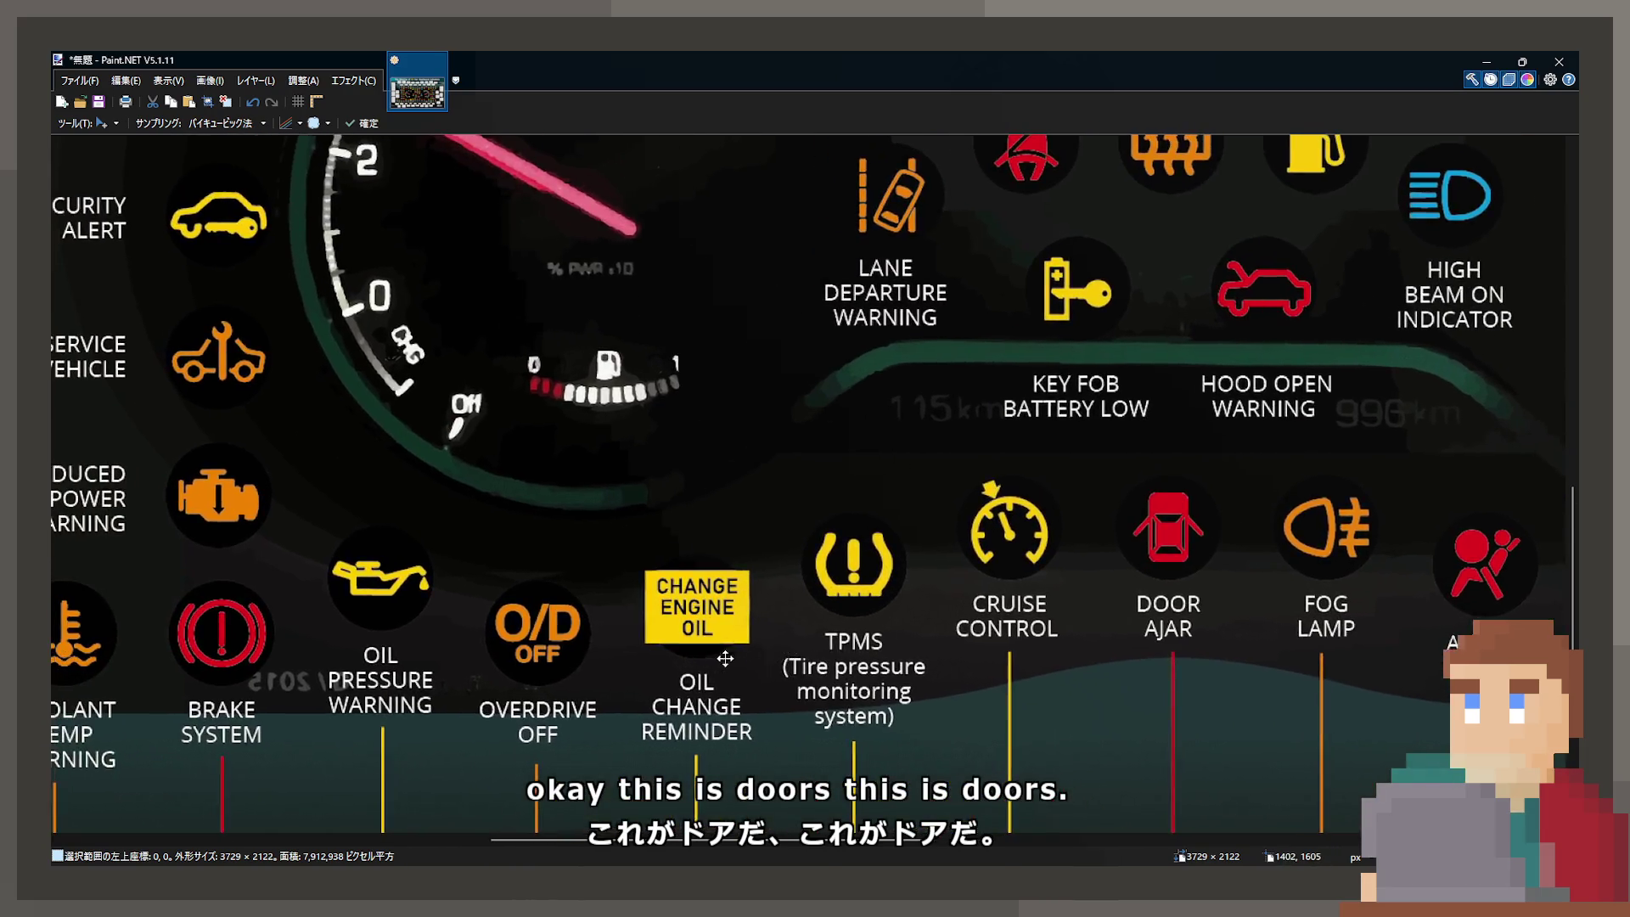
pyautogui.hscroll(-10, 725, 659)
pyautogui.scroll(1, 594, 595)
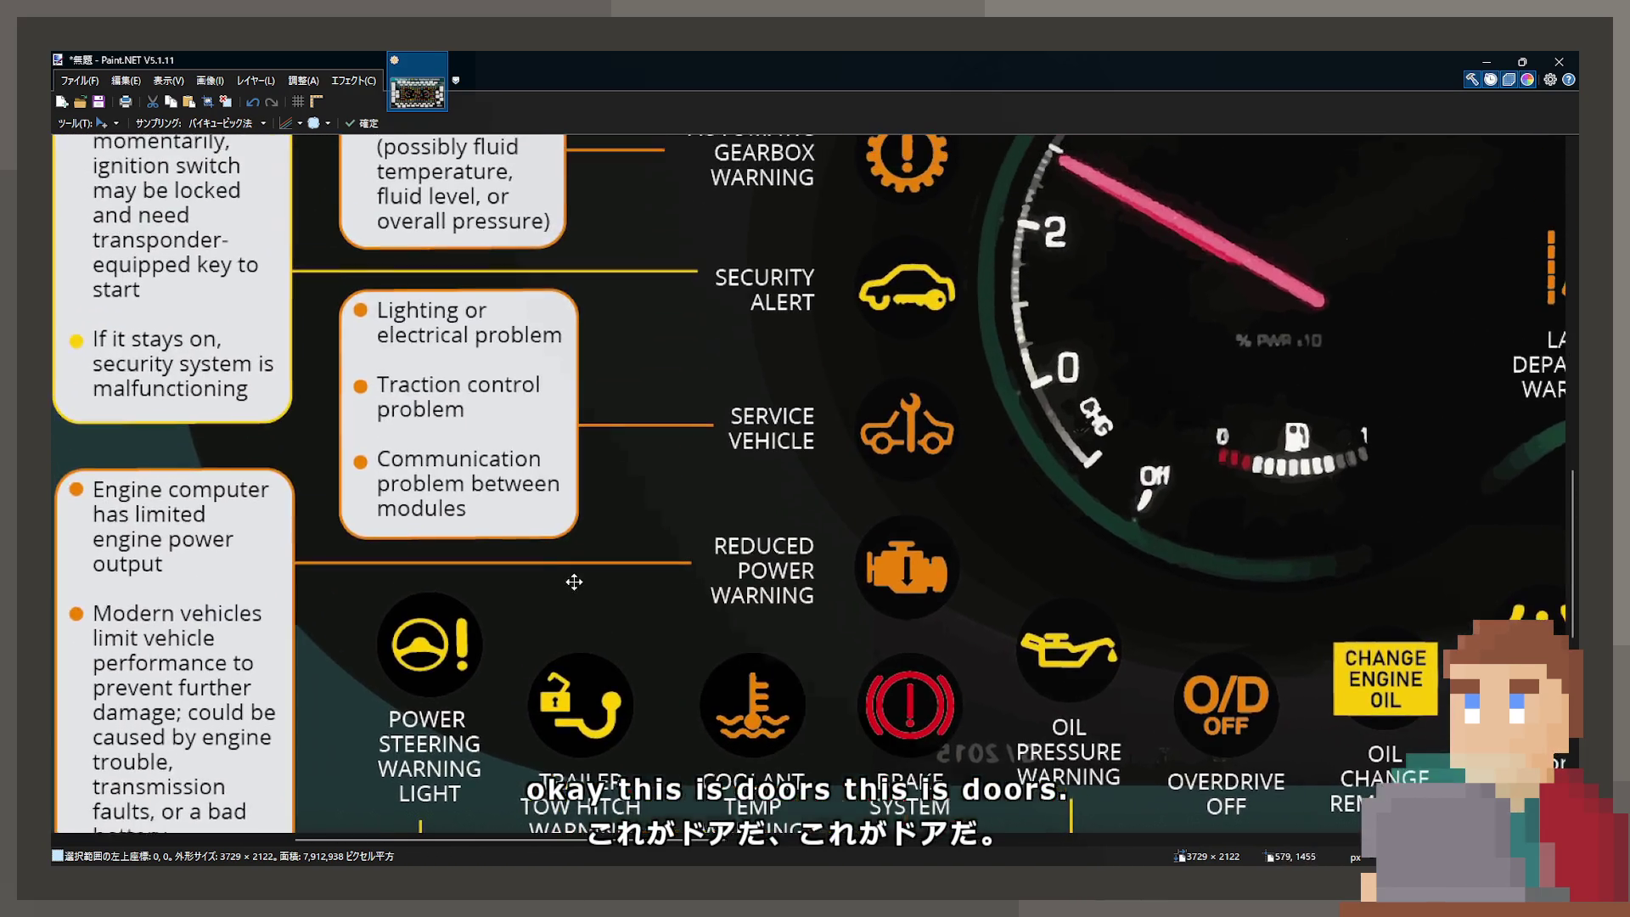
pyautogui.hscroll(2, 900, 413)
pyautogui.scroll(6, 900, 412)
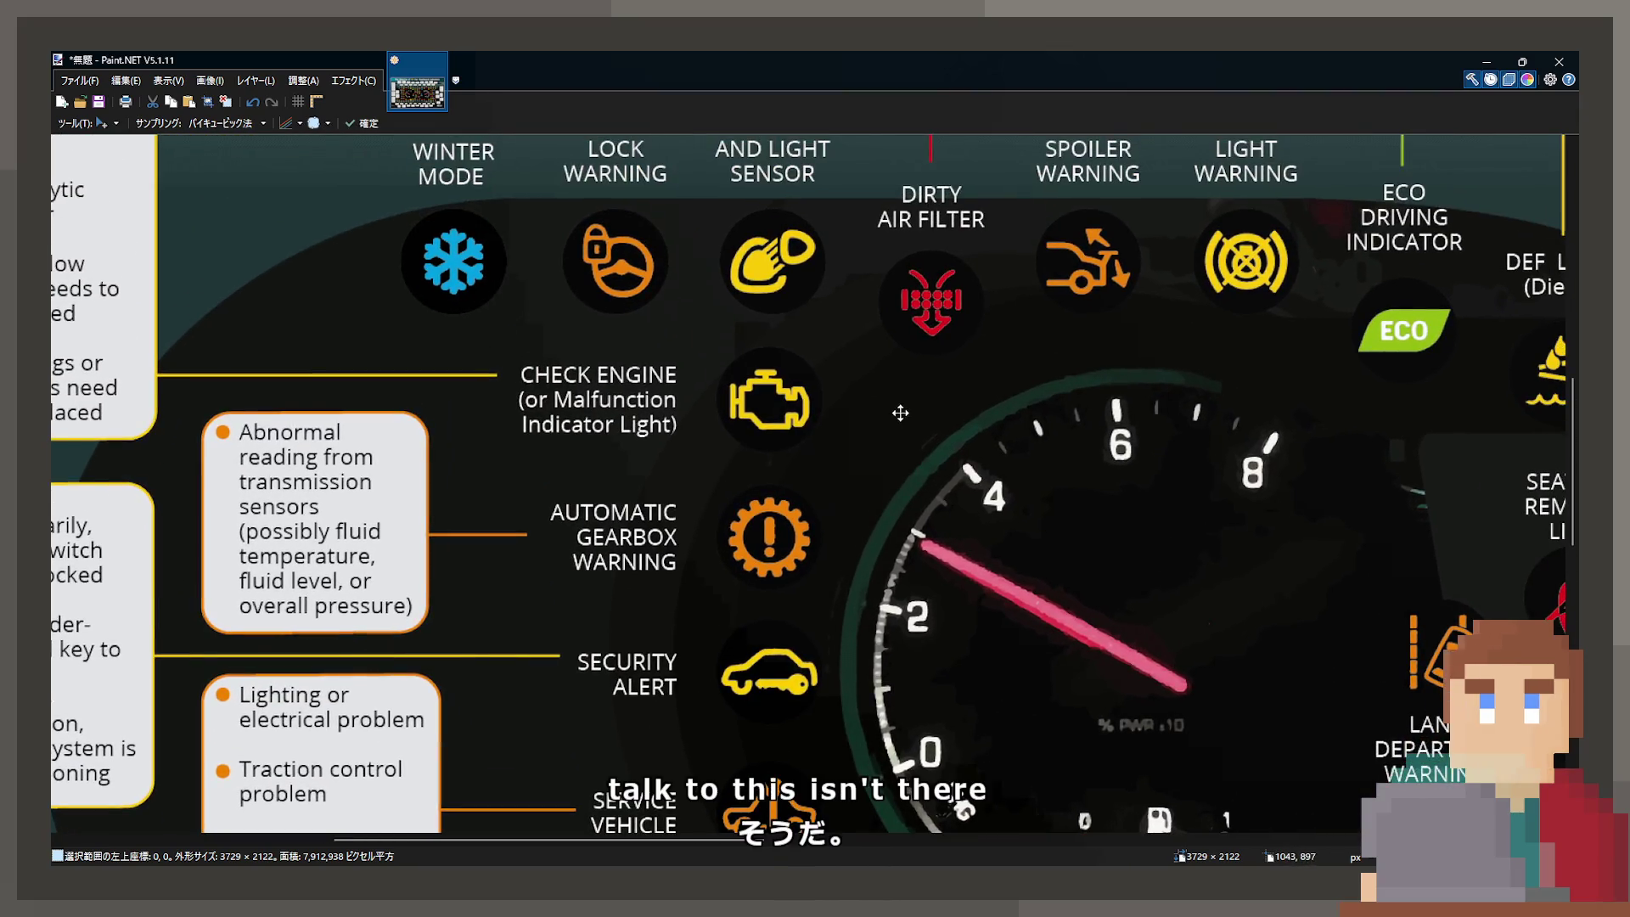
pyautogui.scroll(1, 900, 413)
pyautogui.hscroll(4, 900, 416)
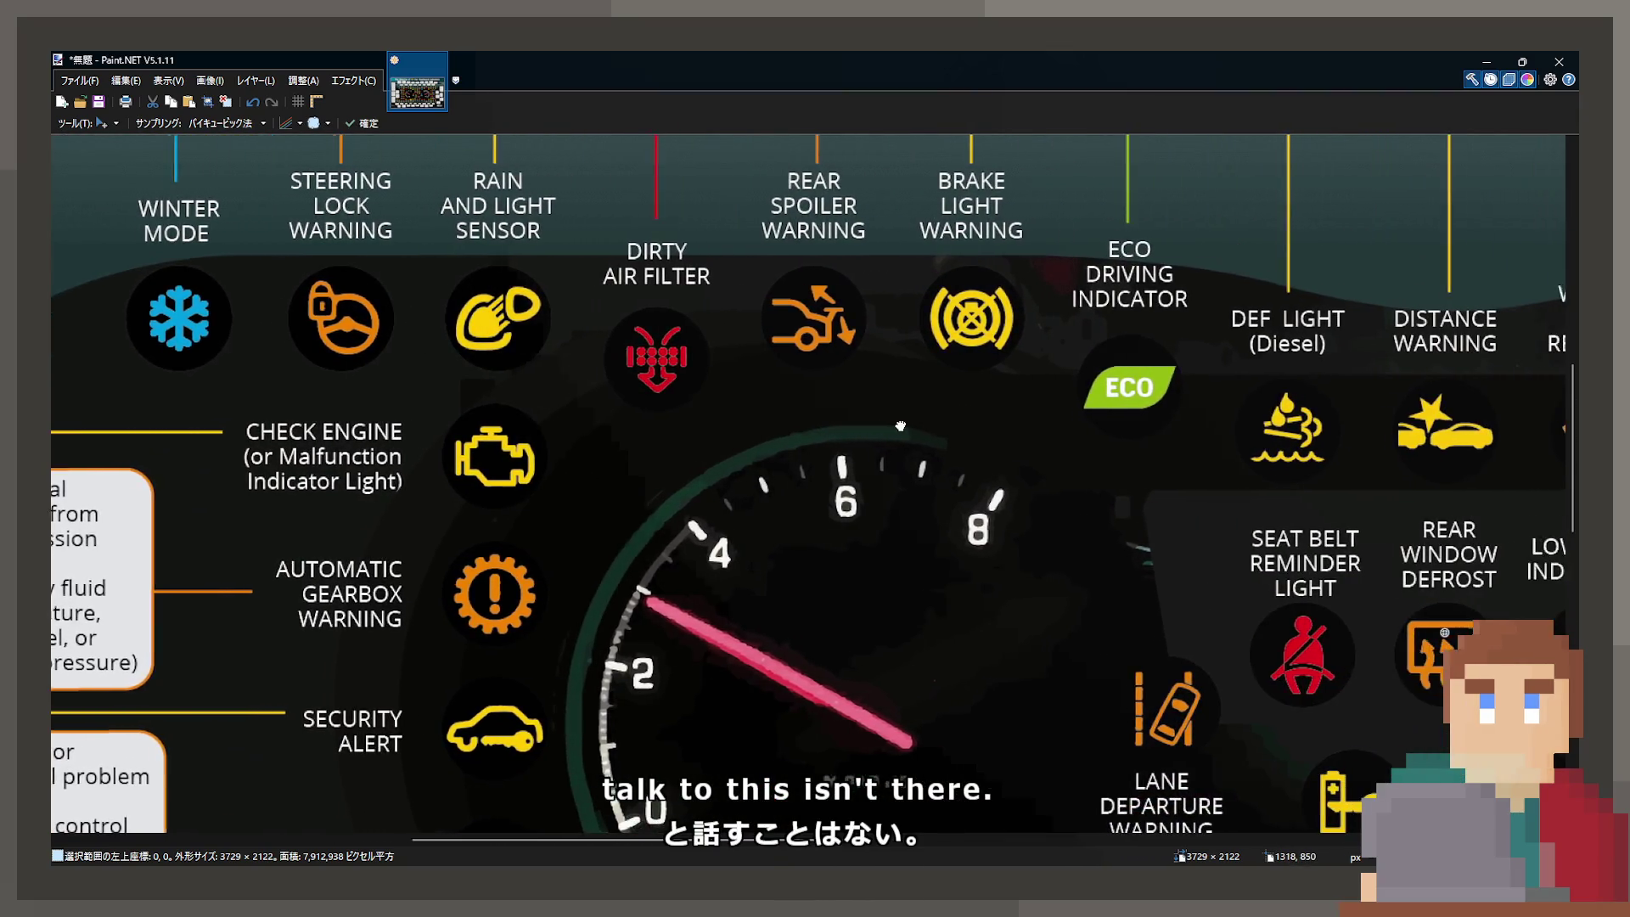
pyautogui.hscroll(2, 899, 424)
pyautogui.scroll(-2, 764, 422)
pyautogui.scroll(2, 638, 419)
pyautogui.hscroll(1, 637, 419)
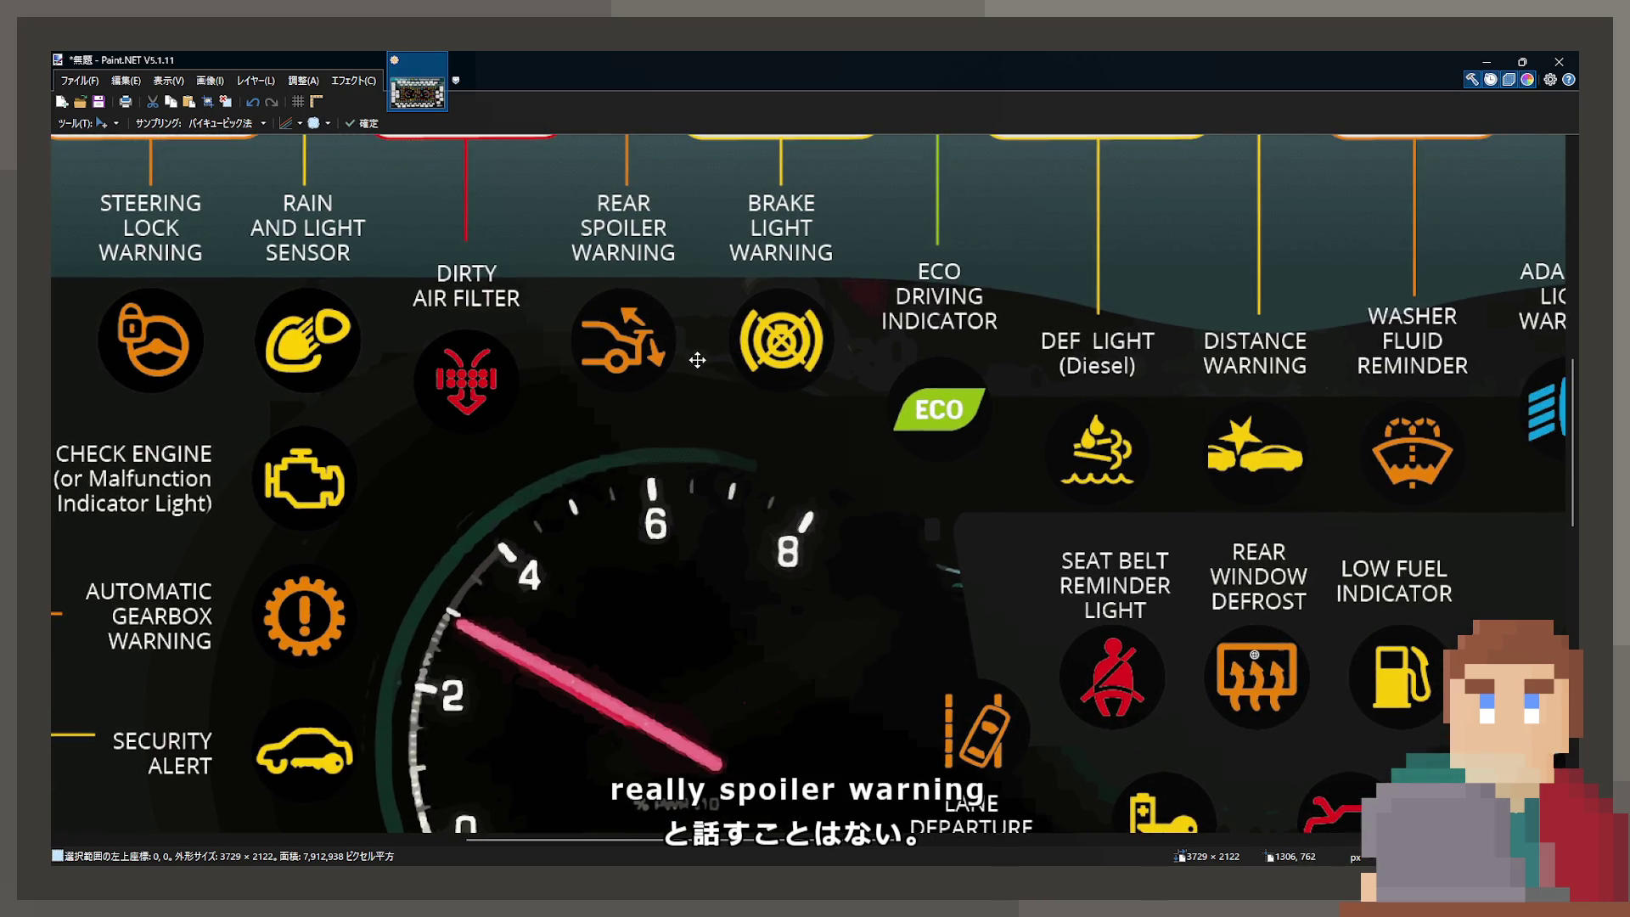
pyautogui.hscroll(8, 684, 351)
pyautogui.scroll(-6, 765, 306)
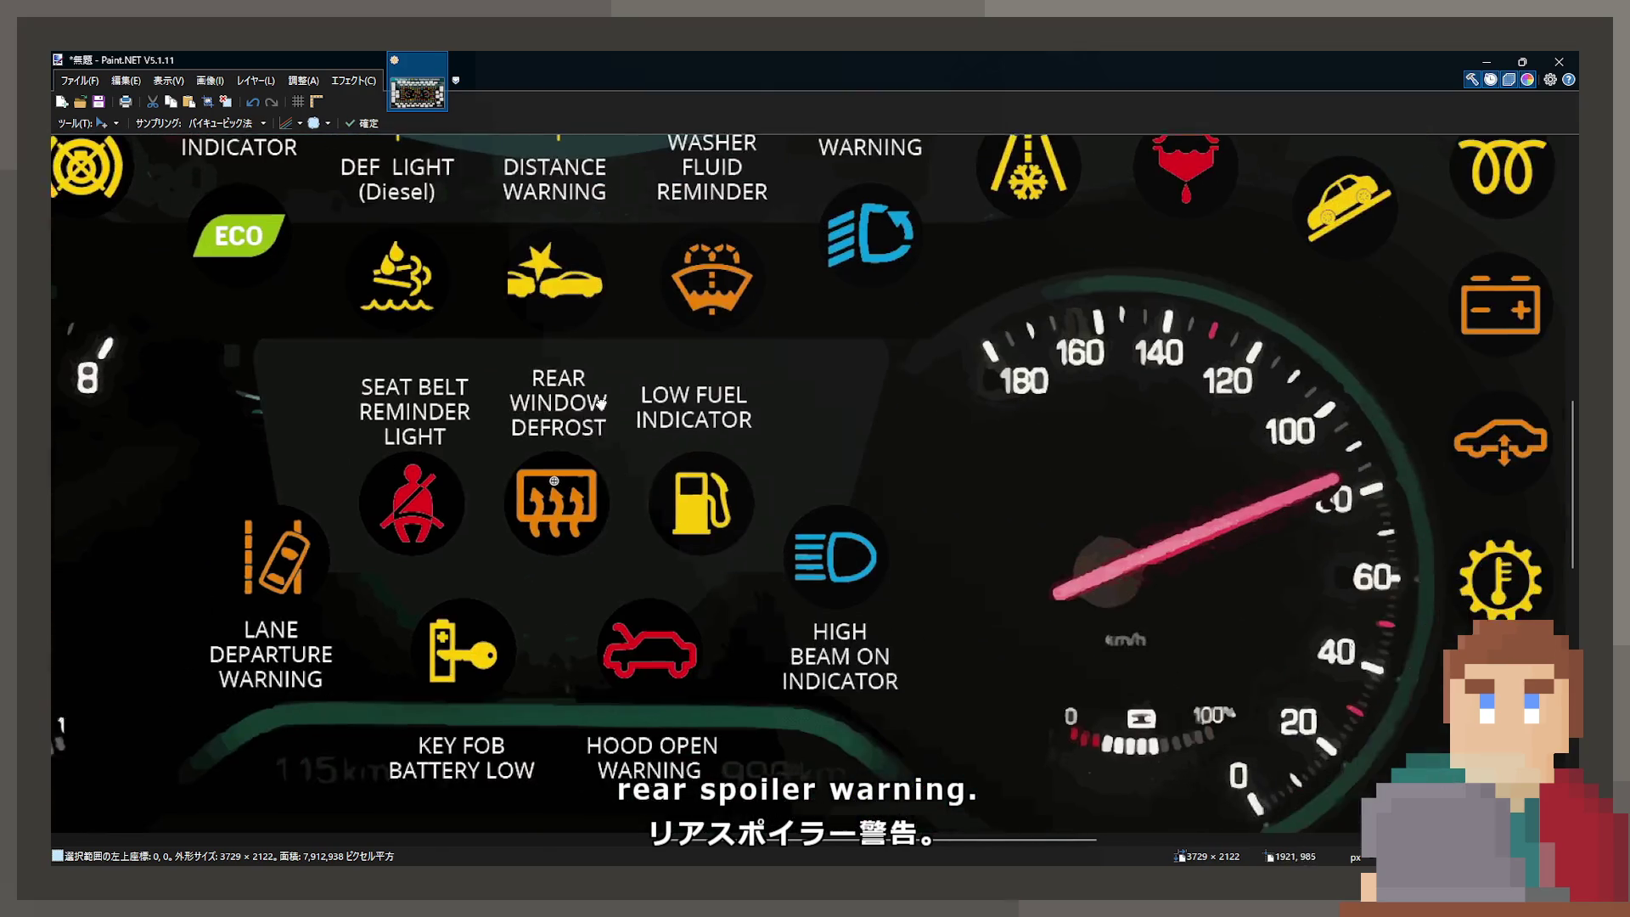
pyautogui.hscroll(-2, 837, 255)
pyautogui.scroll(1, 746, 463)
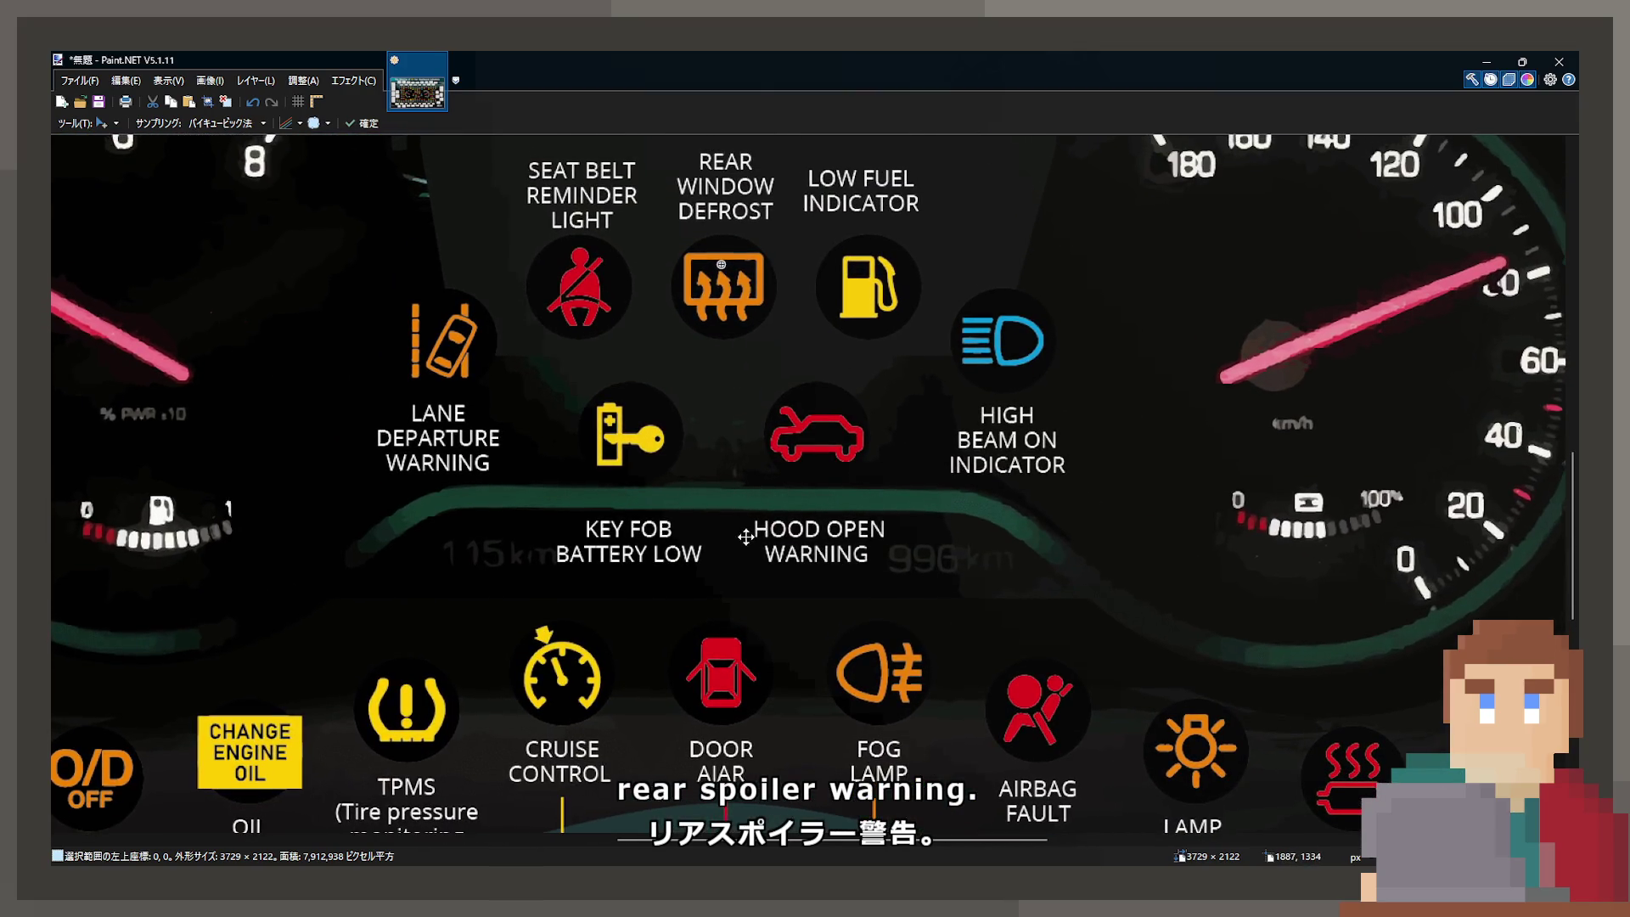
pyautogui.moveTo(805, 501); pyautogui.dragTo(815, 544)
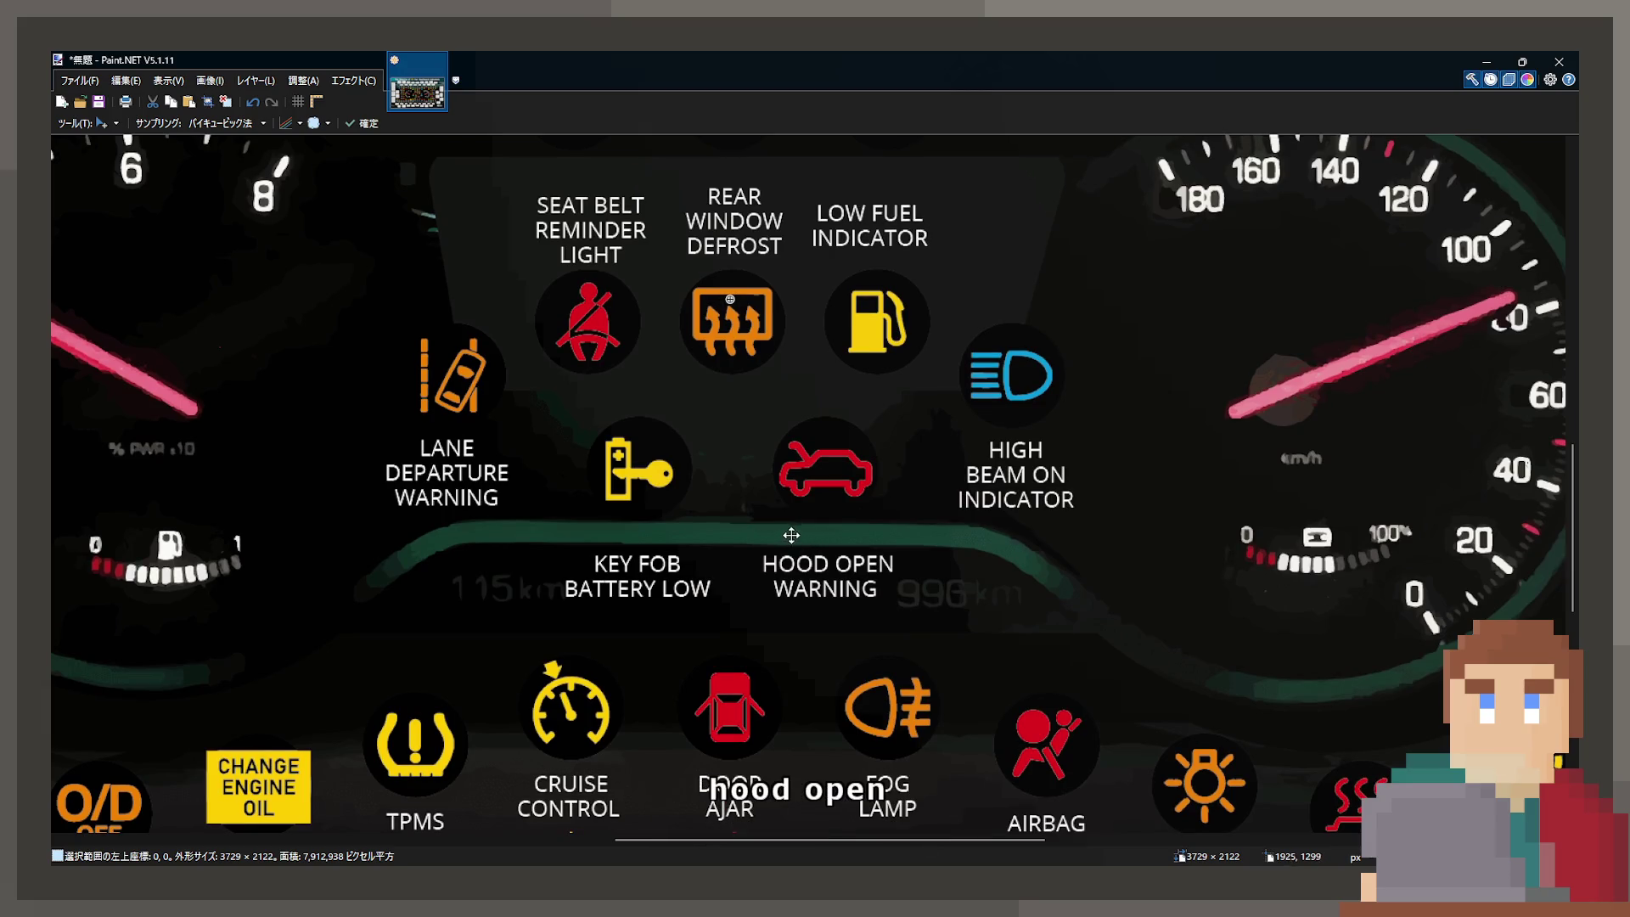
pyautogui.moveTo(754, 488)
pyautogui.mouseDown()
pyautogui.moveTo(778, 513)
pyautogui.moveTo(878, 542)
pyautogui.mouseUp()
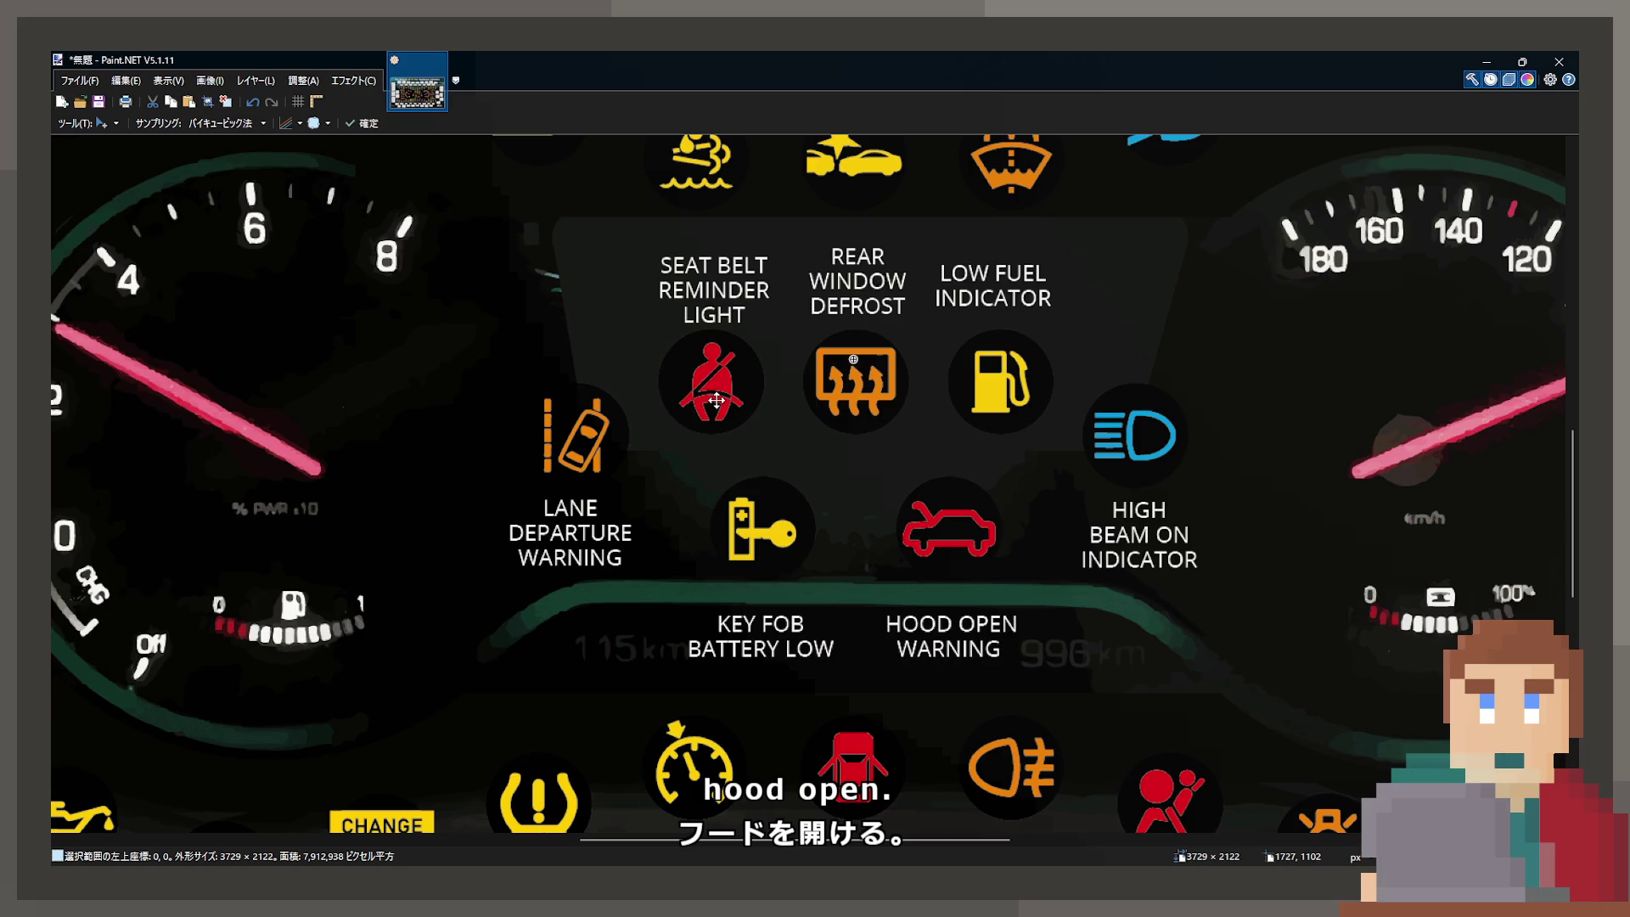
pyautogui.scroll(4, 716, 400)
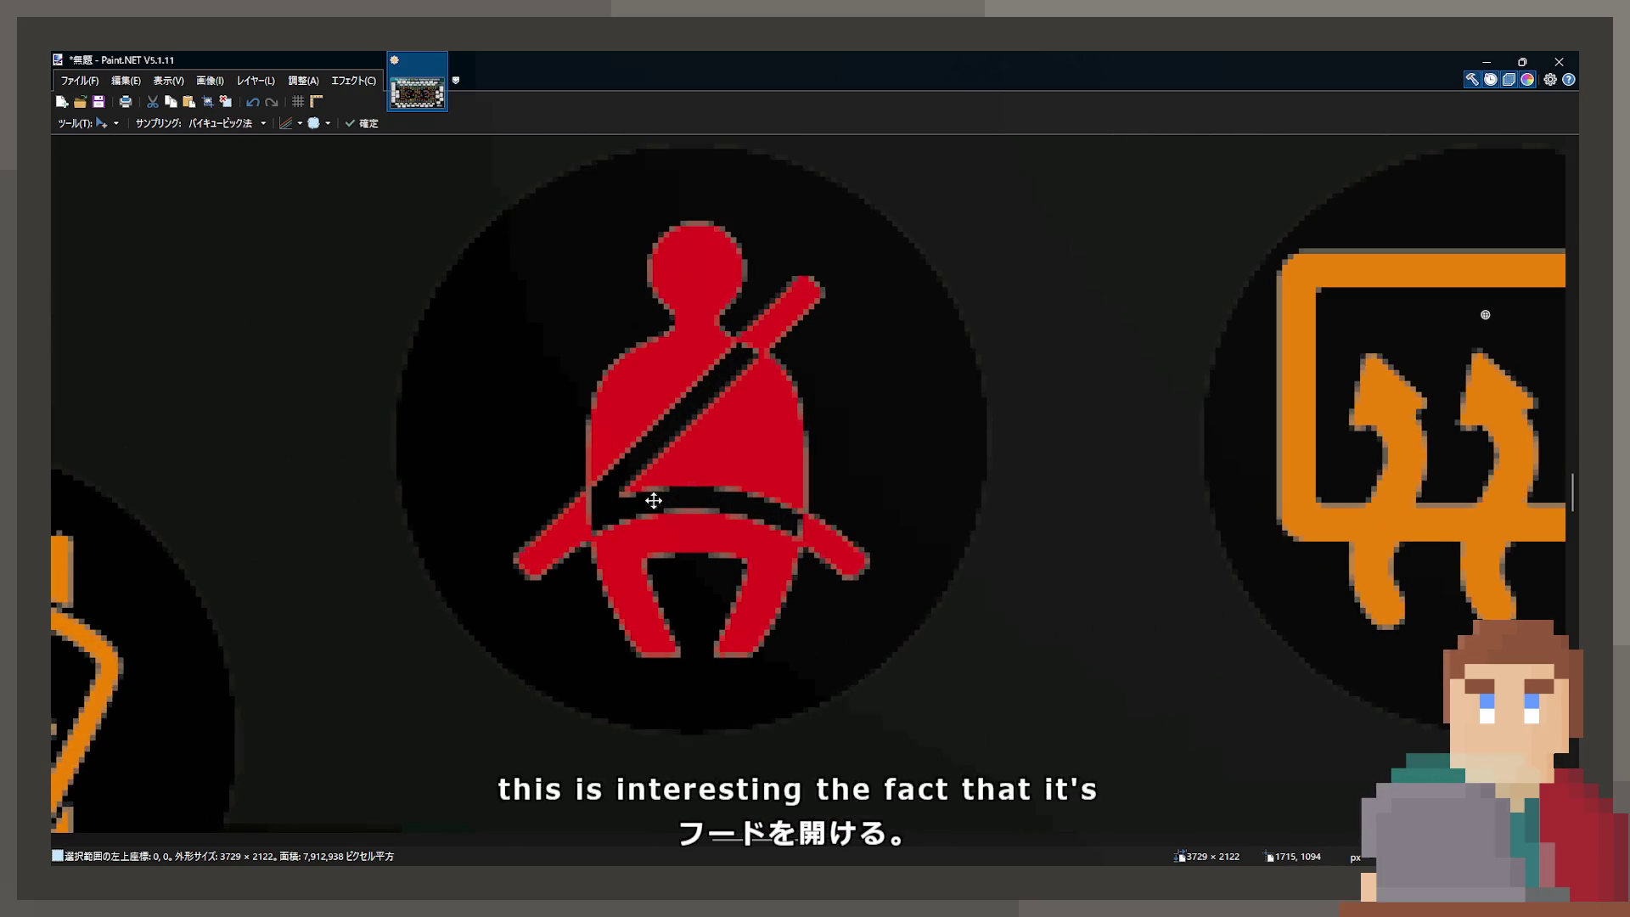
pyautogui.scroll(-5, 786, 419)
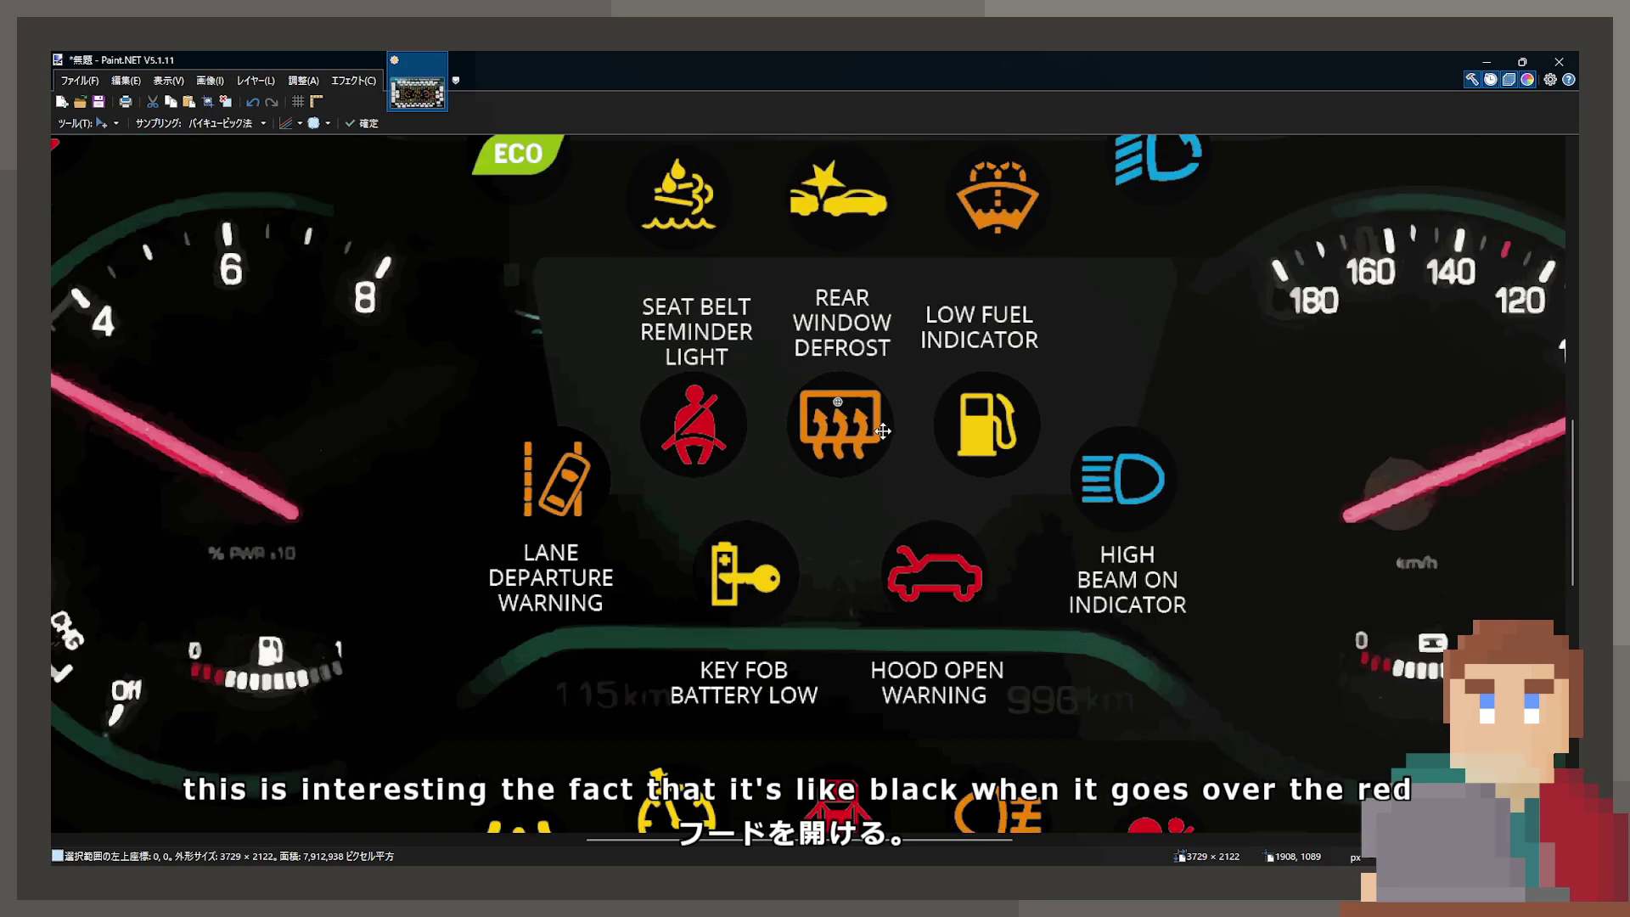
pyautogui.hscroll(3, 883, 431)
pyautogui.scroll(-5, 864, 638)
pyautogui.scroll(3, 854, 577)
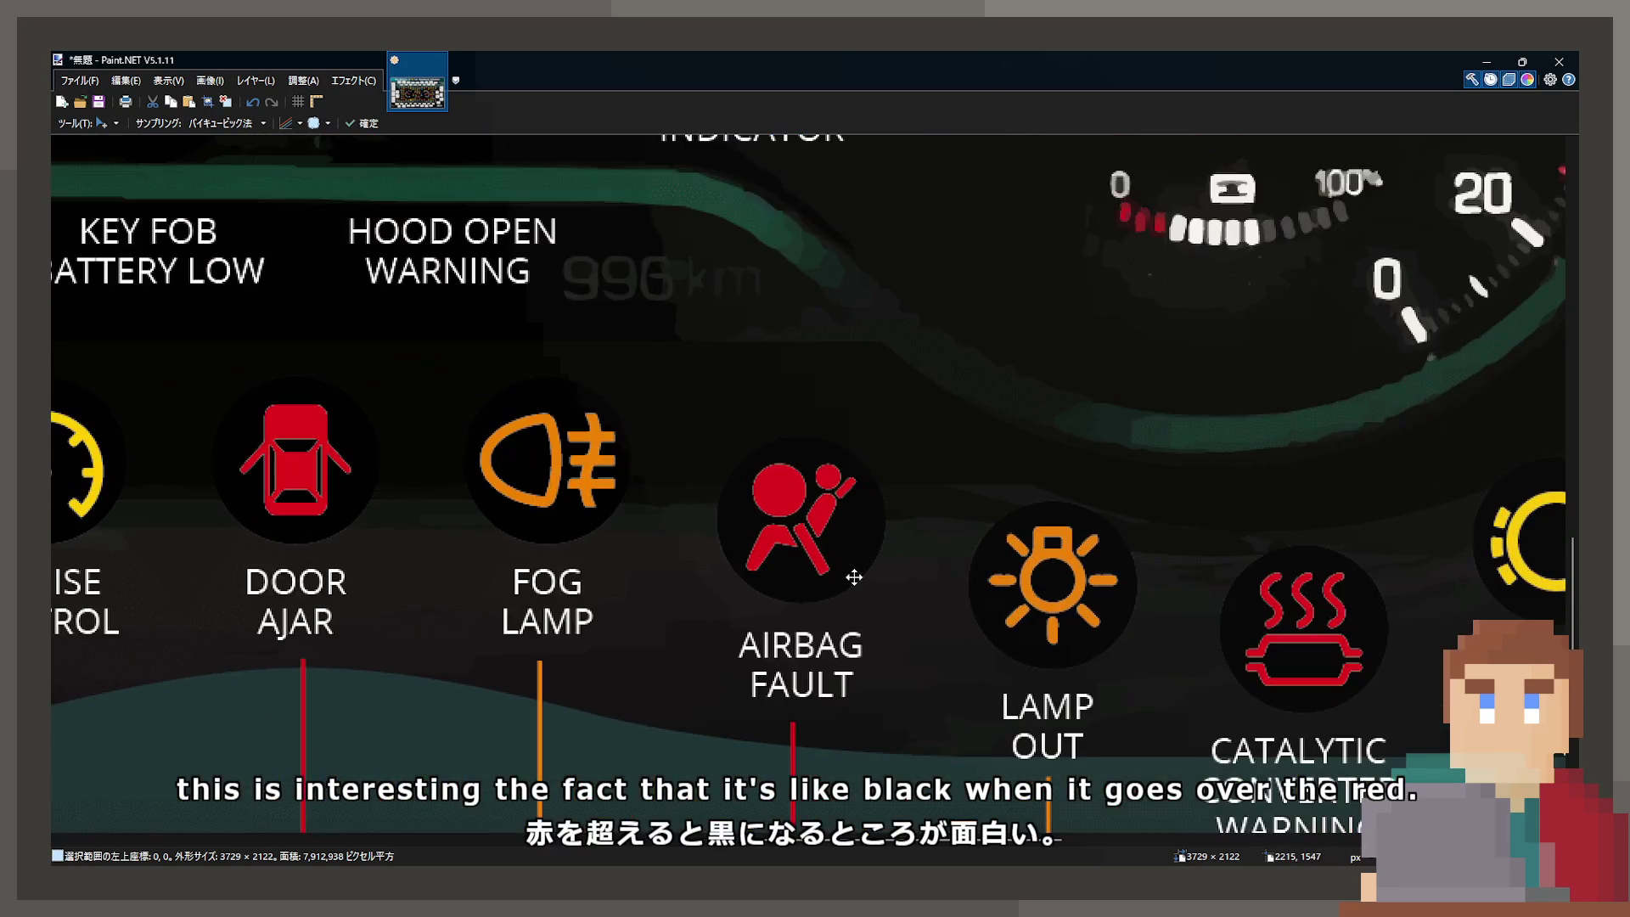
pyautogui.hscroll(5, 848, 581)
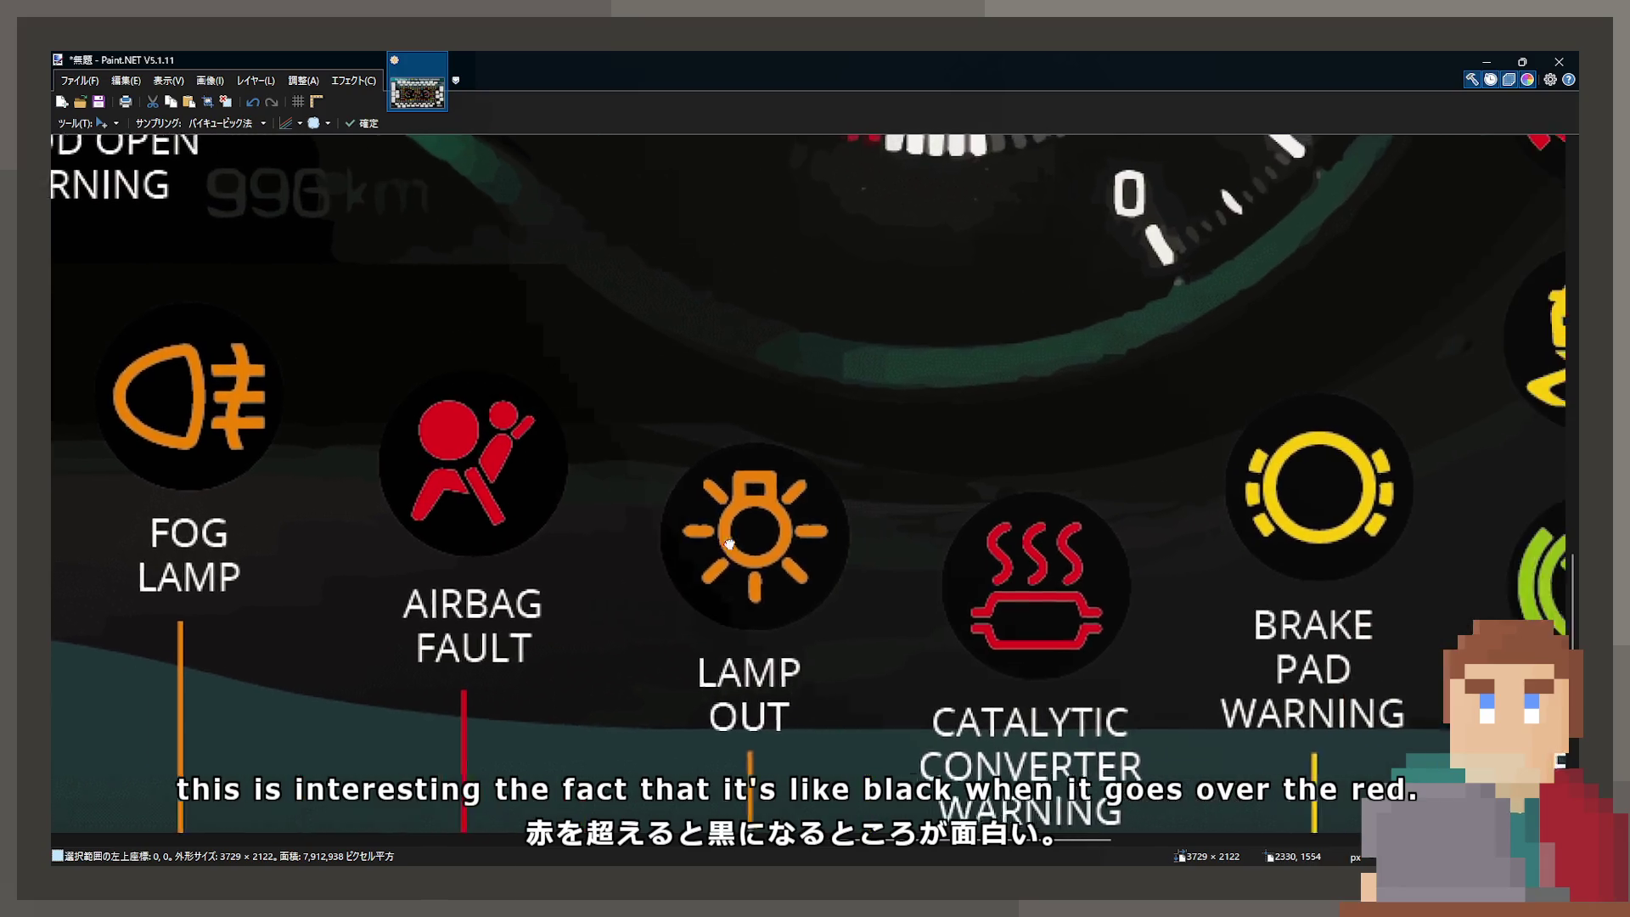
pyautogui.hscroll(5, 944, 534)
pyautogui.scroll(-3, 778, 448)
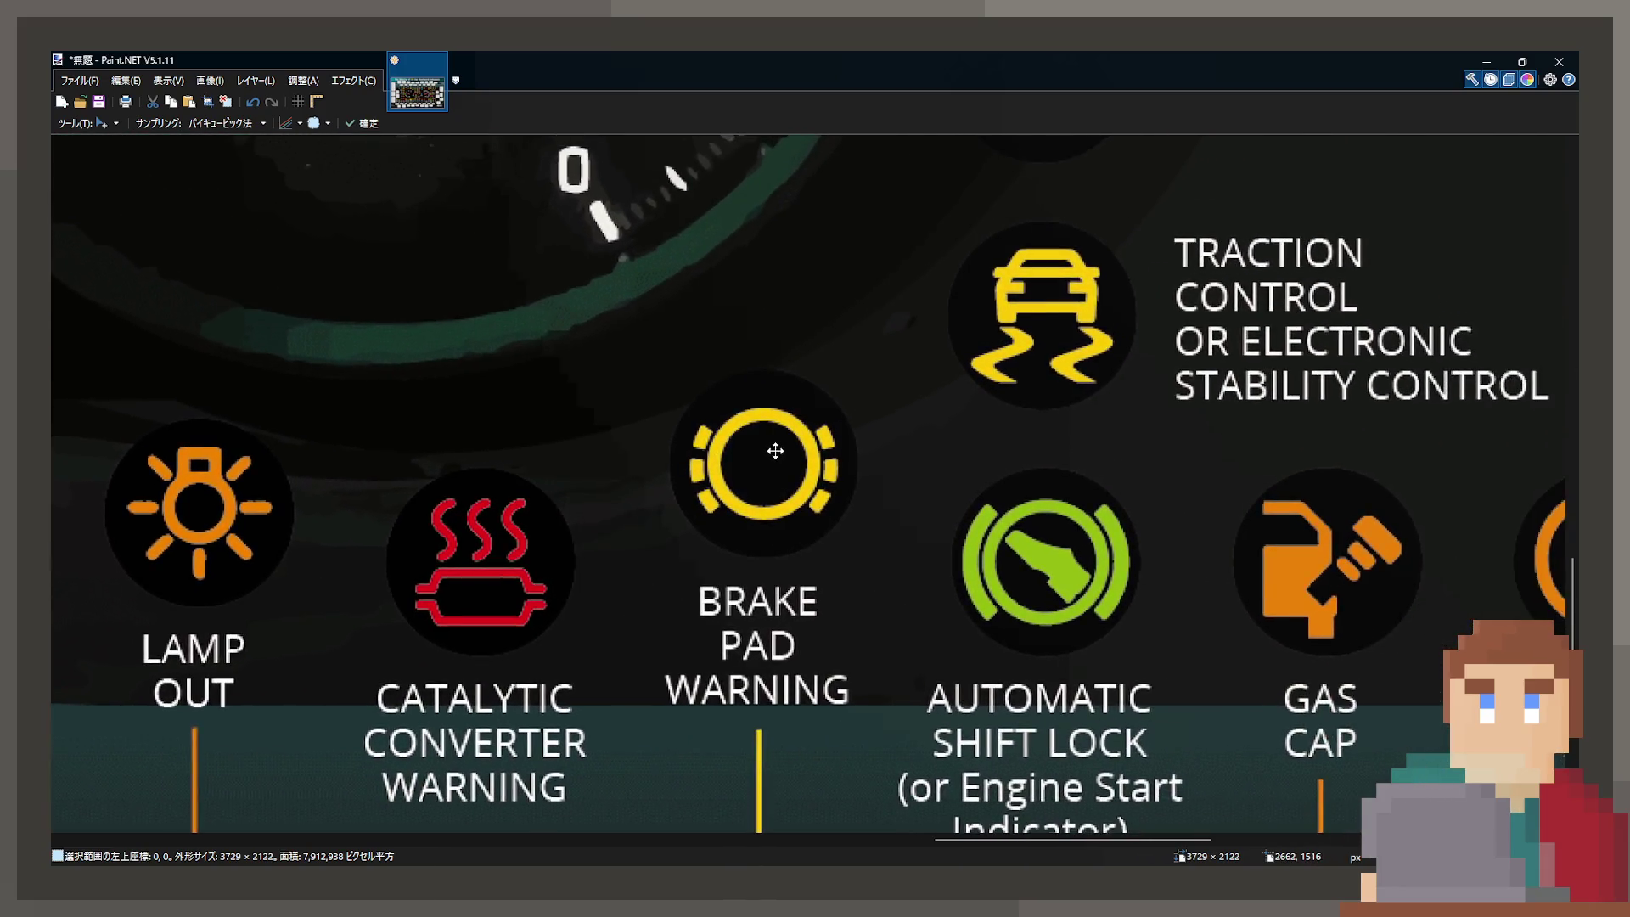
pyautogui.scroll(-2, 778, 449)
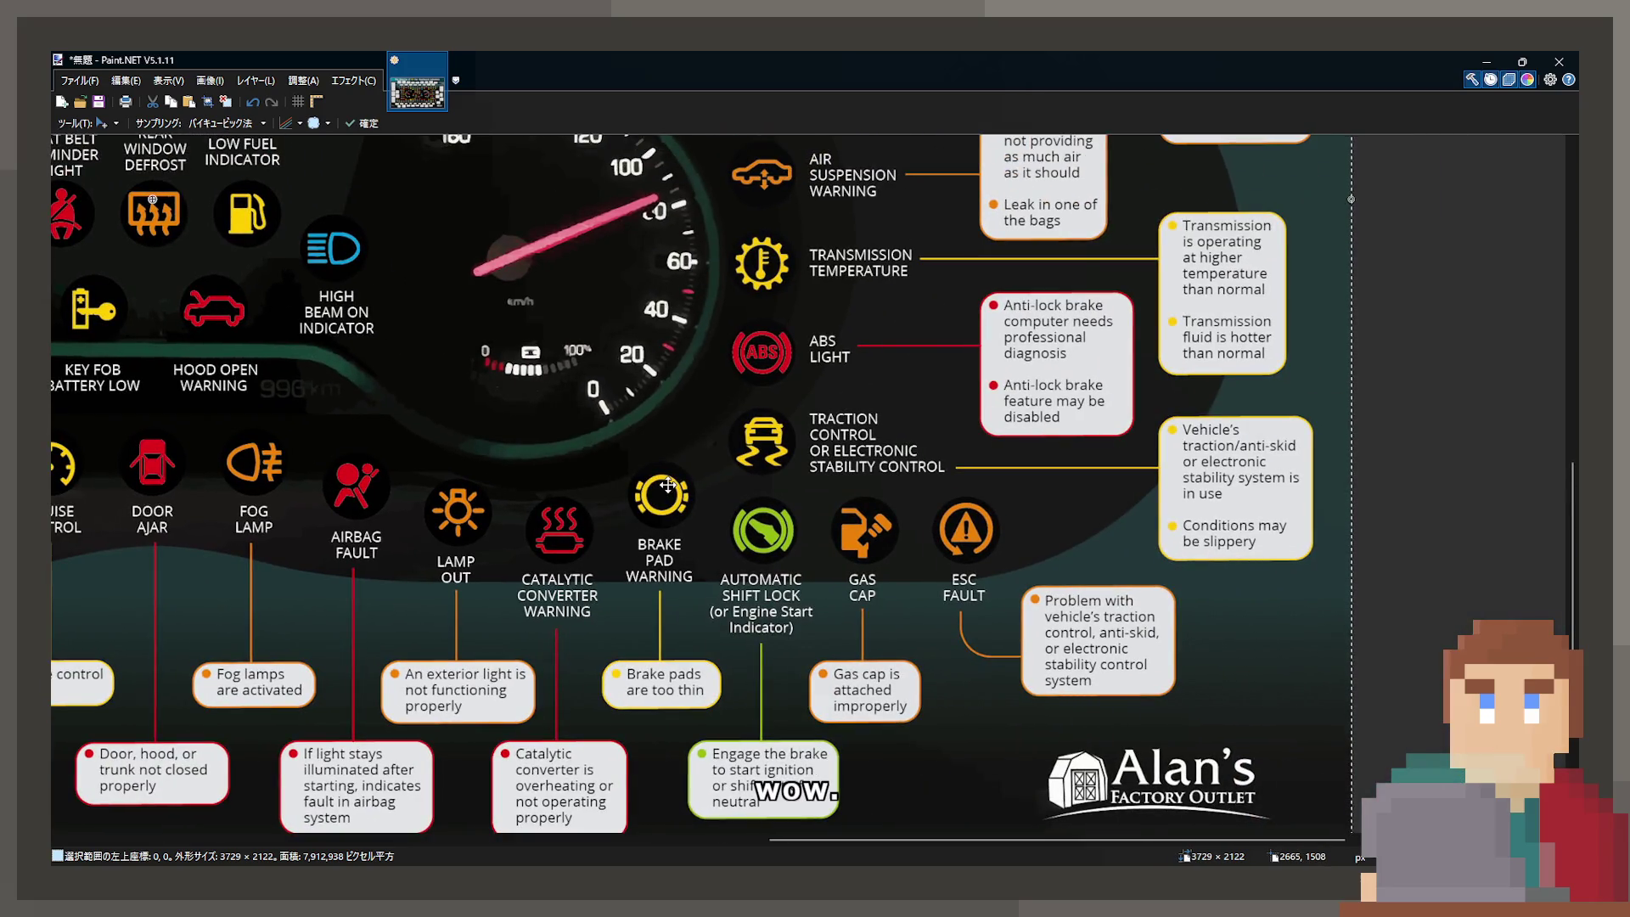
pyautogui.scroll(3, 940, 552)
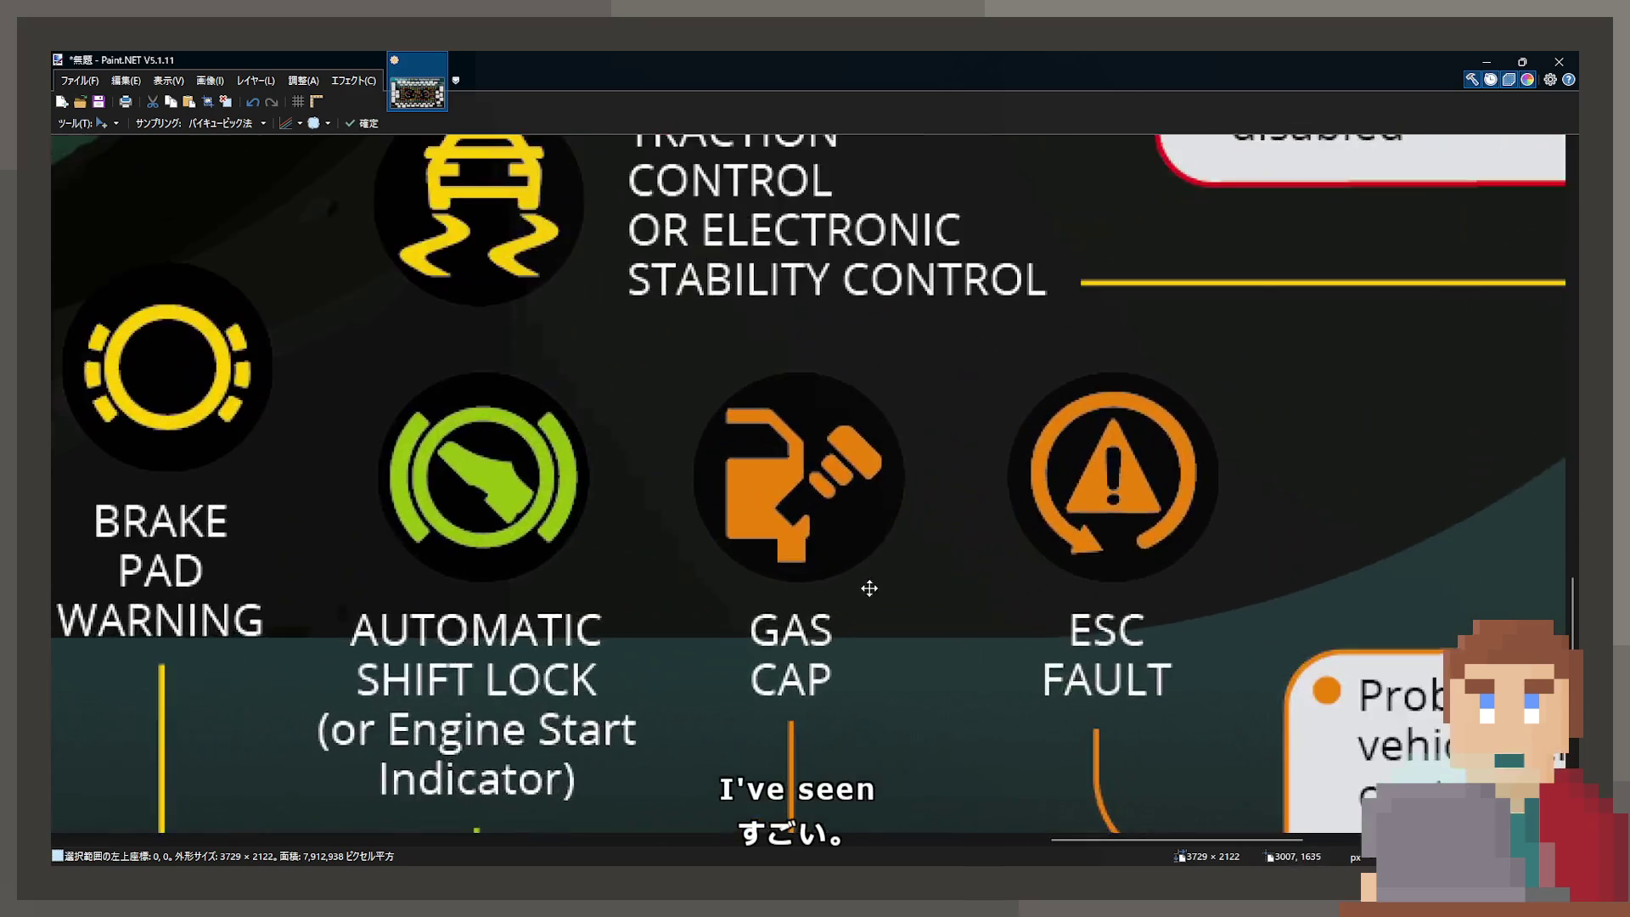
pyautogui.scroll(-3, 953, 320)
pyautogui.scroll(-2, 910, 461)
pyautogui.scroll(2, 869, 477)
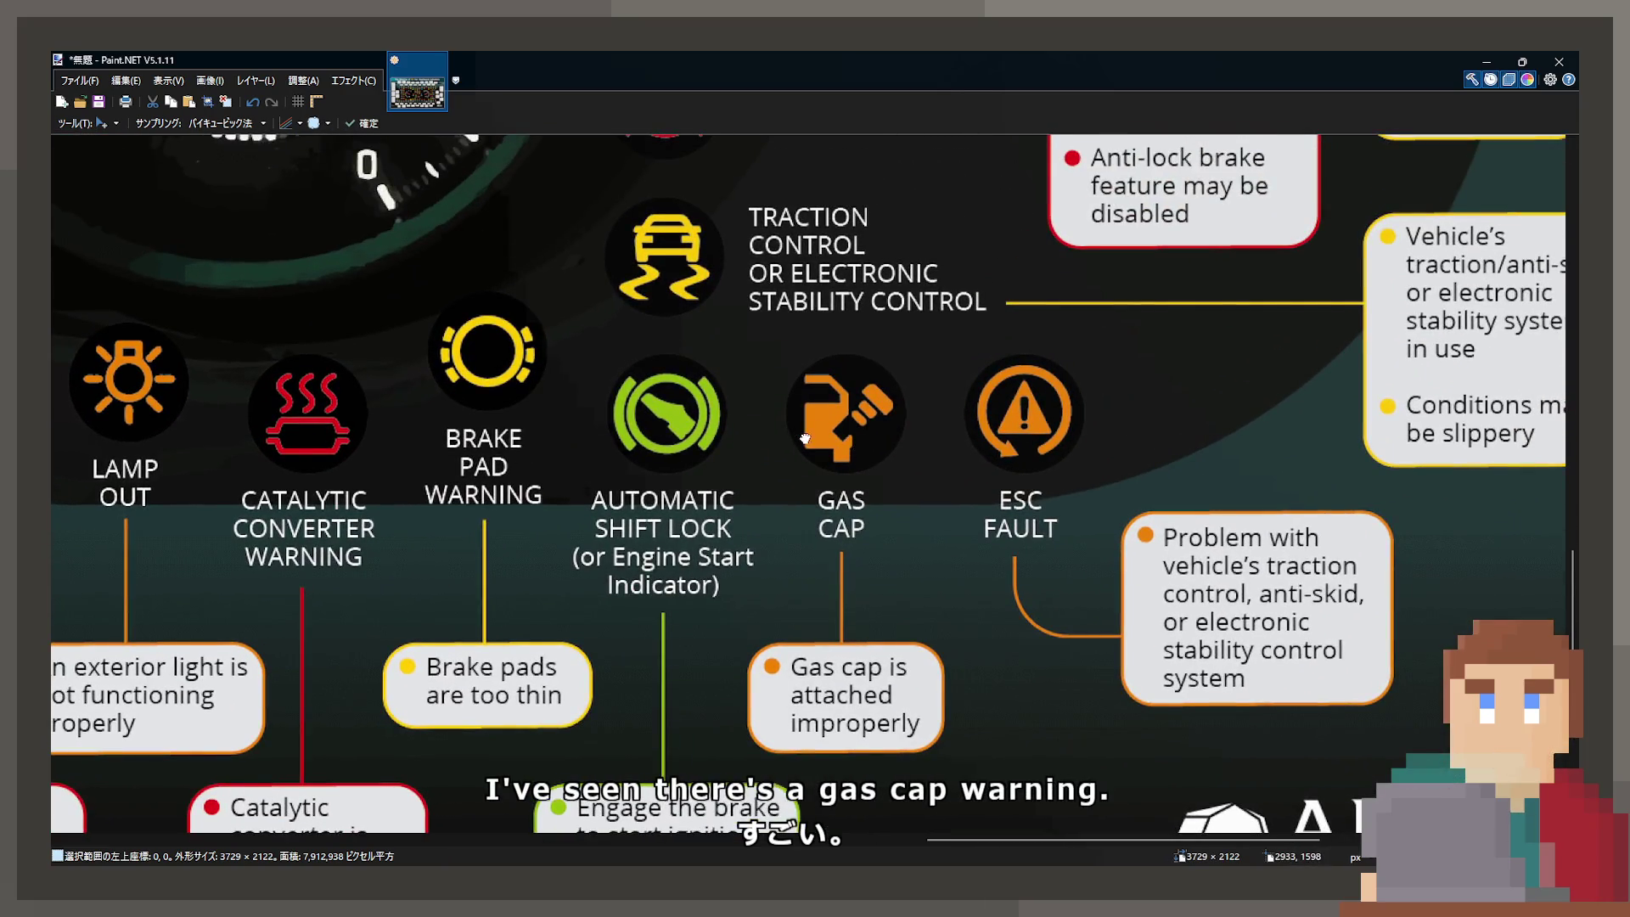
pyautogui.hscroll(-2, 976, 481)
pyautogui.scroll(1, 976, 480)
pyautogui.moveTo(861, 436); pyautogui.dragTo(887, 618)
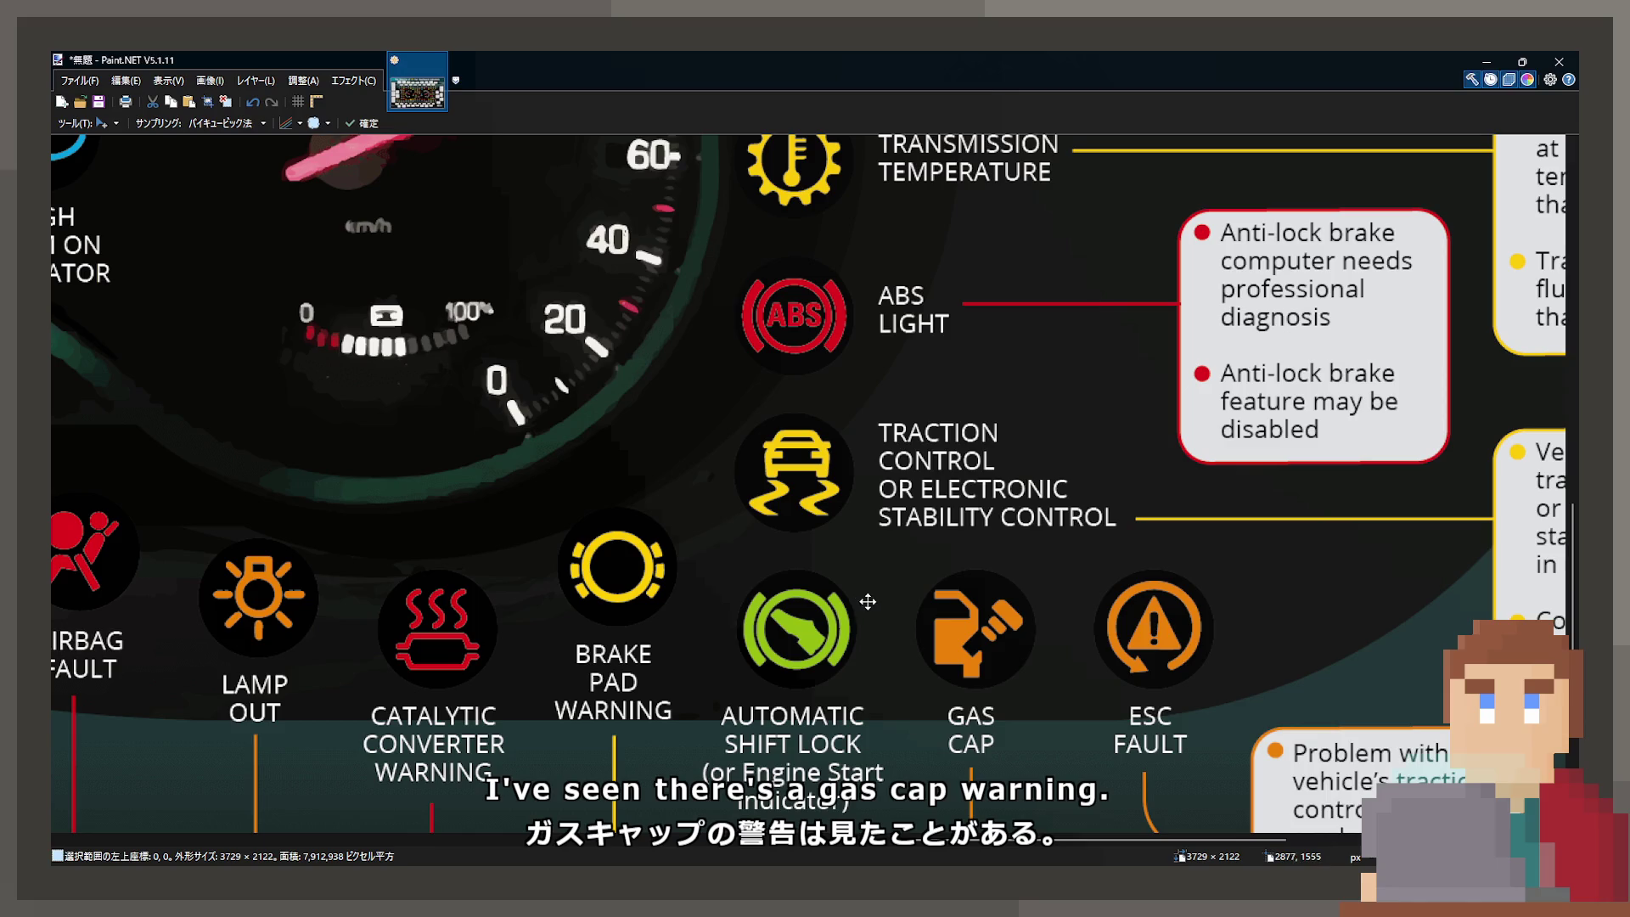
pyautogui.scroll(-1, 849, 587)
pyautogui.scroll(1, 847, 585)
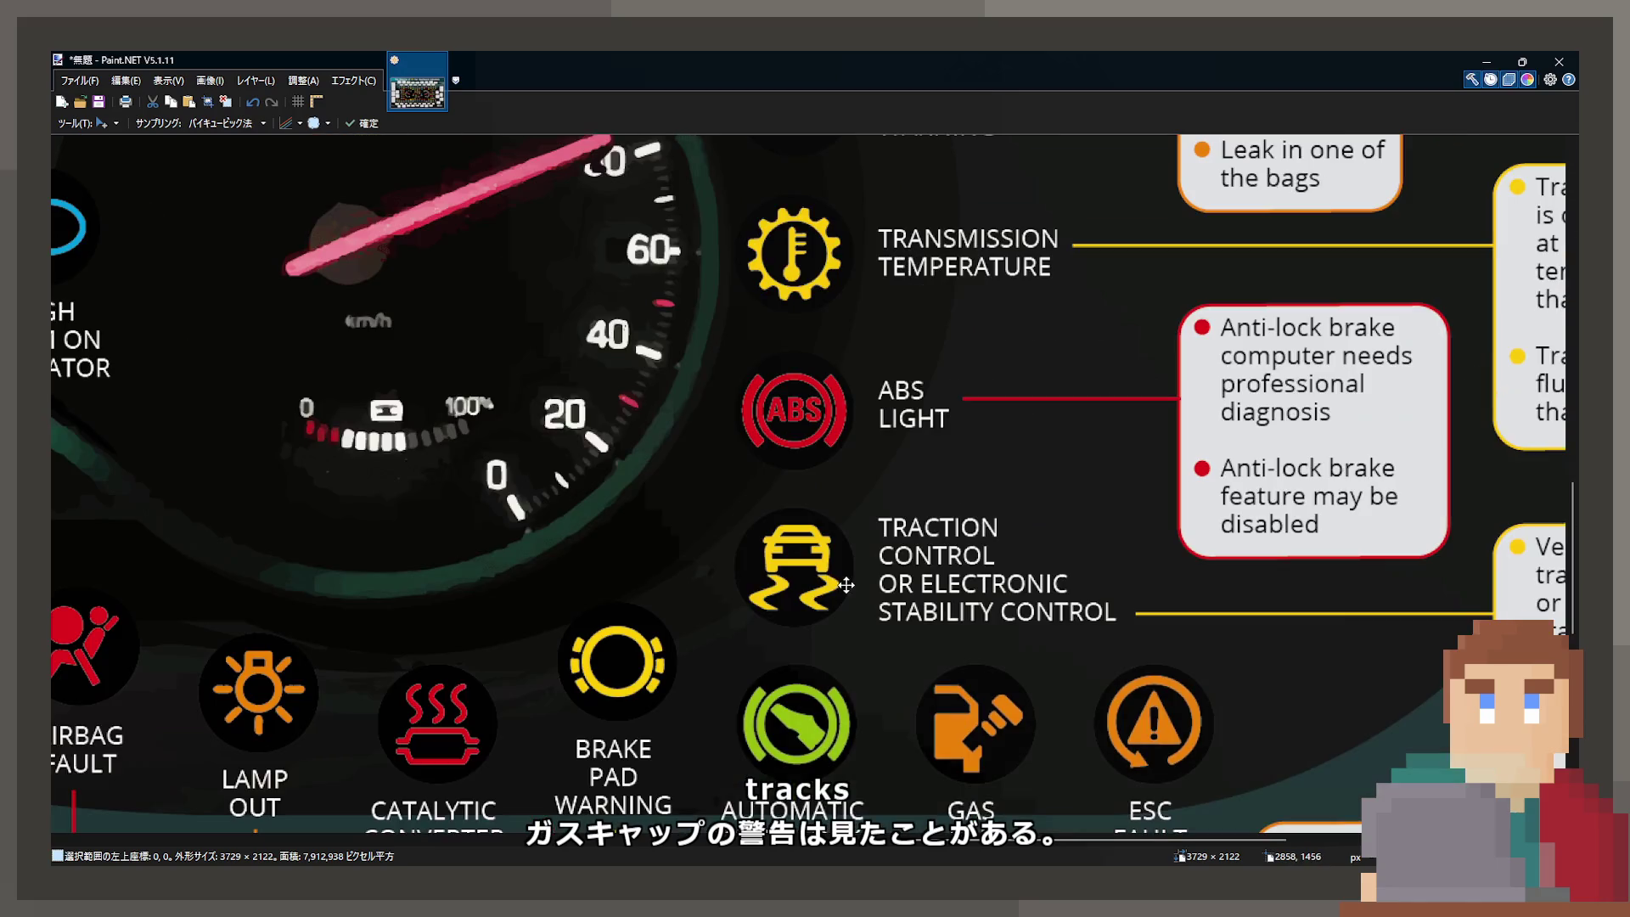
pyautogui.scroll(3, 842, 584)
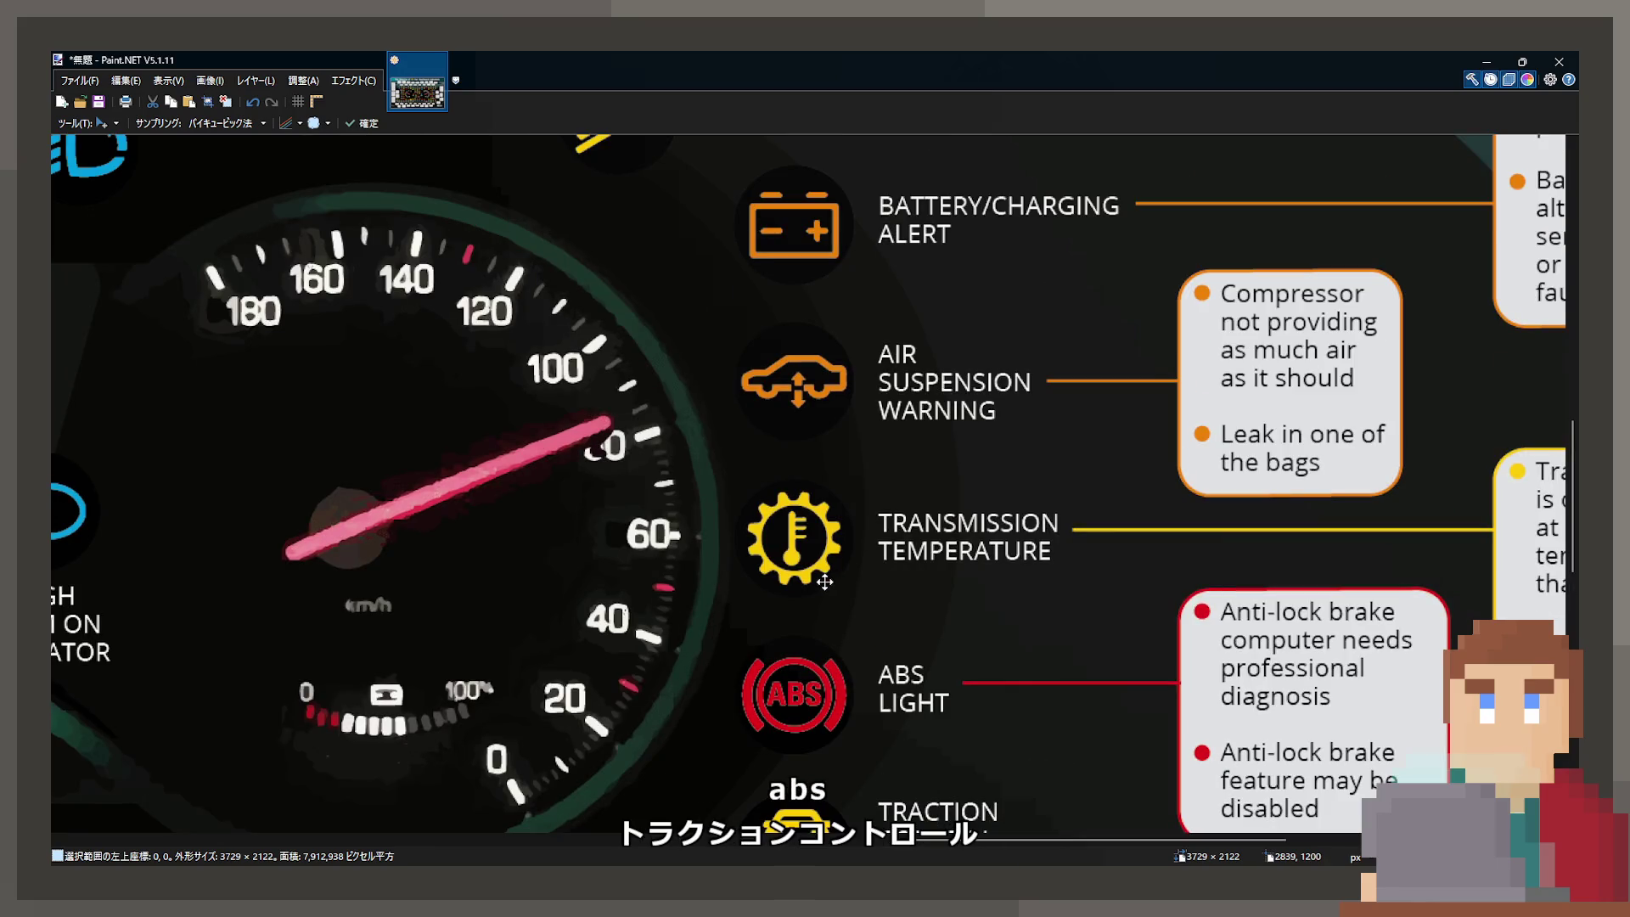
pyautogui.moveTo(824, 581)
pyautogui.mouseDown()
pyautogui.moveTo(1167, 488)
pyautogui.moveTo(1151, 531)
pyautogui.mouseUp()
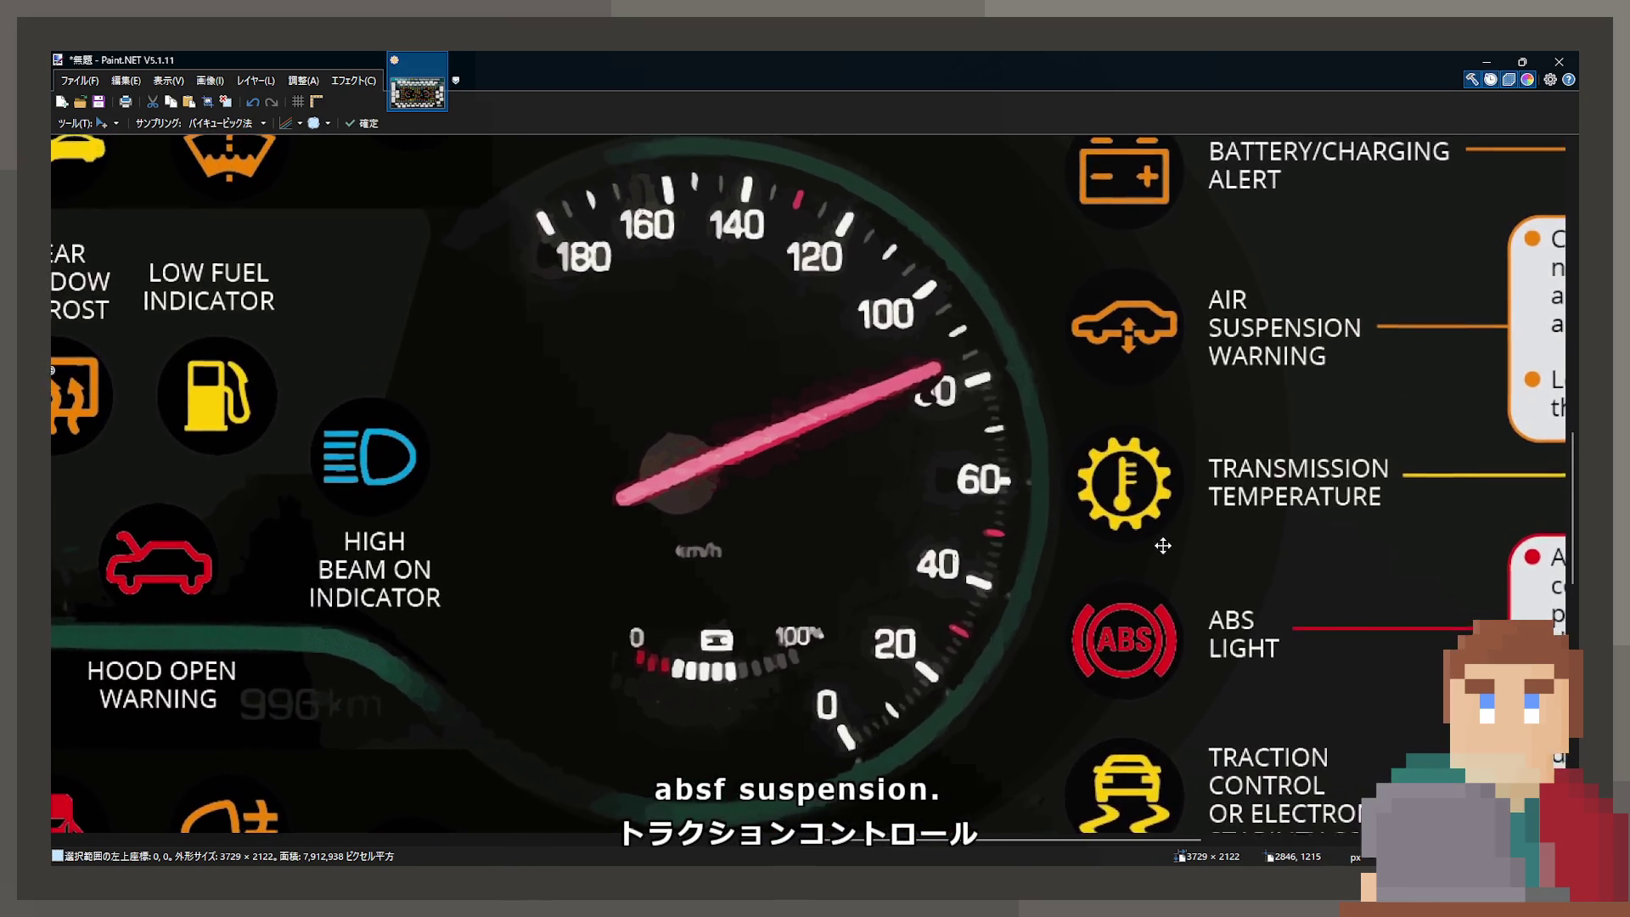
pyautogui.moveTo(1090, 449); pyautogui.dragTo(652, 666)
pyautogui.moveTo(819, 451)
pyautogui.mouseDown()
pyautogui.moveTo(815, 568)
pyautogui.moveTo(703, 611)
pyautogui.moveTo(1071, 581)
pyautogui.mouseUp()
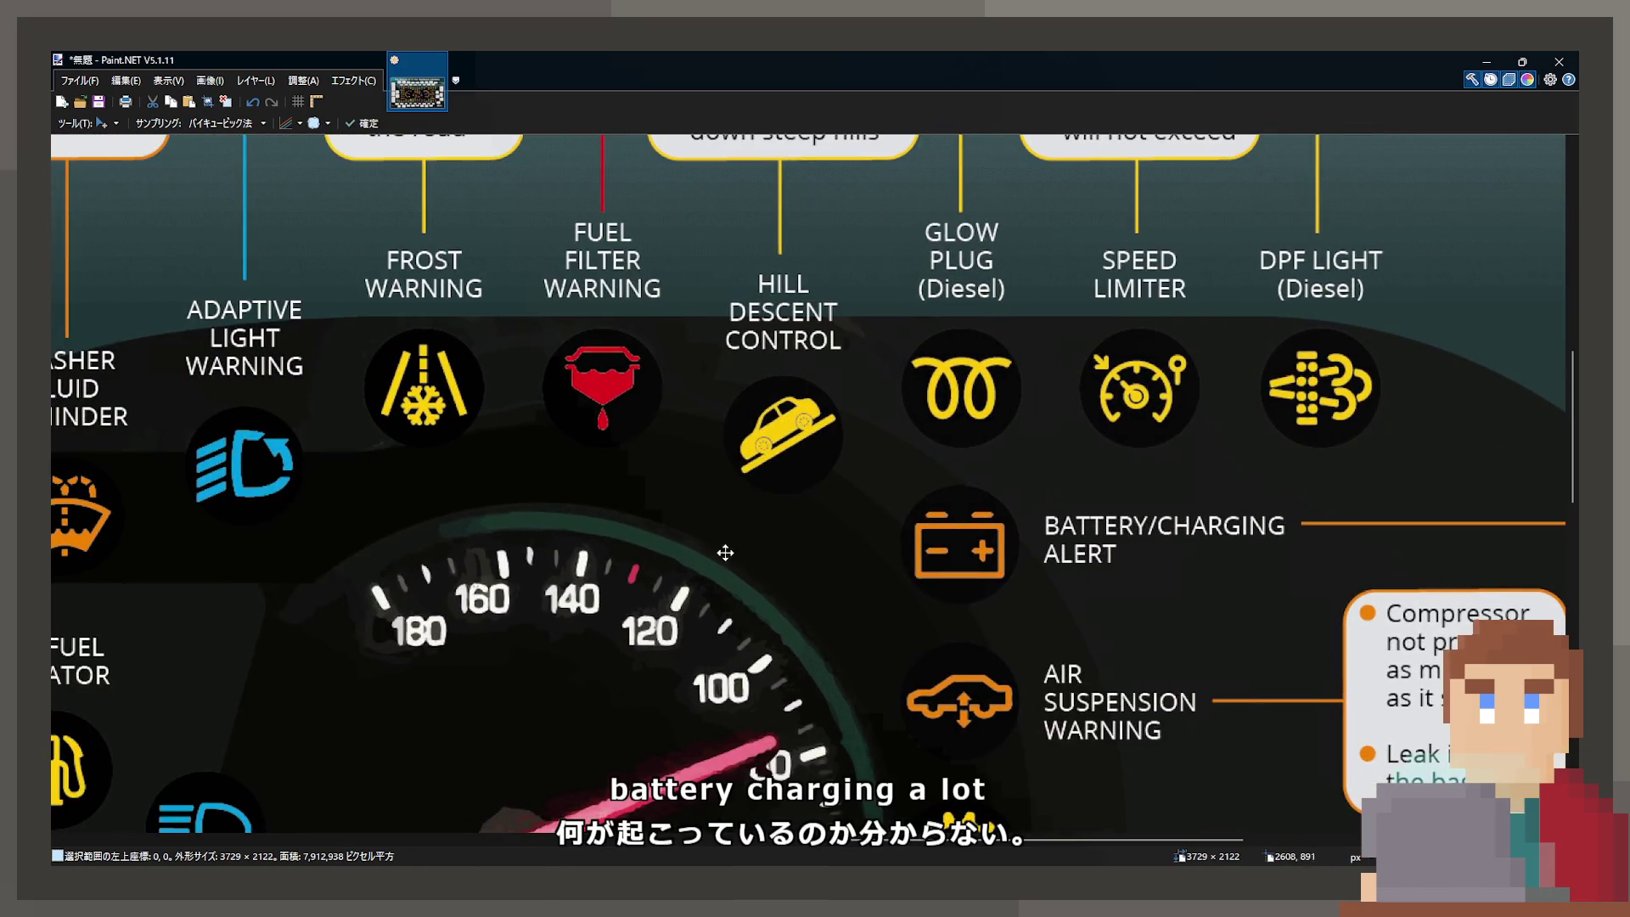
pyautogui.moveTo(723, 510)
pyautogui.mouseDown()
pyautogui.moveTo(890, 517)
pyautogui.moveTo(1158, 374)
pyautogui.moveTo(1103, 306)
pyautogui.moveTo(1174, 242)
pyautogui.mouseUp()
pyautogui.scroll(-2, 1174, 242)
pyautogui.scroll(2, 765, 364)
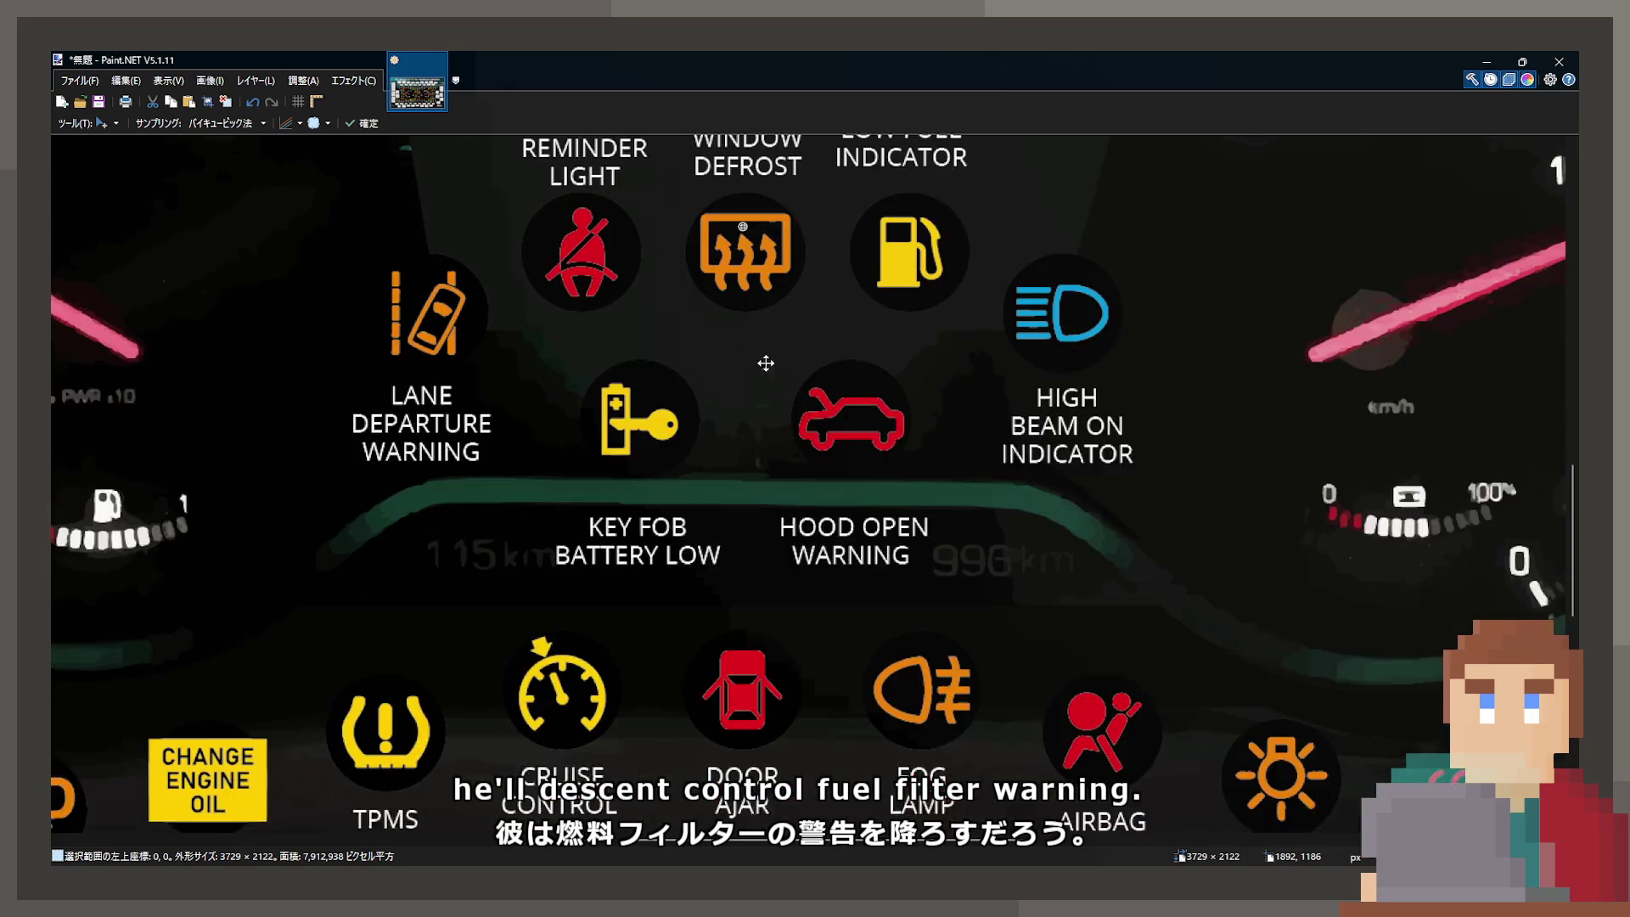
pyautogui.scroll(-3, 854, 533)
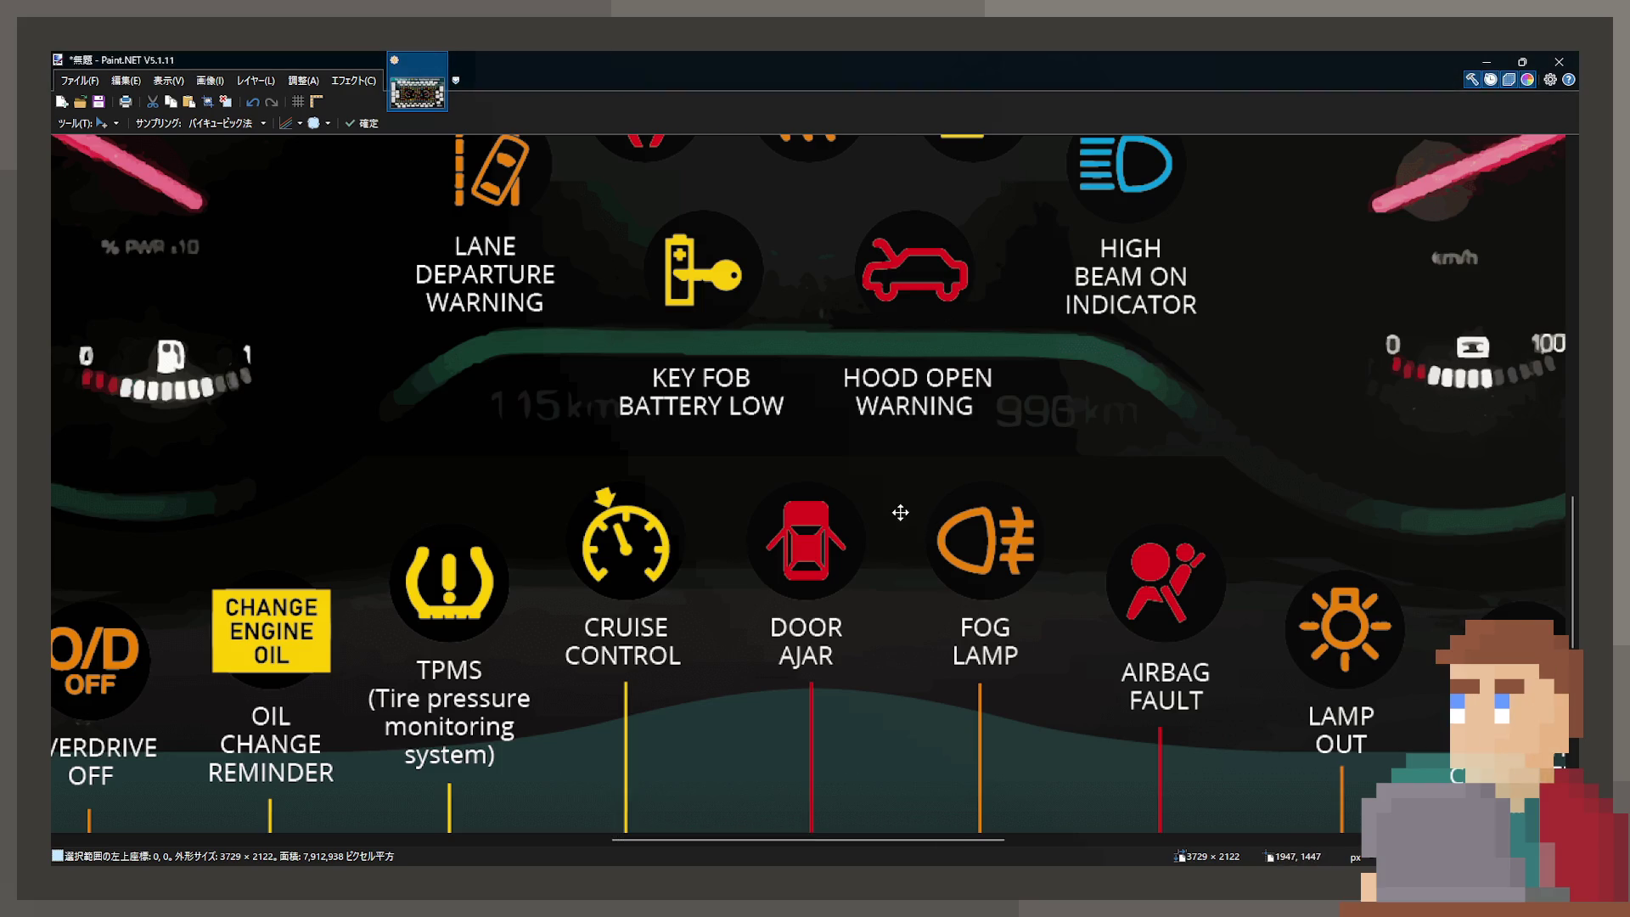
pyautogui.scroll(-2, 877, 493)
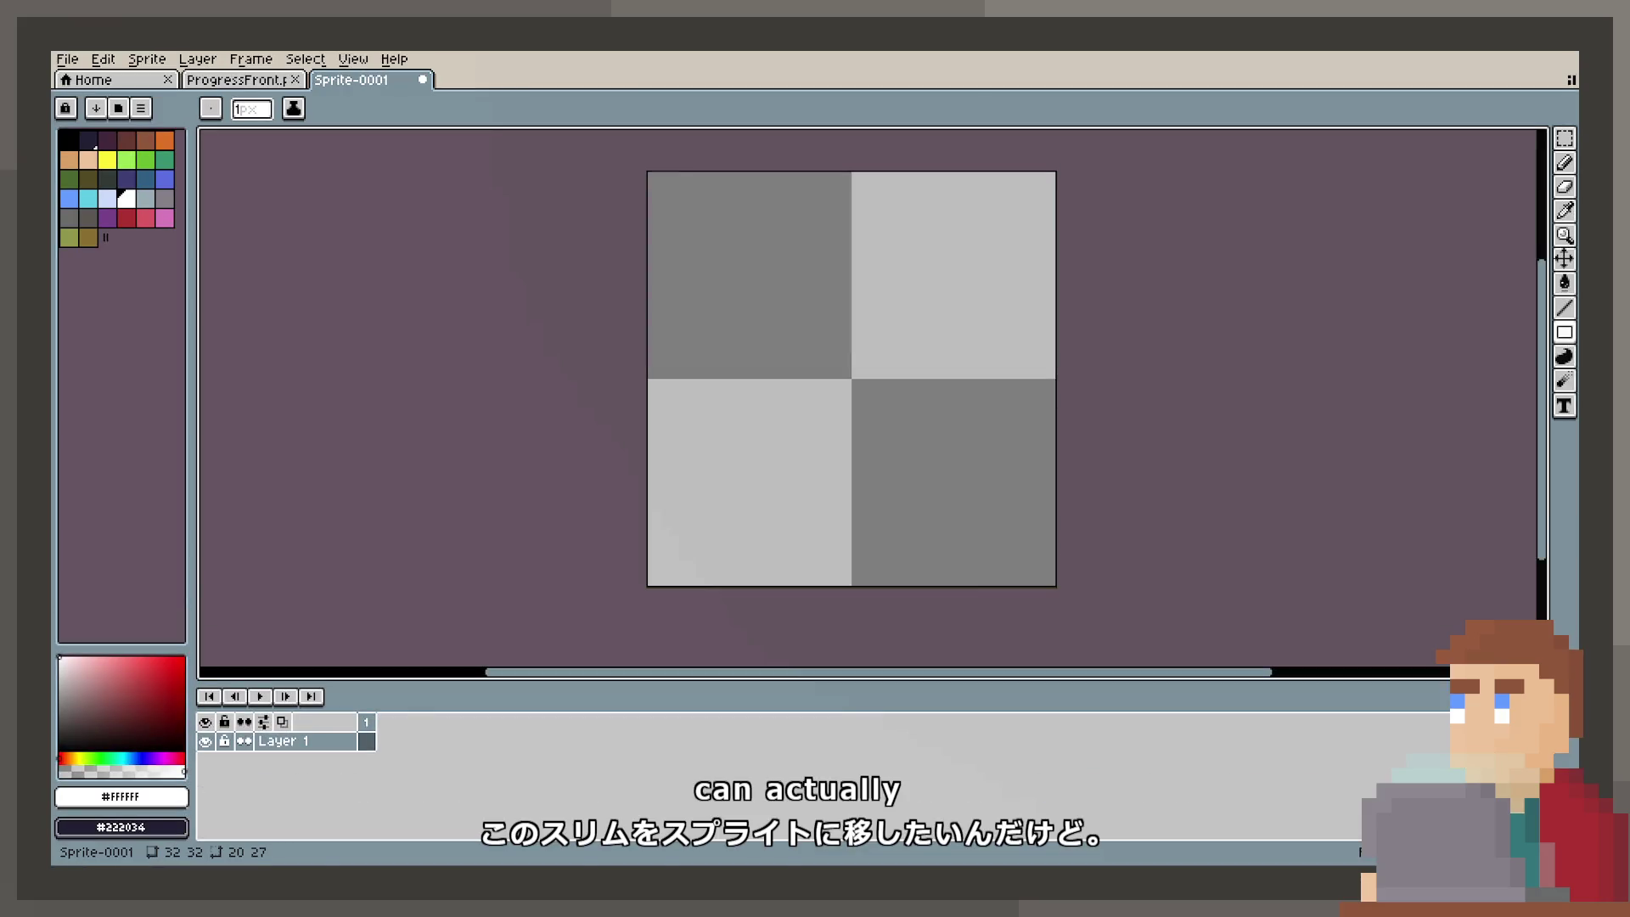
# Step: Create a new sprite and paste the dashboard warning-lights chart into it
pyautogui.click(196, 80)
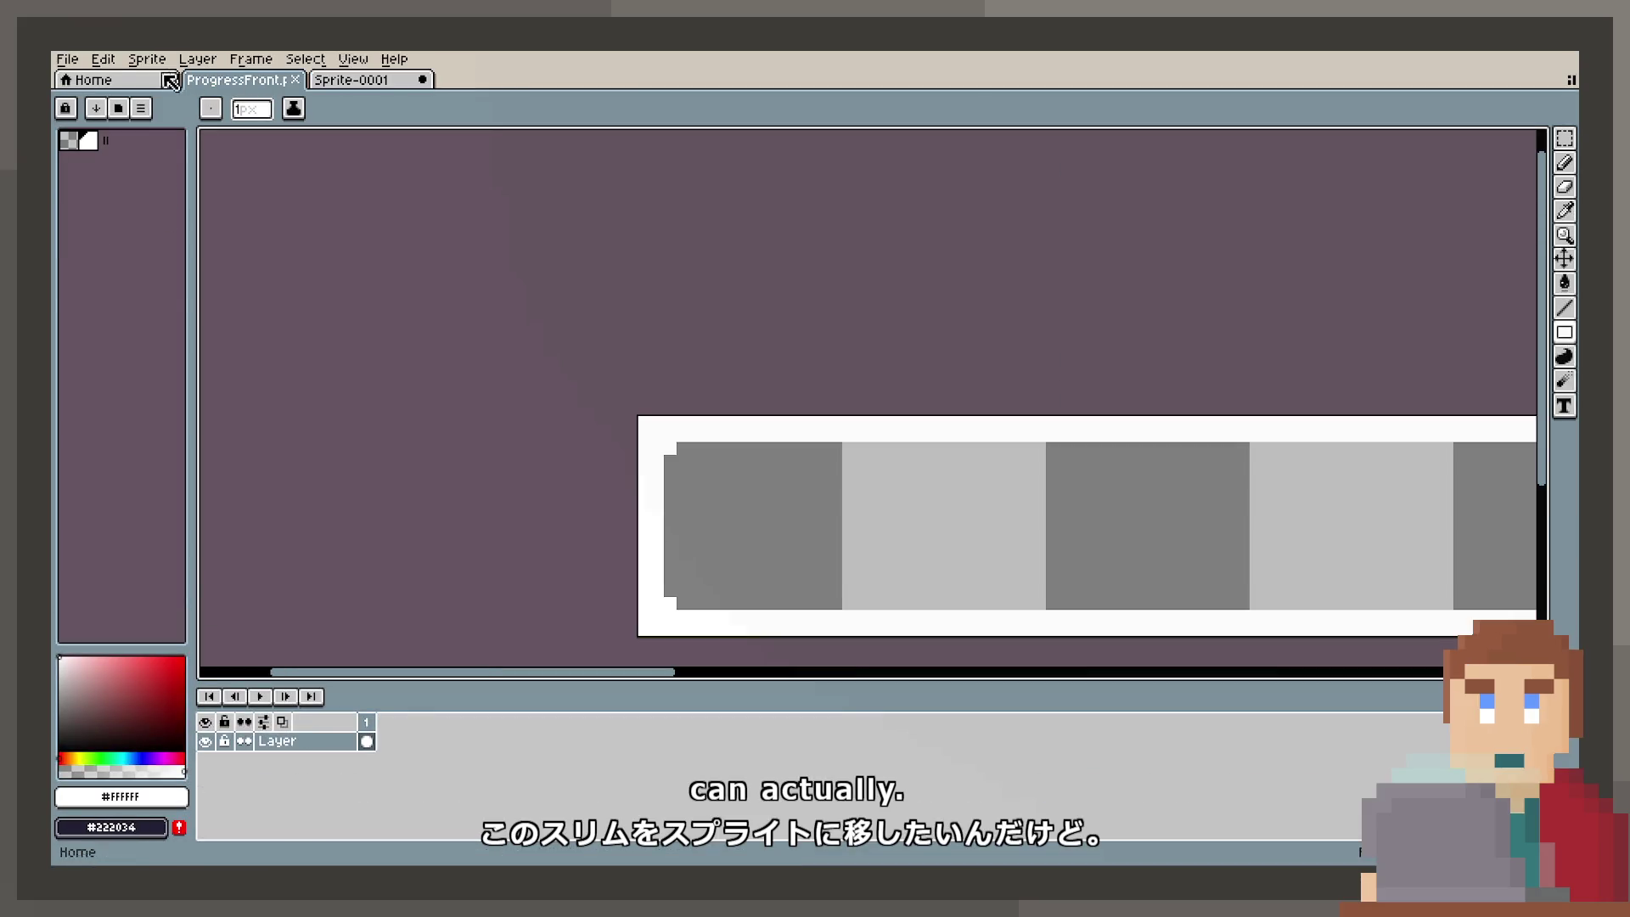
pyautogui.click(67, 59)
pyautogui.click(78, 78)
pyautogui.click(805, 608)
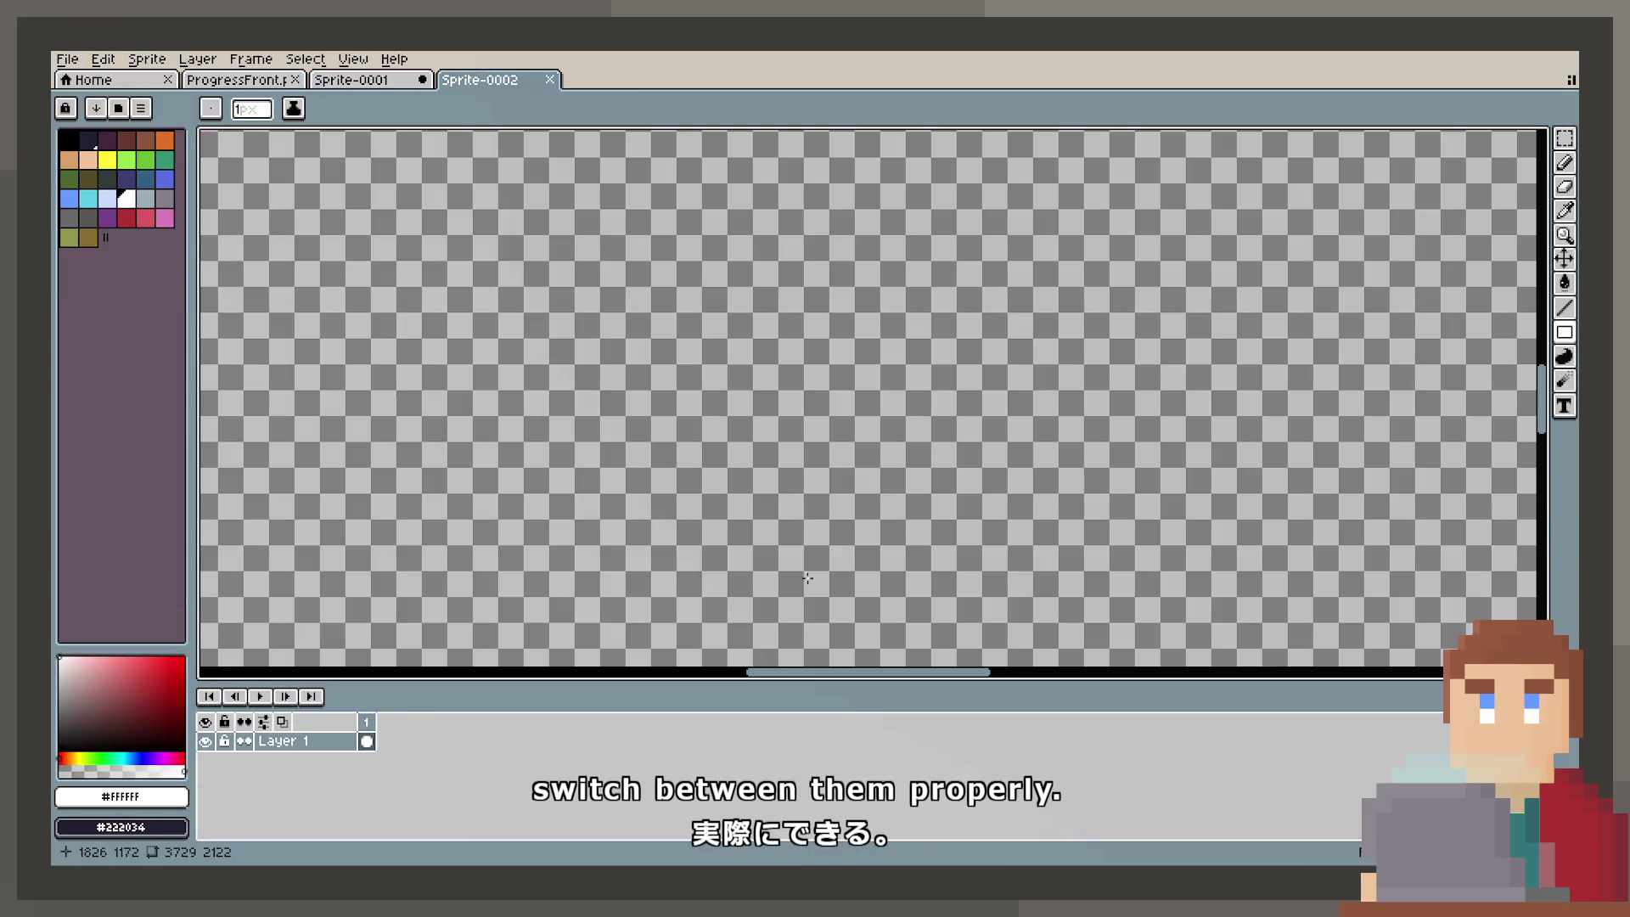
pyautogui.hotkey('ctrl', 'v')
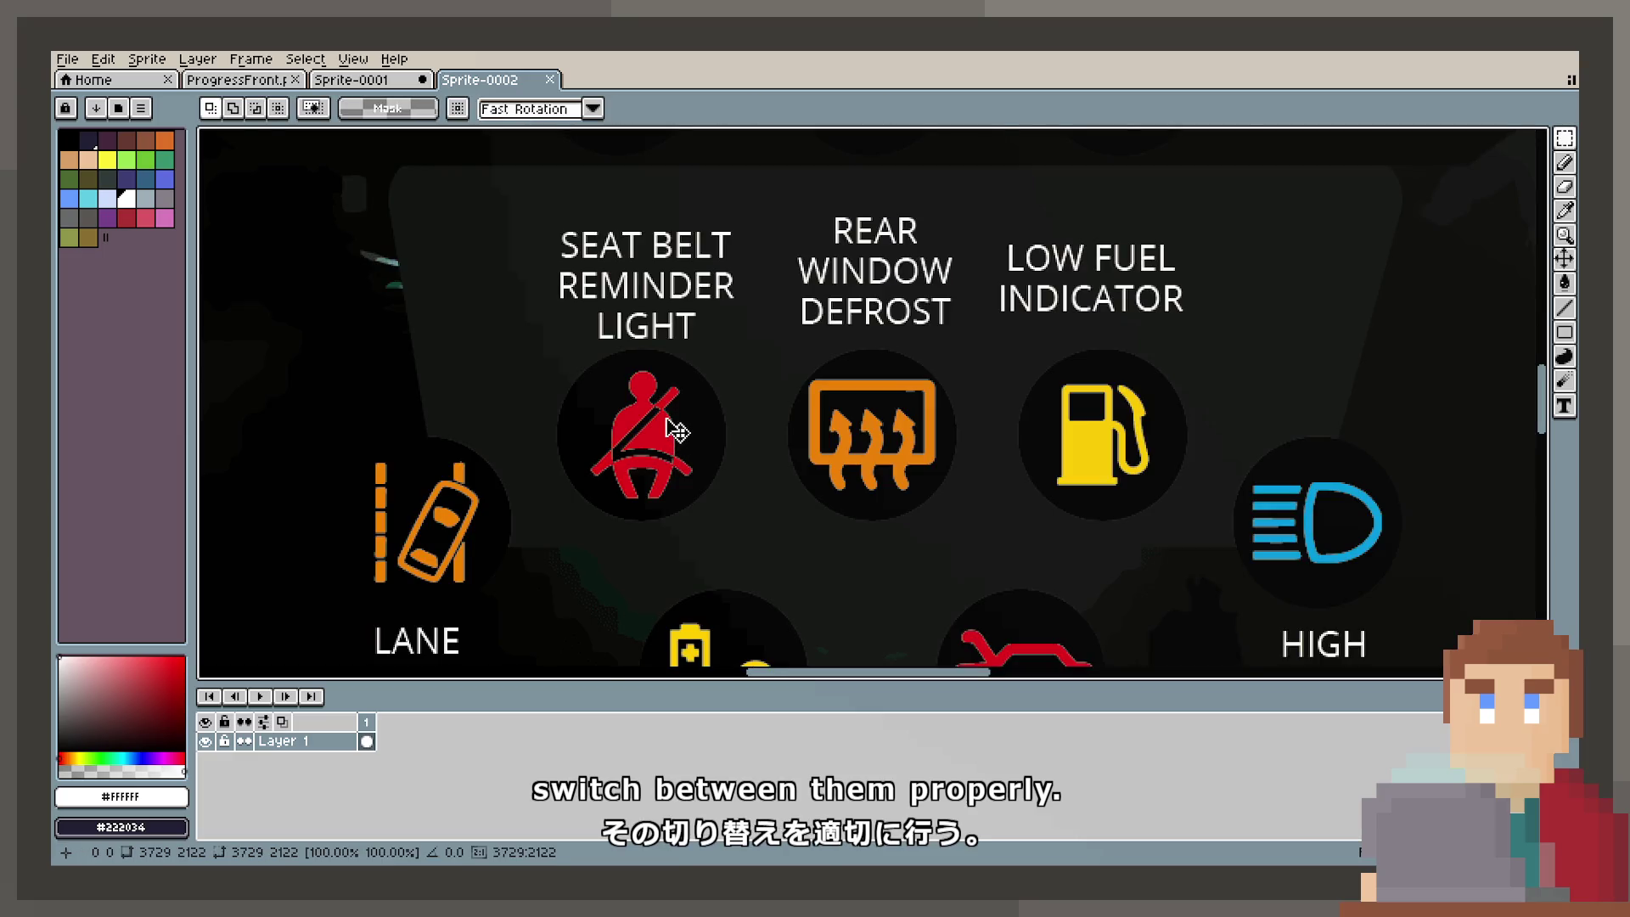
pyautogui.scroll(-5, 677, 431)
pyautogui.scroll(5, 909, 363)
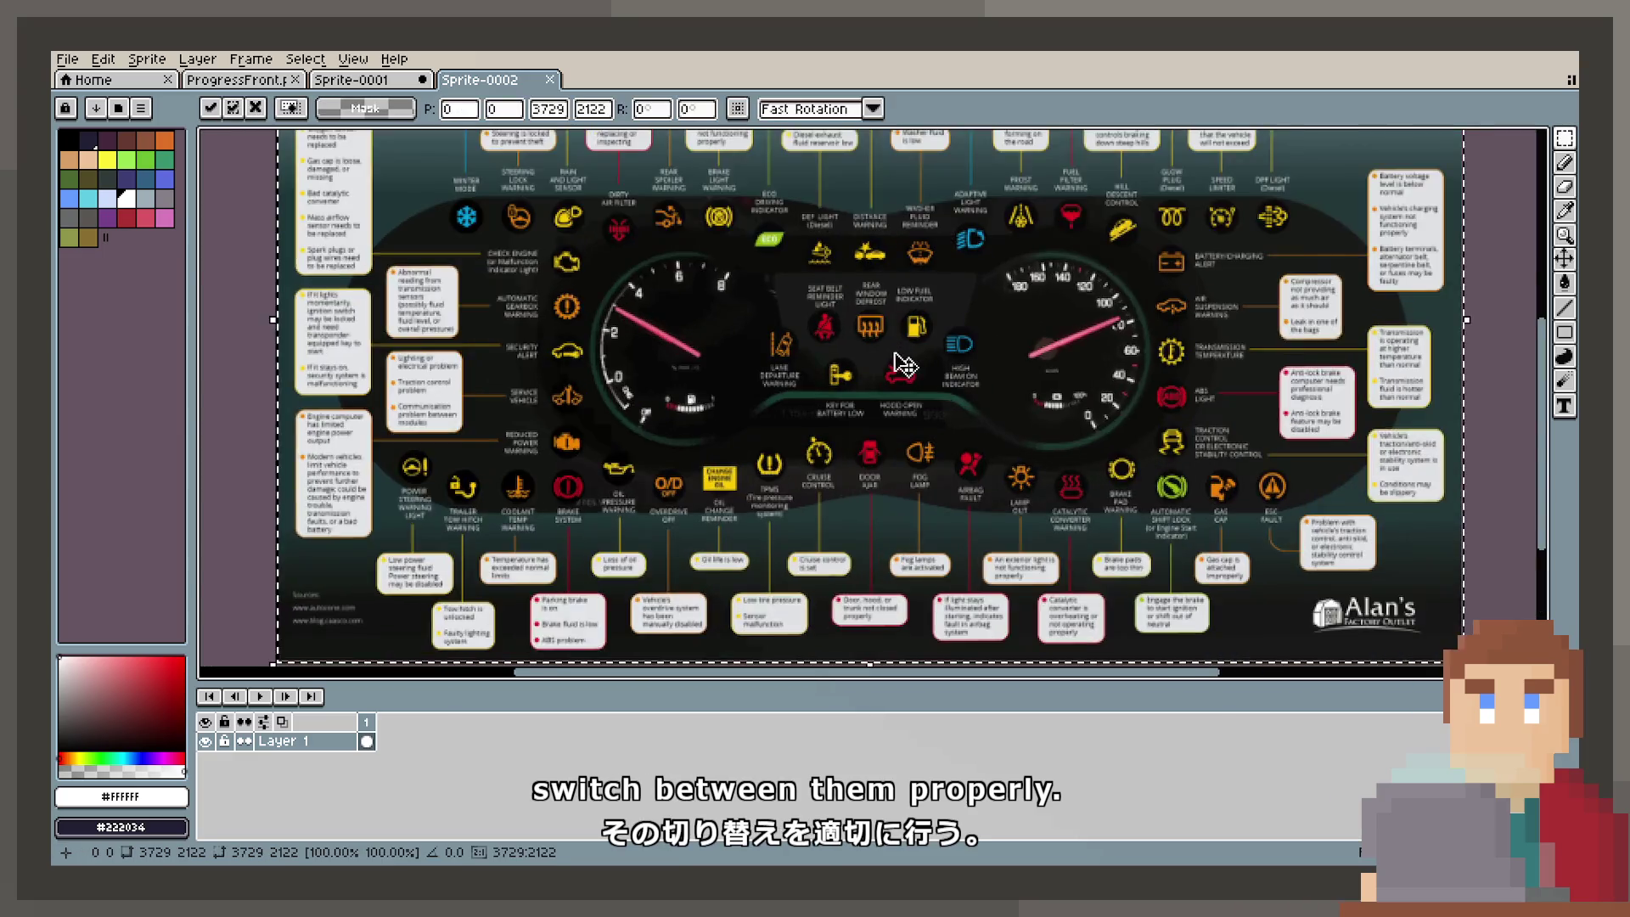
# Step: Dock the Sprite-0002 reference beside the 32×32 icon canvas and widen its pane
pyautogui.moveTo(513, 81)
pyautogui.mouseDown()
pyautogui.moveTo(344, 270)
pyautogui.moveTo(275, 401)
pyautogui.moveTo(213, 412)
pyautogui.mouseUp()
pyautogui.moveTo(603, 357); pyautogui.dragTo(804, 363)
pyautogui.scroll(-4, 543, 382)
pyautogui.scroll(4, 535, 459)
pyautogui.scroll(2, 538, 460)
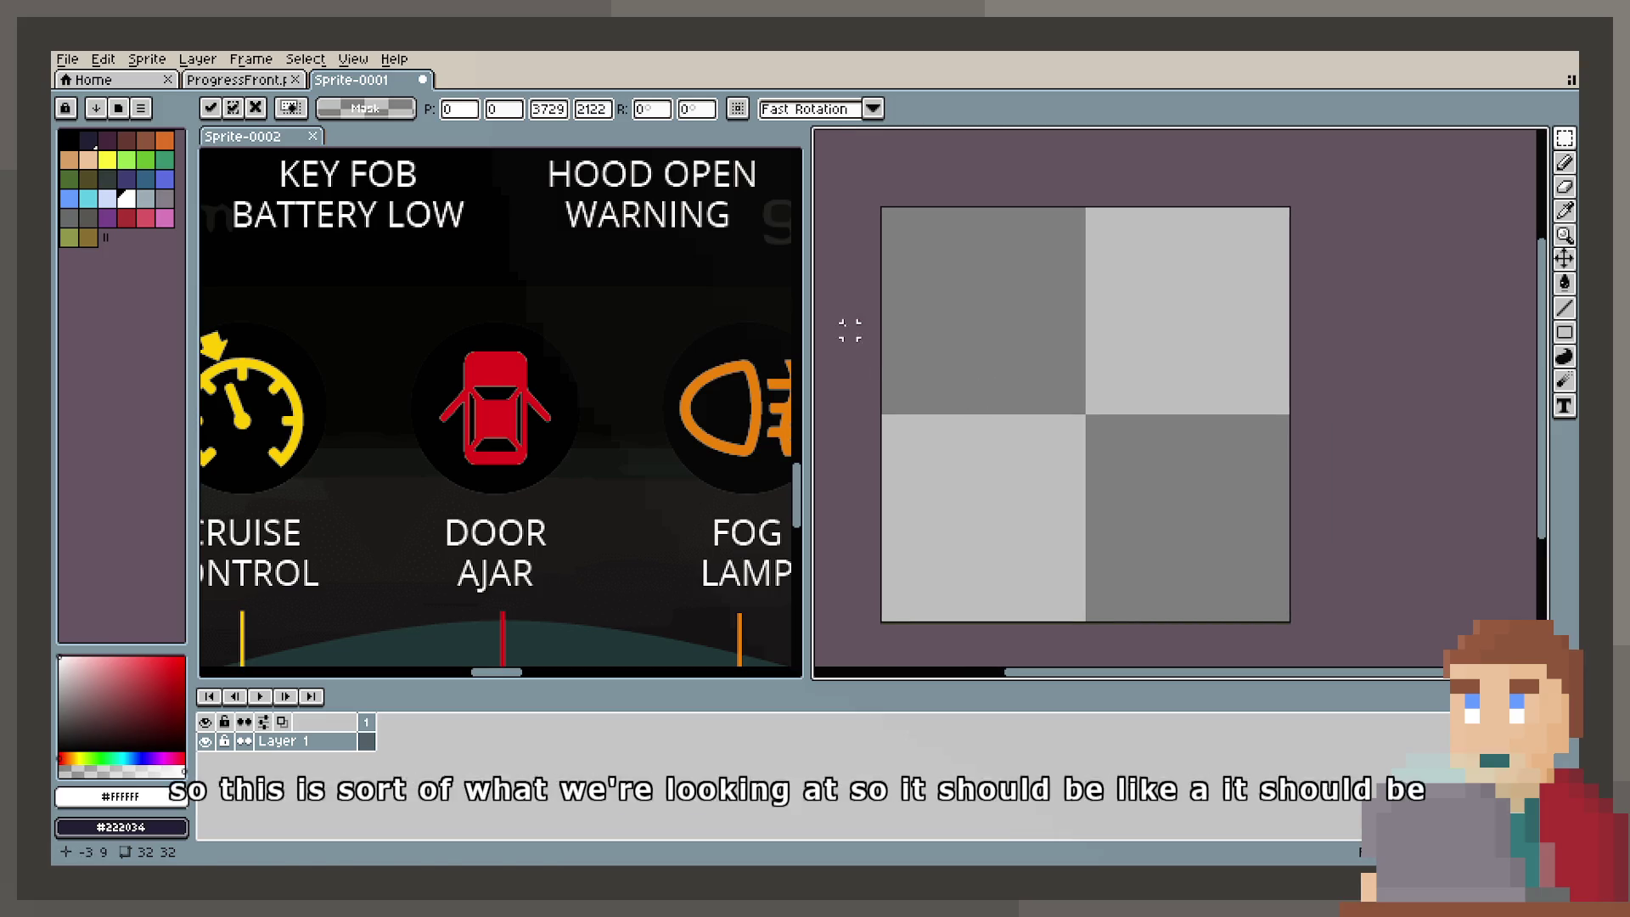
# Step: Zoom the reference pane onto the red DOOR AJAR icon and commit the pasted chart in place
pyautogui.scroll(2, 498, 419)
pyautogui.click(509, 404)
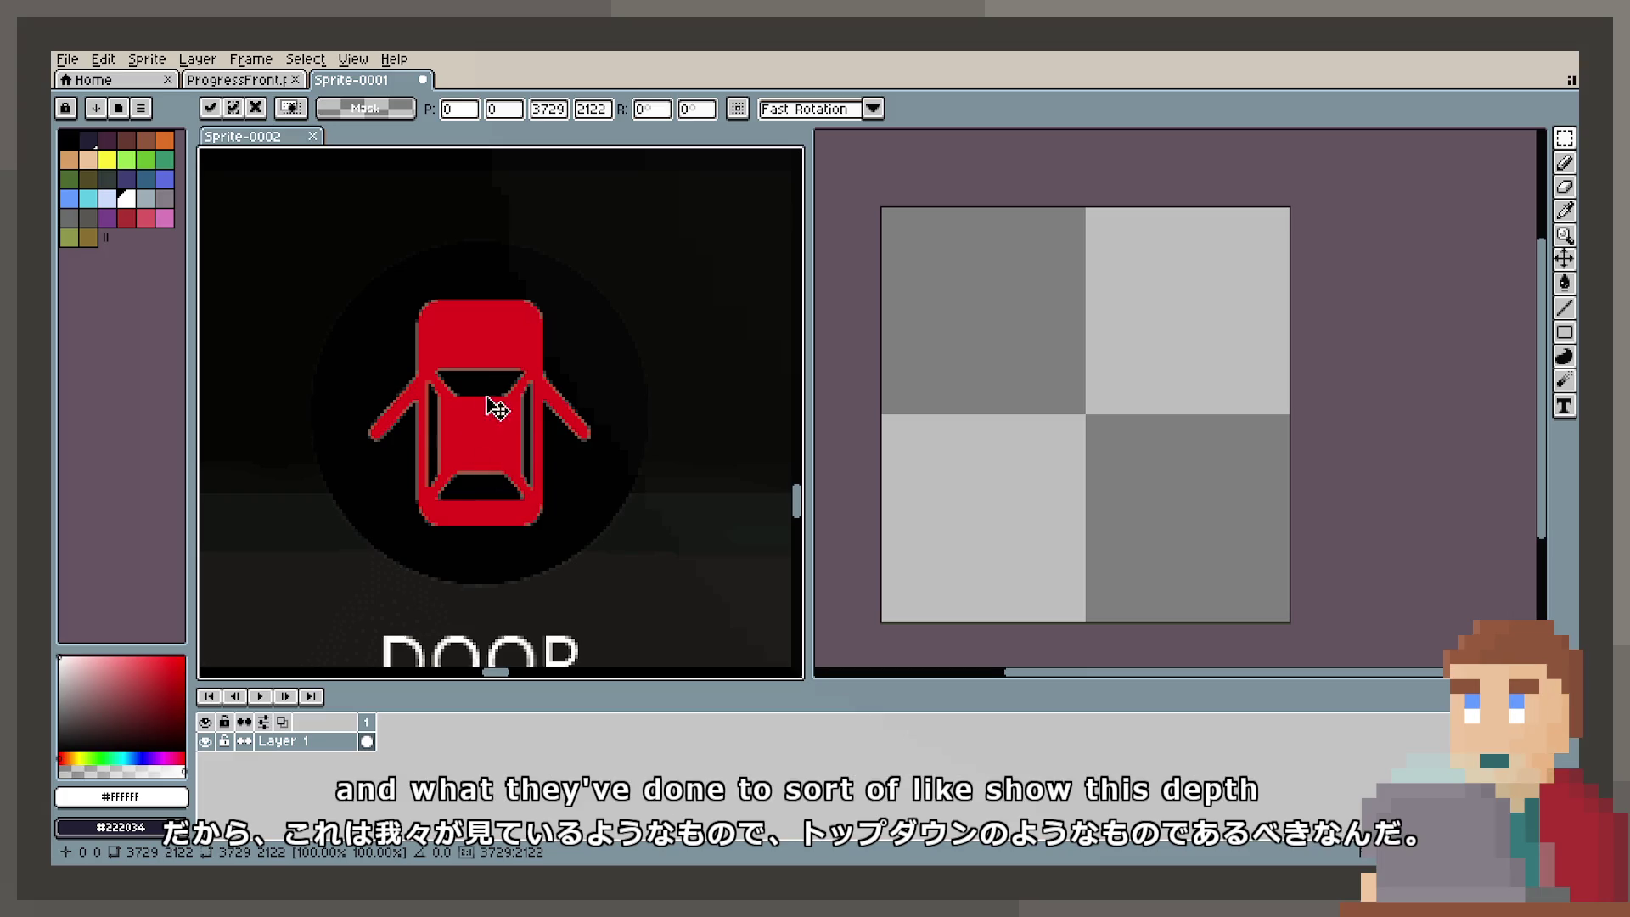
pyautogui.scroll(1, 1046, 389)
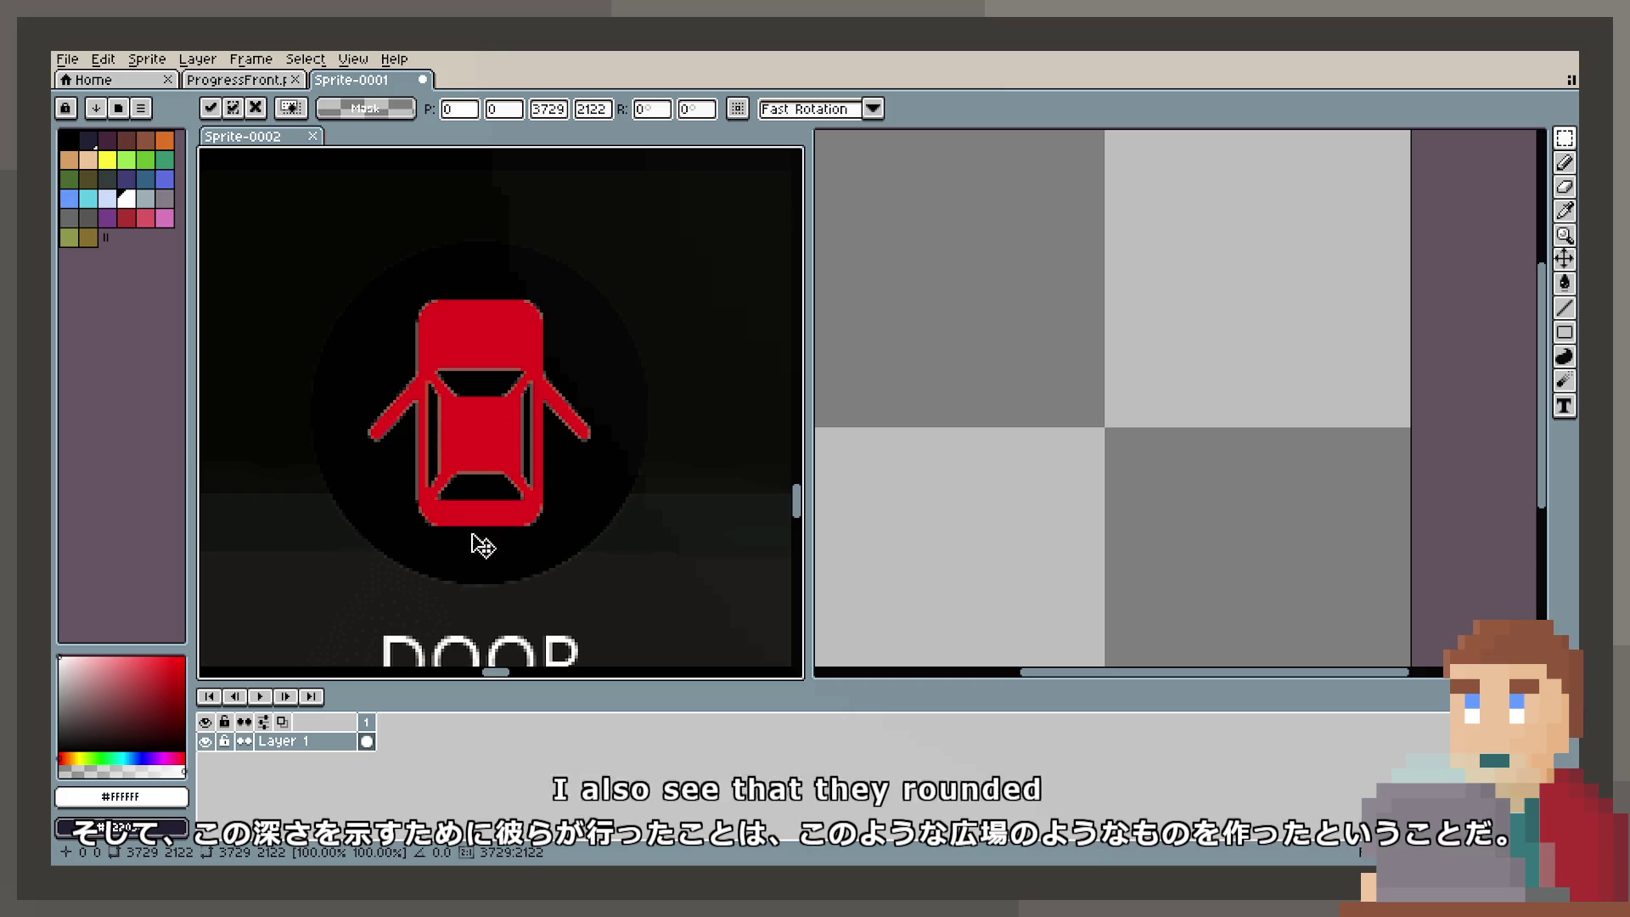
pyautogui.scroll(-2, 1079, 391)
pyautogui.scroll(1, 1073, 389)
pyautogui.press('Escape')
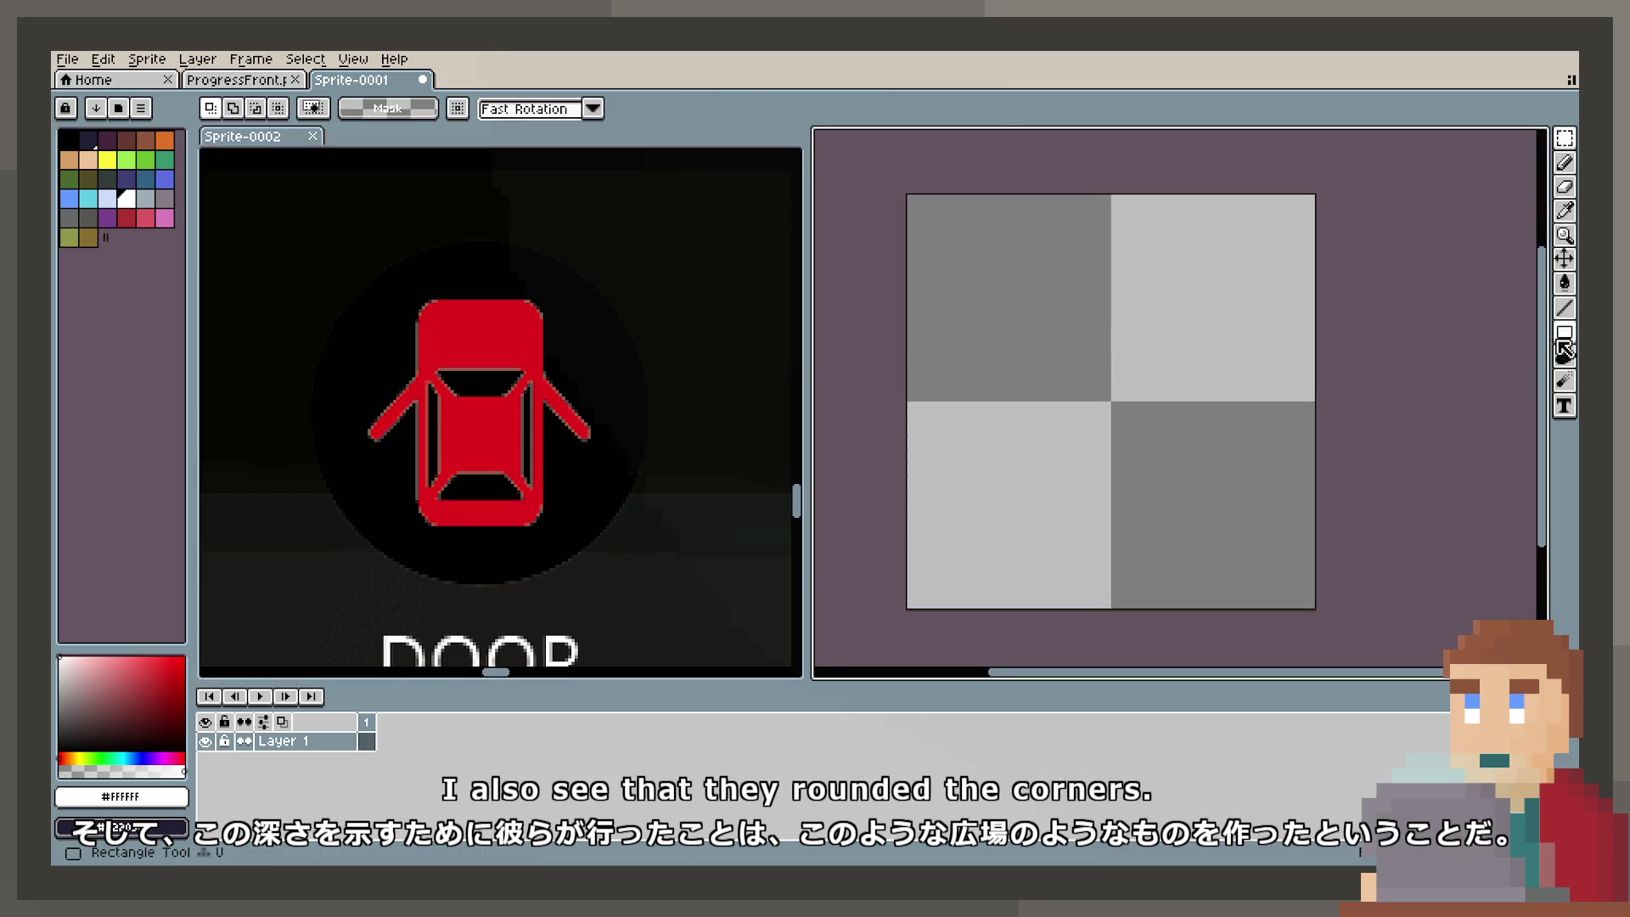
pyautogui.press('b')
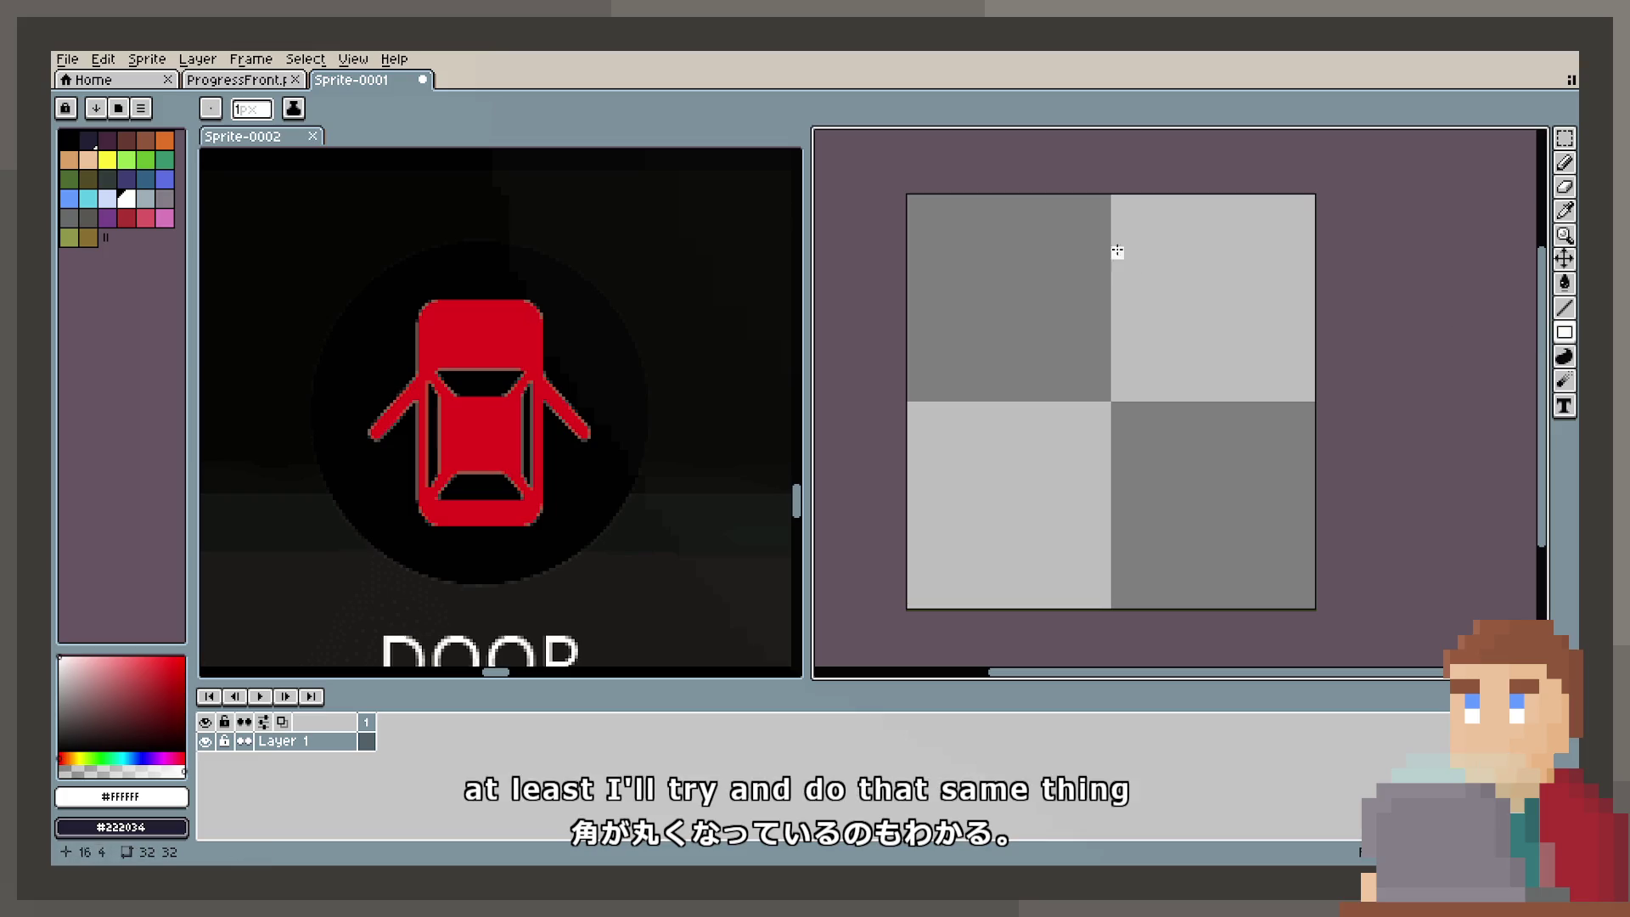
# Step: Draw a tall white rectangle outline for the train body and nudge it into position
pyautogui.moveTo(1040, 212)
pyautogui.mouseDown()
pyautogui.moveTo(1201, 517)
pyautogui.moveTo(1159, 567)
pyautogui.moveTo(1174, 594)
pyautogui.mouseUp()
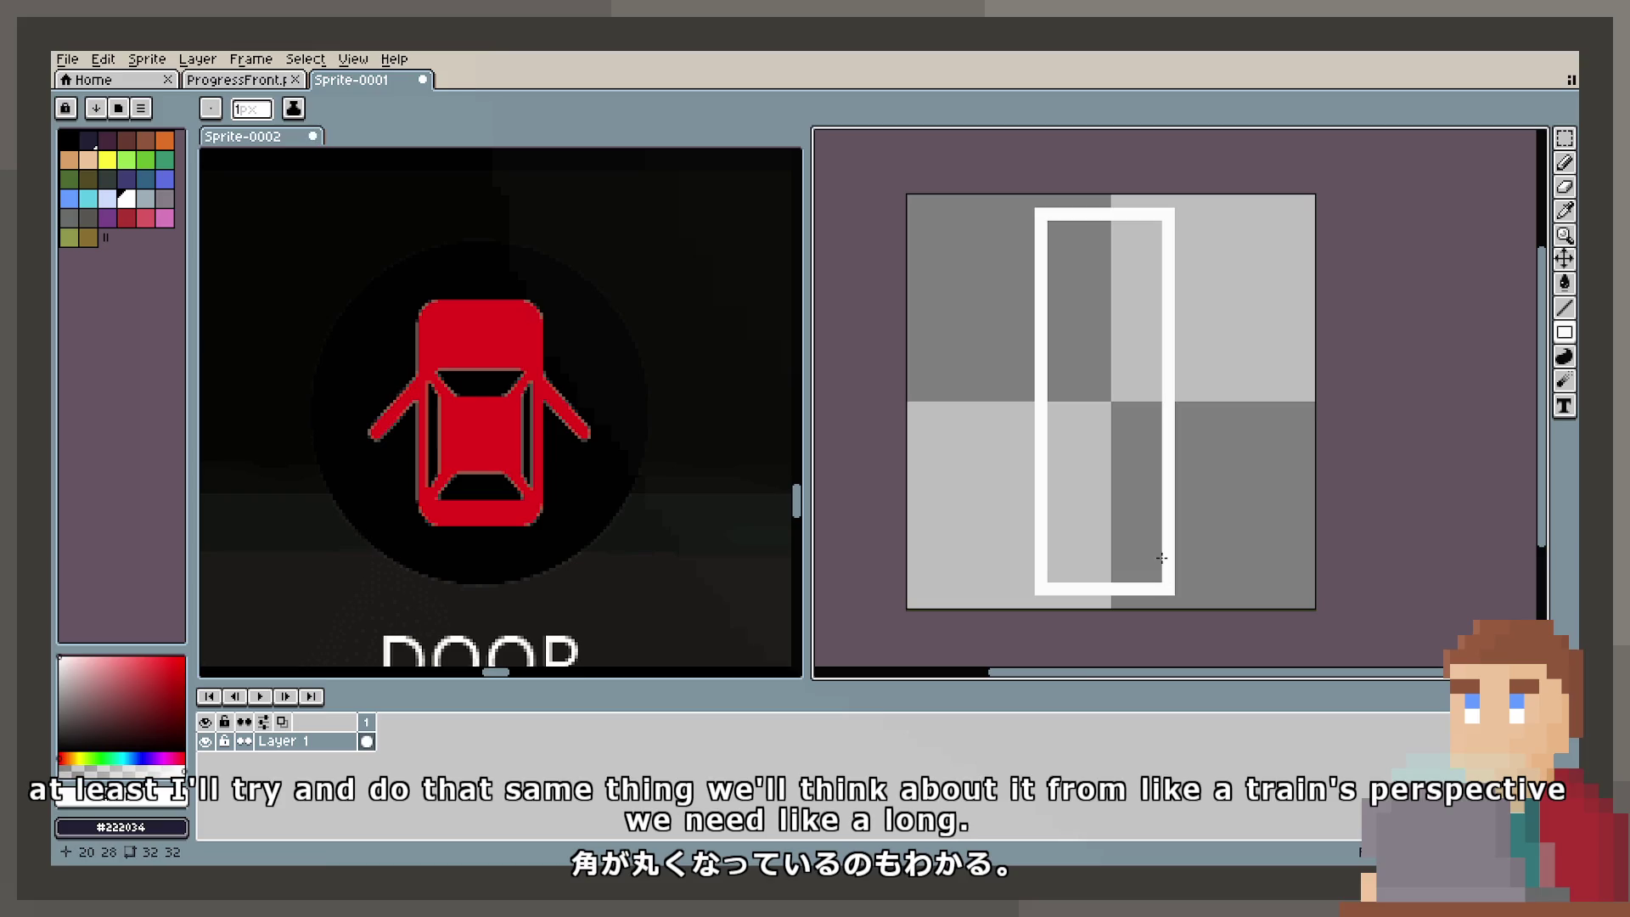
pyautogui.click(1564, 138)
pyautogui.moveTo(1036, 208)
pyautogui.mouseDown()
pyautogui.moveTo(1171, 462)
pyautogui.moveTo(1180, 596)
pyautogui.mouseUp()
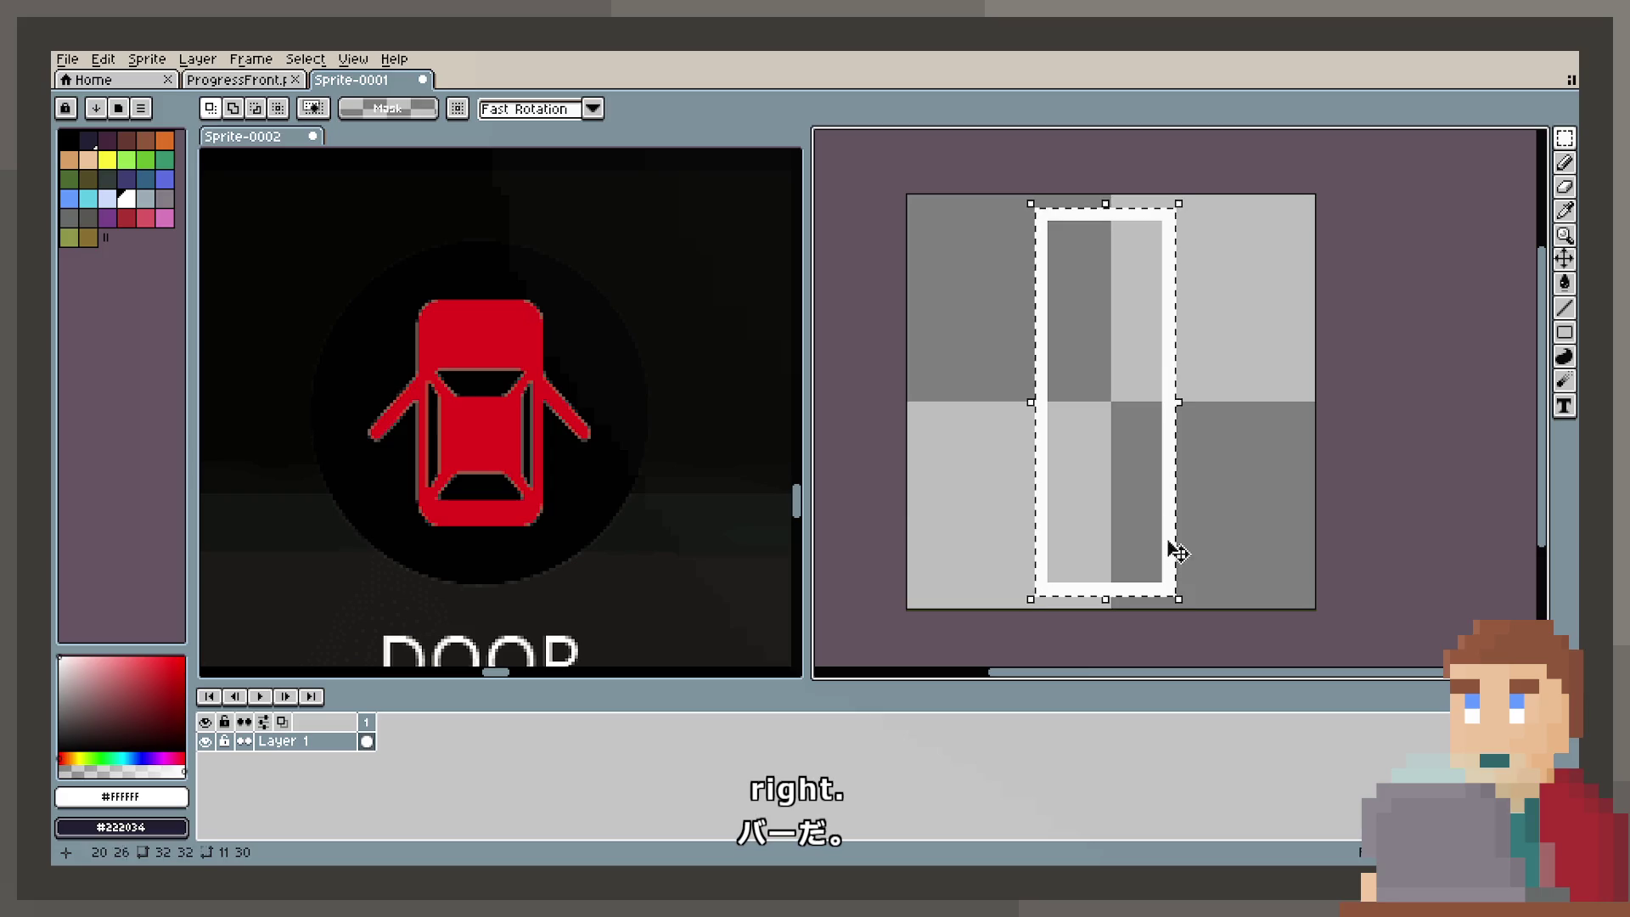
pyautogui.click(1565, 162)
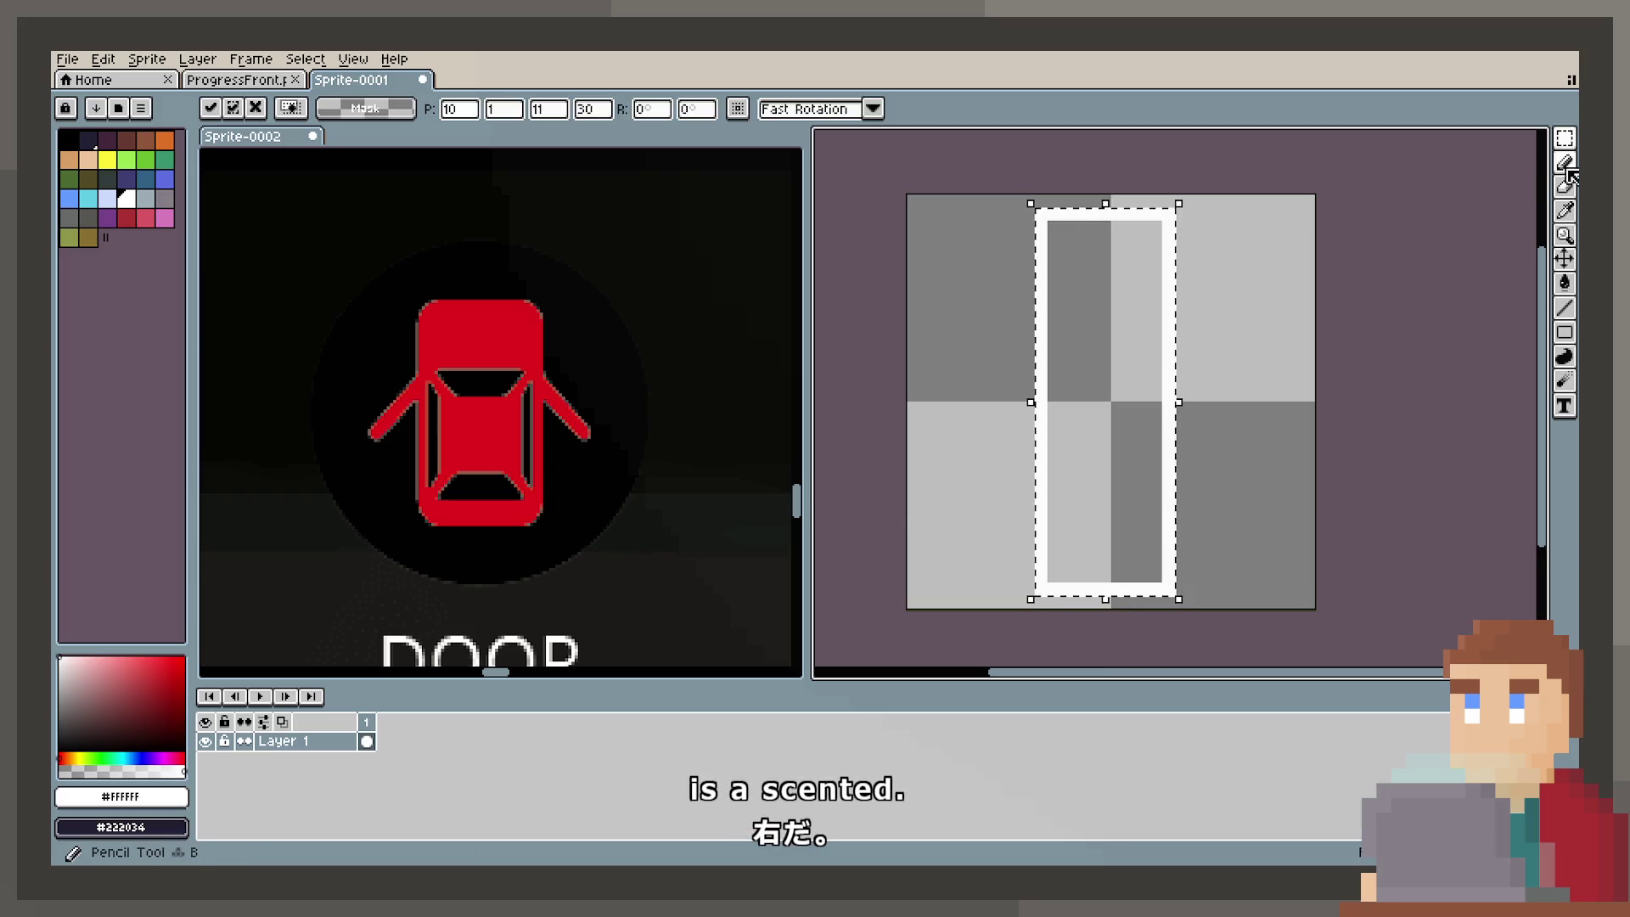
pyautogui.press('Left')
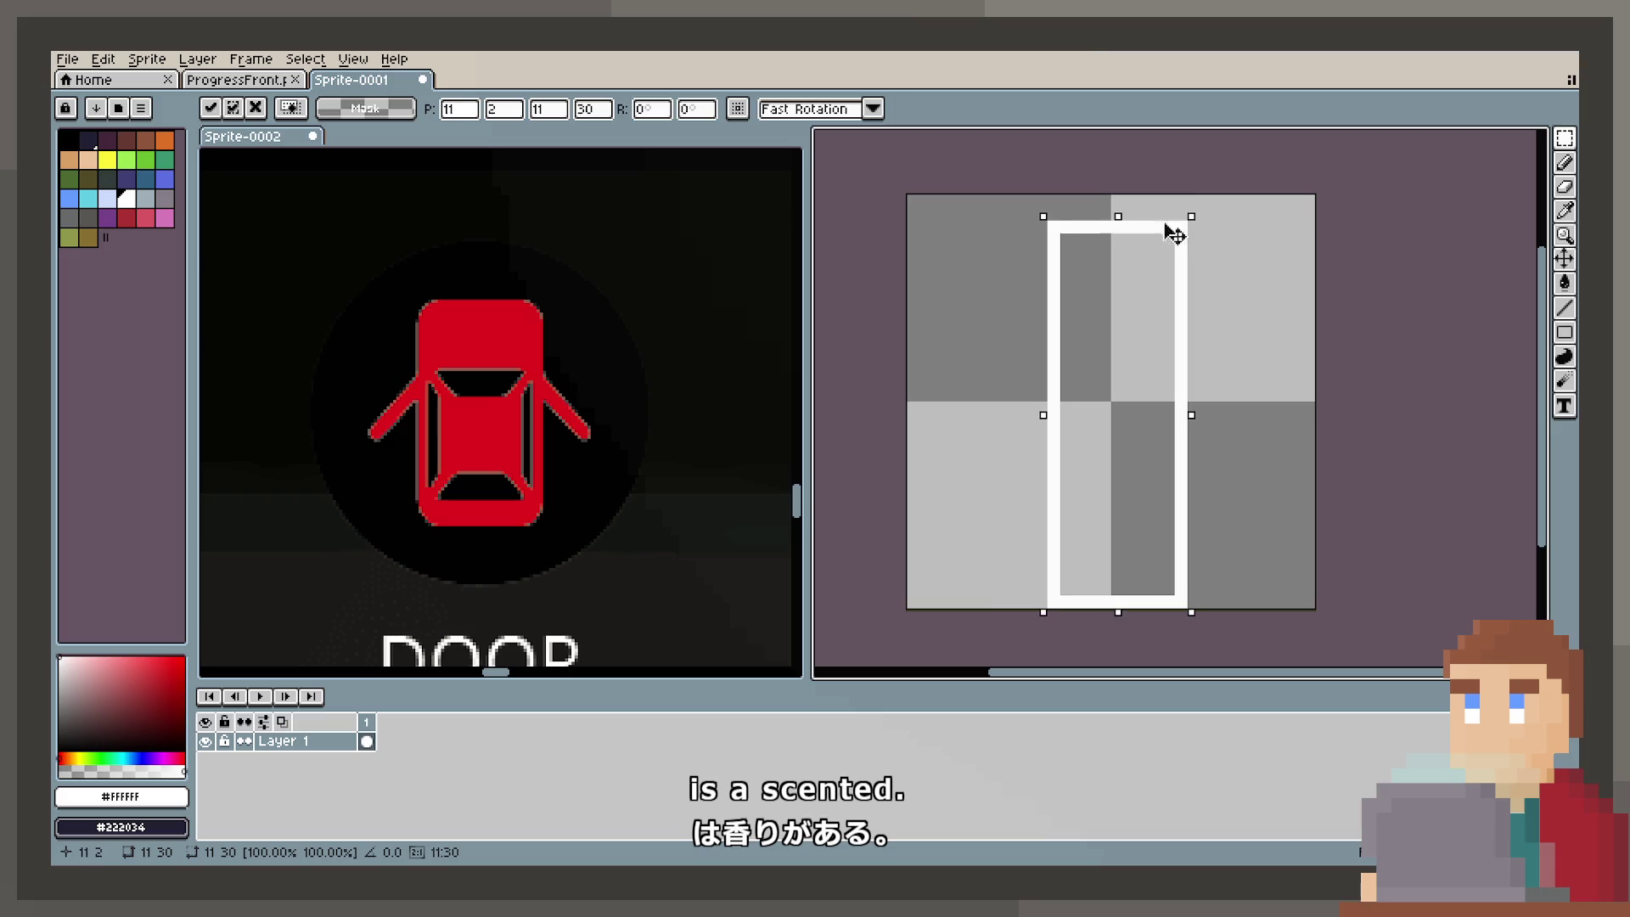
pyautogui.press('Right')
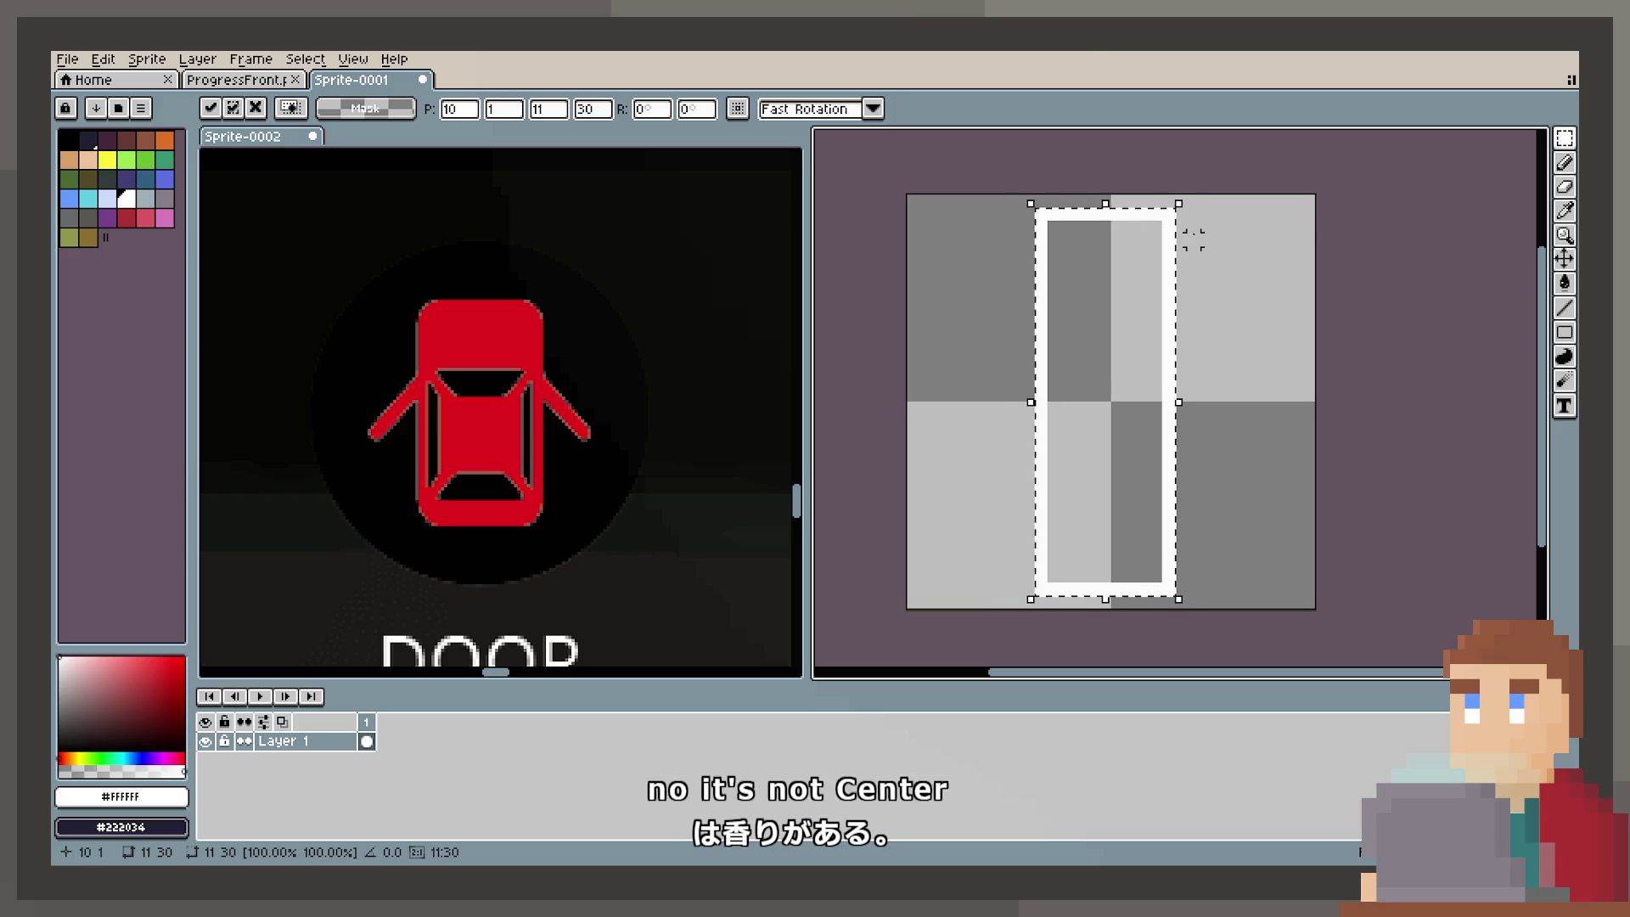
pyautogui.hotkey('ctrl', 'd')
# Step: Widen the frame with a white line along its right edge, then select the whole frame
pyautogui.press('l')
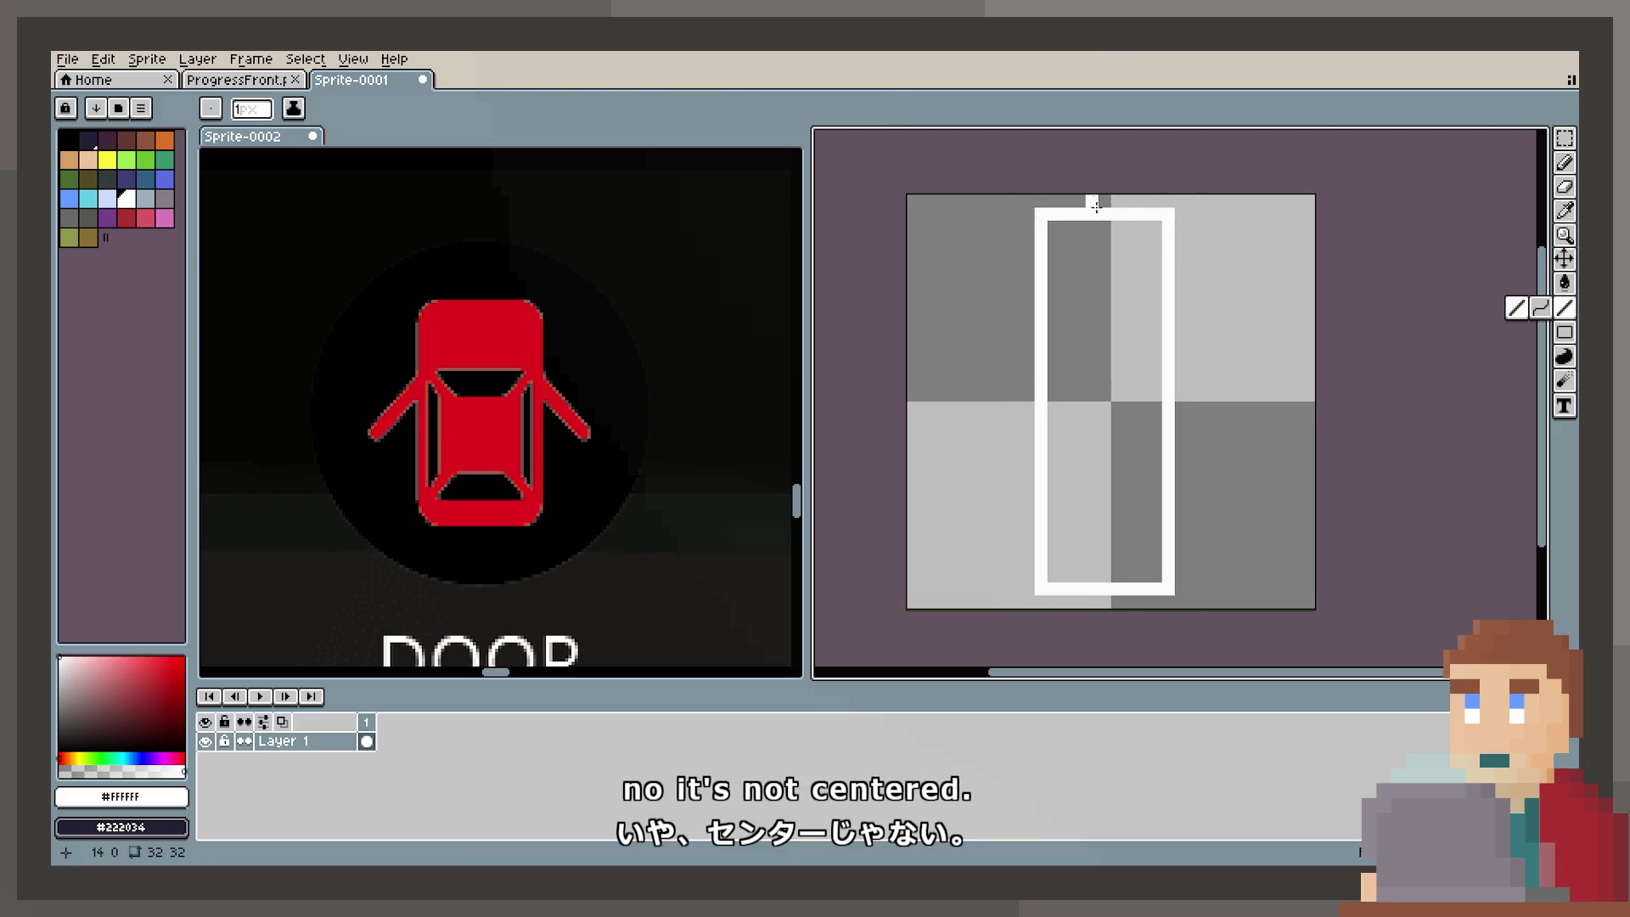
pyautogui.moveTo(1180, 213); pyautogui.dragTo(1185, 576)
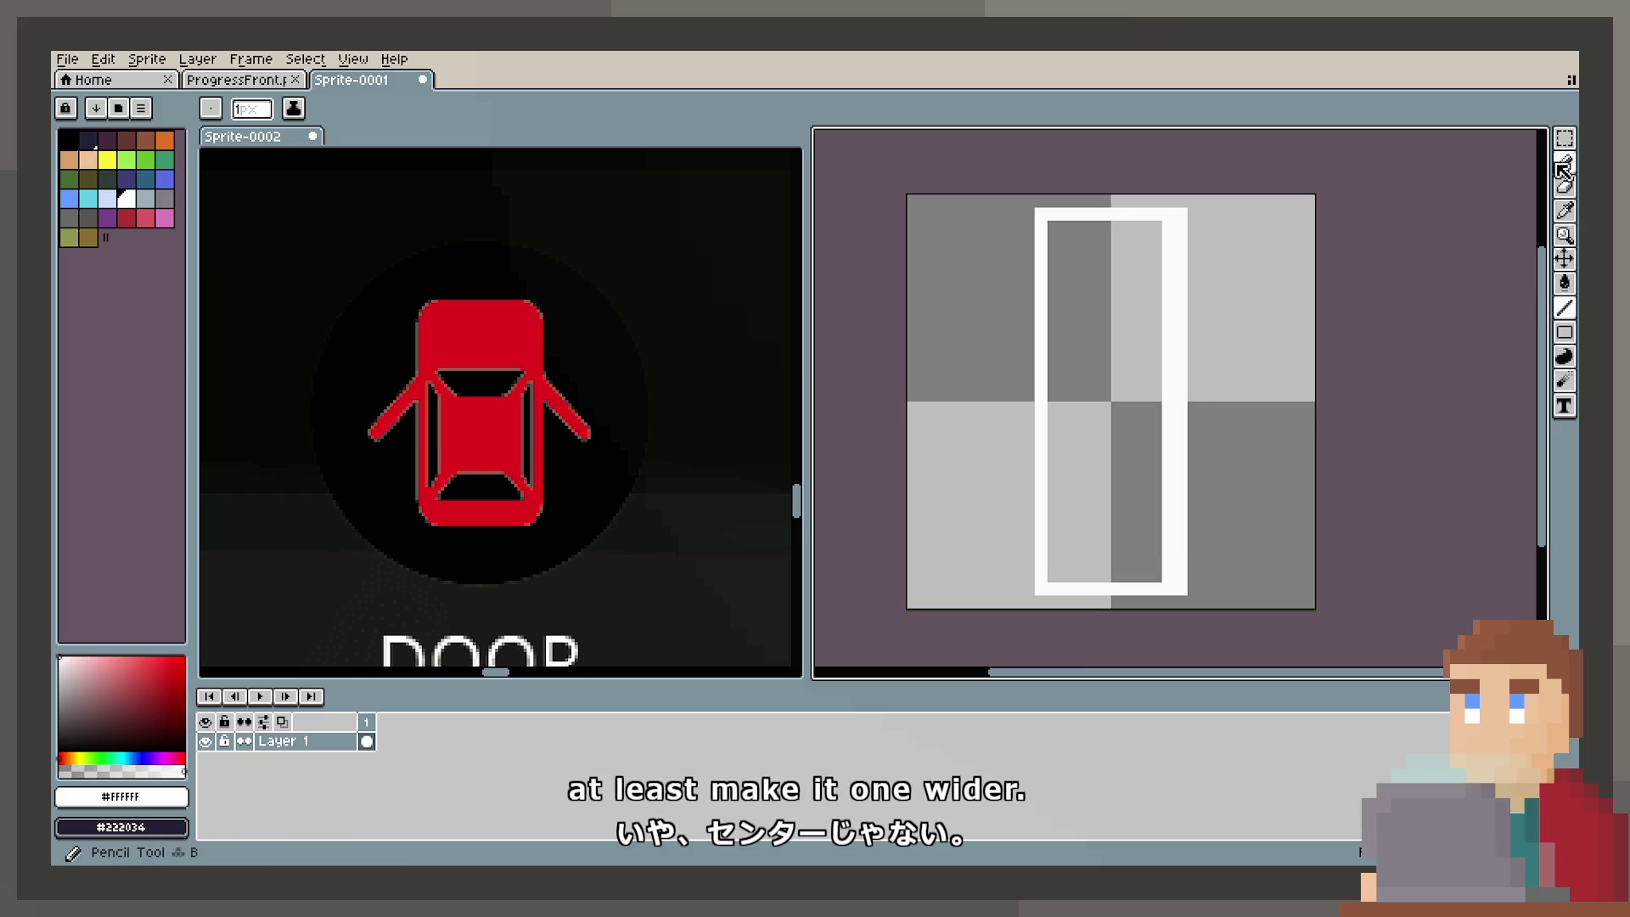
pyautogui.click(1565, 138)
pyautogui.moveTo(1120, 229); pyautogui.dragTo(1166, 367)
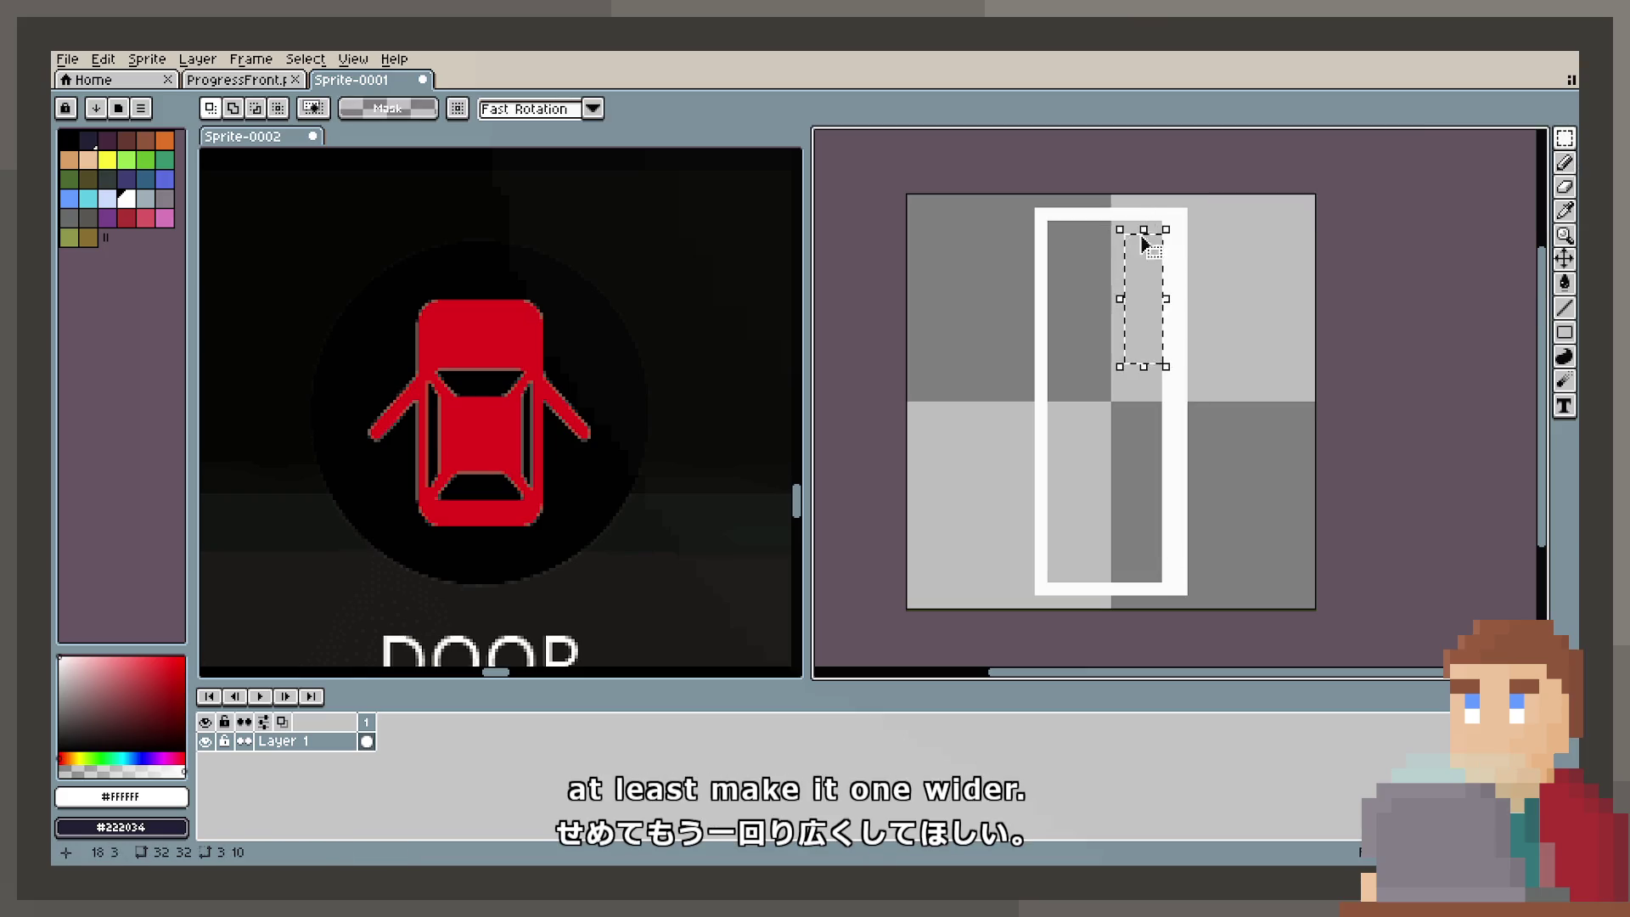
pyautogui.moveTo(1155, 226); pyautogui.dragTo(1166, 495)
pyautogui.moveTo(1166, 578); pyautogui.dragTo(1167, 586)
pyautogui.press('Escape')
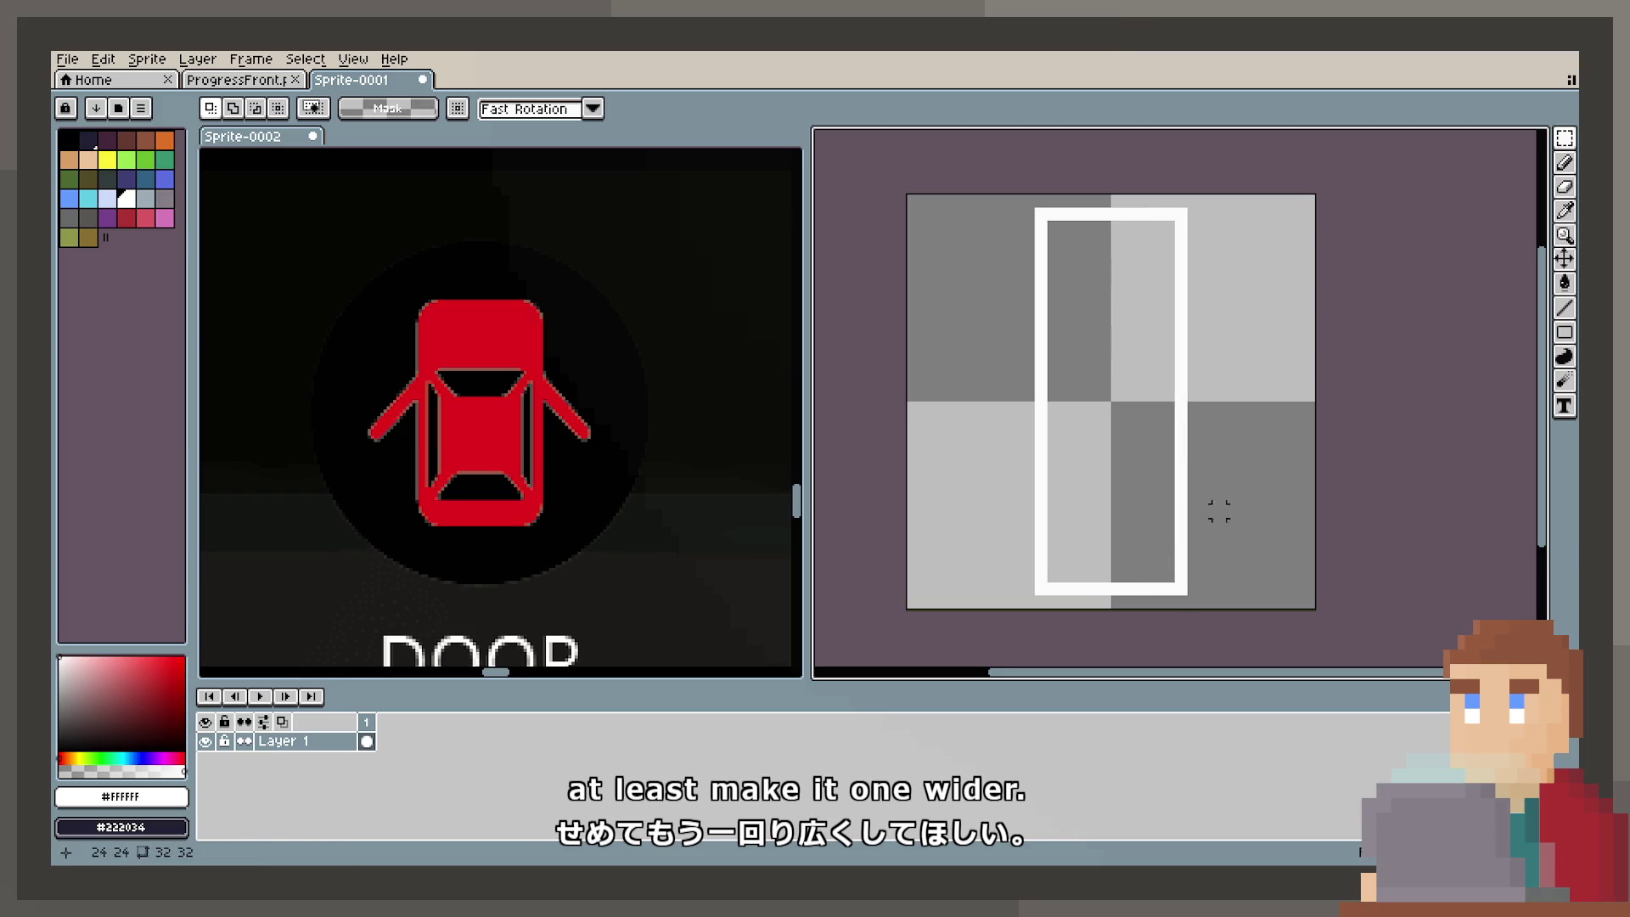
pyautogui.moveTo(1036, 209); pyautogui.dragTo(1189, 596)
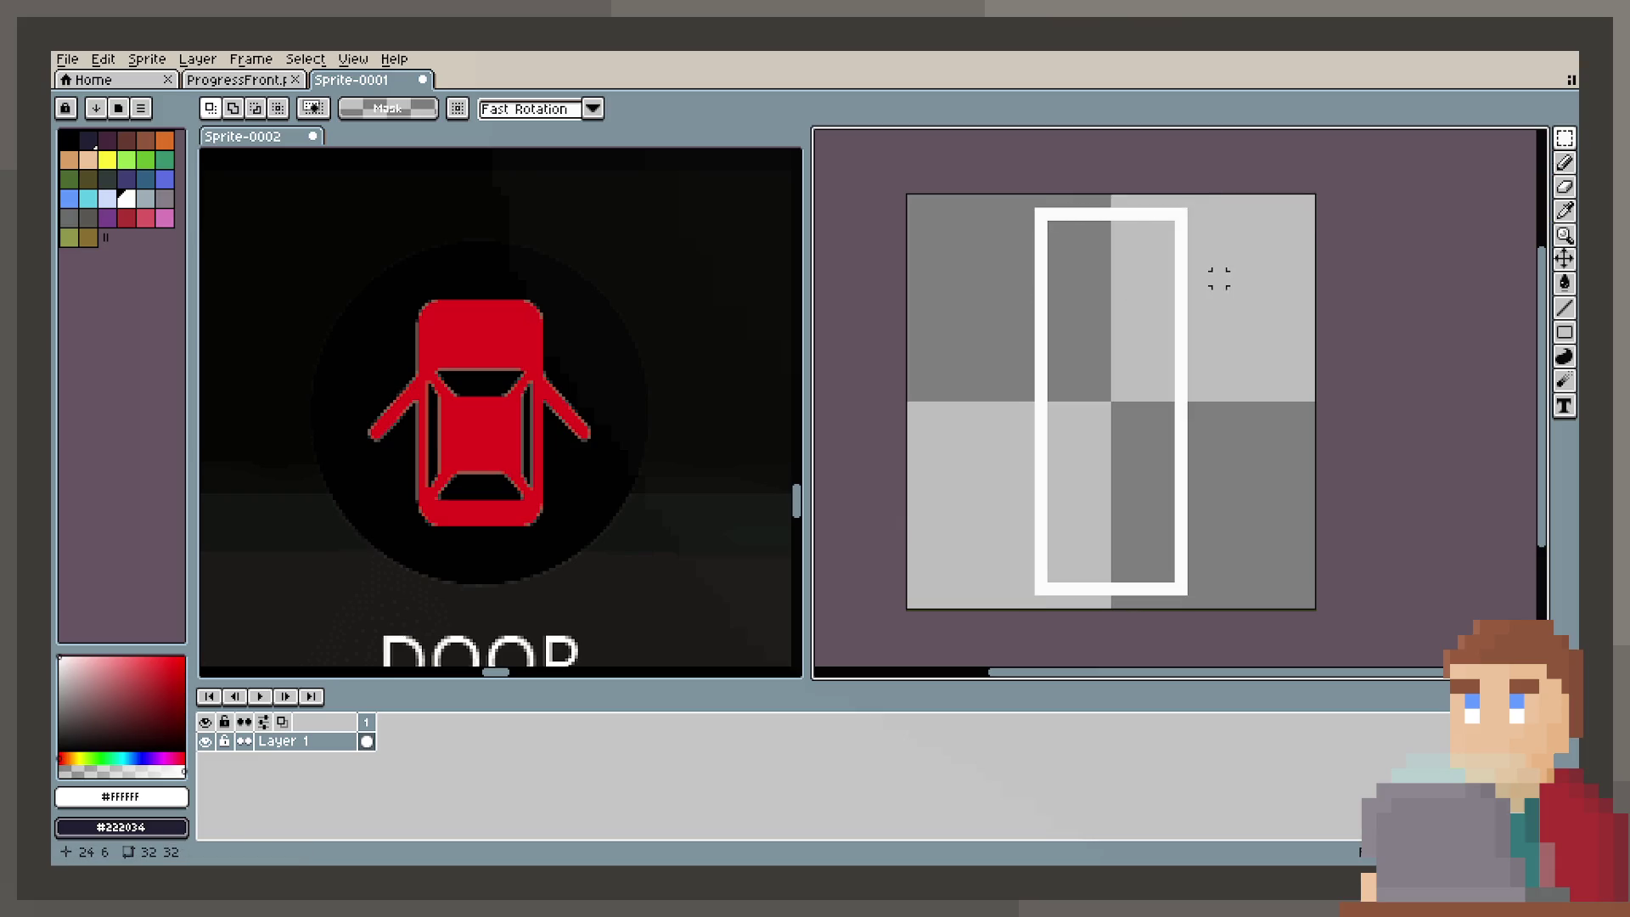
pyautogui.scroll(3, 1180, 278)
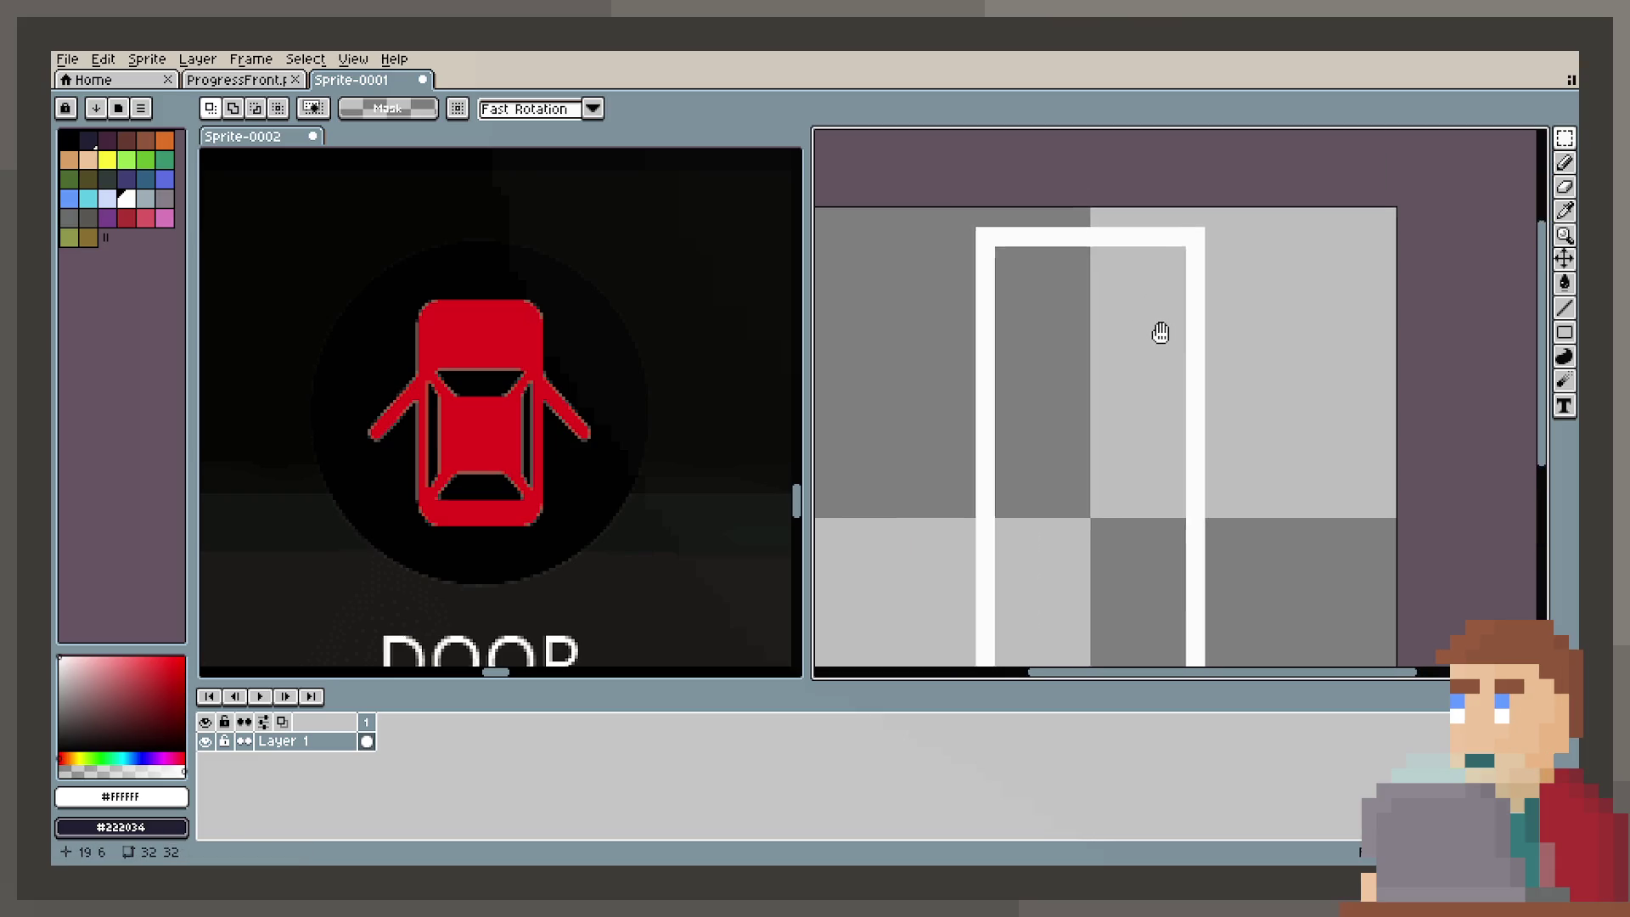
pyautogui.scroll(-2, 1004, 262)
pyautogui.press('b')
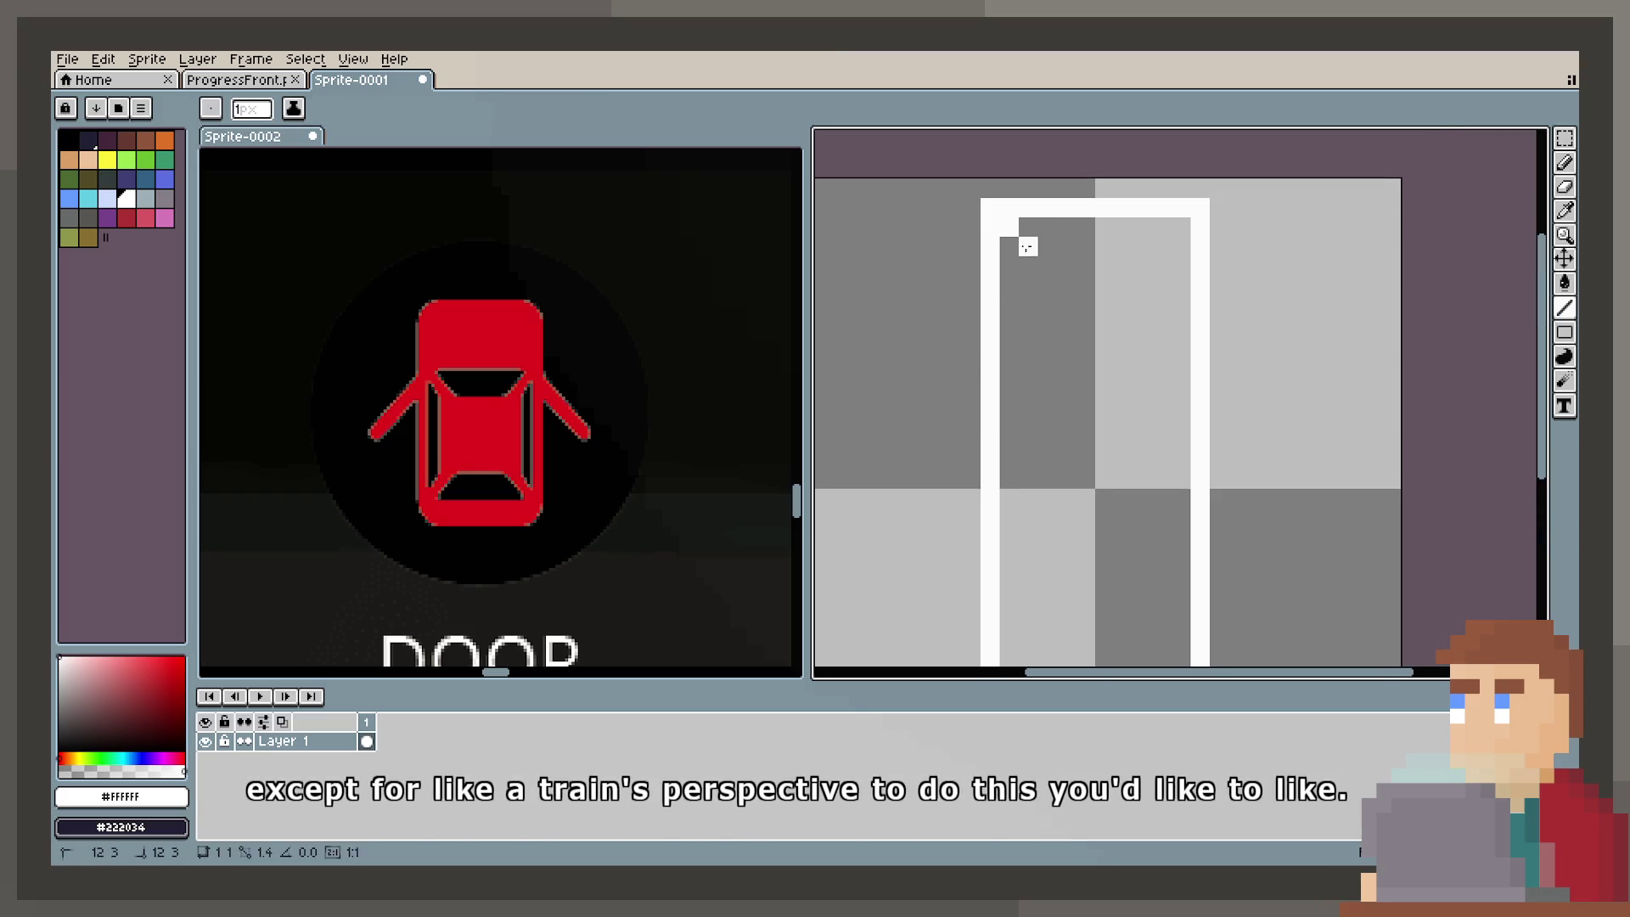
# Step: Round the frame's top and bottom inner corners with white pixels, undoing a stray diagonal stroke
pyautogui.moveTo(1027, 247); pyautogui.dragTo(1050, 247)
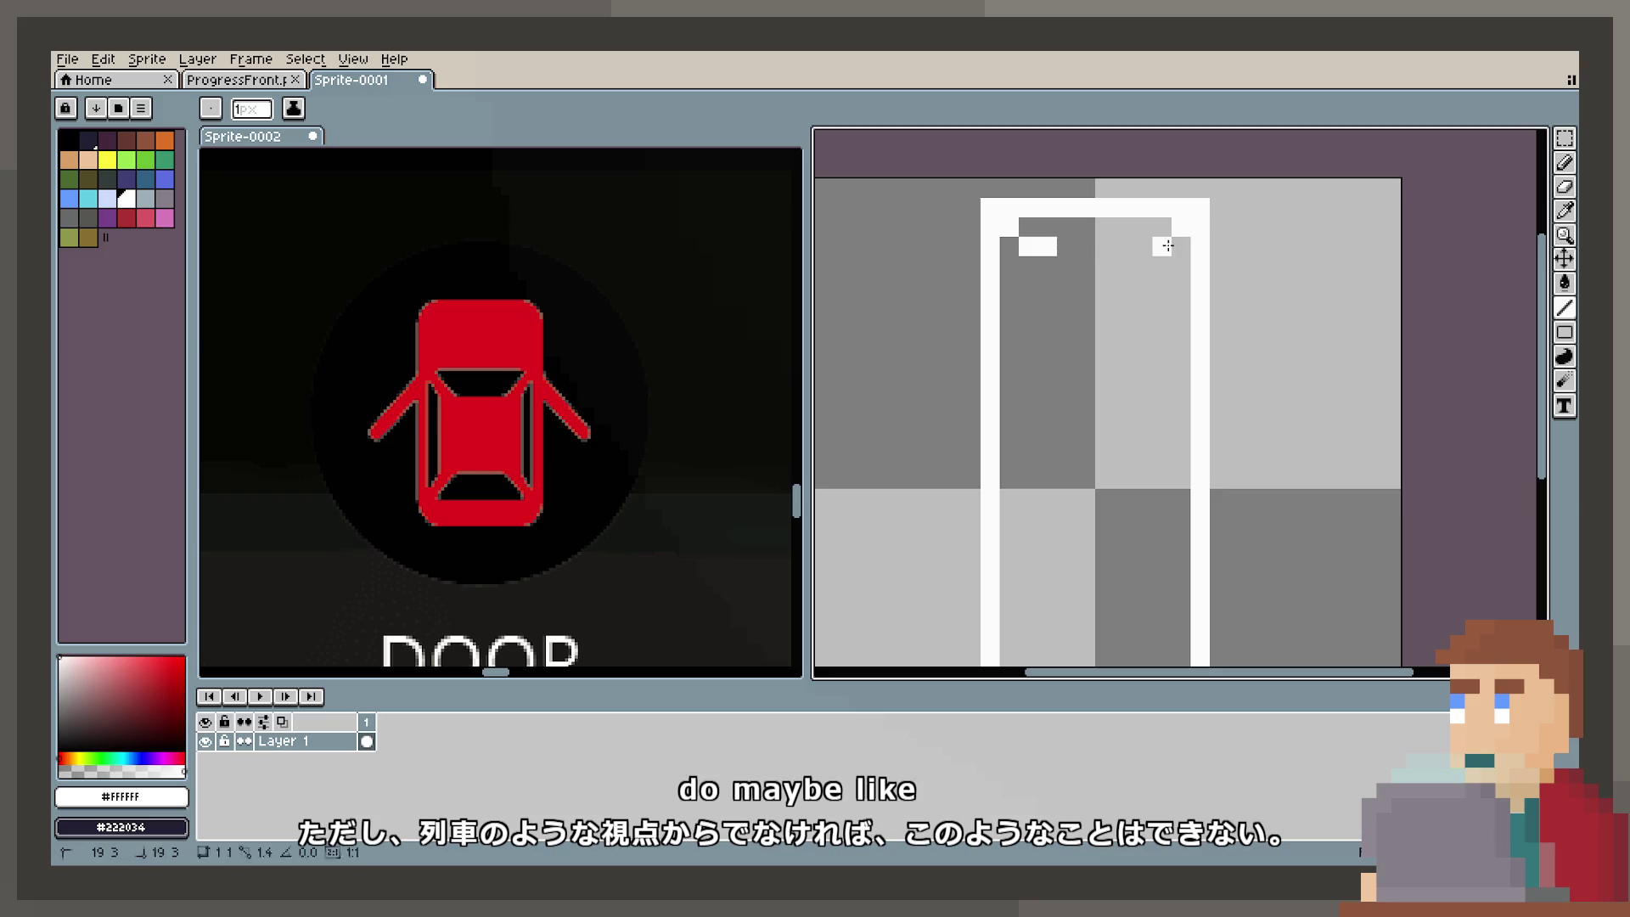
pyautogui.scroll(-5, 1138, 232)
pyautogui.click(1034, 436)
pyautogui.click(1201, 430)
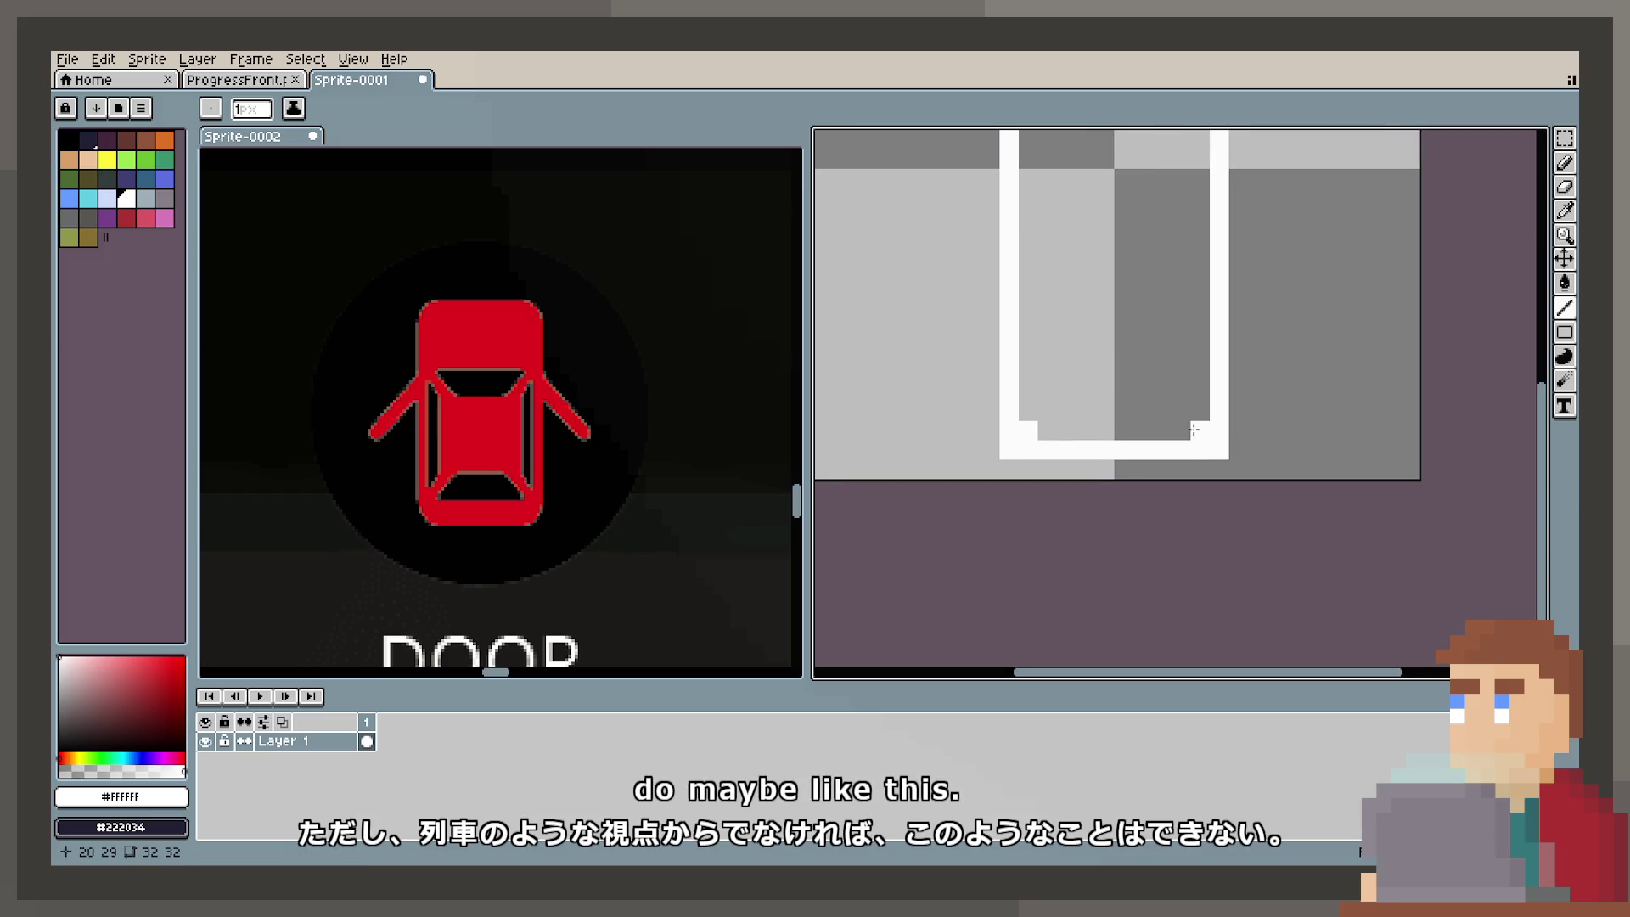
pyautogui.moveTo(1565, 356)
pyautogui.scroll(3, 1046, 412)
pyautogui.moveTo(1162, 140); pyautogui.dragTo(1029, 543)
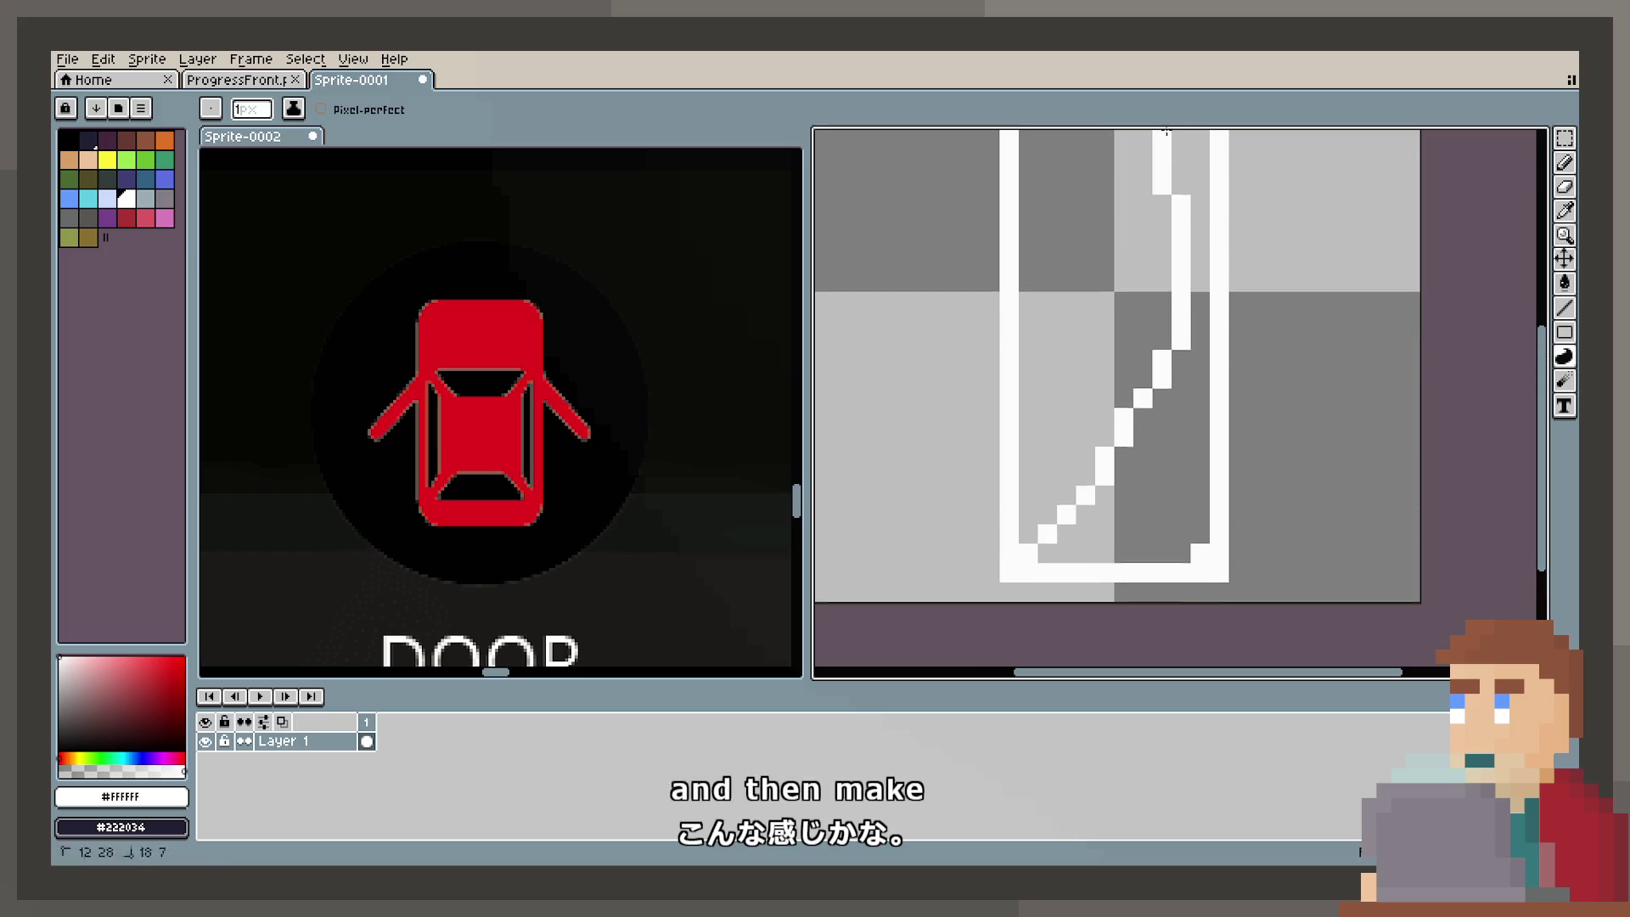
pyautogui.moveTo(1181, 208); pyautogui.dragTo(1048, 535)
pyautogui.hotkey('ctrl', 'z')
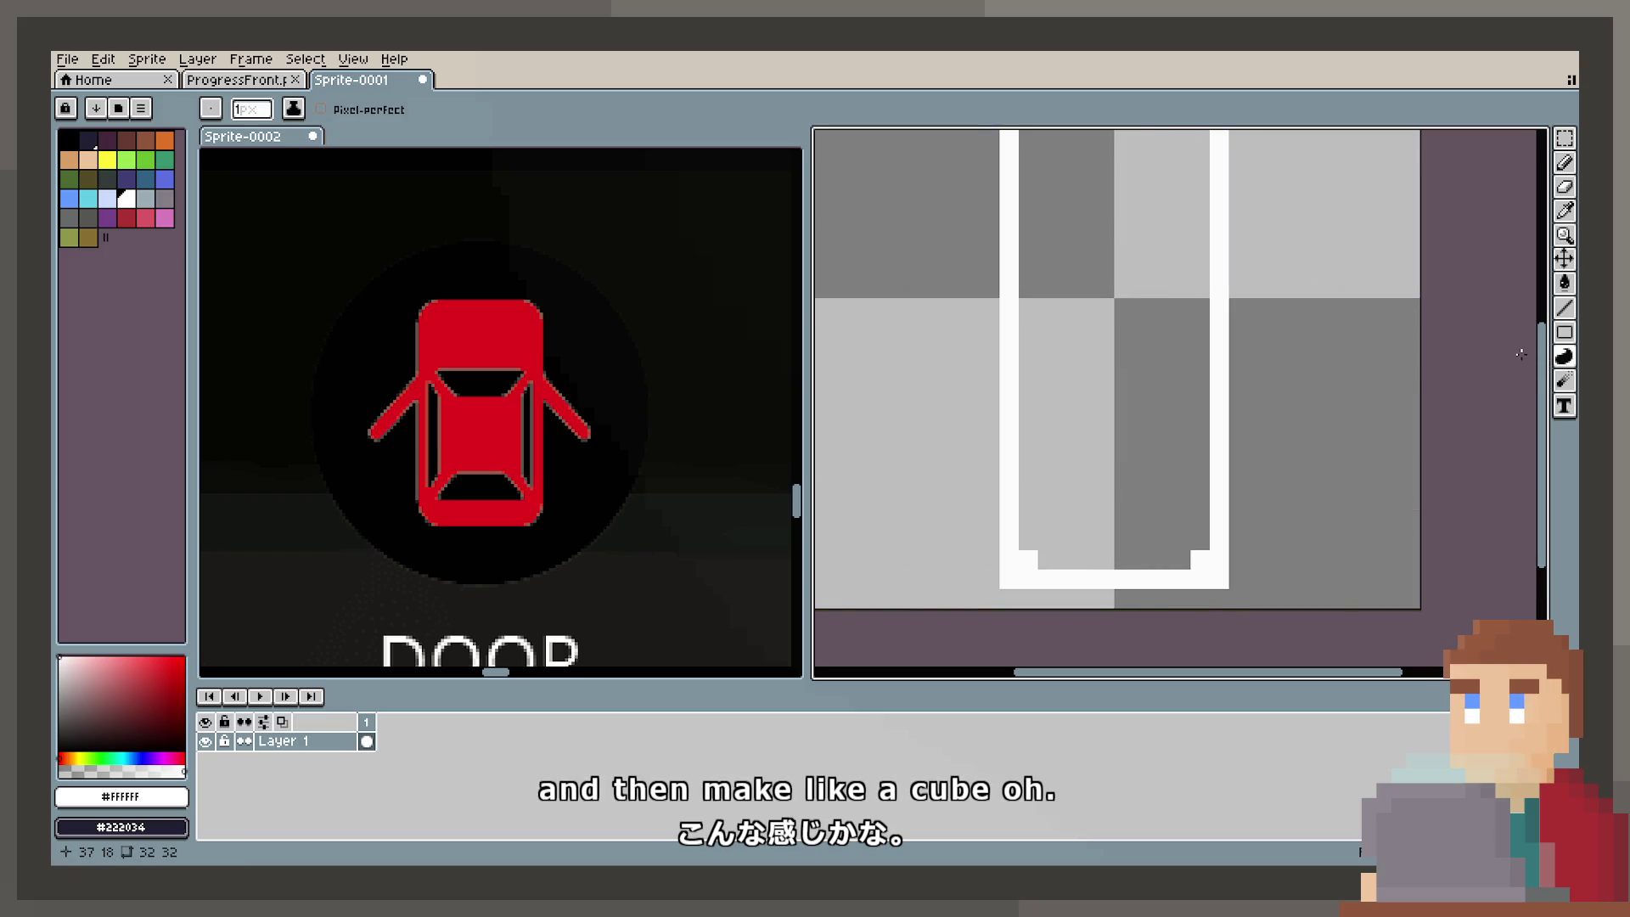
# Step: Draw a smaller rectangle outline inside the train body
pyautogui.click(1564, 332)
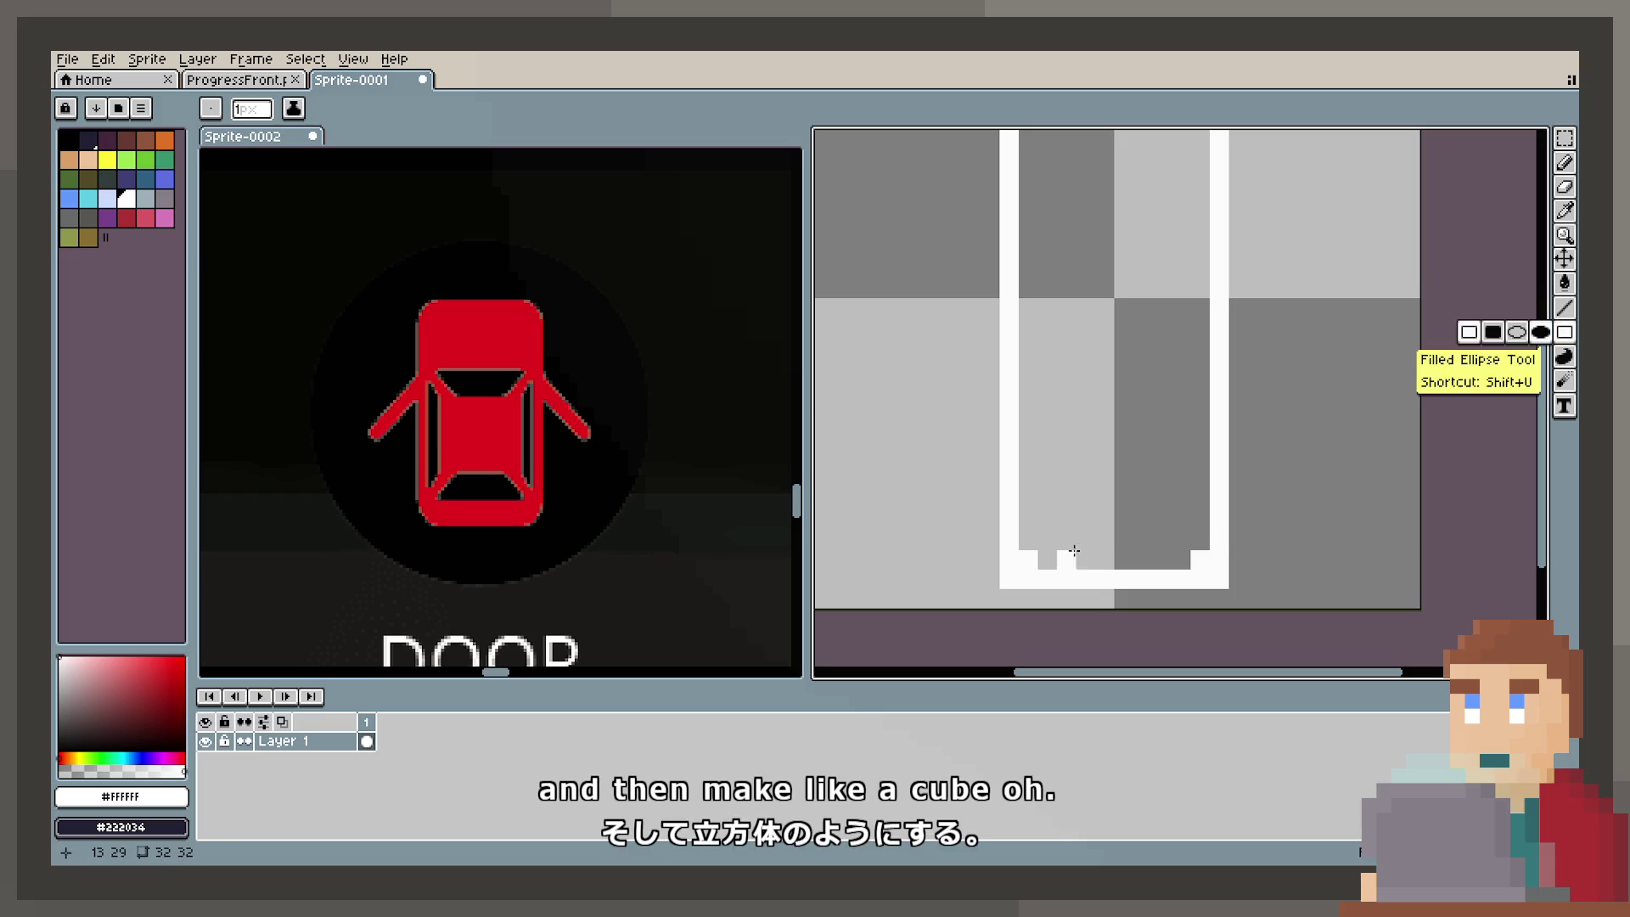
pyautogui.moveTo(1046, 544)
pyautogui.mouseDown()
pyautogui.moveTo(1192, 140)
pyautogui.moveTo(1188, 169)
pyautogui.mouseUp()
pyautogui.scroll(-1, 1165, 429)
pyautogui.scroll(-1, 1165, 429)
pyautogui.scroll(1, 1257, 382)
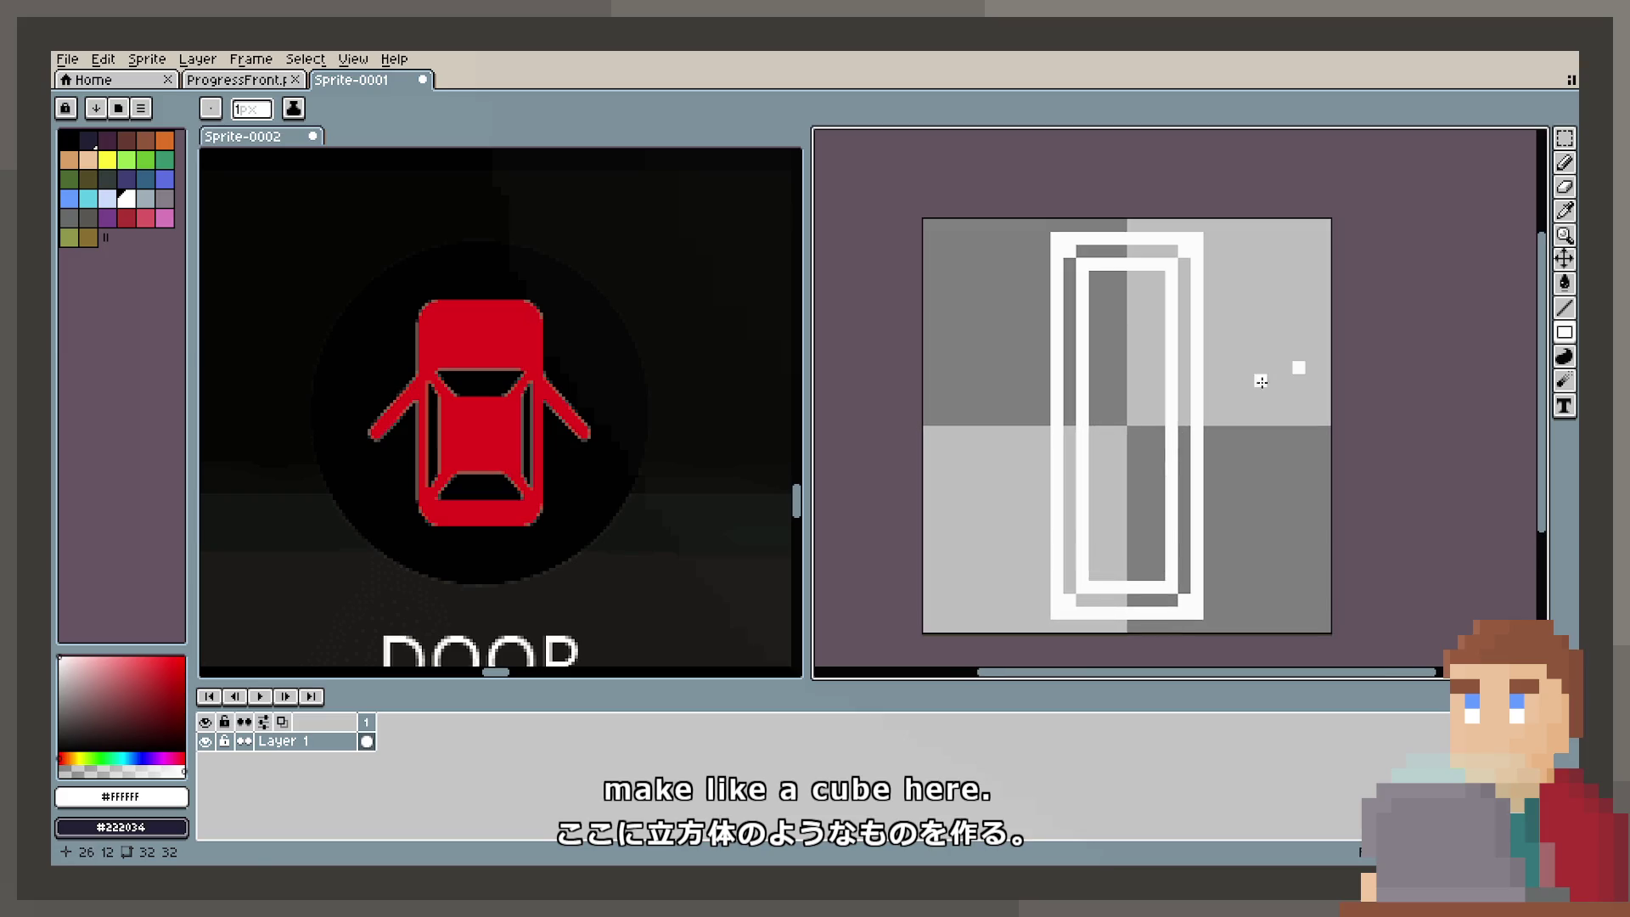
pyautogui.press('ctrl')
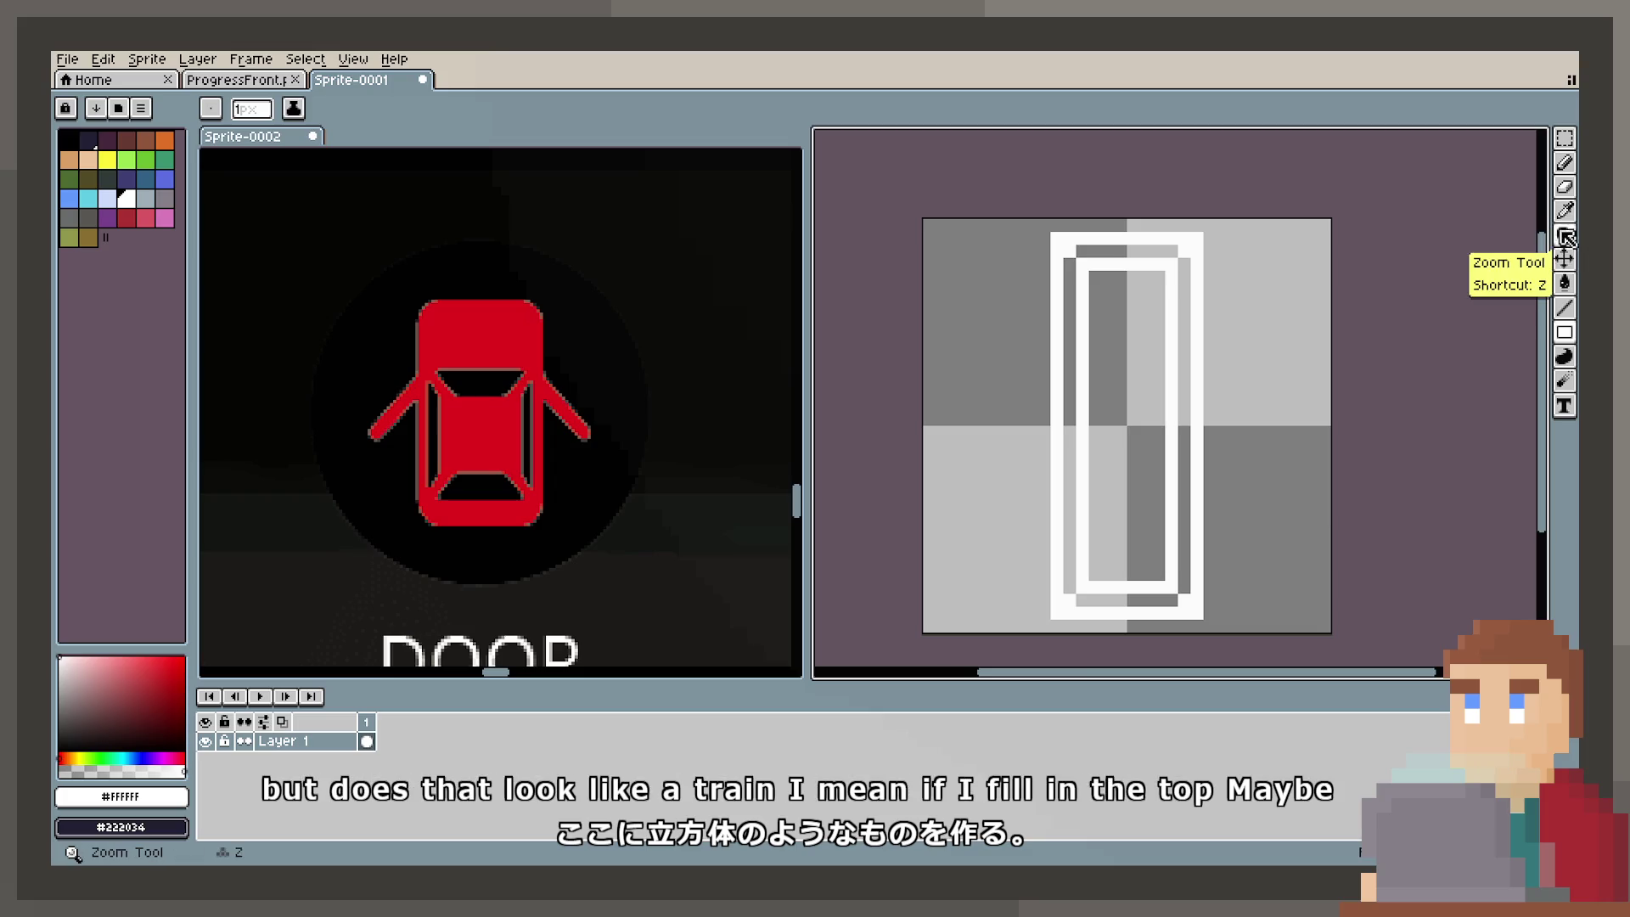
pyautogui.click(1565, 283)
# Step: Fill the inner rectangle with white and whiten the train's left edge
pyautogui.click(1142, 376)
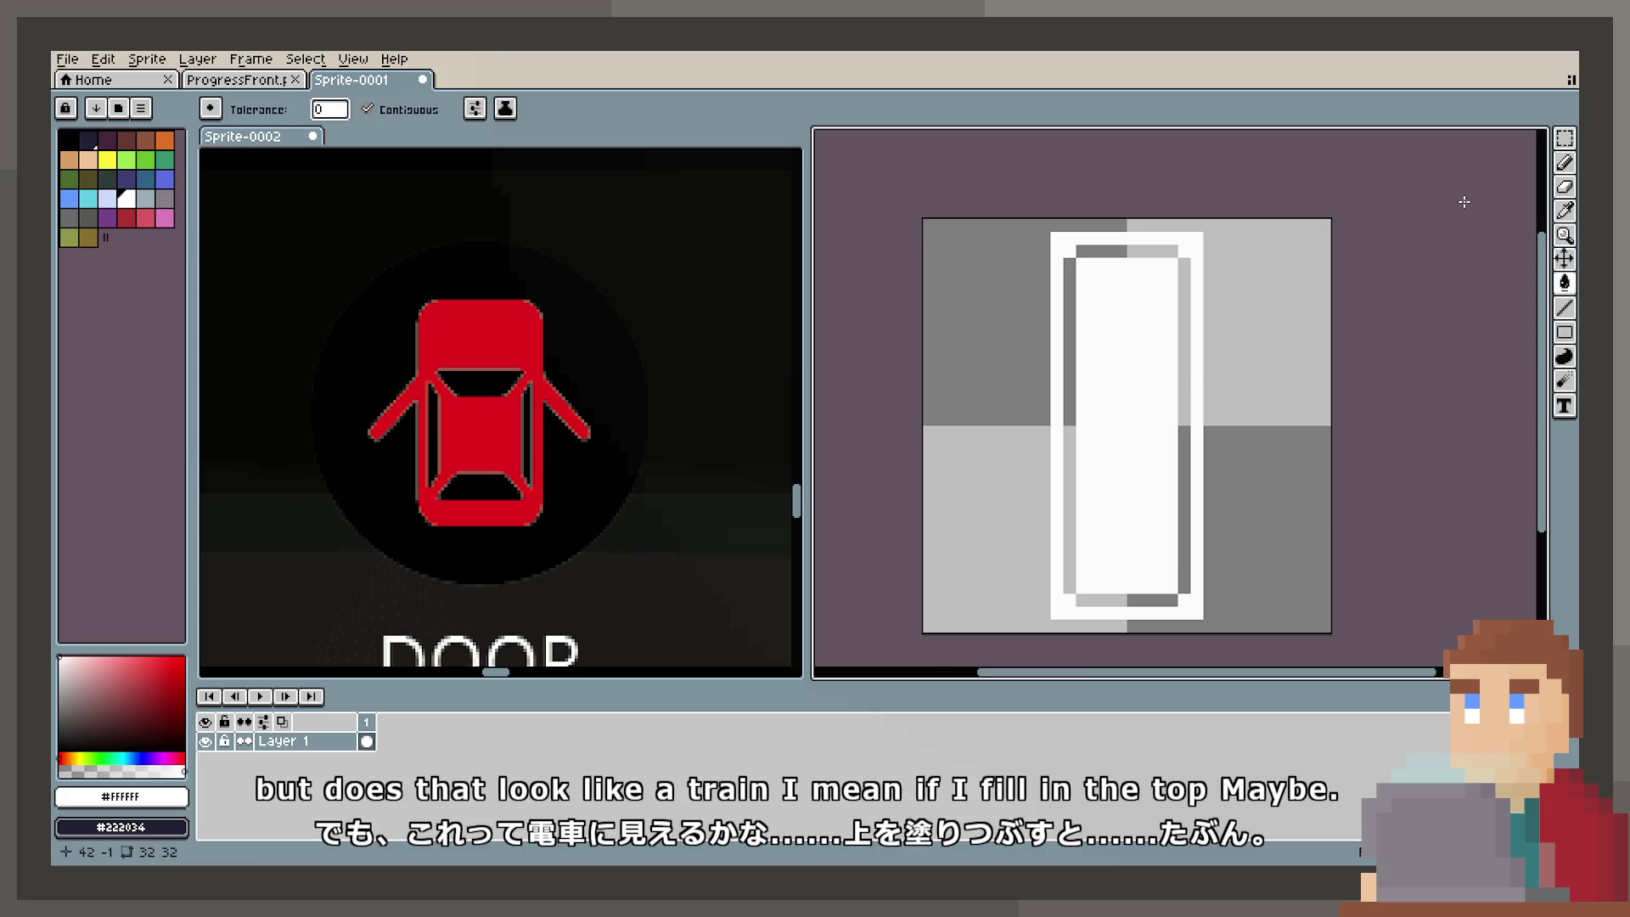
pyautogui.click(1564, 162)
pyautogui.click(1081, 330)
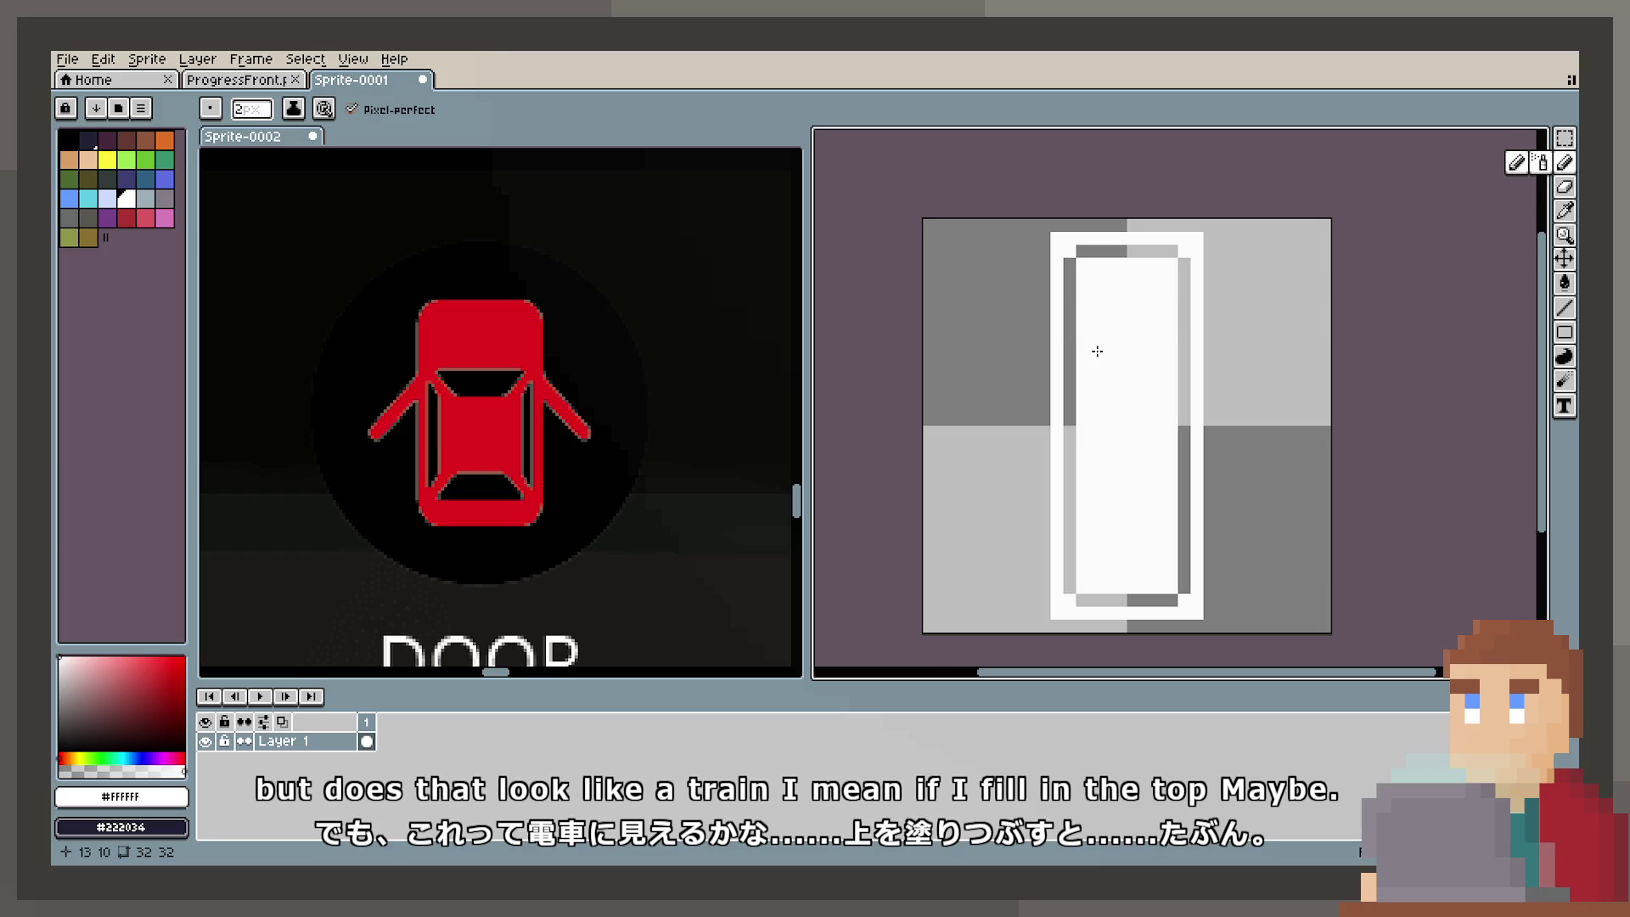
pyautogui.click(1068, 454)
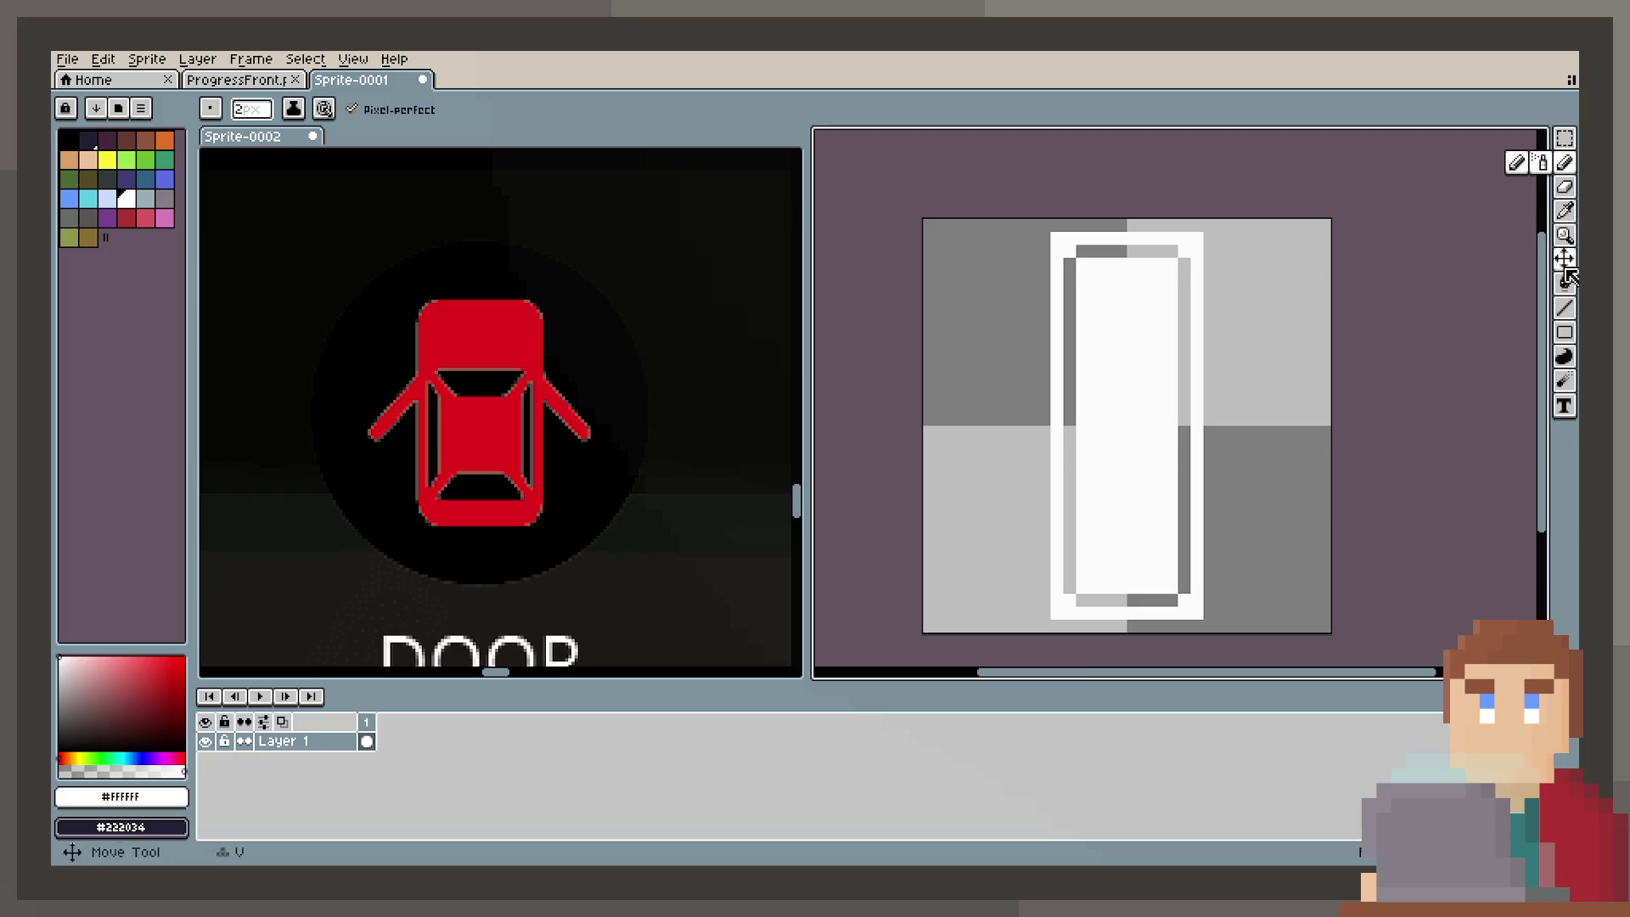
# Step: Draw a small grey window ring near the top of the train body, plus a white stub on its left
pyautogui.click(1565, 163)
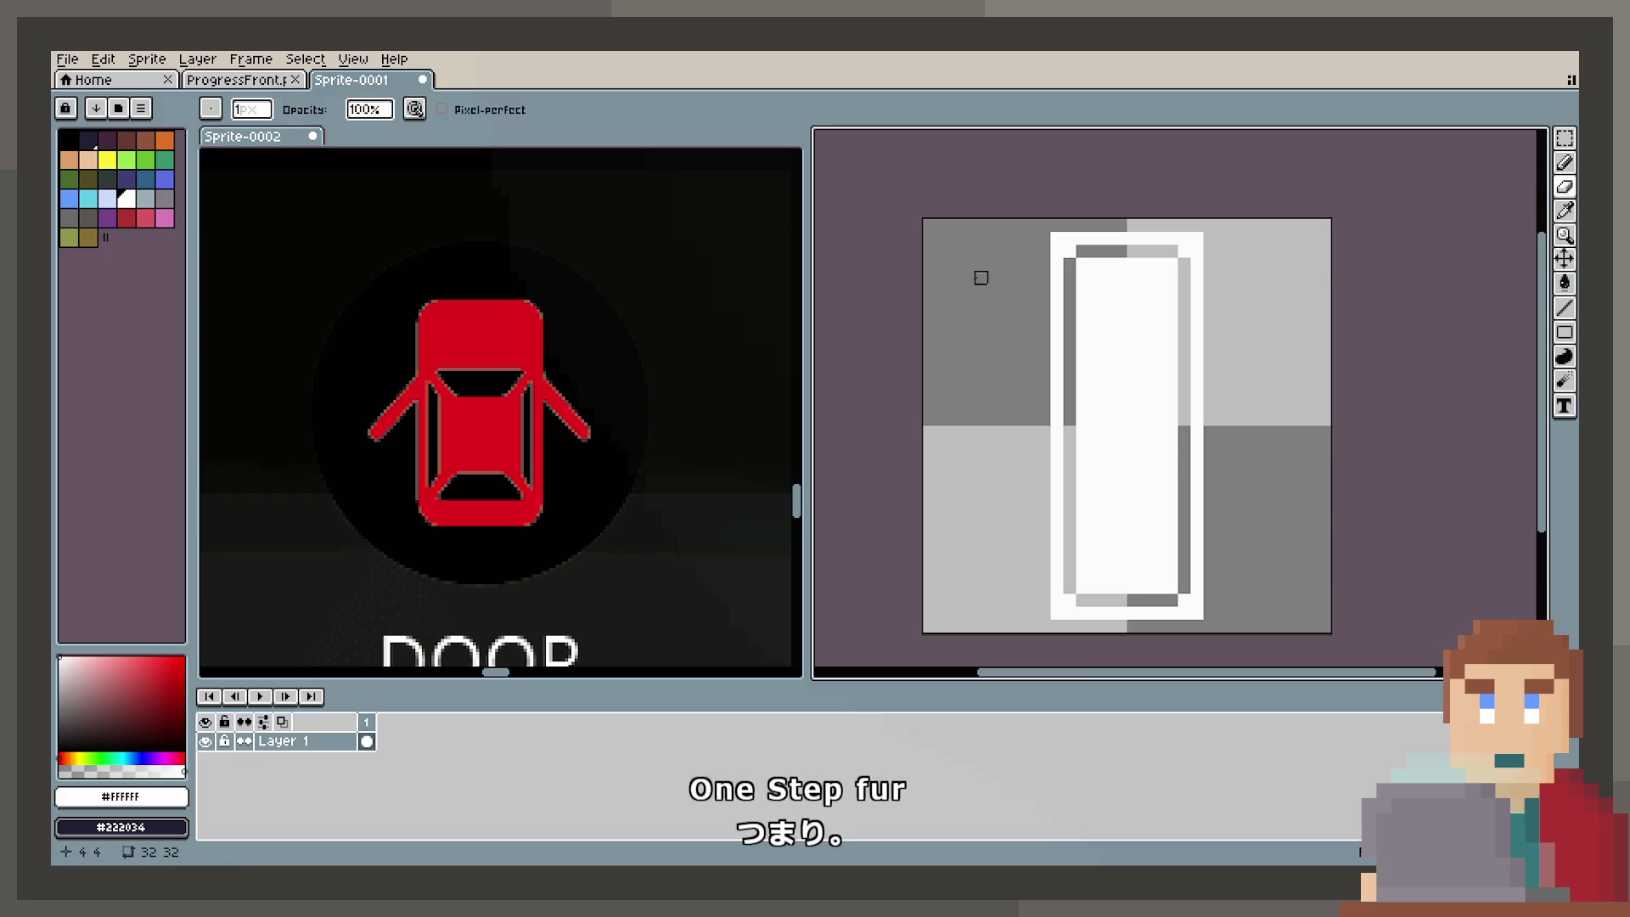
pyautogui.scroll(1, 1101, 290)
pyautogui.scroll(1, 1100, 289)
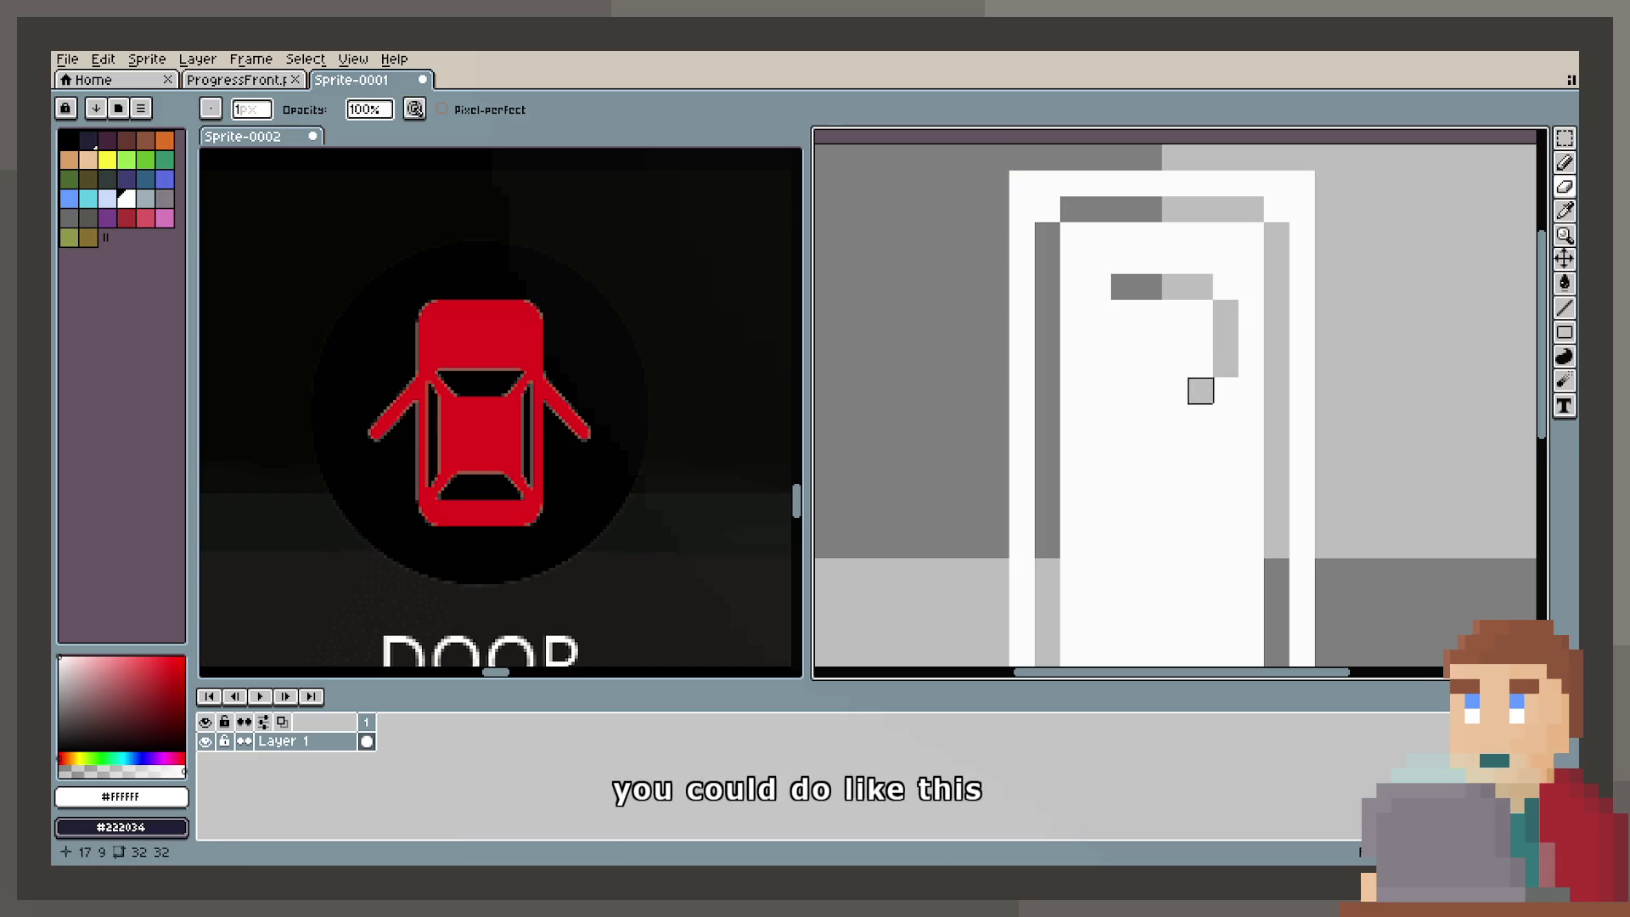
pyautogui.moveTo(1226, 389)
pyautogui.mouseDown()
pyautogui.moveTo(1201, 415)
pyautogui.moveTo(1124, 415)
pyautogui.moveTo(1099, 339)
pyautogui.mouseUp()
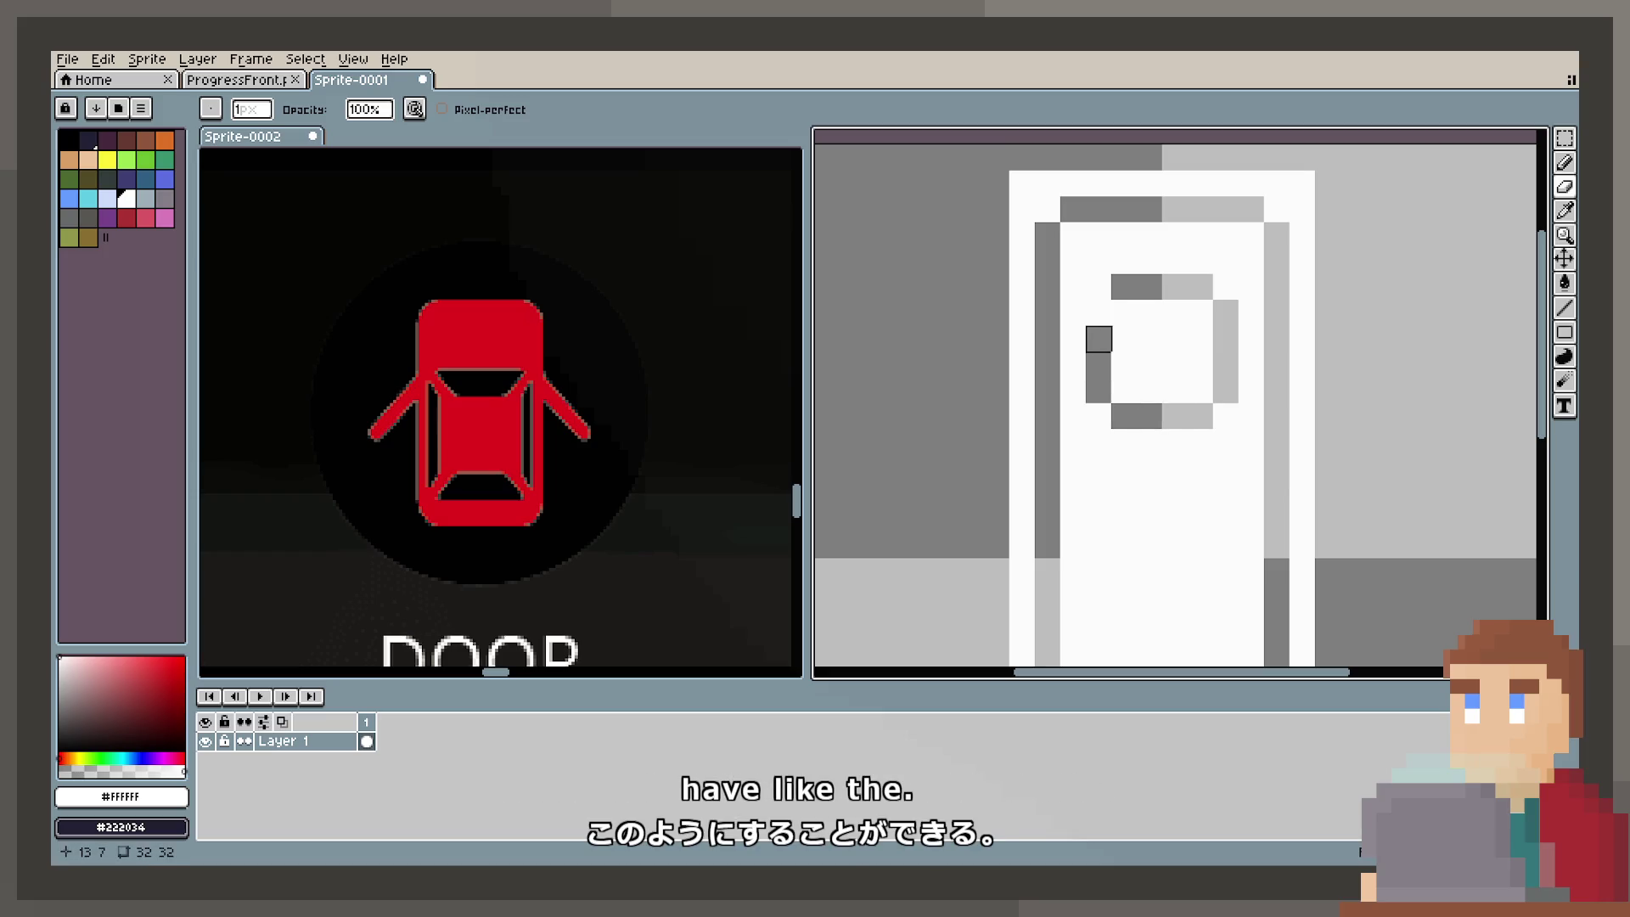
pyautogui.scroll(-2, 1129, 399)
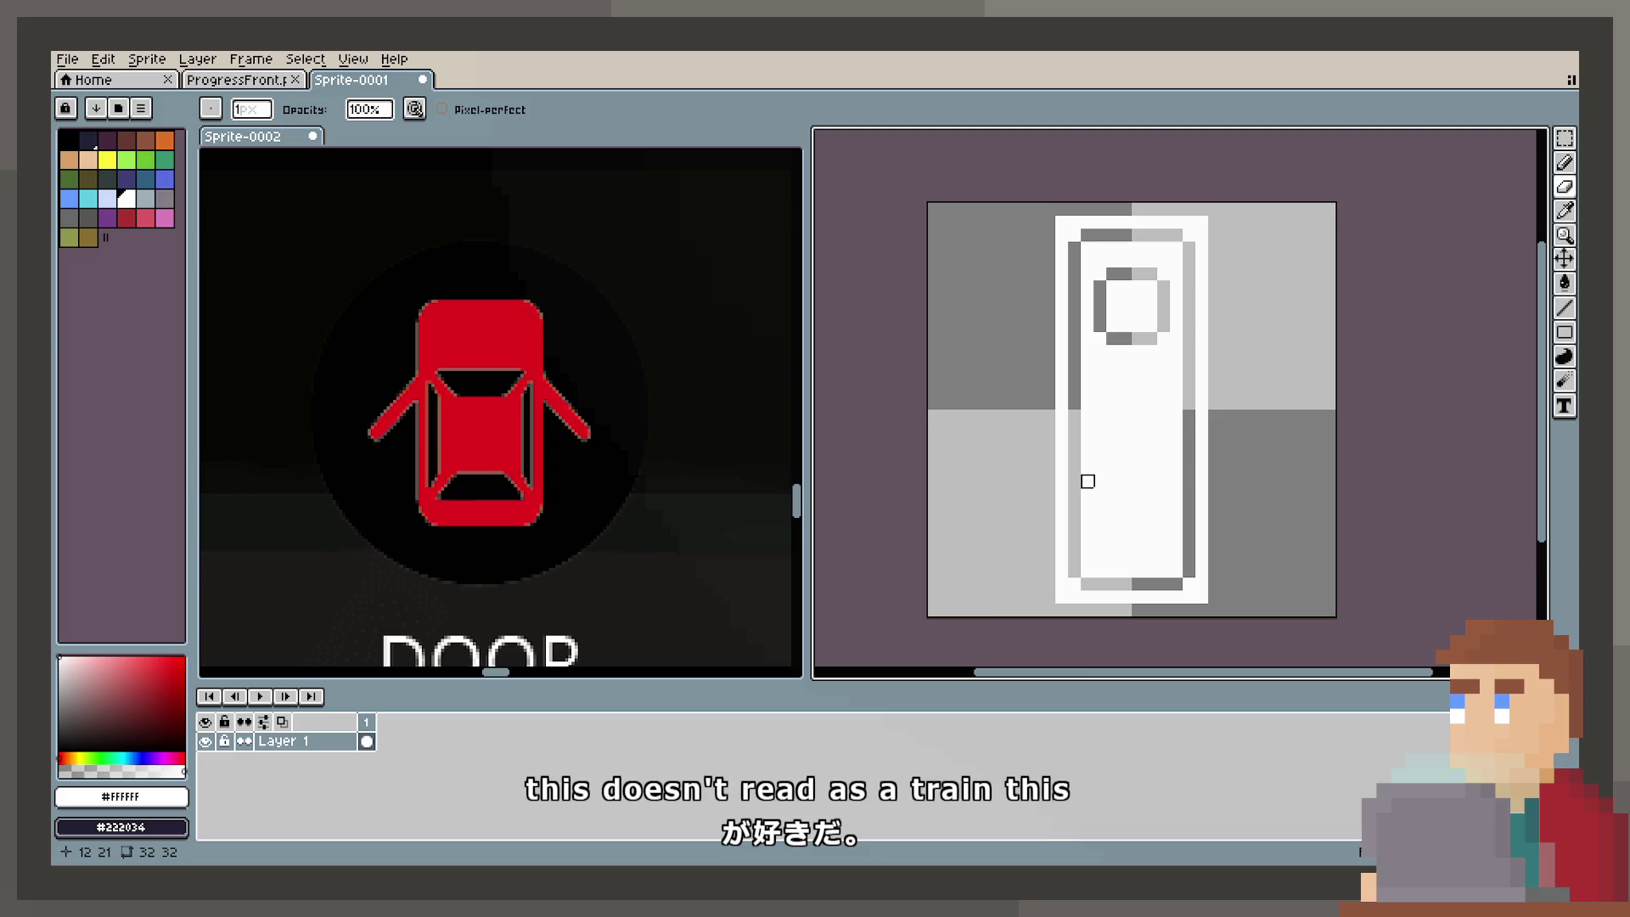
pyautogui.scroll(1, 1062, 235)
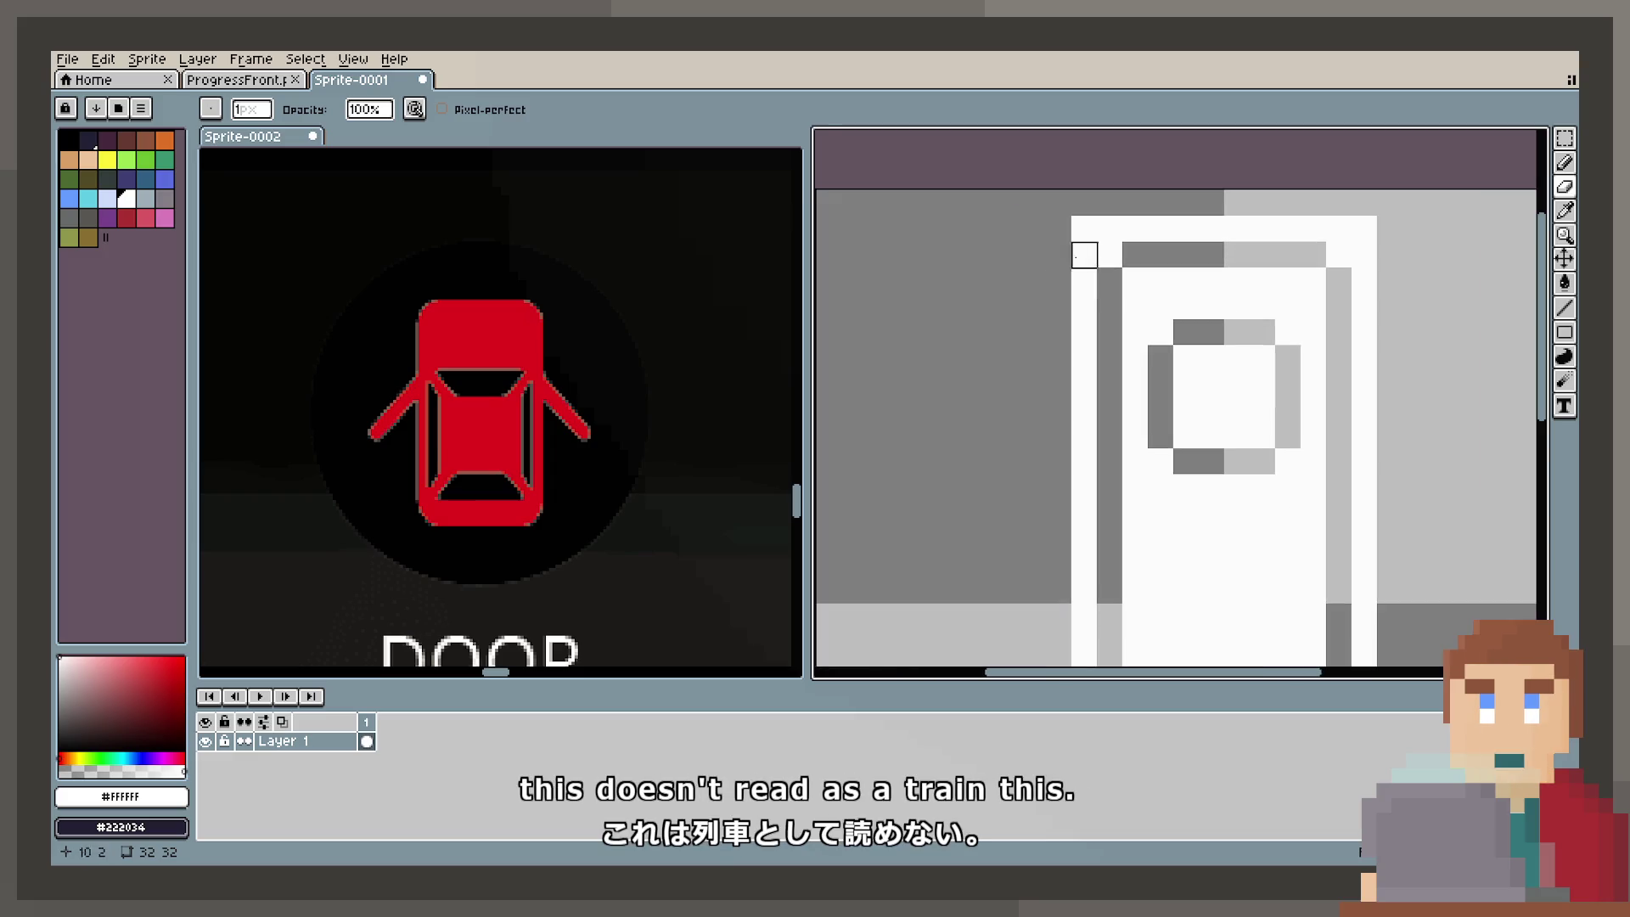
pyautogui.click(1565, 161)
pyautogui.click(1082, 319)
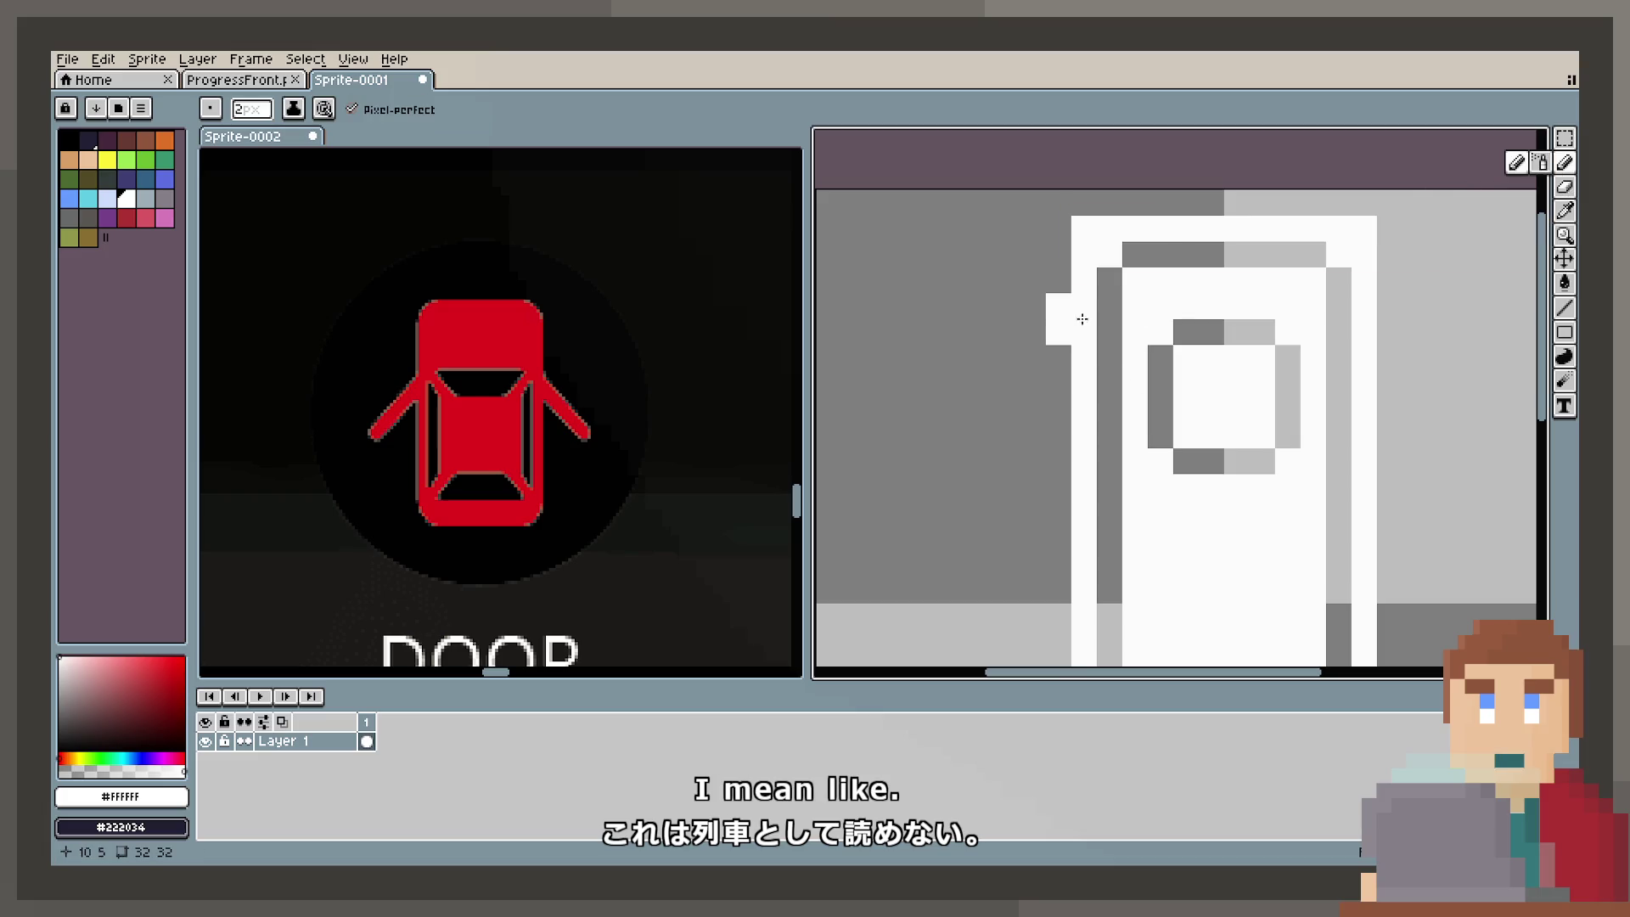
pyautogui.press('-')
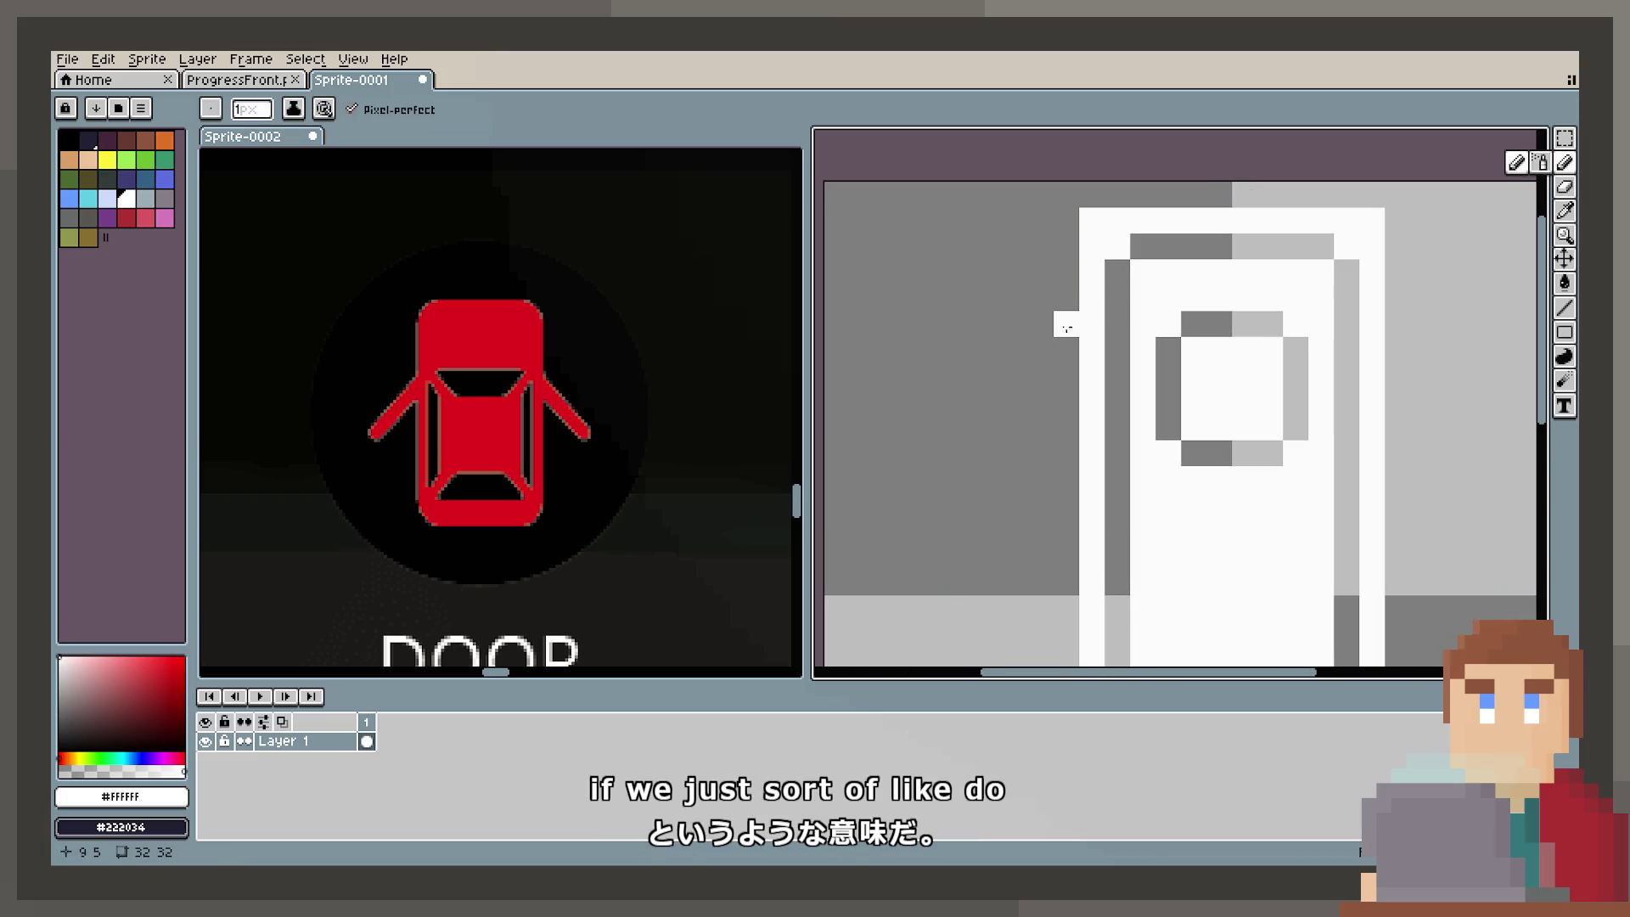
# Step: Draw the left open door as a white diagonal line angling down-left from the body
pyautogui.click(1079, 324)
pyautogui.moveTo(1015, 376); pyautogui.dragTo(1010, 397)
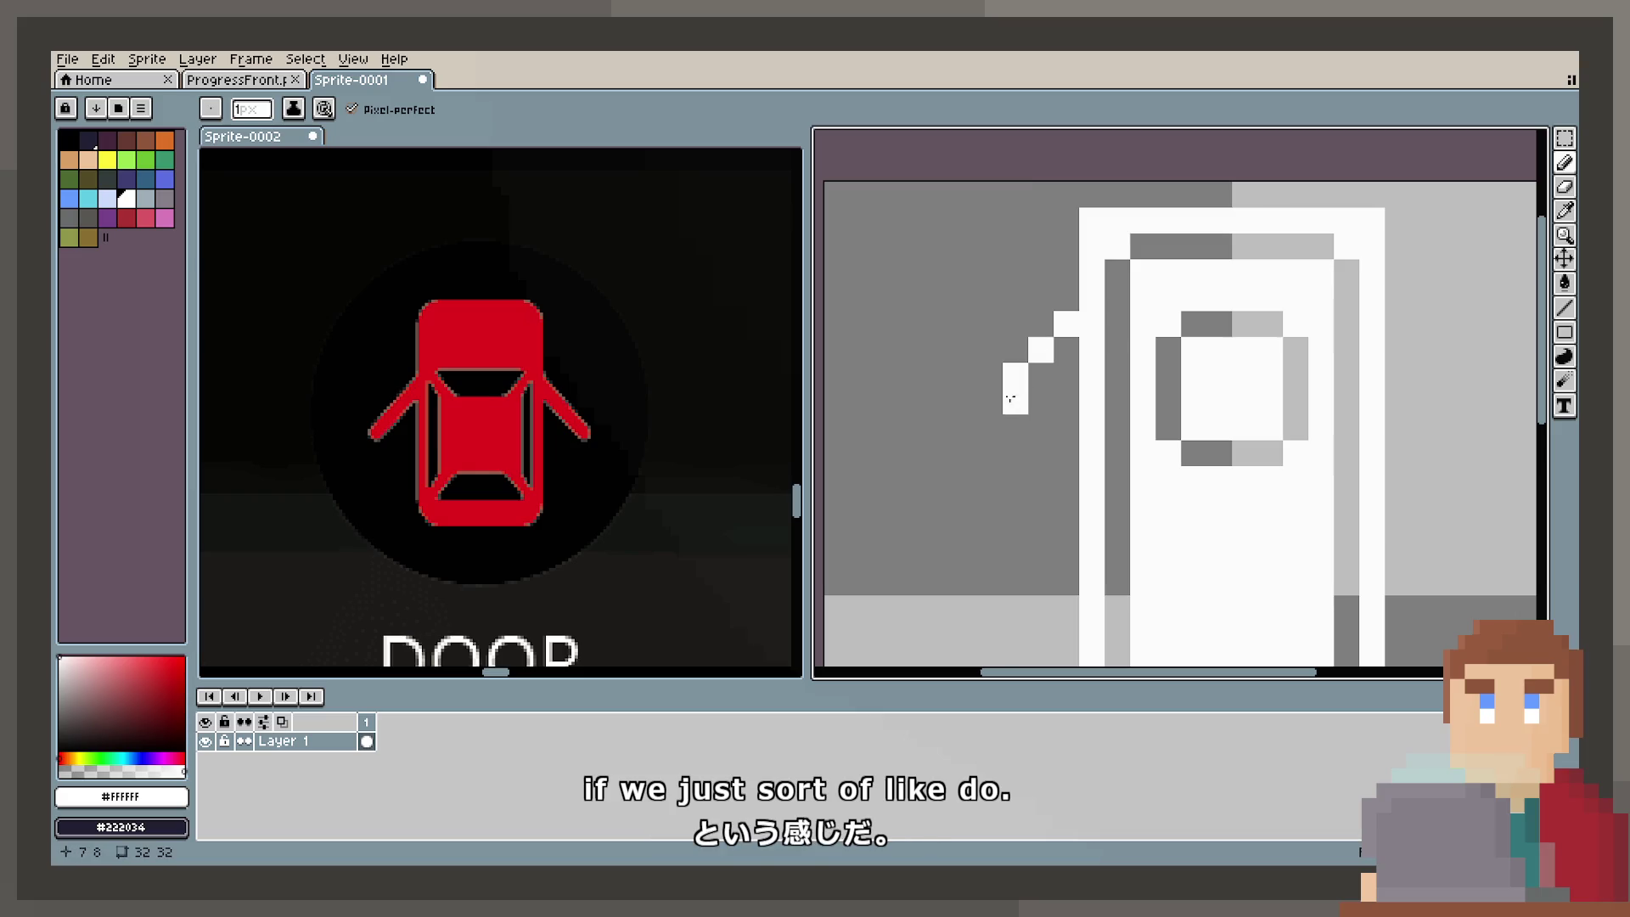
pyautogui.moveTo(1043, 451); pyautogui.dragTo(1062, 352)
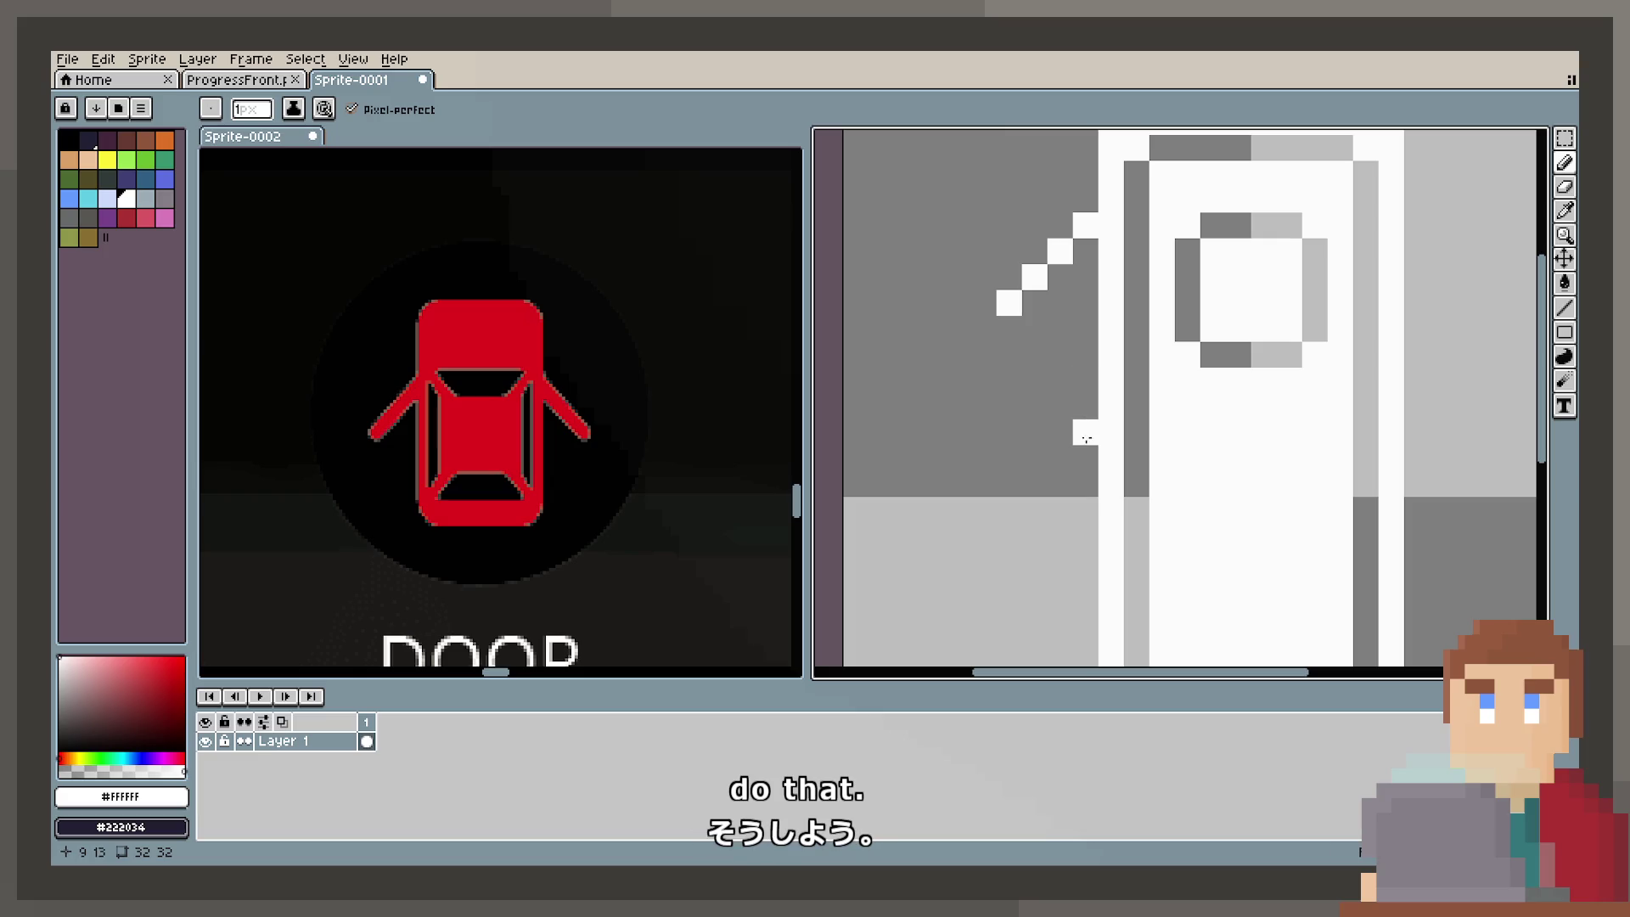
pyautogui.scroll(-3, 1104, 441)
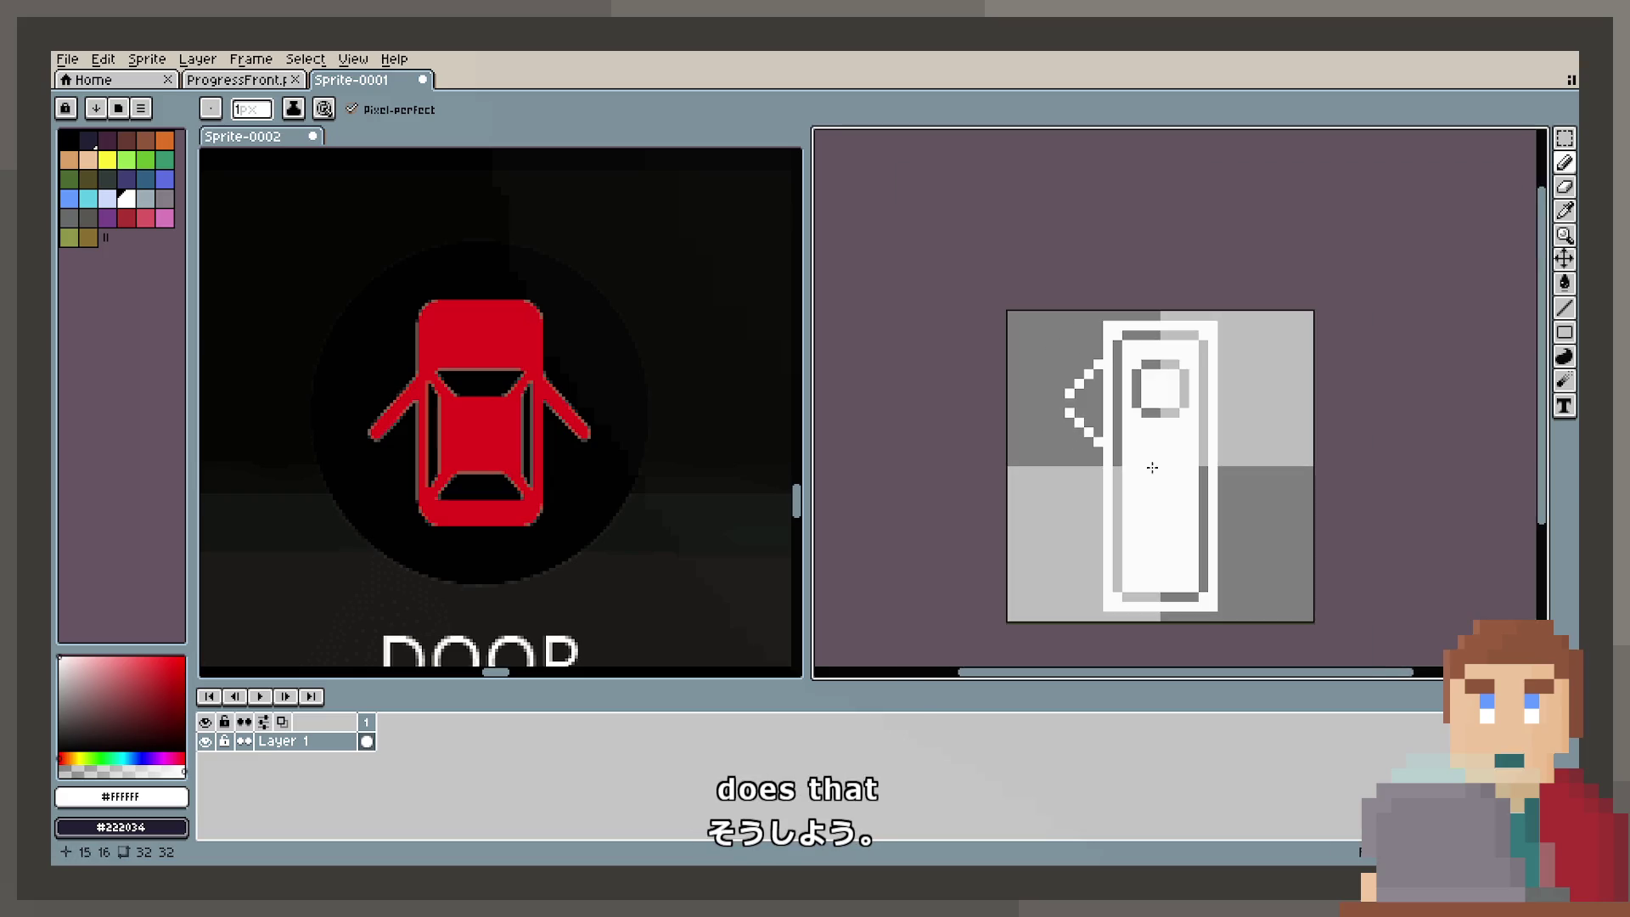
pyautogui.scroll(1, 1214, 372)
pyautogui.scroll(1, 1215, 372)
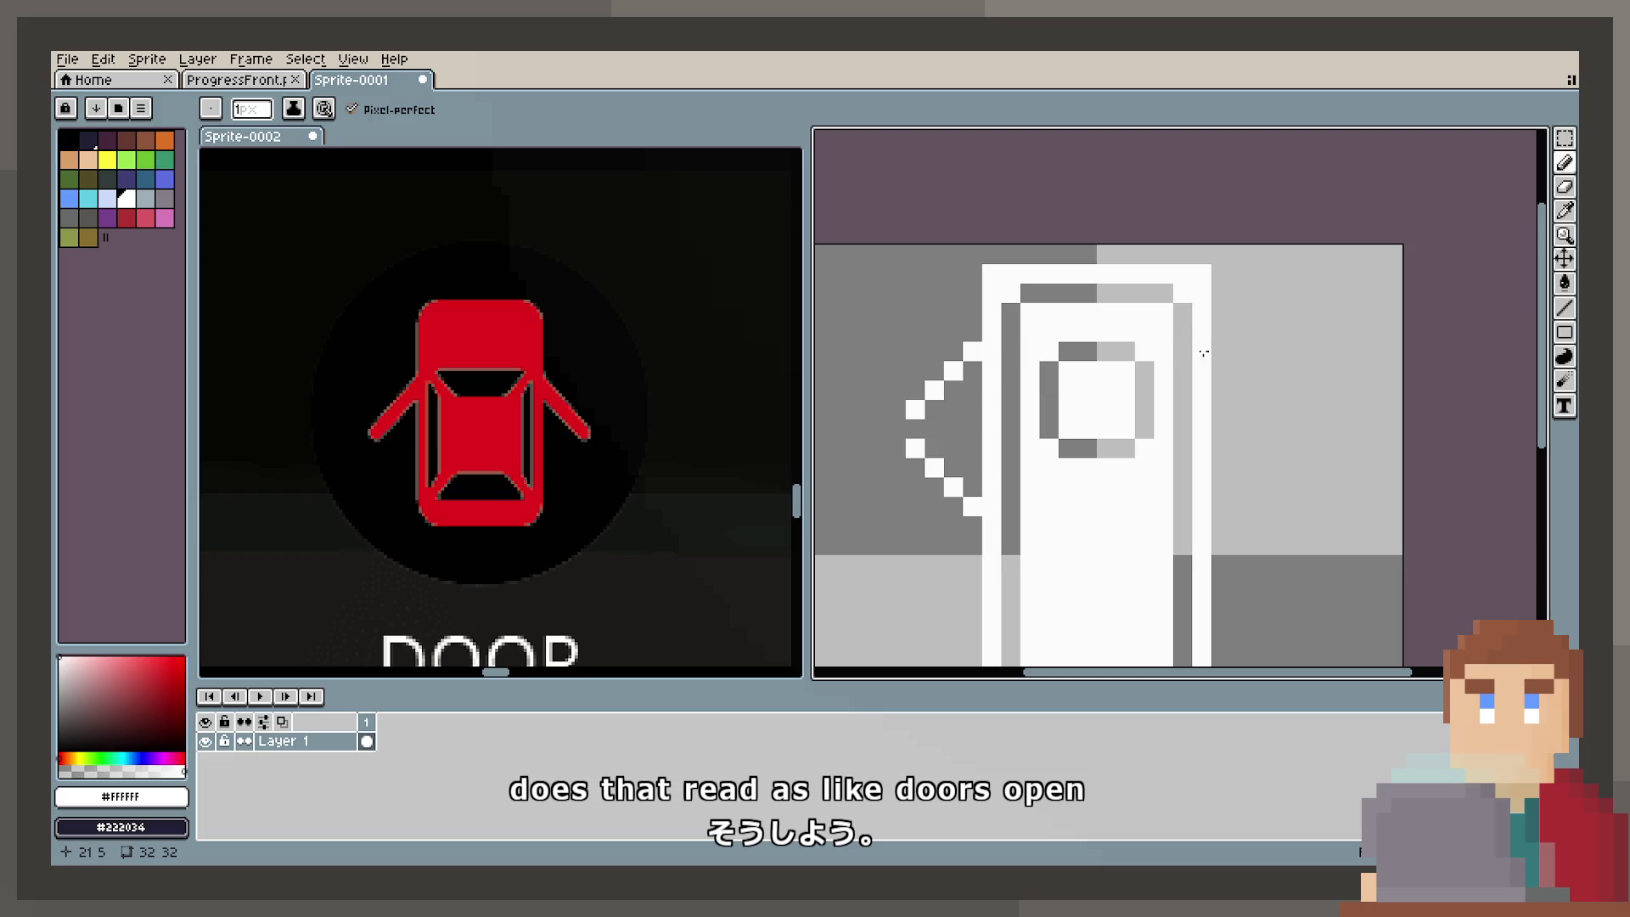
# Step: Draw the right open door as white diagonal lines angling outward from the body's right side
pyautogui.click(1221, 351)
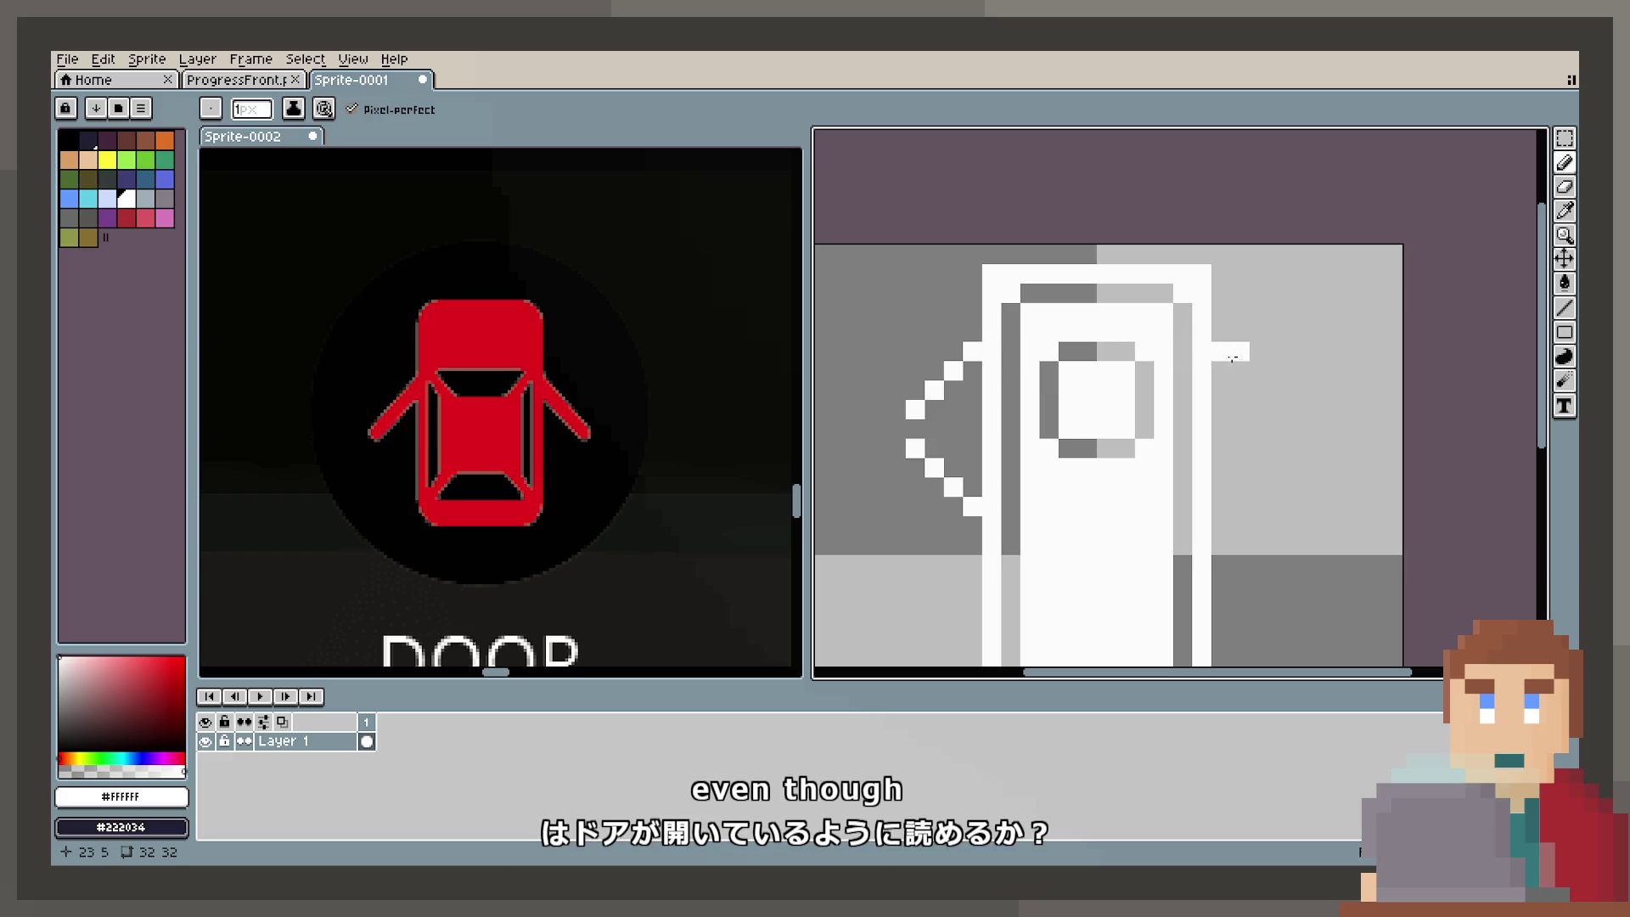
pyautogui.click(1278, 409)
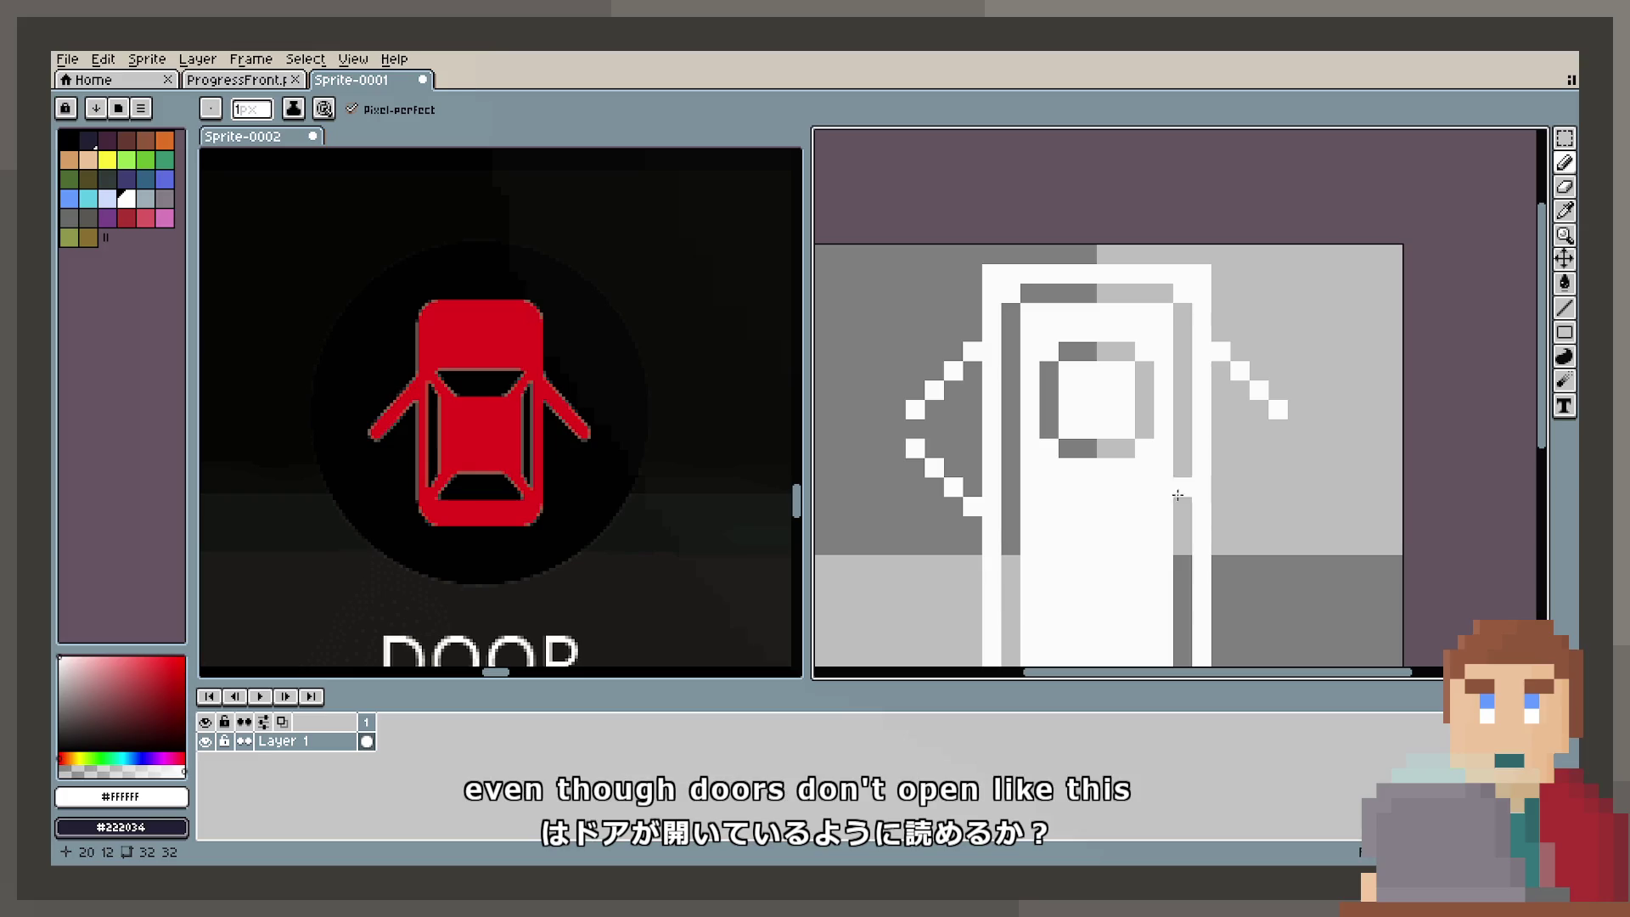
pyautogui.click(1221, 506)
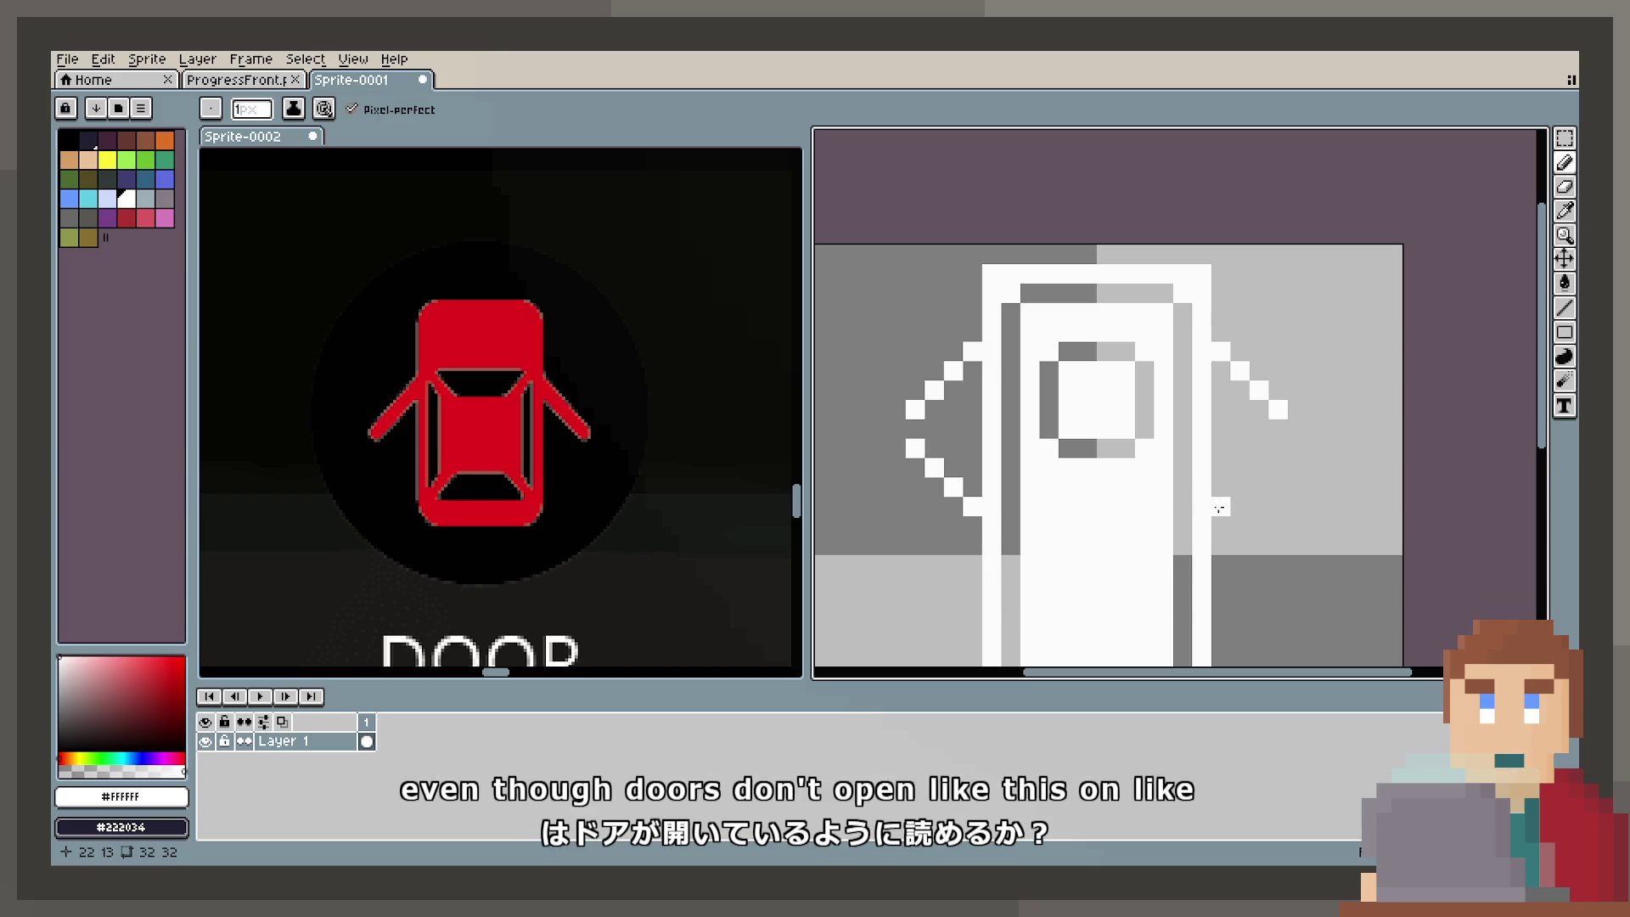
pyautogui.click(1276, 455)
pyautogui.scroll(-2, 1107, 452)
pyautogui.scroll(1, 1107, 452)
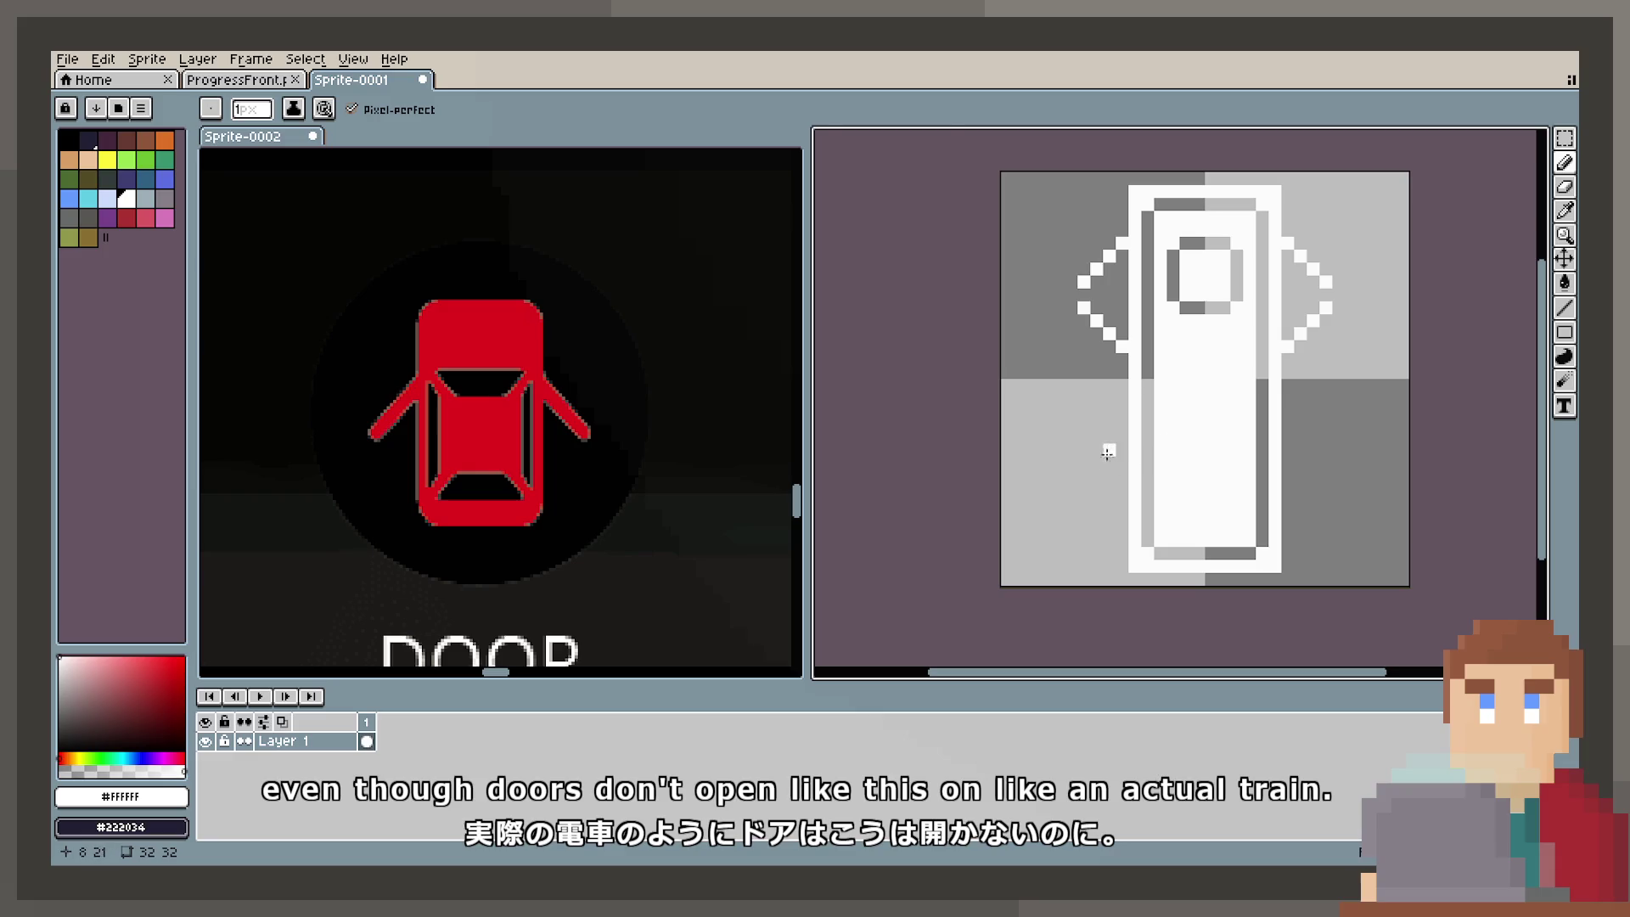
pyautogui.scroll(1, 1108, 452)
pyautogui.scroll(2, 1138, 586)
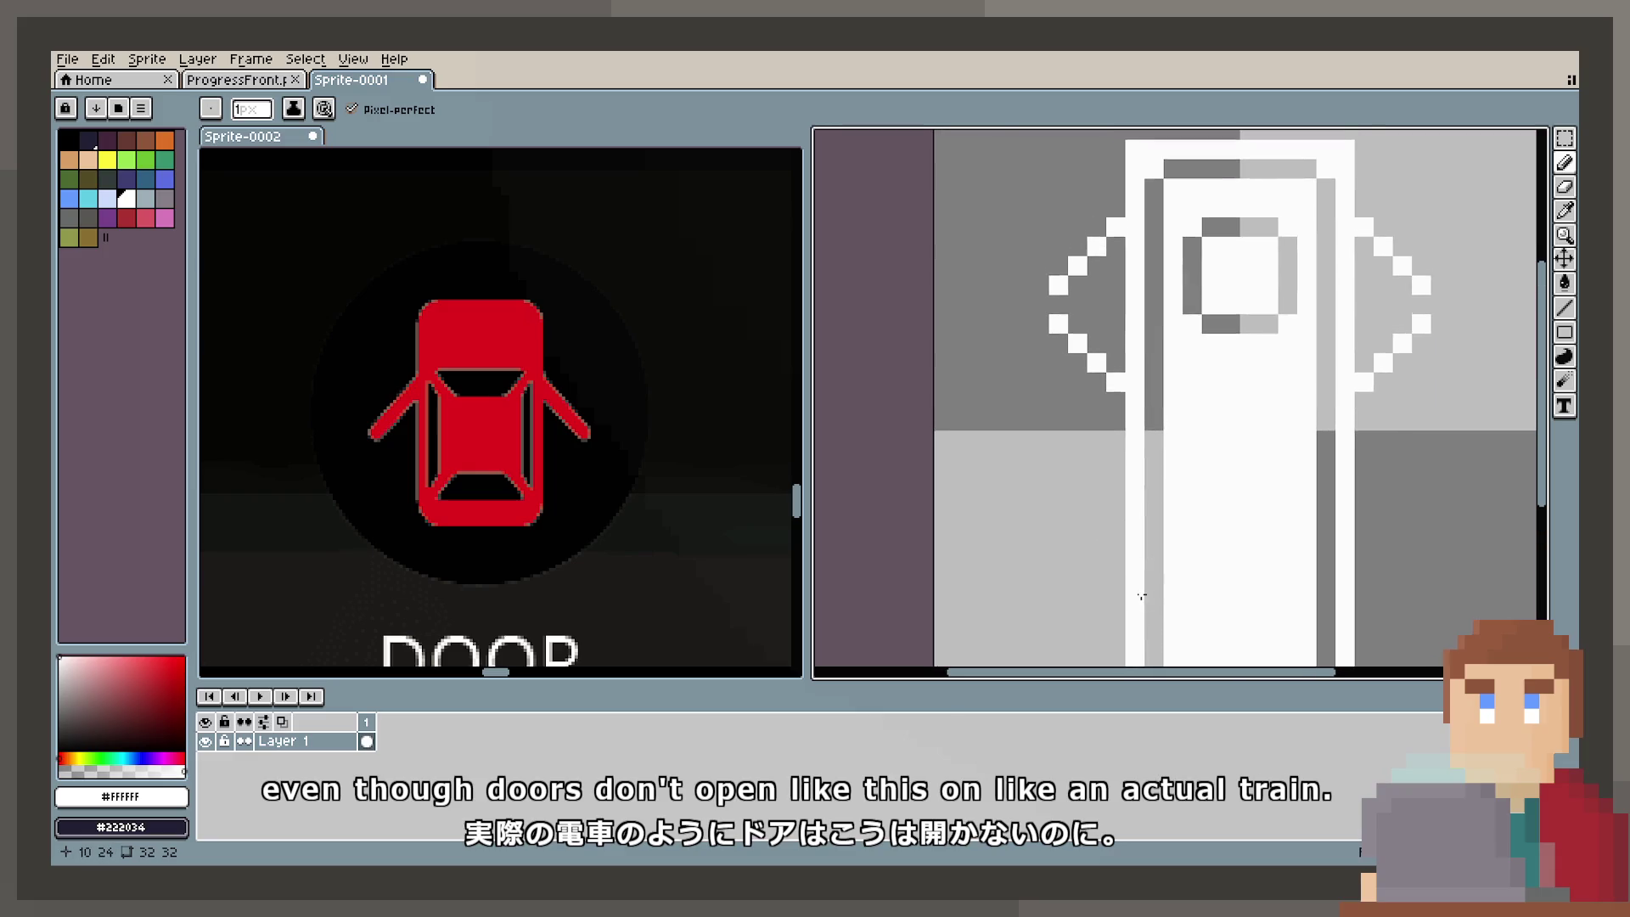
pyautogui.scroll(-4, 1142, 396)
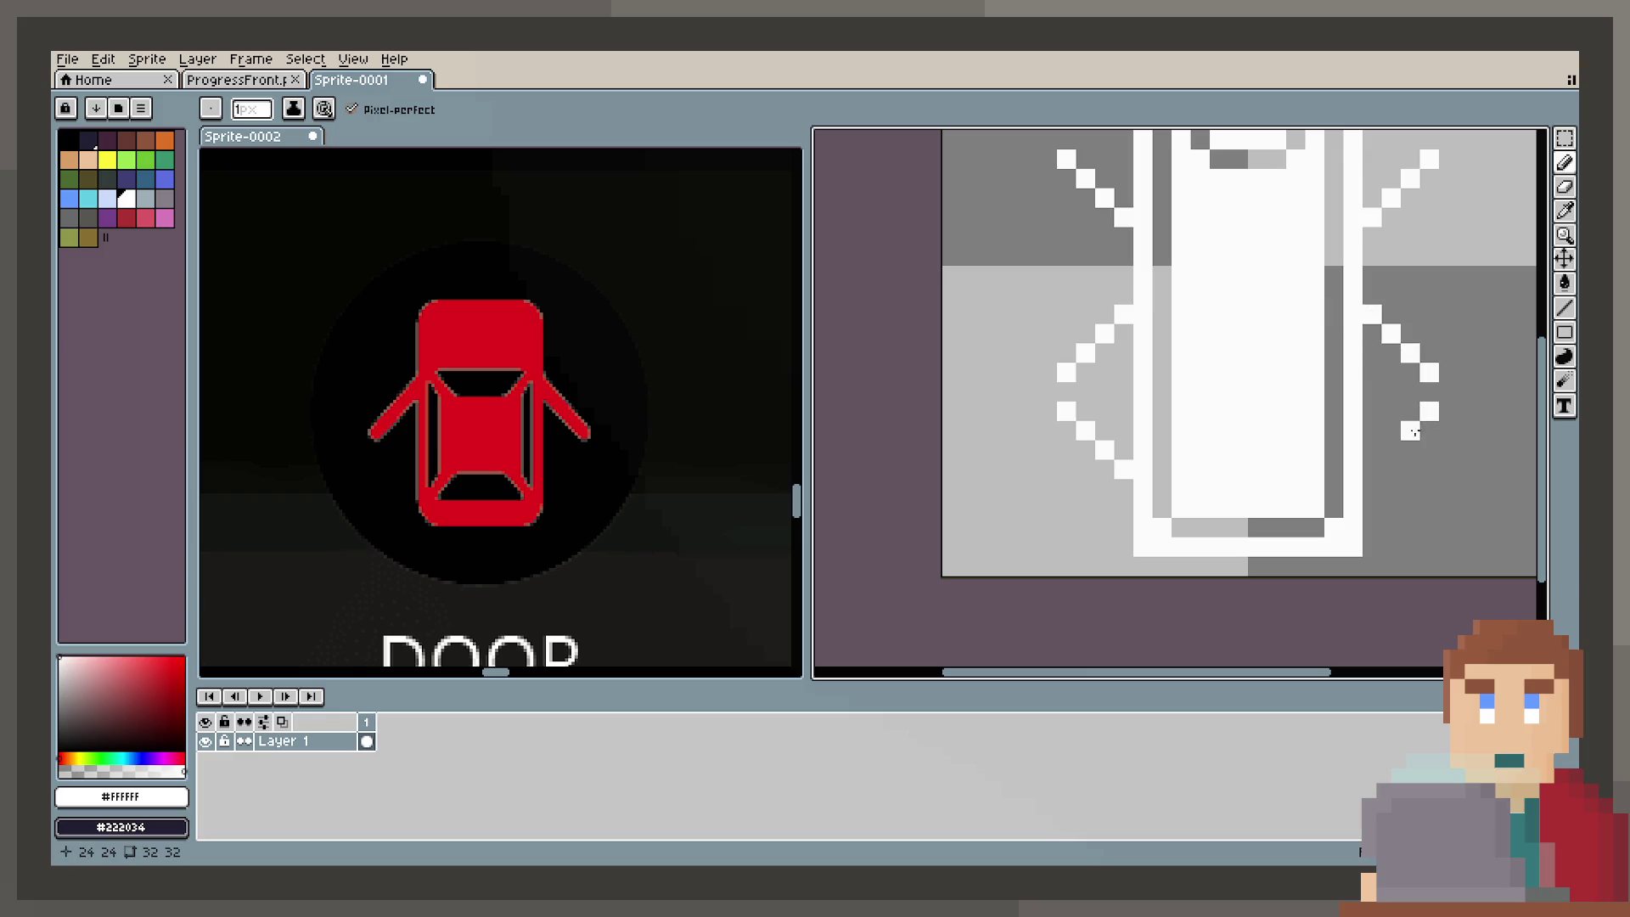
# Step: Erase the stray white strip along the sprite's right edge
pyautogui.scroll(-1, 1211, 479)
pyautogui.scroll(1, 1212, 480)
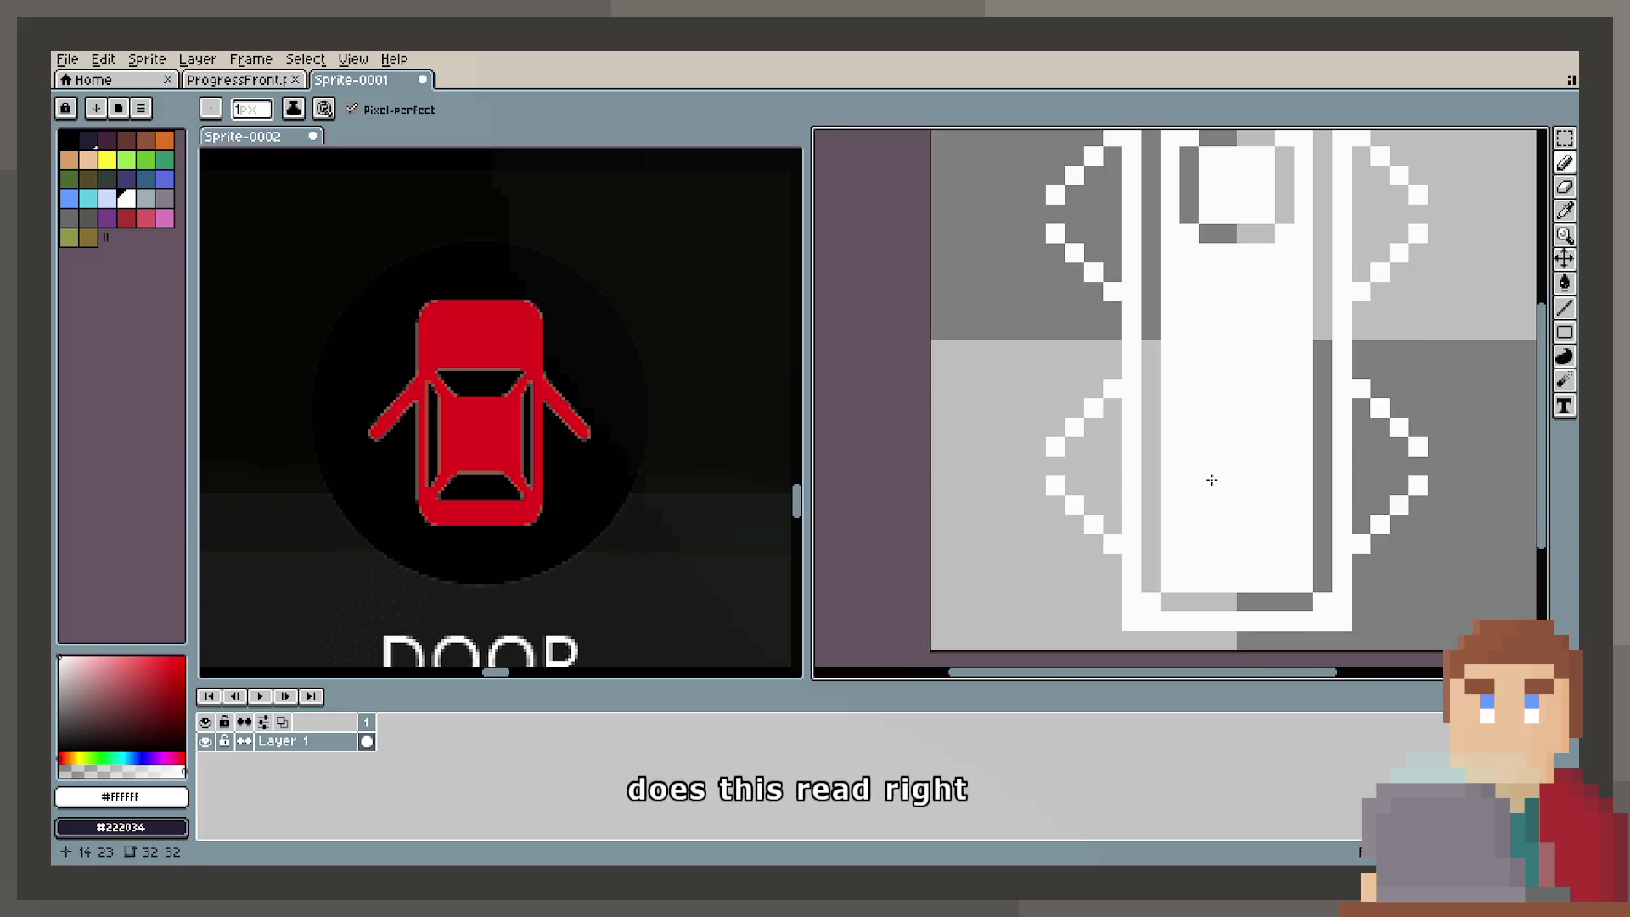
pyautogui.scroll(-1, 1189, 496)
pyautogui.press('e')
pyautogui.scroll(1, 1292, 349)
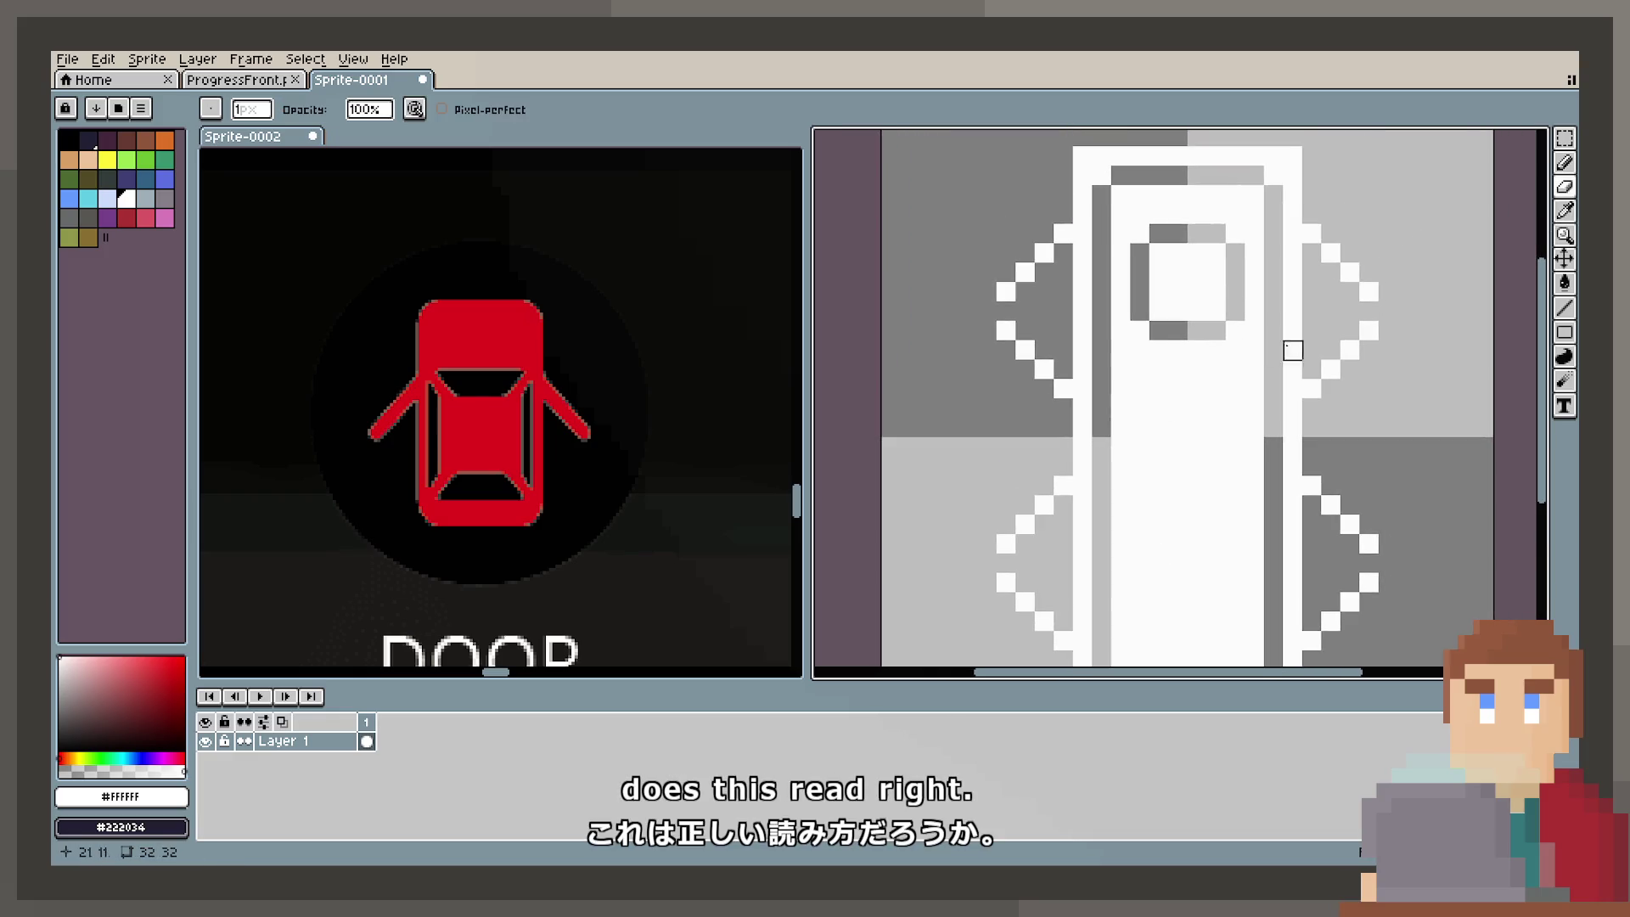
pyautogui.moveTo(1291, 368); pyautogui.dragTo(1292, 246)
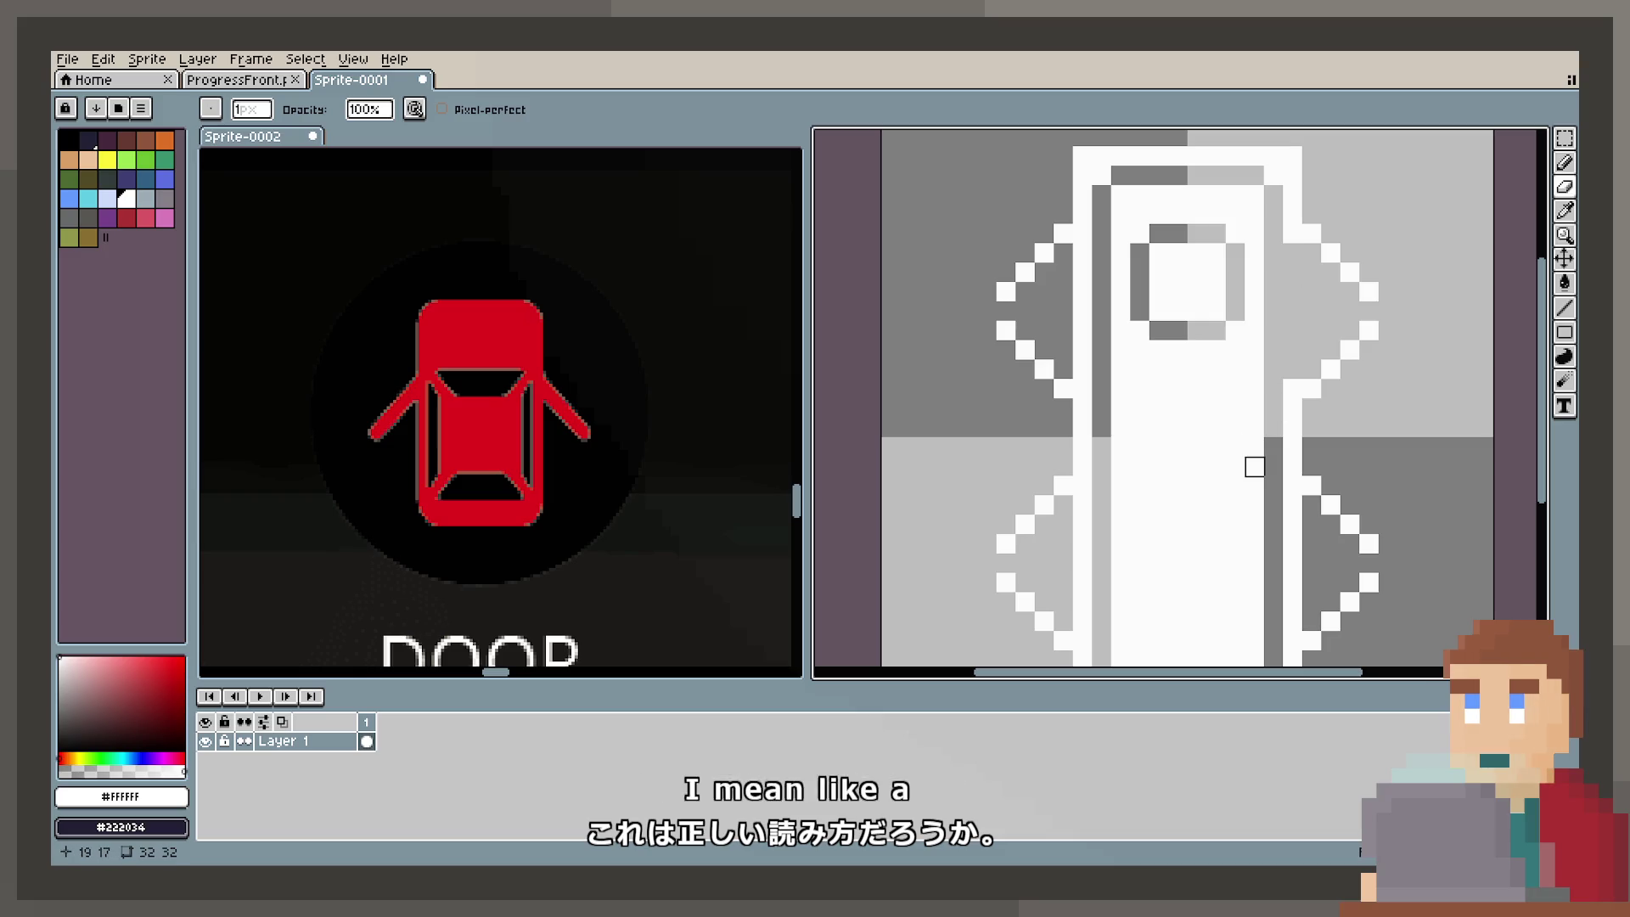
# Step: Paint over the grey window ring with white pixels
pyautogui.scroll(-1, 1240, 466)
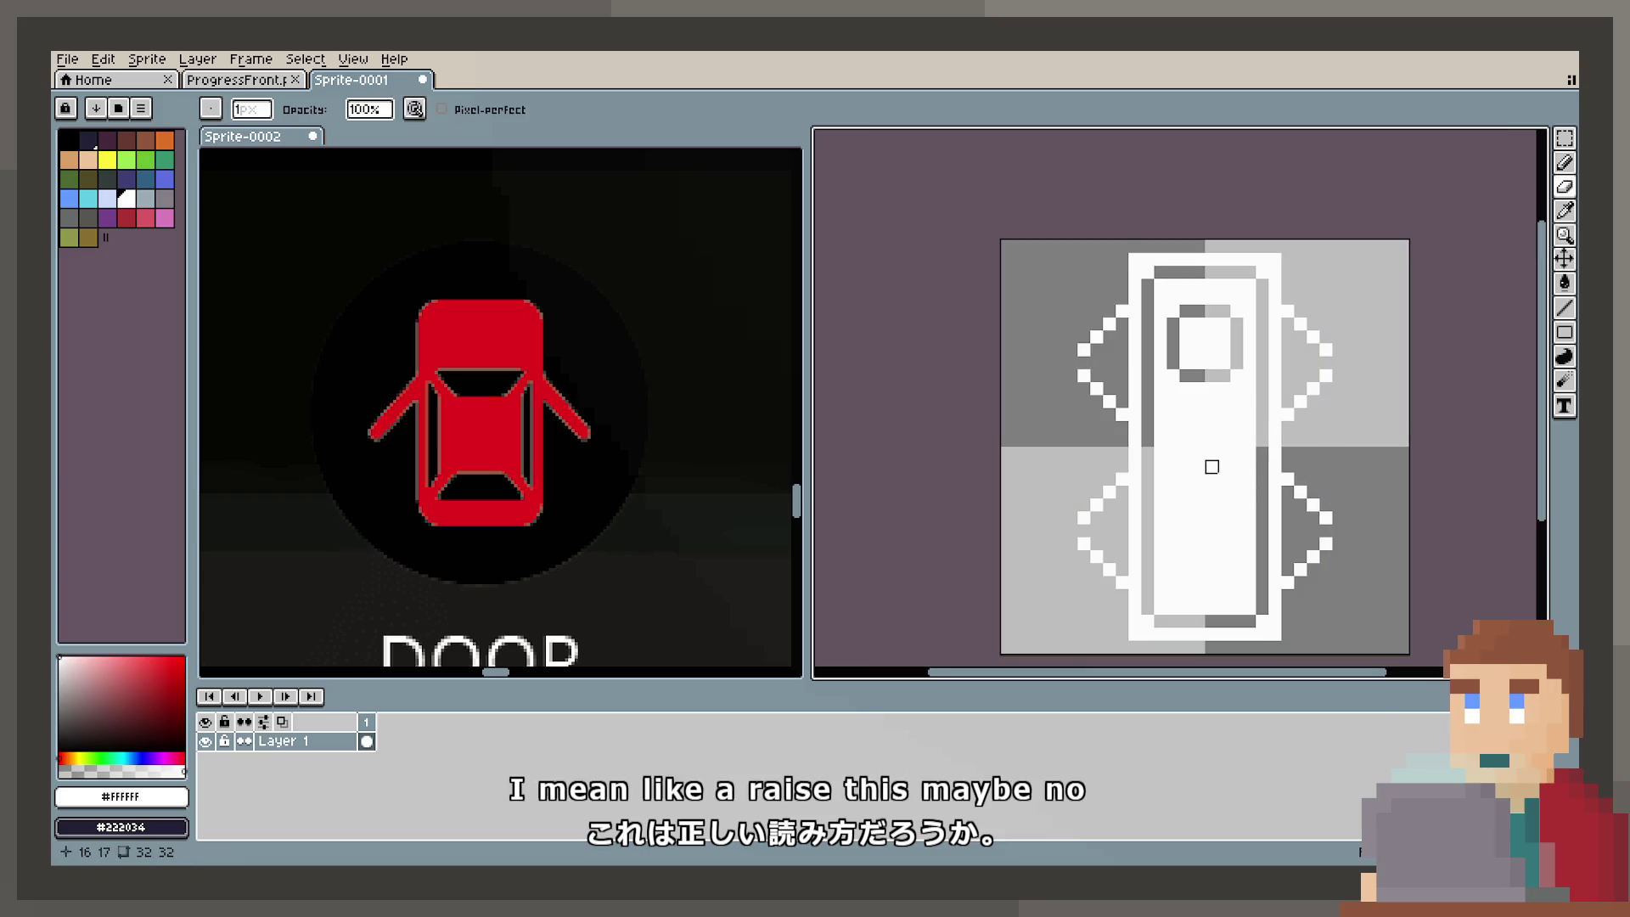
pyautogui.scroll(-1, 1147, 453)
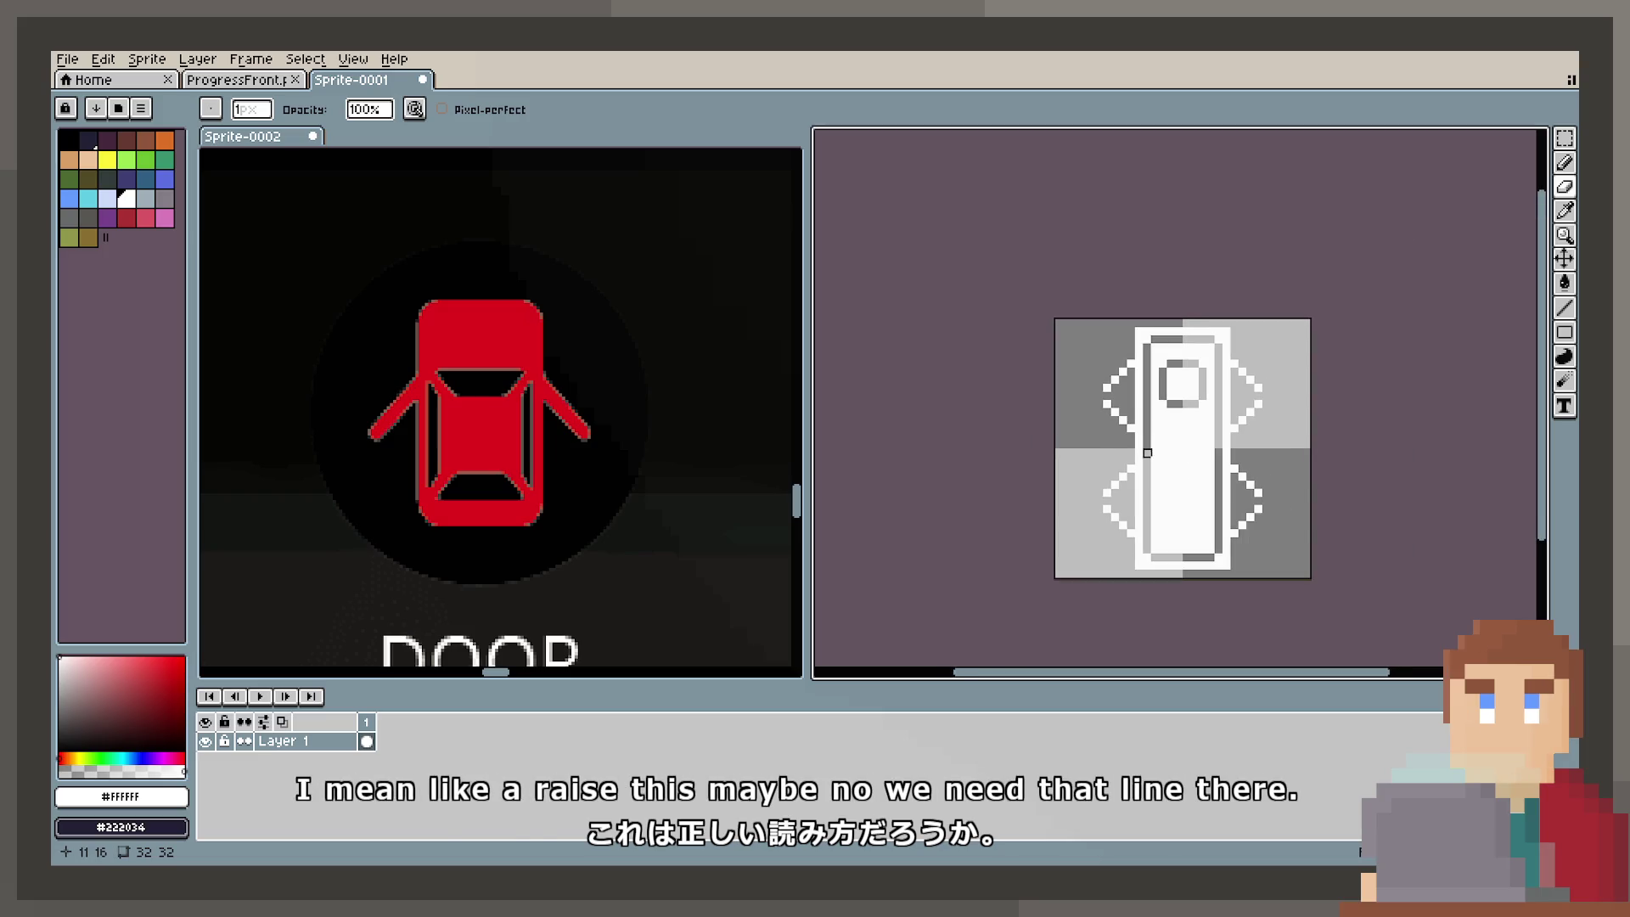
pyautogui.scroll(1, 1068, 583)
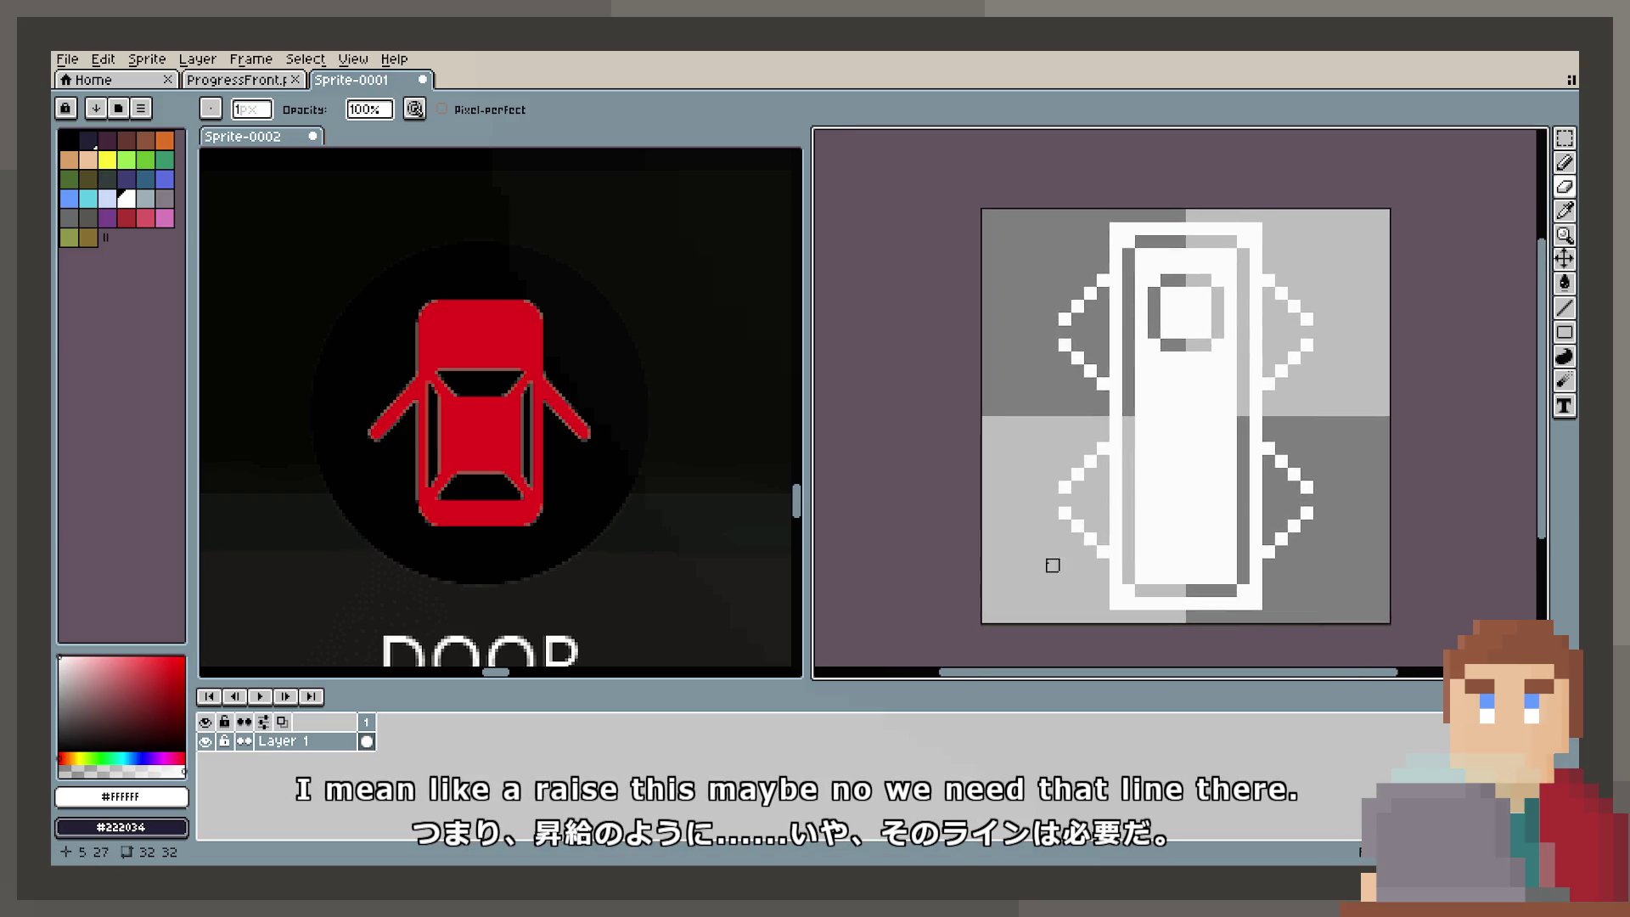
pyautogui.scroll(-2, 526, 433)
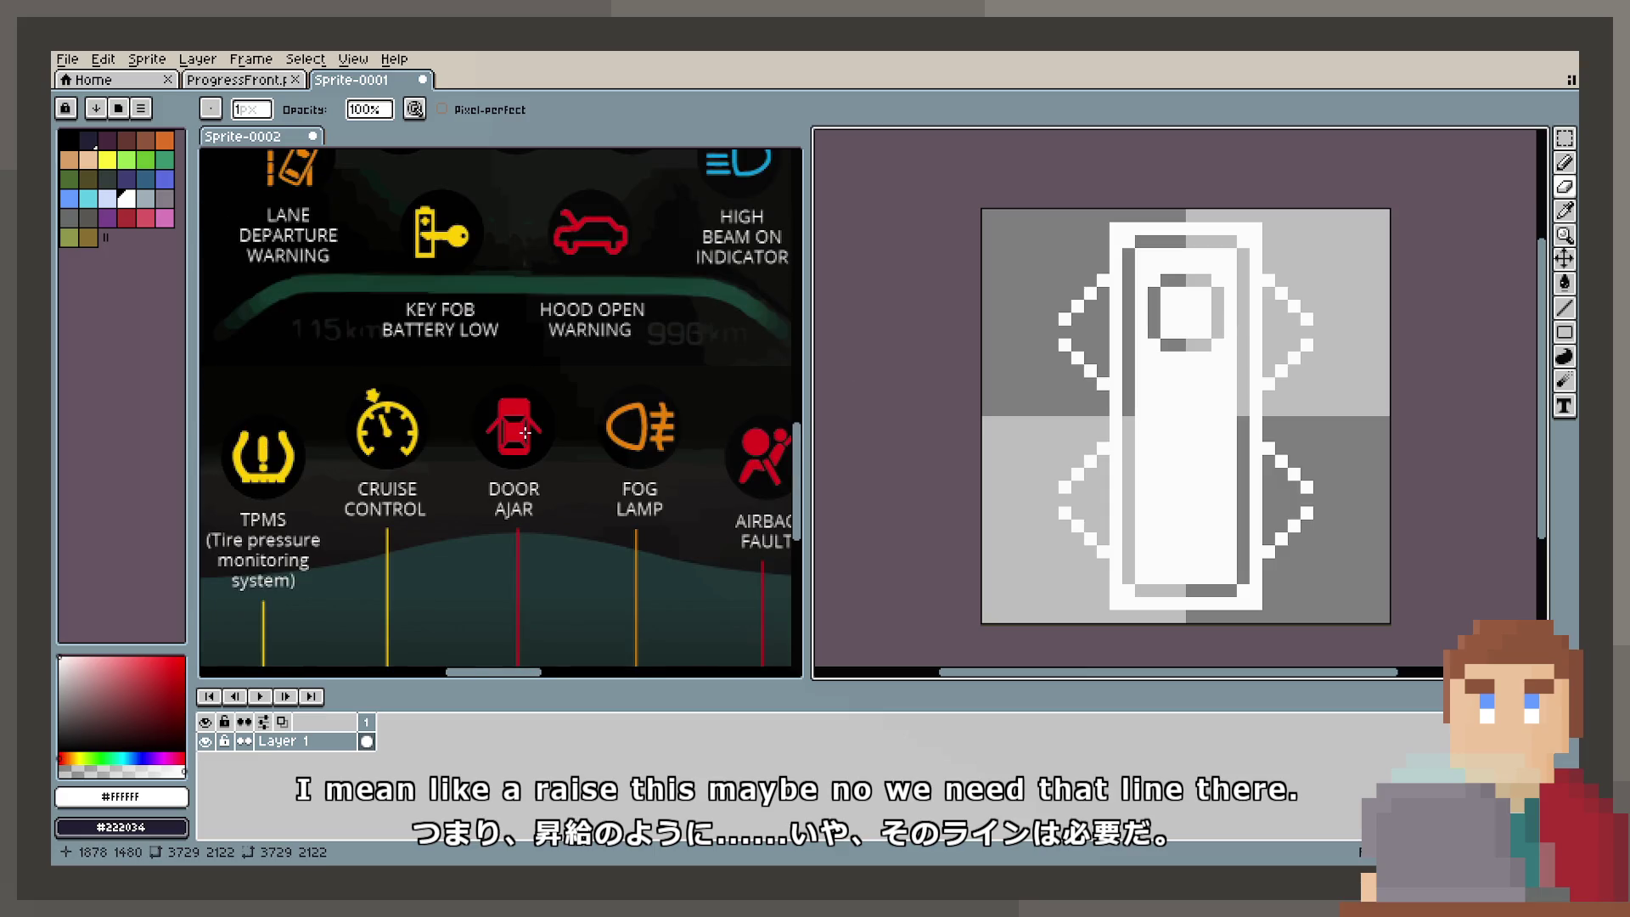
pyautogui.scroll(2, 526, 433)
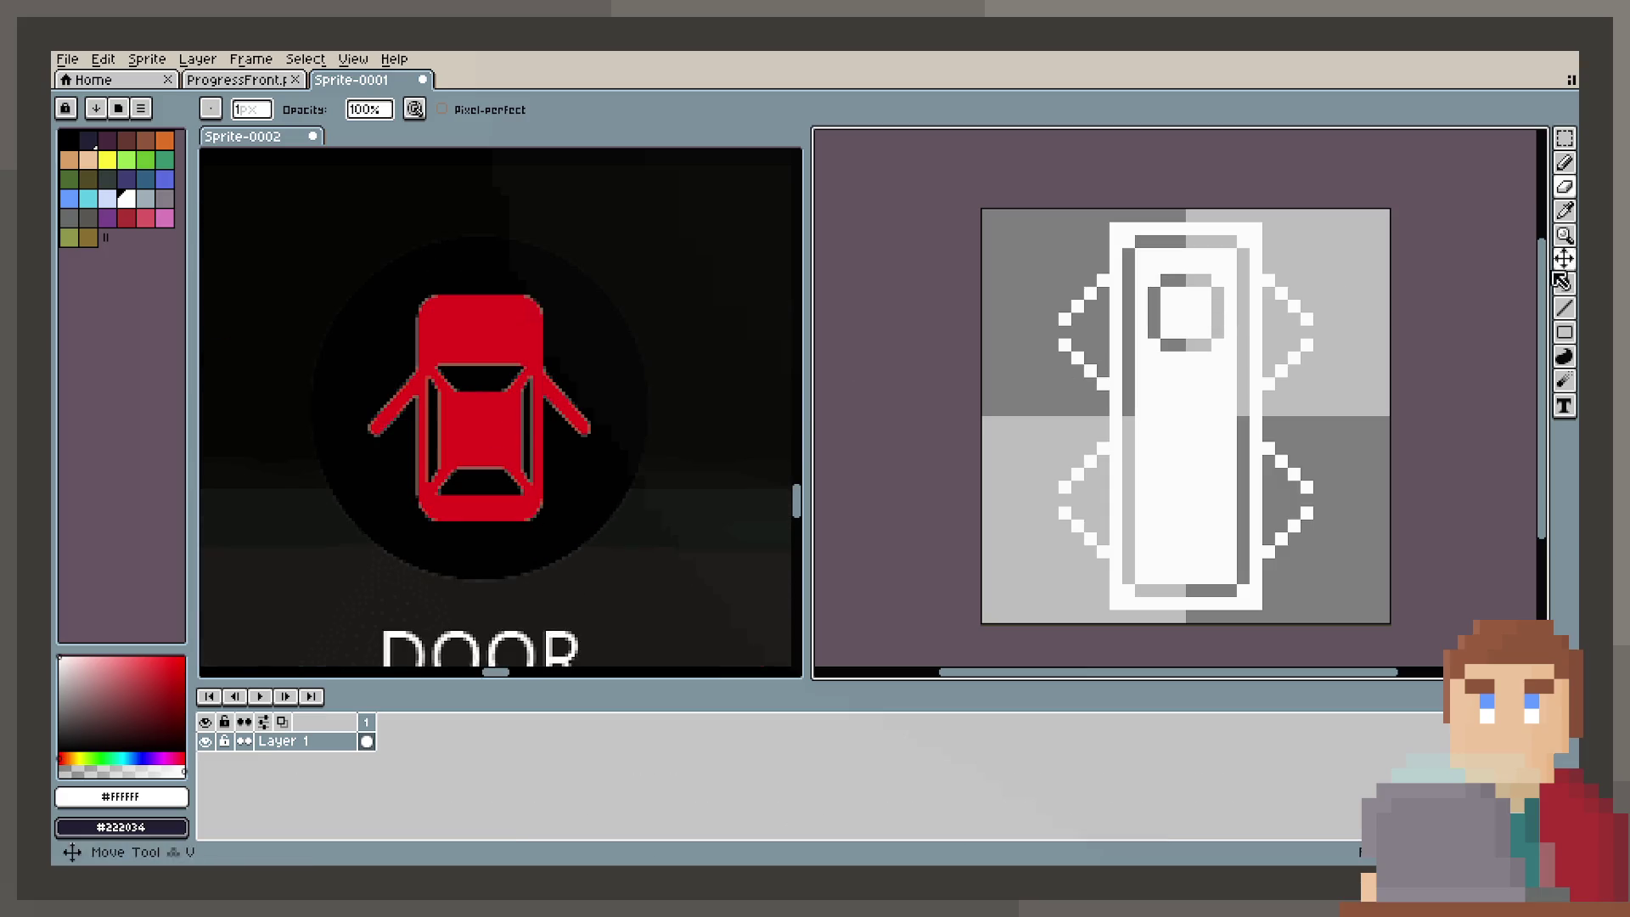
pyautogui.press('b')
pyautogui.moveTo(1167, 281)
pyautogui.mouseDown()
pyautogui.moveTo(1215, 282)
pyautogui.moveTo(1220, 336)
pyautogui.moveTo(1165, 296)
pyautogui.mouseUp()
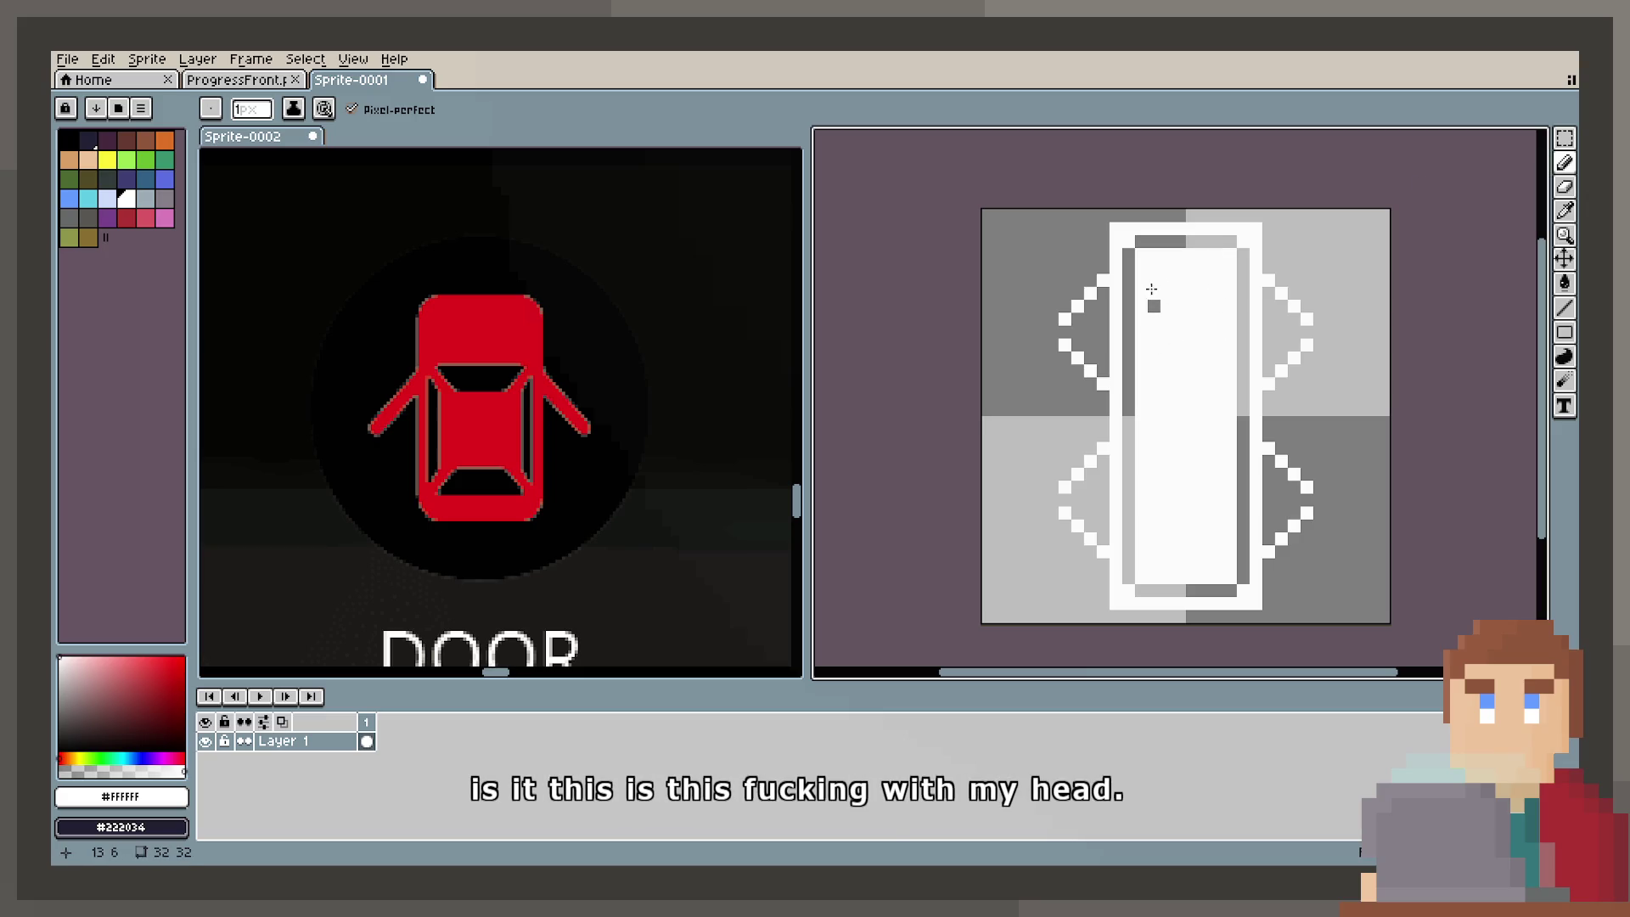
# Step: Whiten the last remaining grey window pixel
pyautogui.click(1154, 305)
pyautogui.scroll(-1, 1125, 578)
pyautogui.scroll(1, 1125, 578)
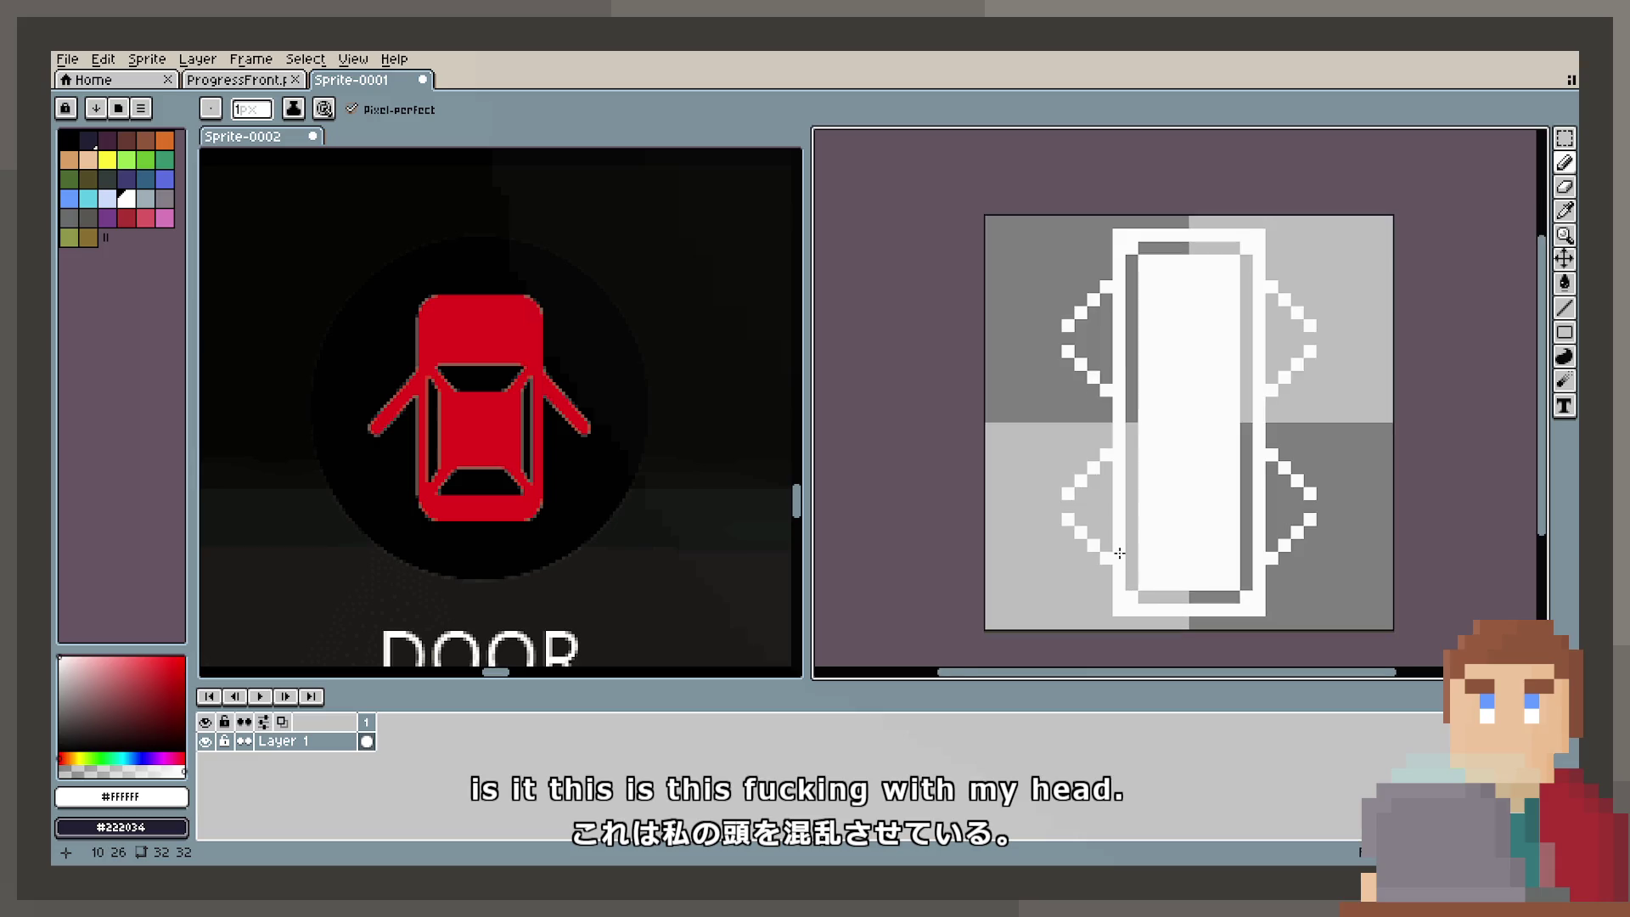
# Step: Add a new Layer 2 and move it below Layer 1
pyautogui.rightClick(335, 744)
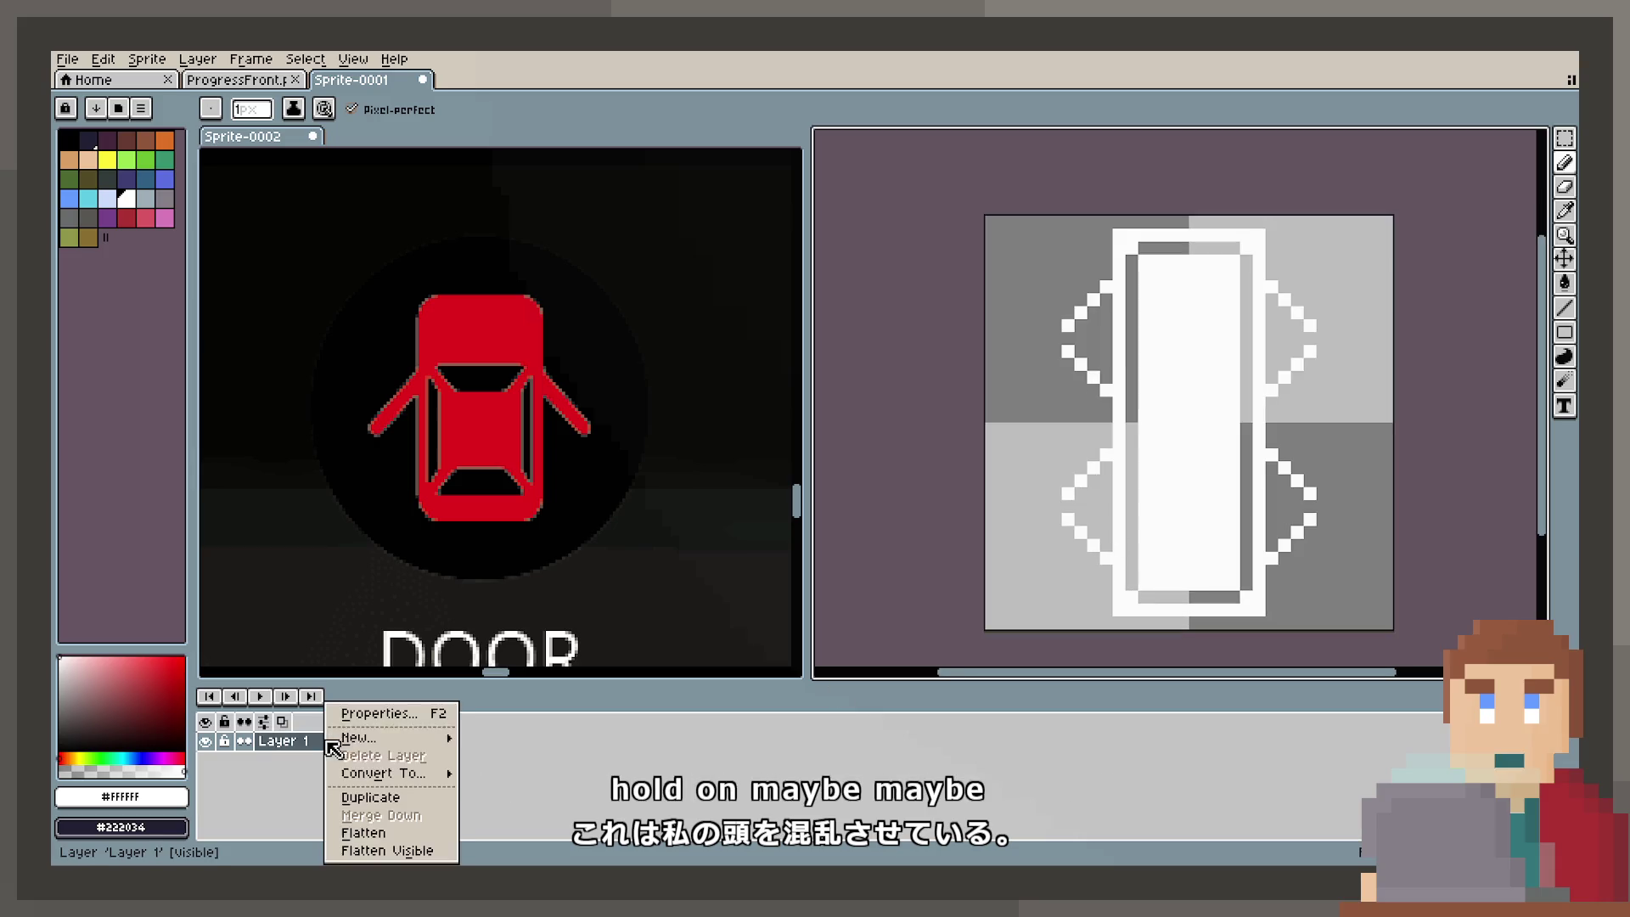
pyautogui.moveTo(395, 749)
pyautogui.click(511, 737)
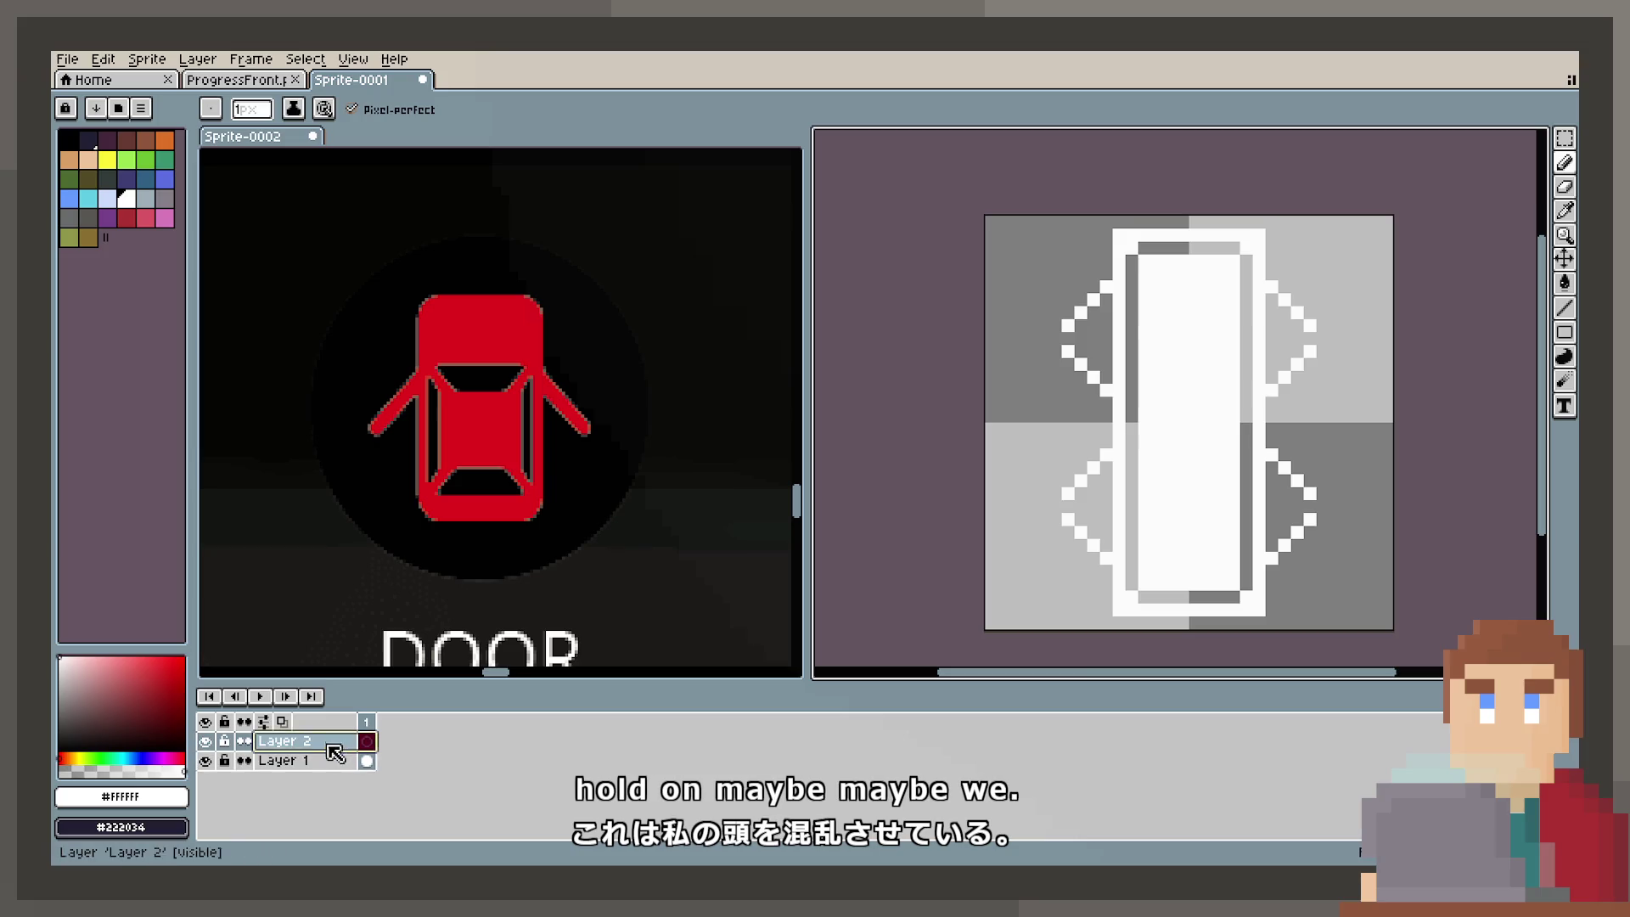
pyautogui.moveTo(339, 741); pyautogui.dragTo(339, 798)
# Step: Sample near-black from the reference and fill the bottom layer's background with it
pyautogui.click(1565, 210)
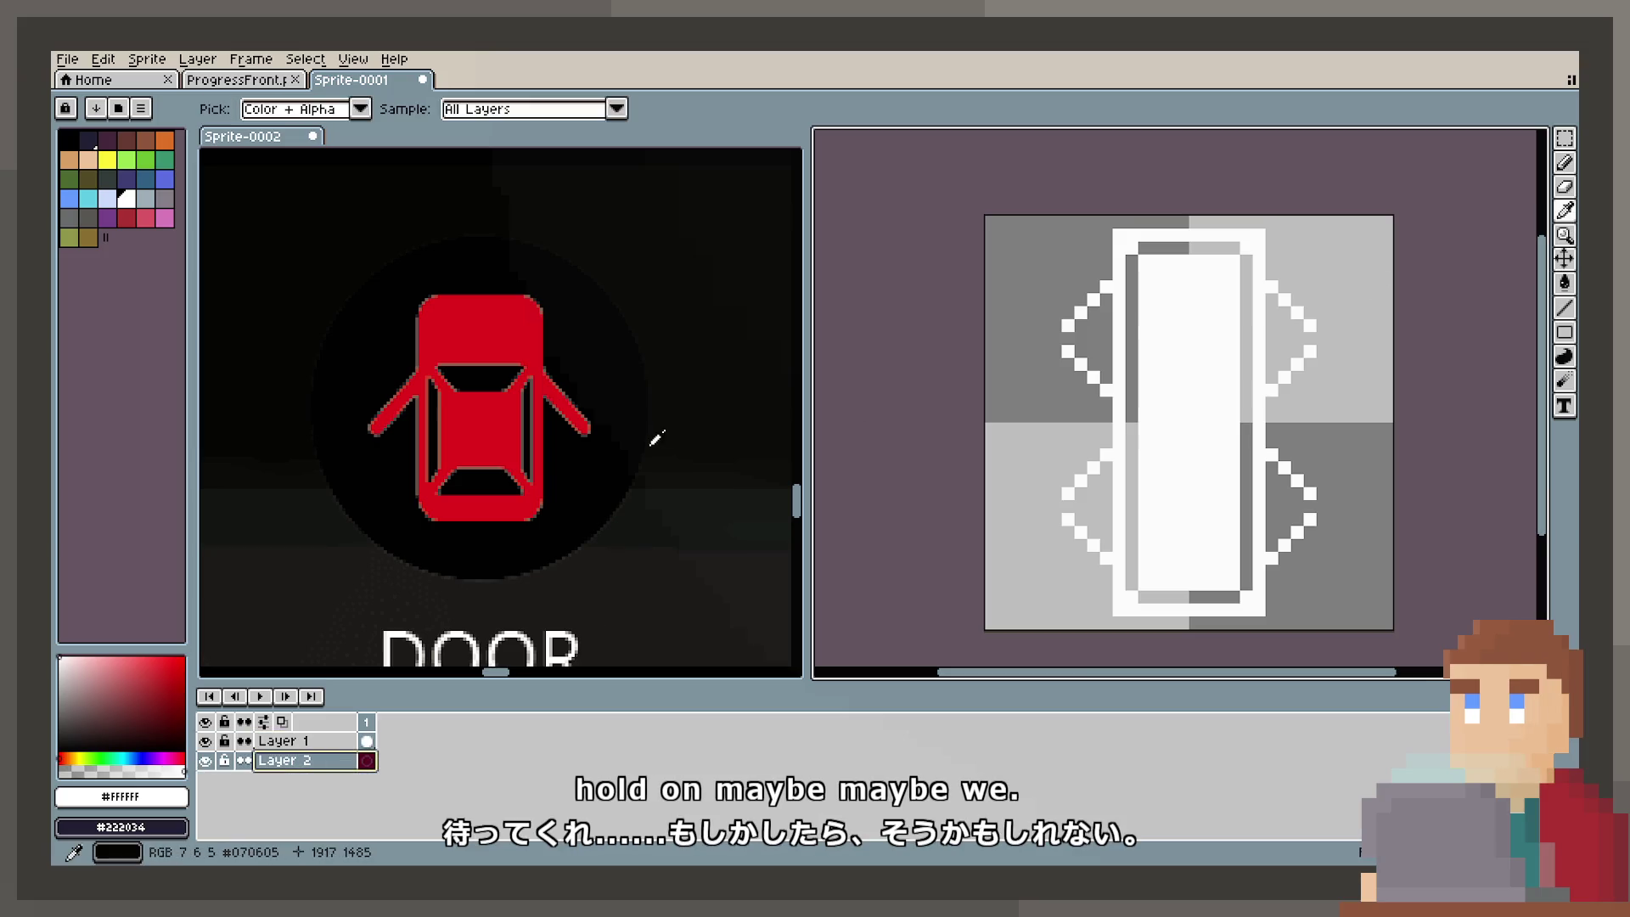
pyautogui.click(610, 448)
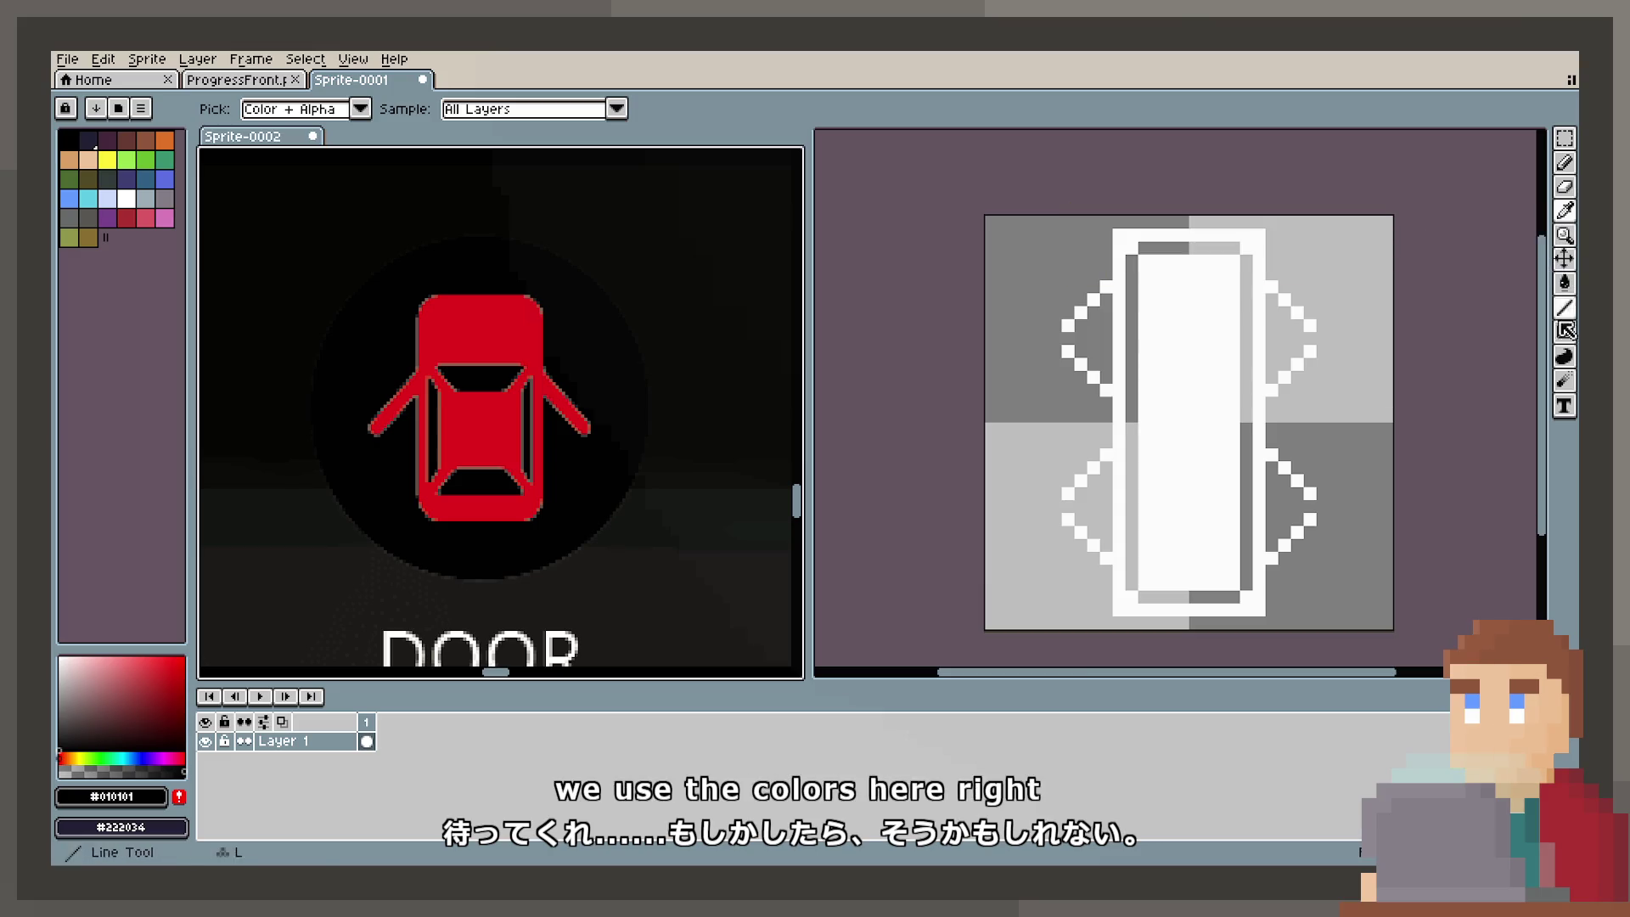
pyautogui.click(1567, 287)
pyautogui.click(1355, 408)
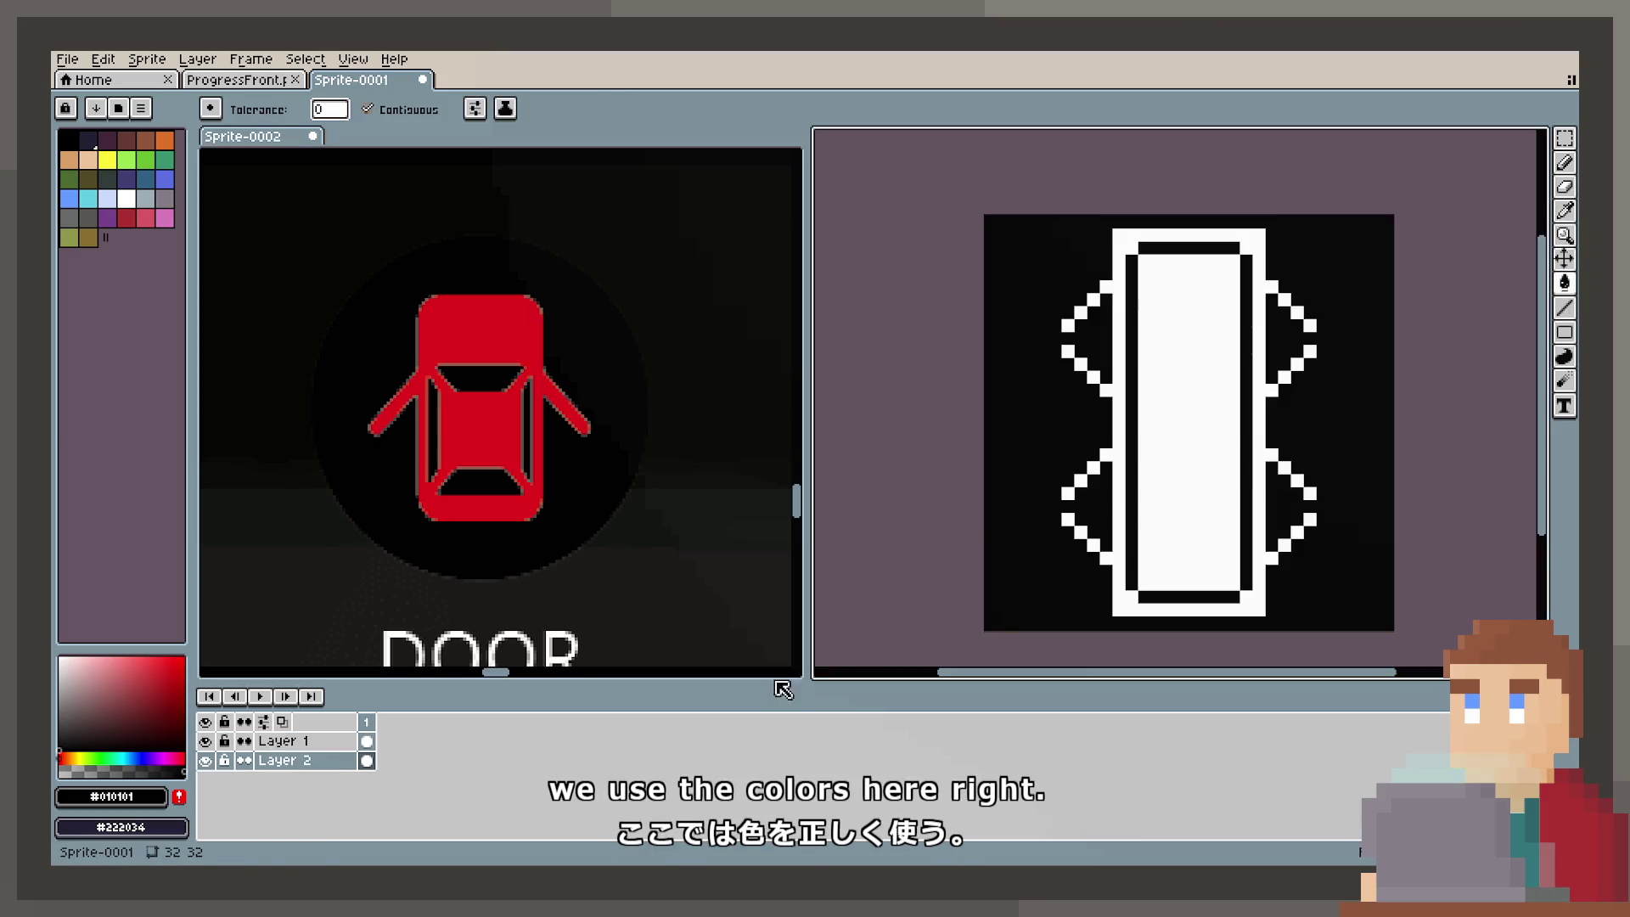
pyautogui.click(323, 741)
pyautogui.rightClick(333, 749)
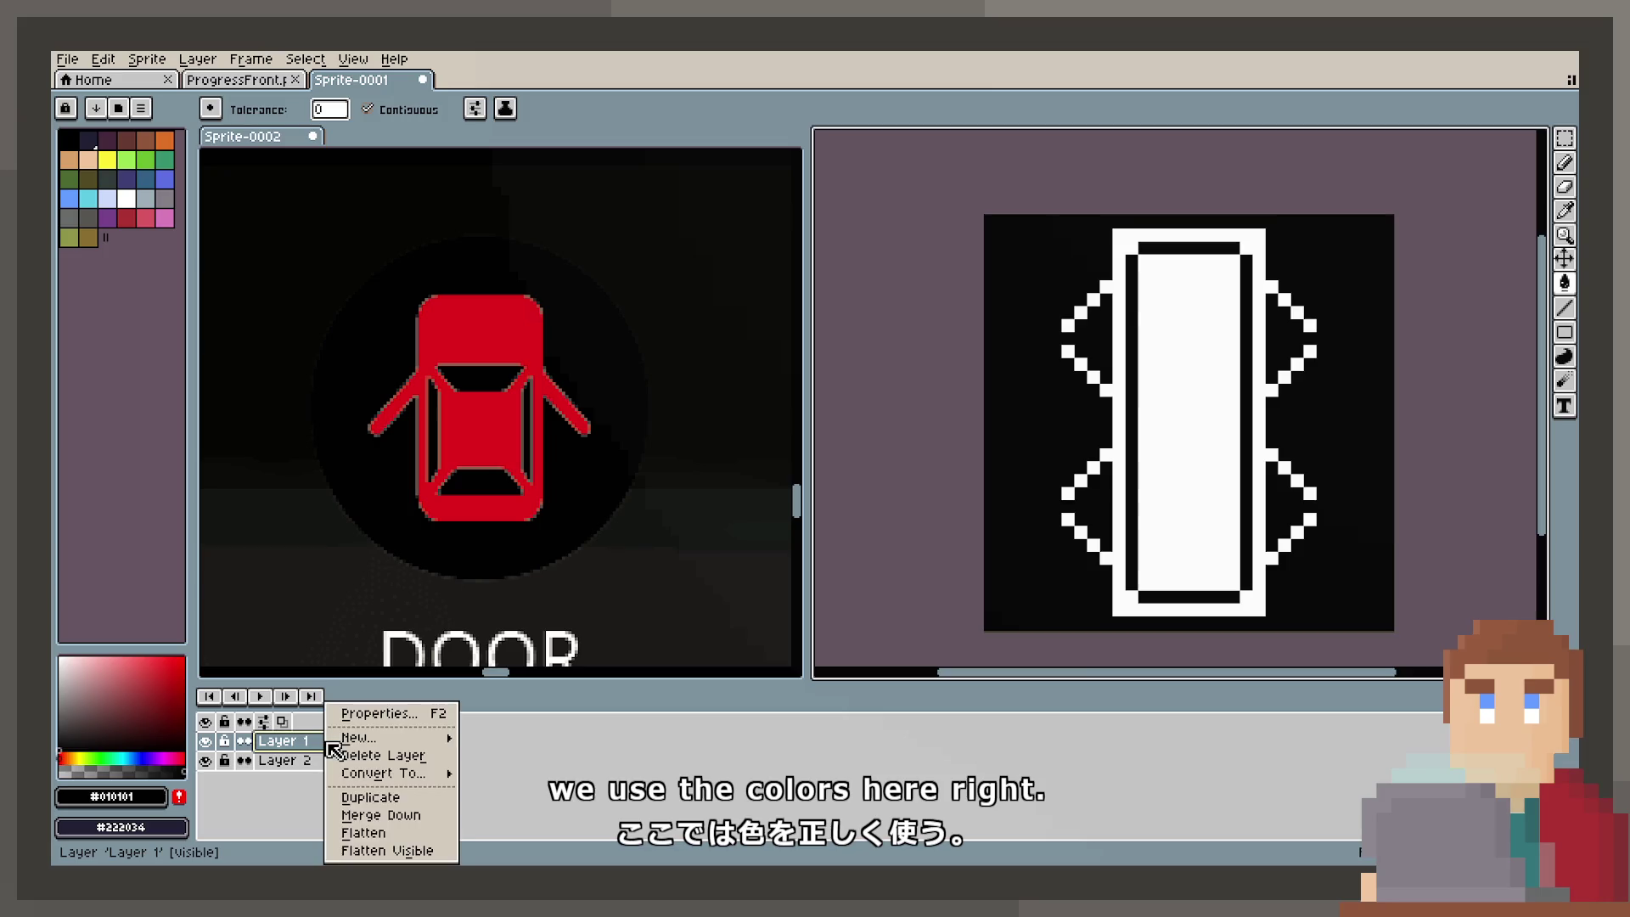
# Step: Add a new Layer 3 and bucket-fill it with the reference car's red
pyautogui.moveTo(365, 742)
pyautogui.click(479, 743)
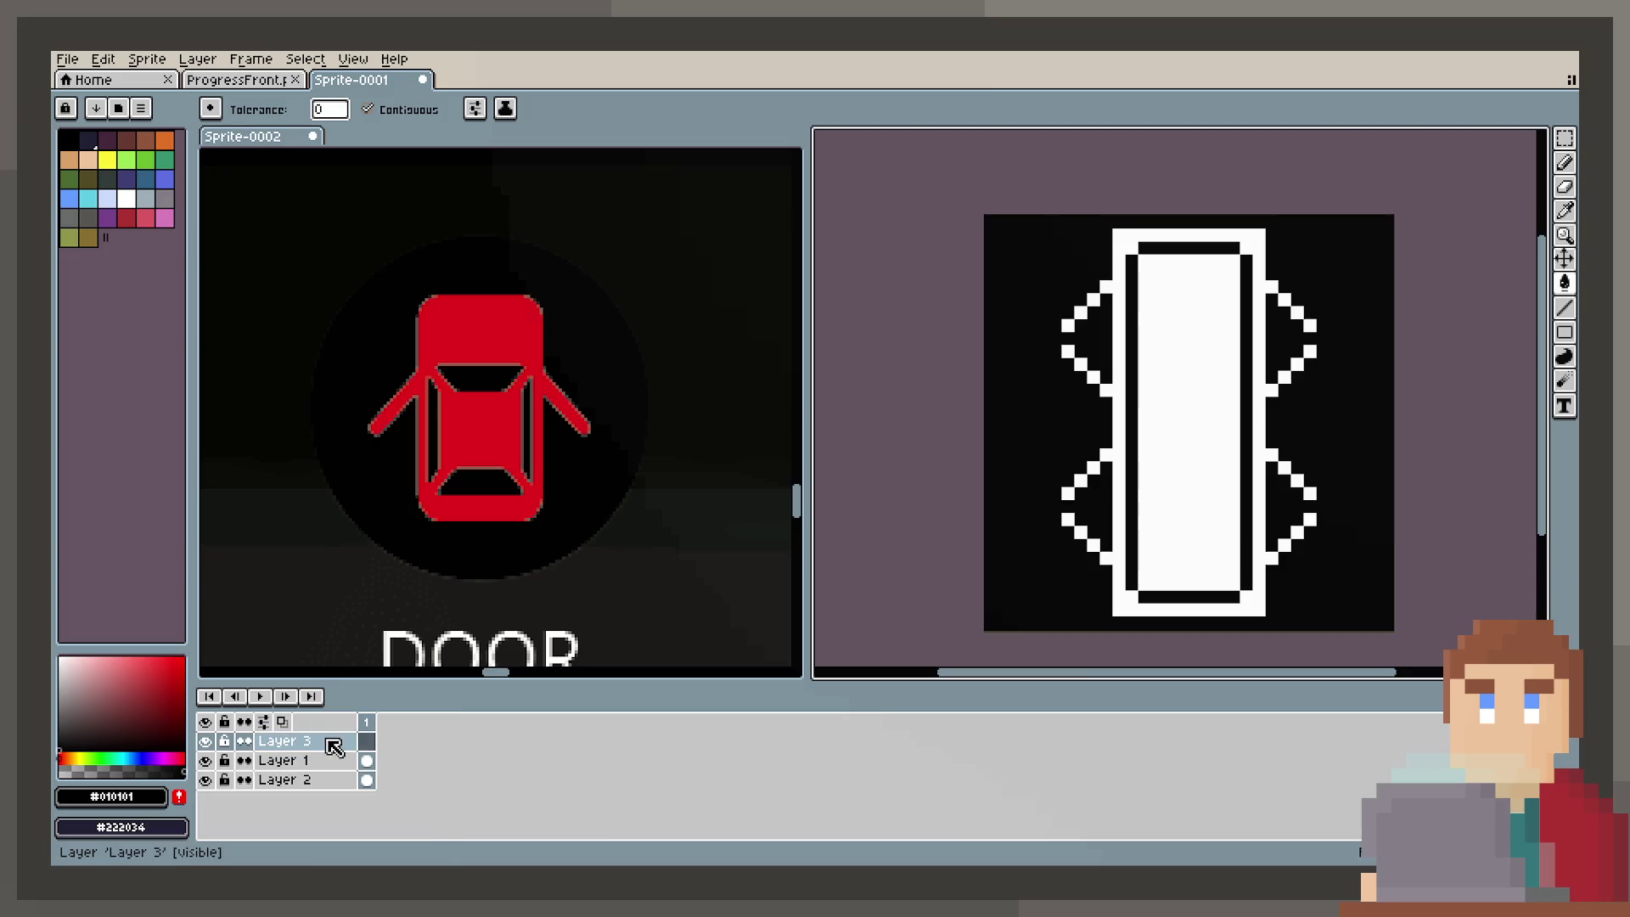
pyautogui.press('i')
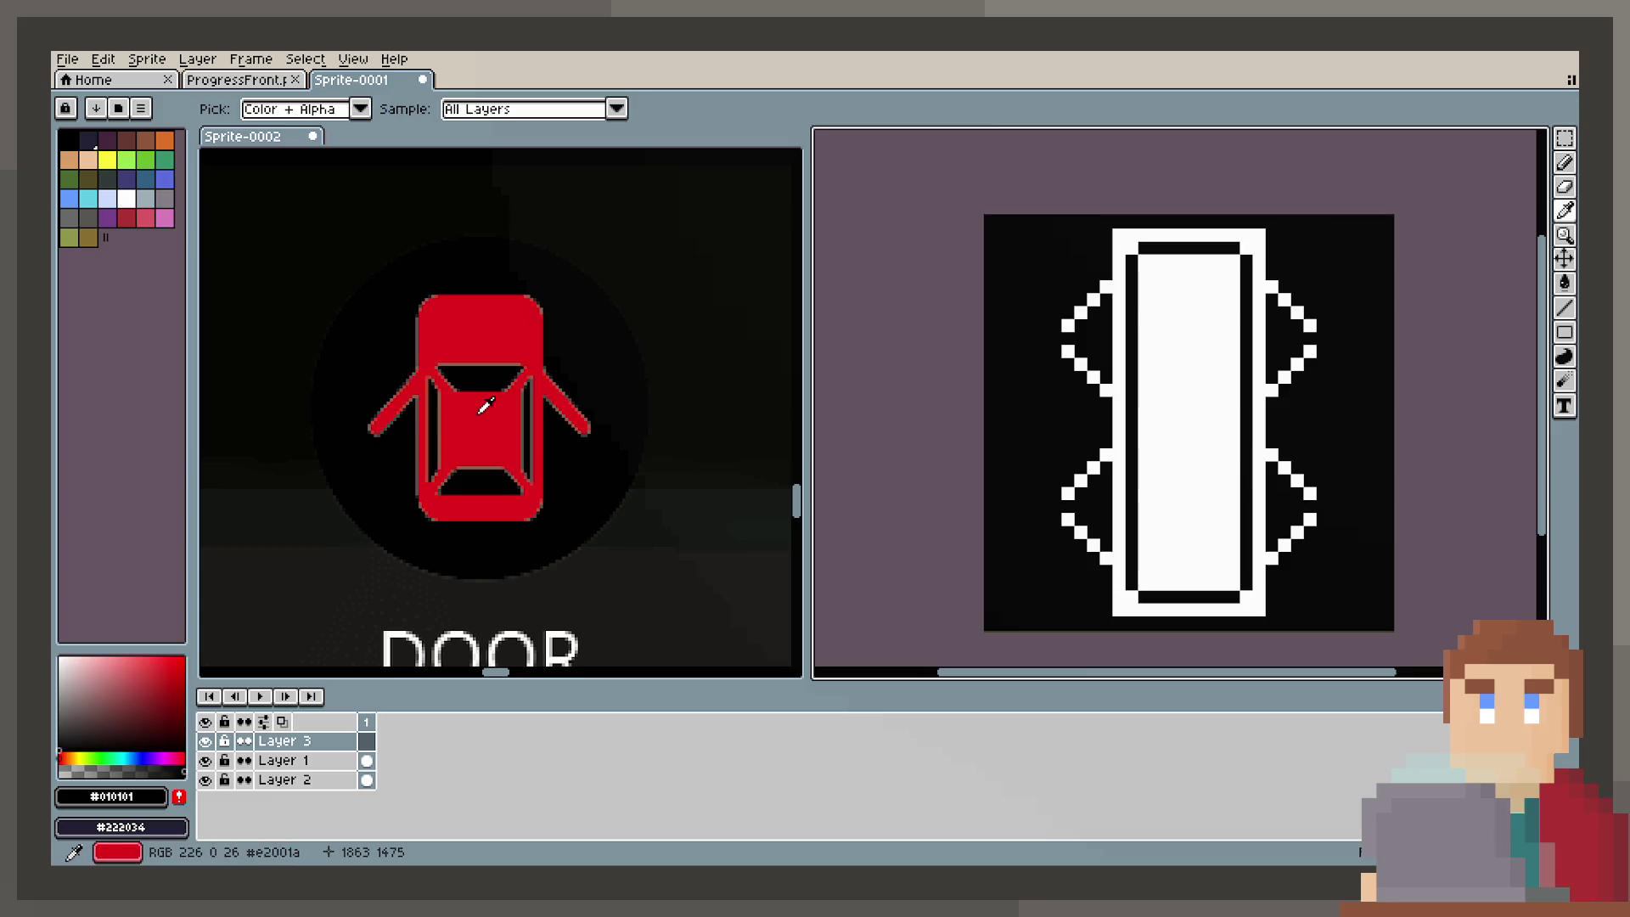
pyautogui.click(473, 408)
pyautogui.click(1568, 286)
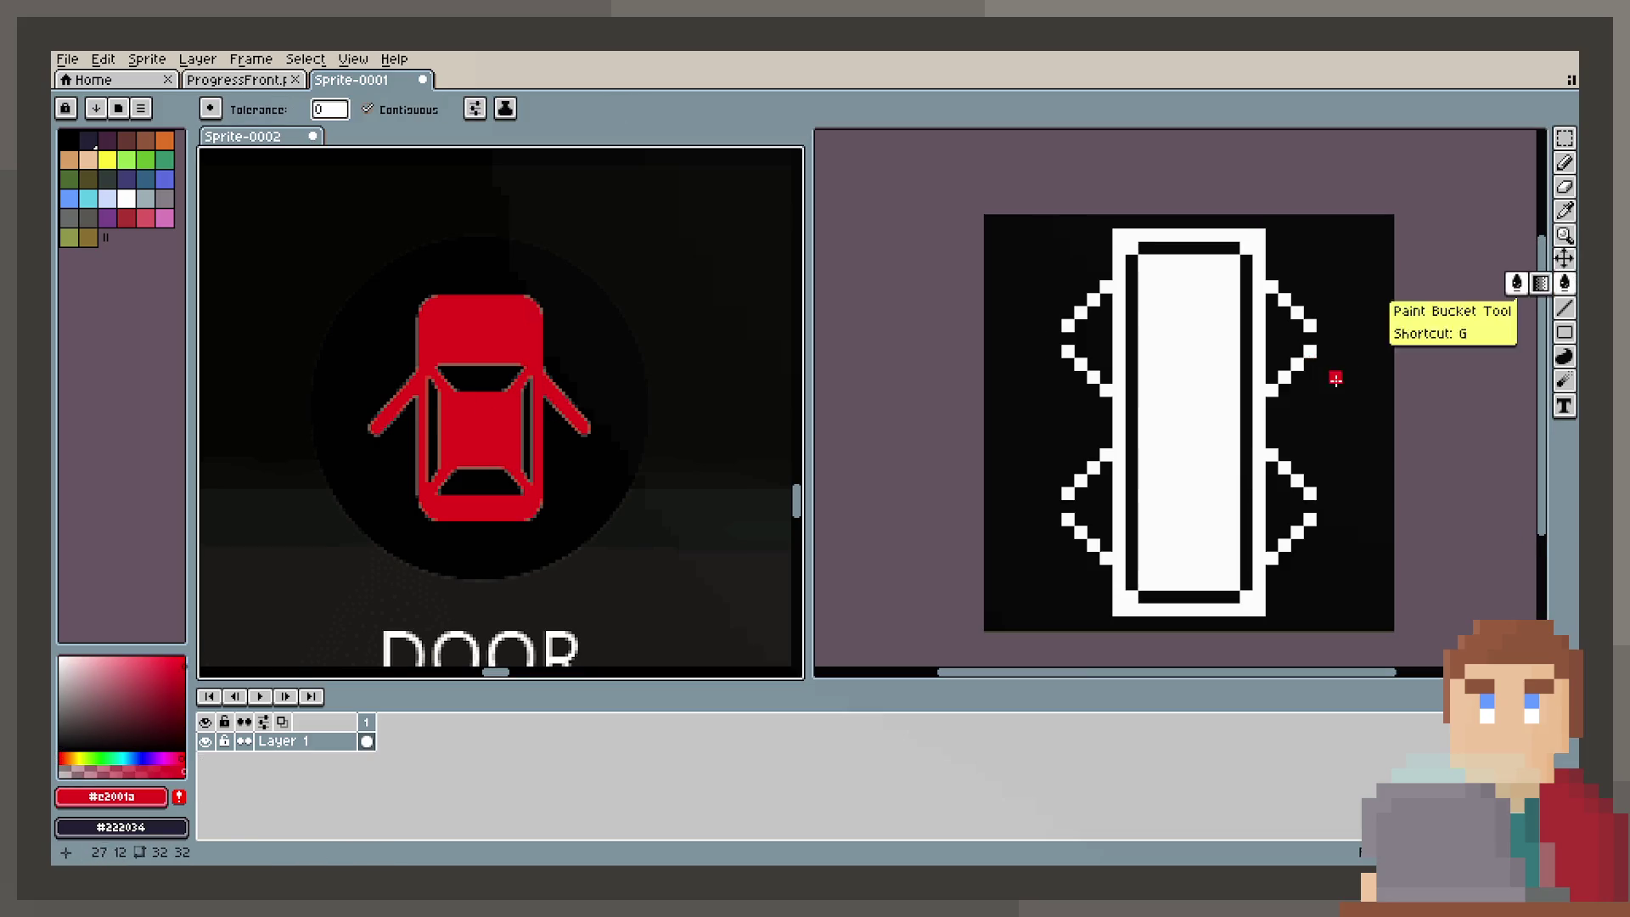
pyautogui.click(1336, 374)
# Step: Set Layer 3's blend mode to Multiply in Layer Properties, then return to Layer 1
pyautogui.doubleClick(320, 742)
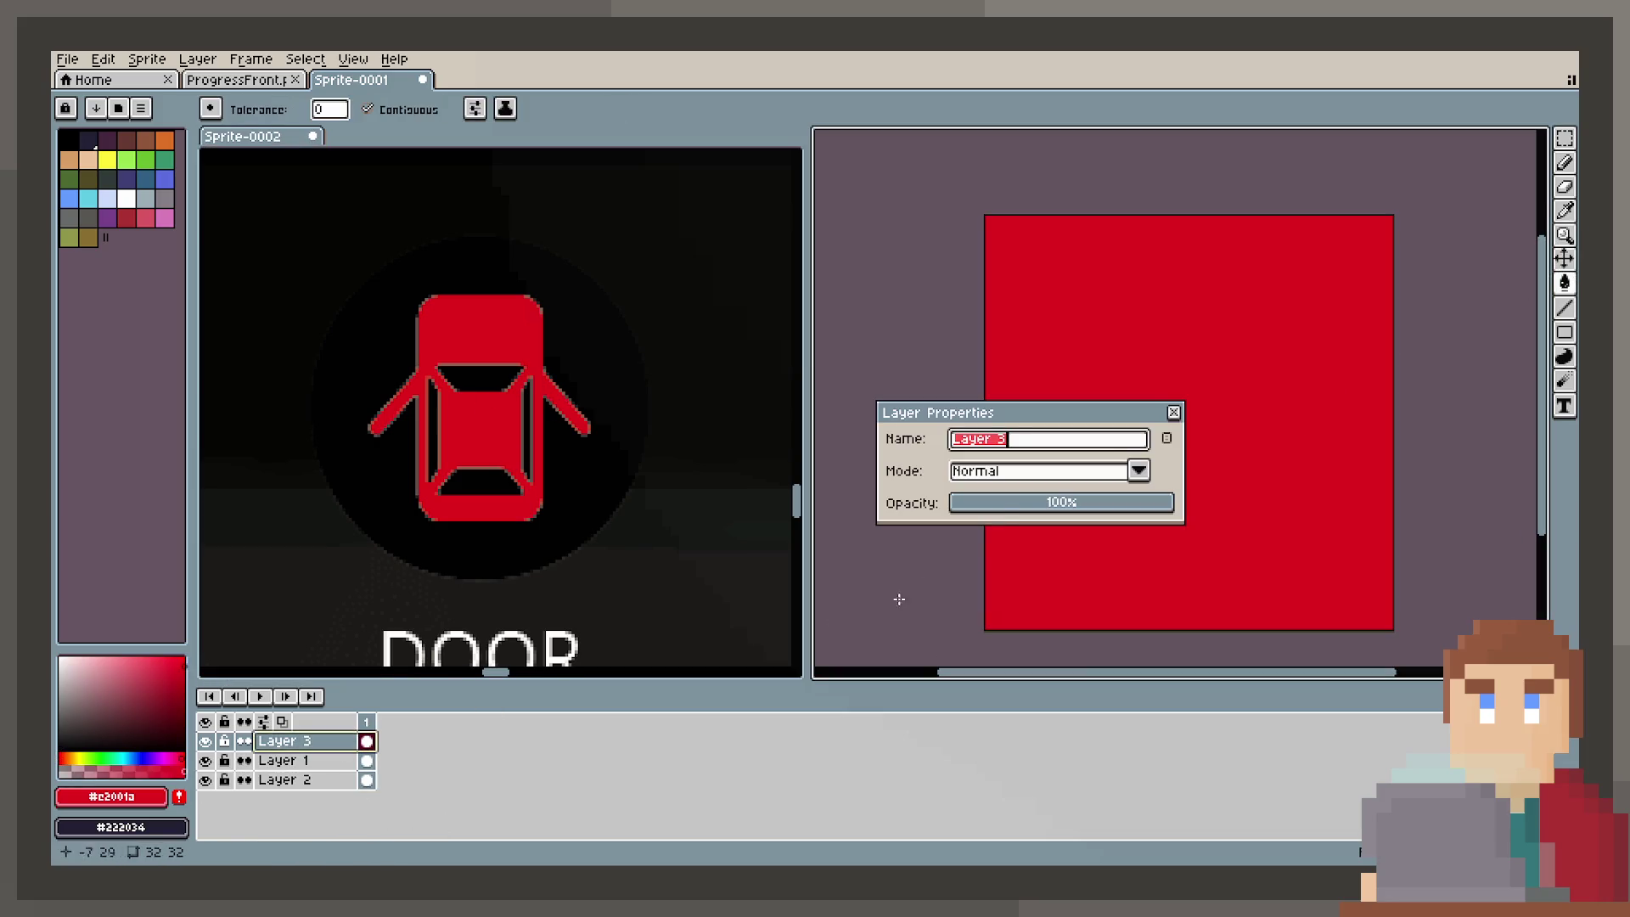
pyautogui.click(1022, 475)
pyautogui.press('Down')
pyautogui.press('Down')
pyautogui.press('Down')
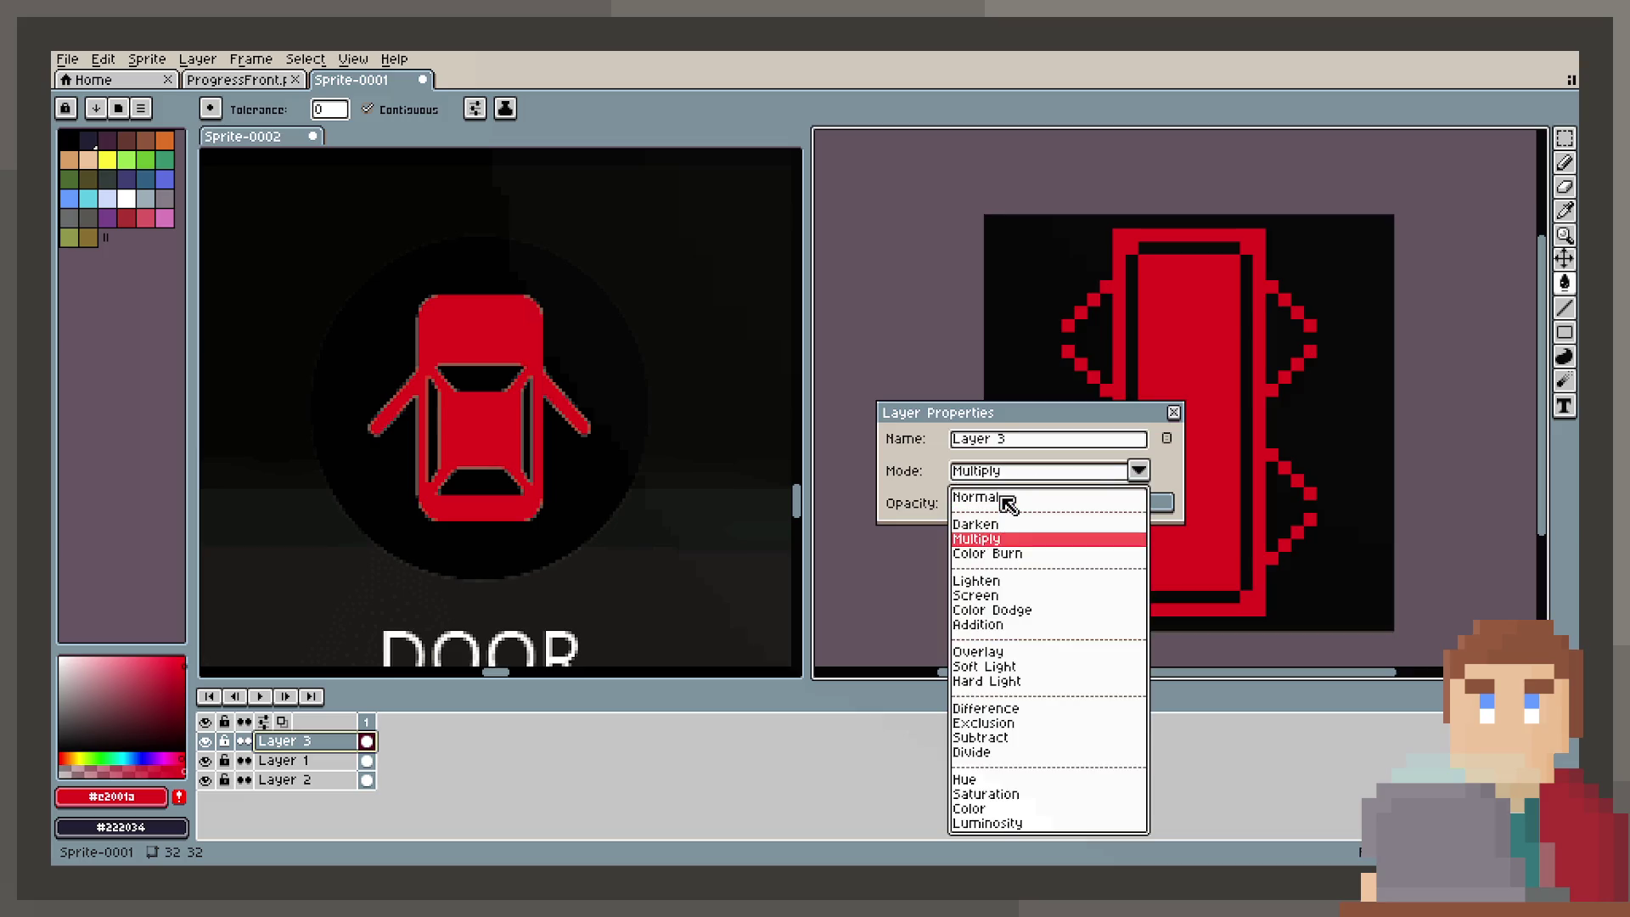
pyautogui.press('Down')
pyautogui.press('Down')
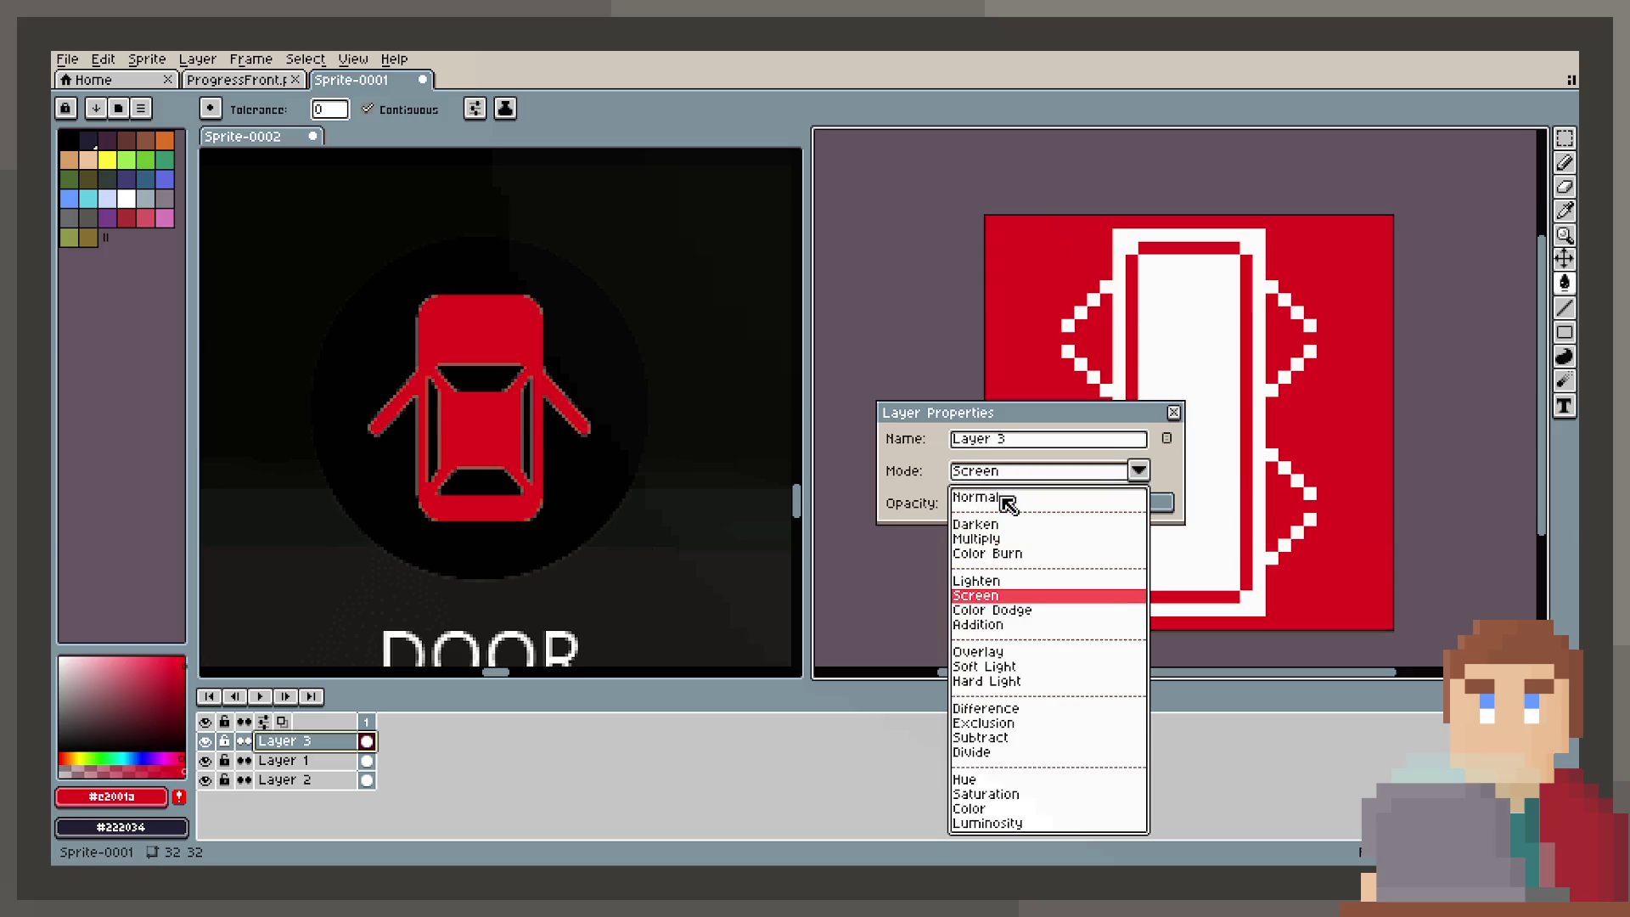
pyautogui.press('Down')
pyautogui.press('Down')
pyautogui.press('Down')
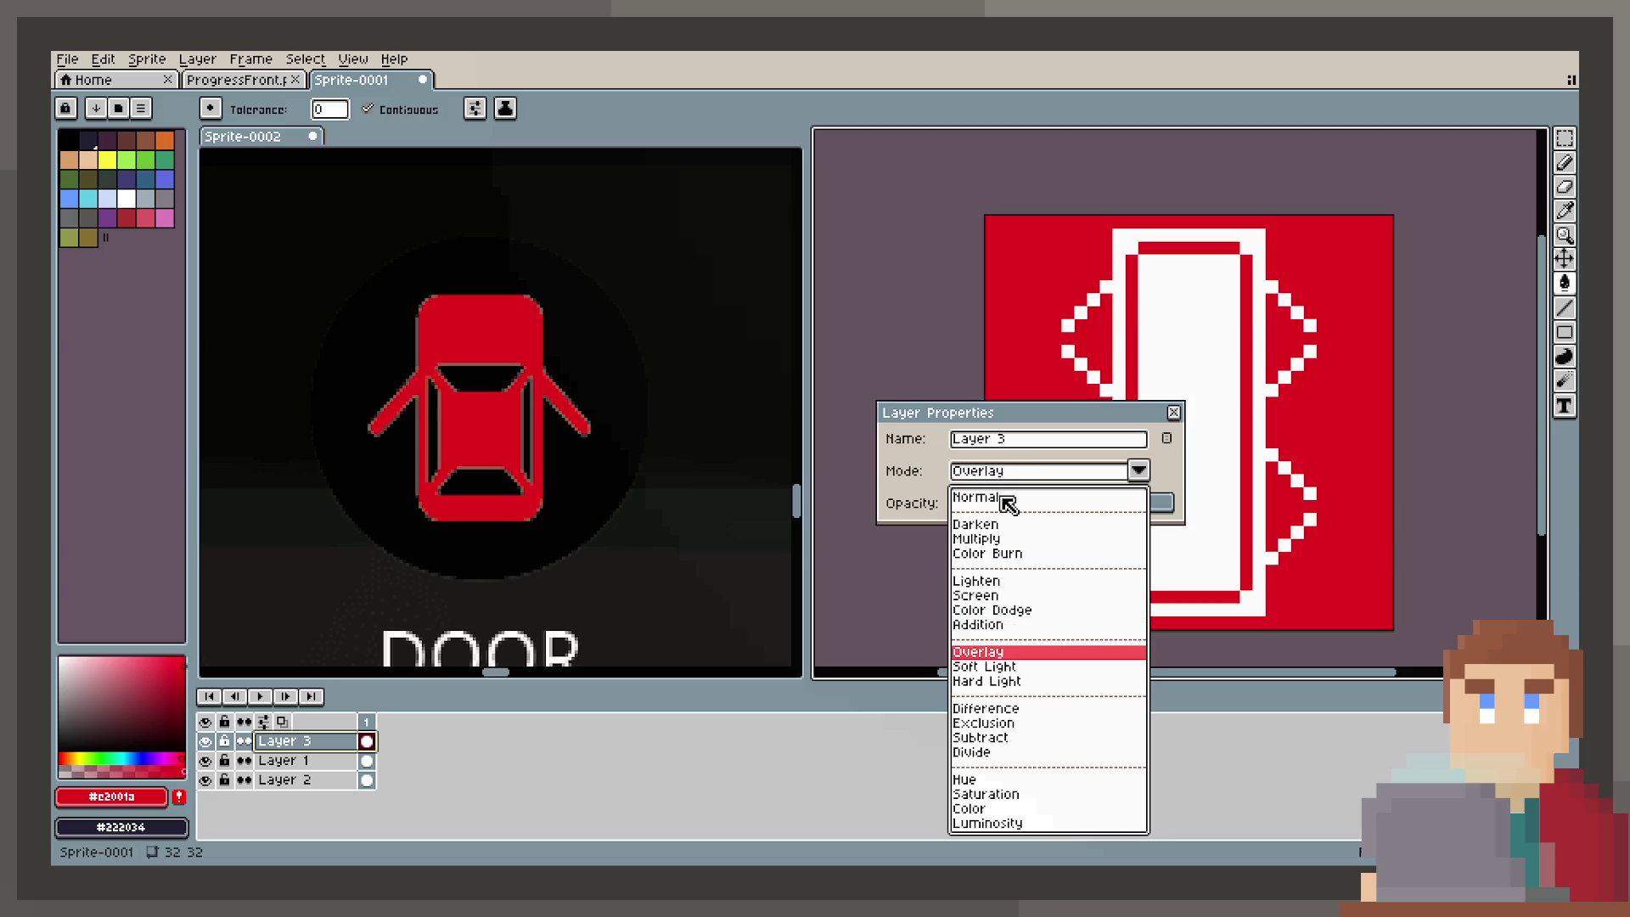
pyautogui.press('Down')
pyautogui.press('Down')
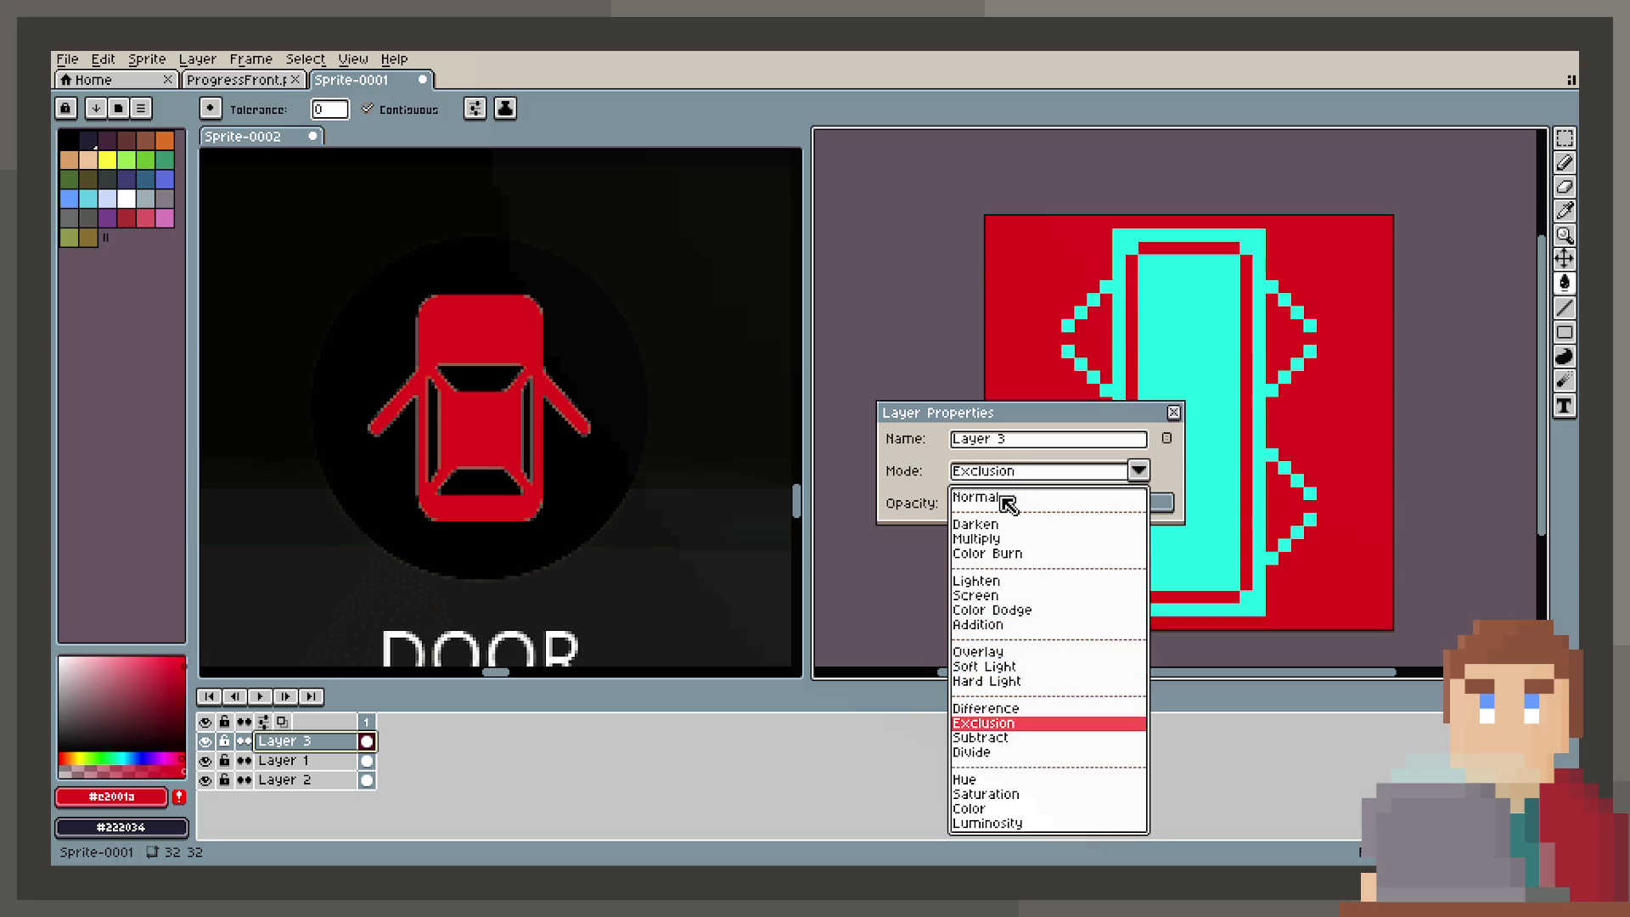
pyautogui.press('Down')
pyautogui.press('Down')
pyautogui.press('Down')
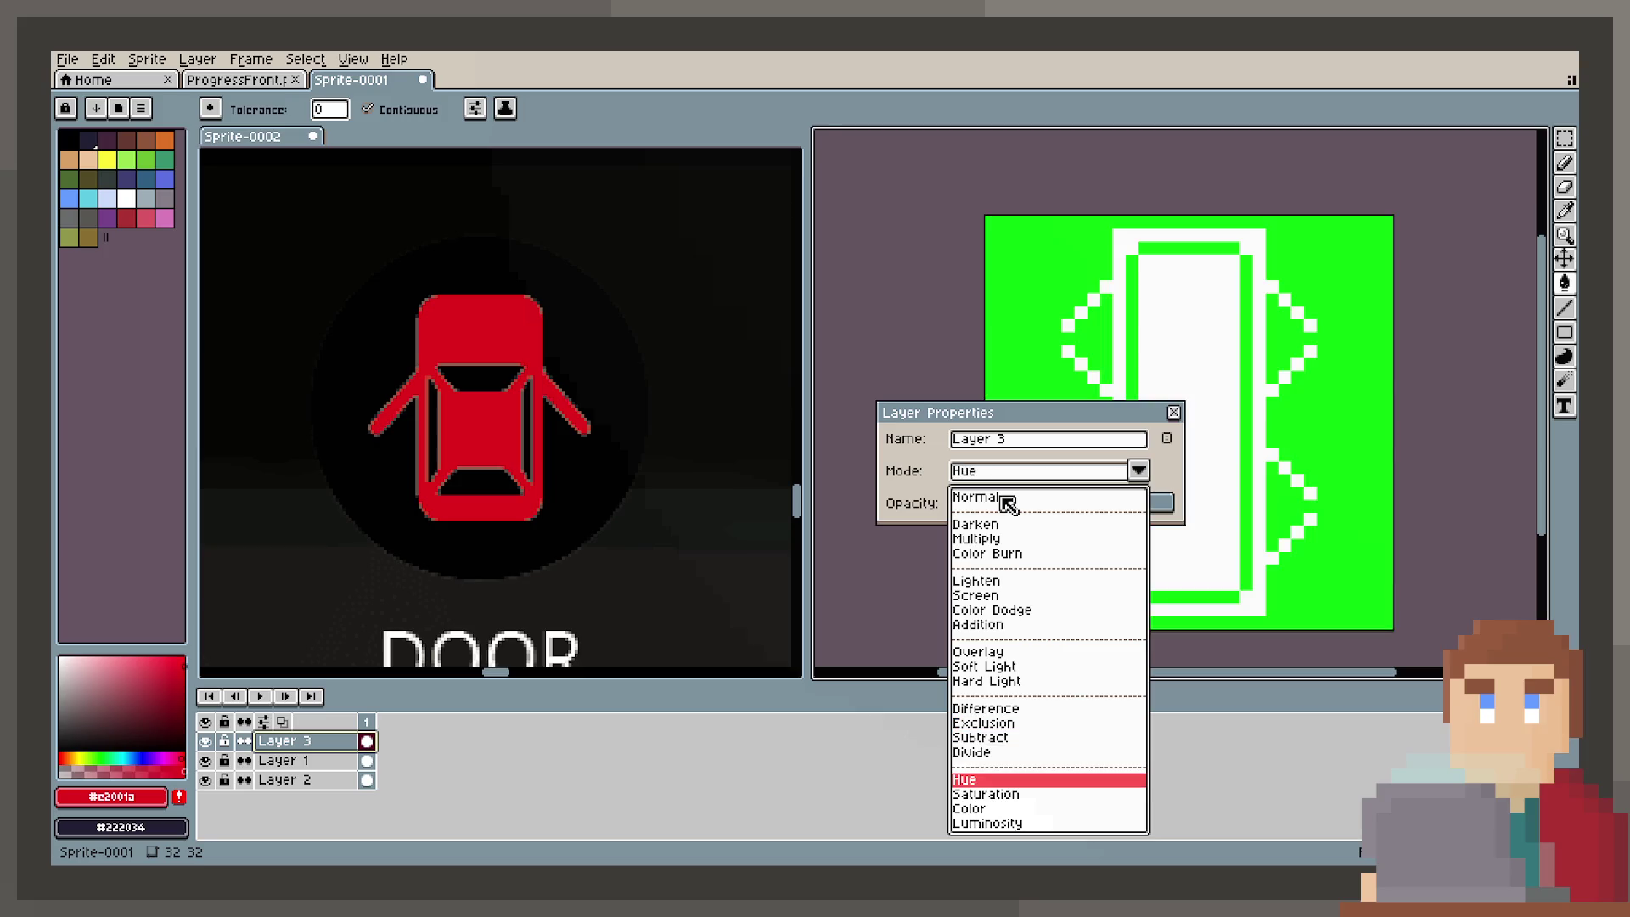
pyautogui.press('Down')
pyautogui.press('Down')
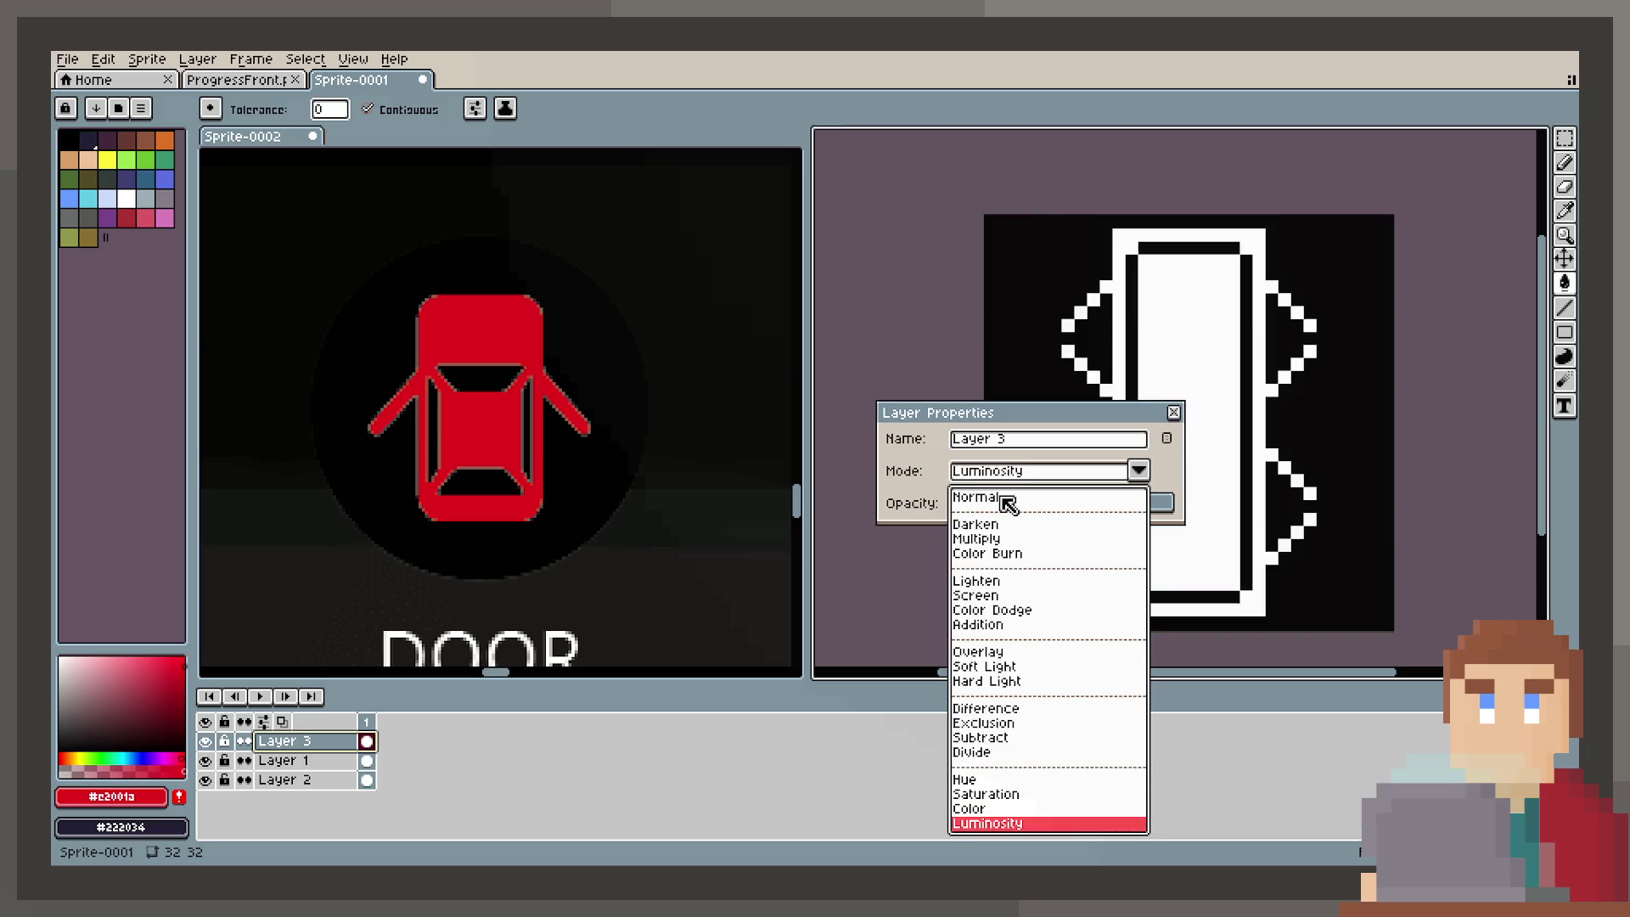
pyautogui.press('Up')
pyautogui.press('Up')
pyautogui.press('Up')
pyautogui.press('Up')
pyautogui.press('Up')
pyautogui.press('Up')
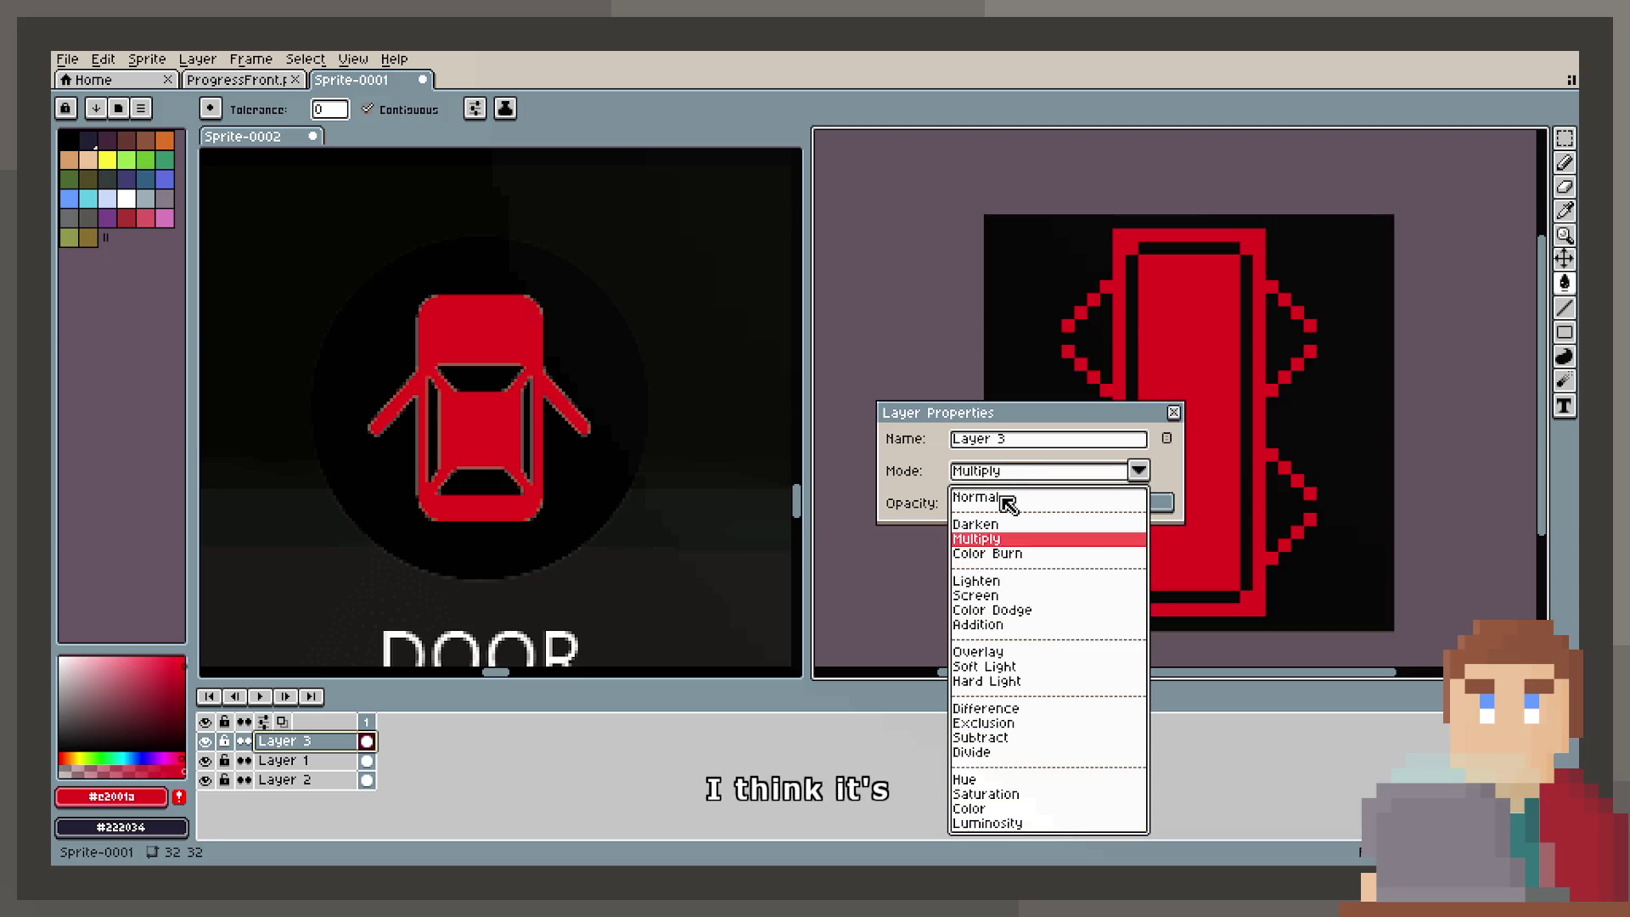
pyautogui.press('Return')
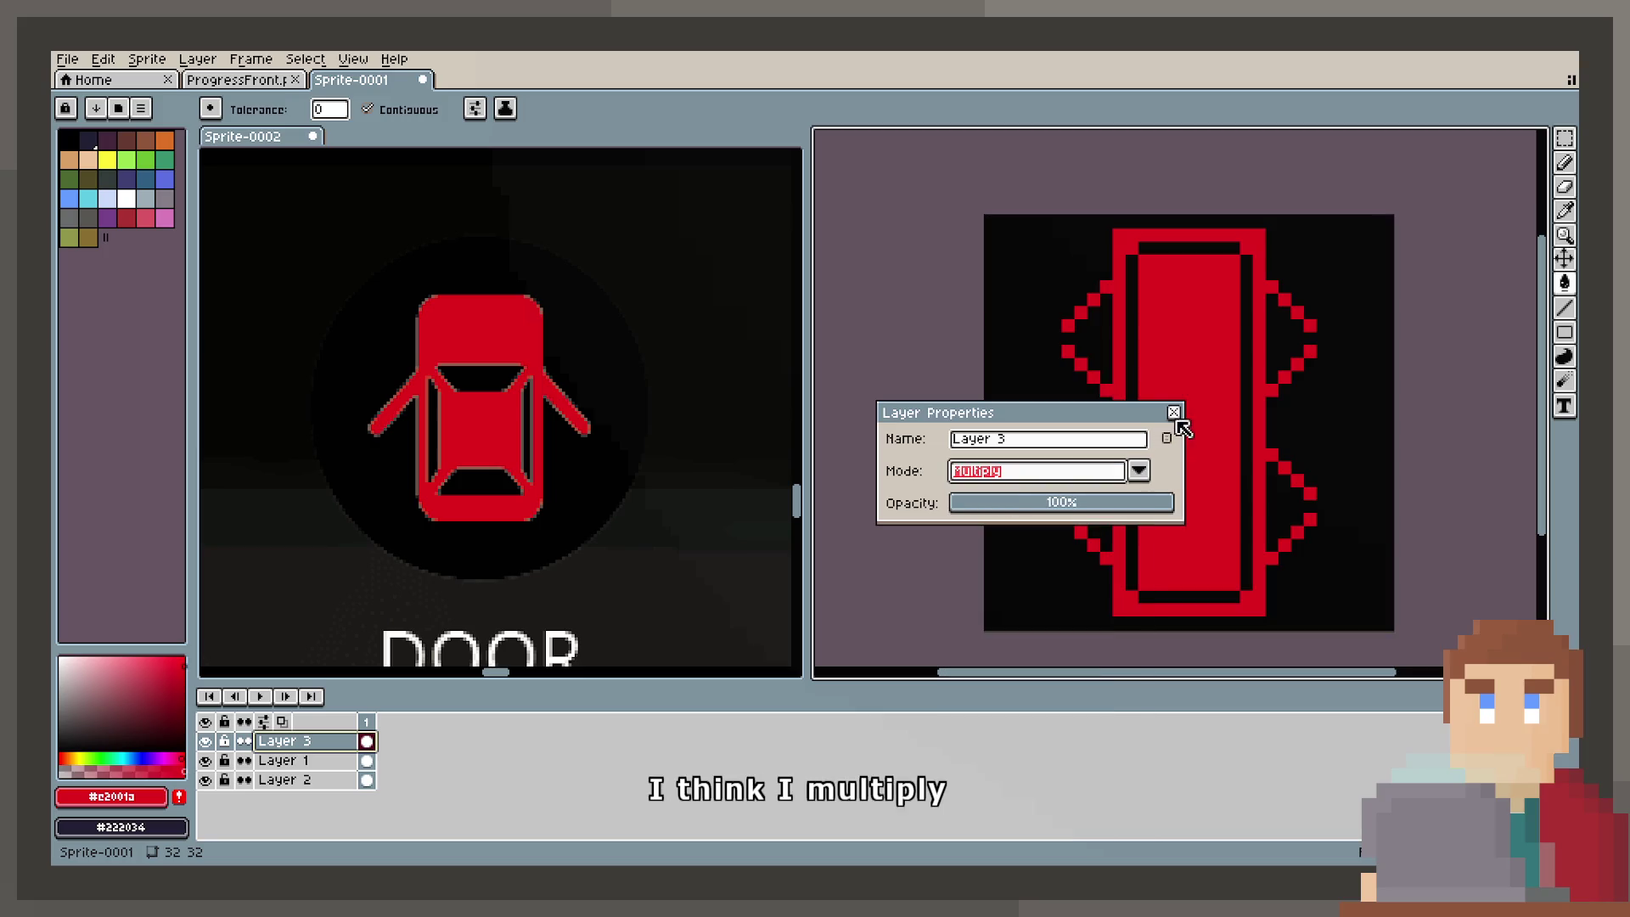
pyautogui.click(1173, 412)
pyautogui.click(285, 760)
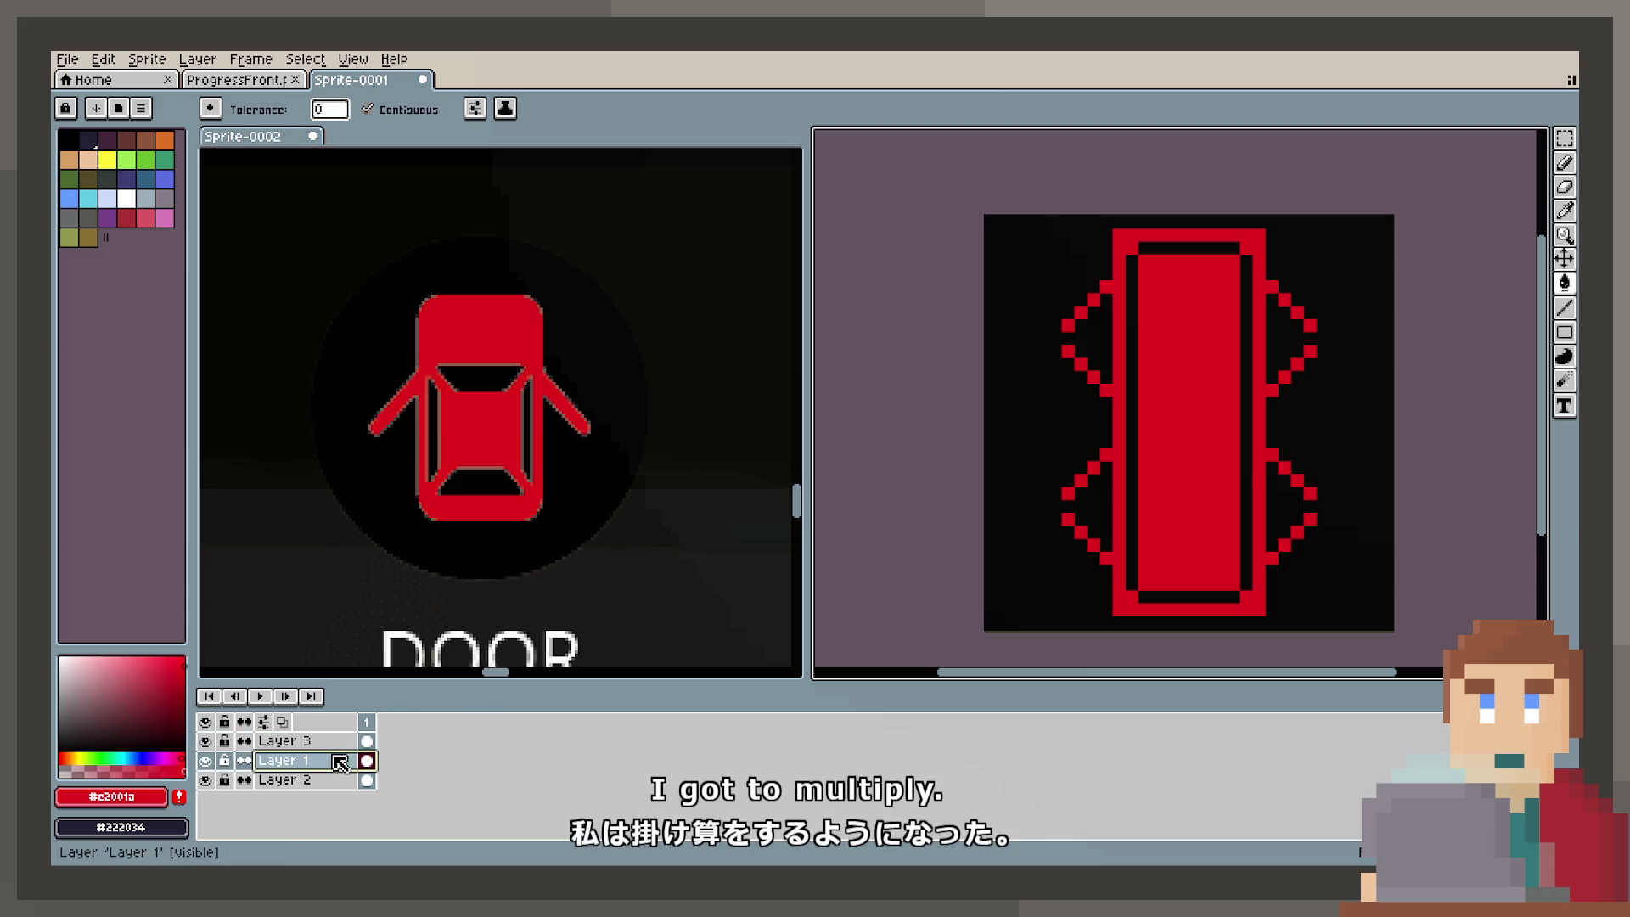
# Step: Select the Pencil tool and make white the drawing colour
pyautogui.click(1565, 163)
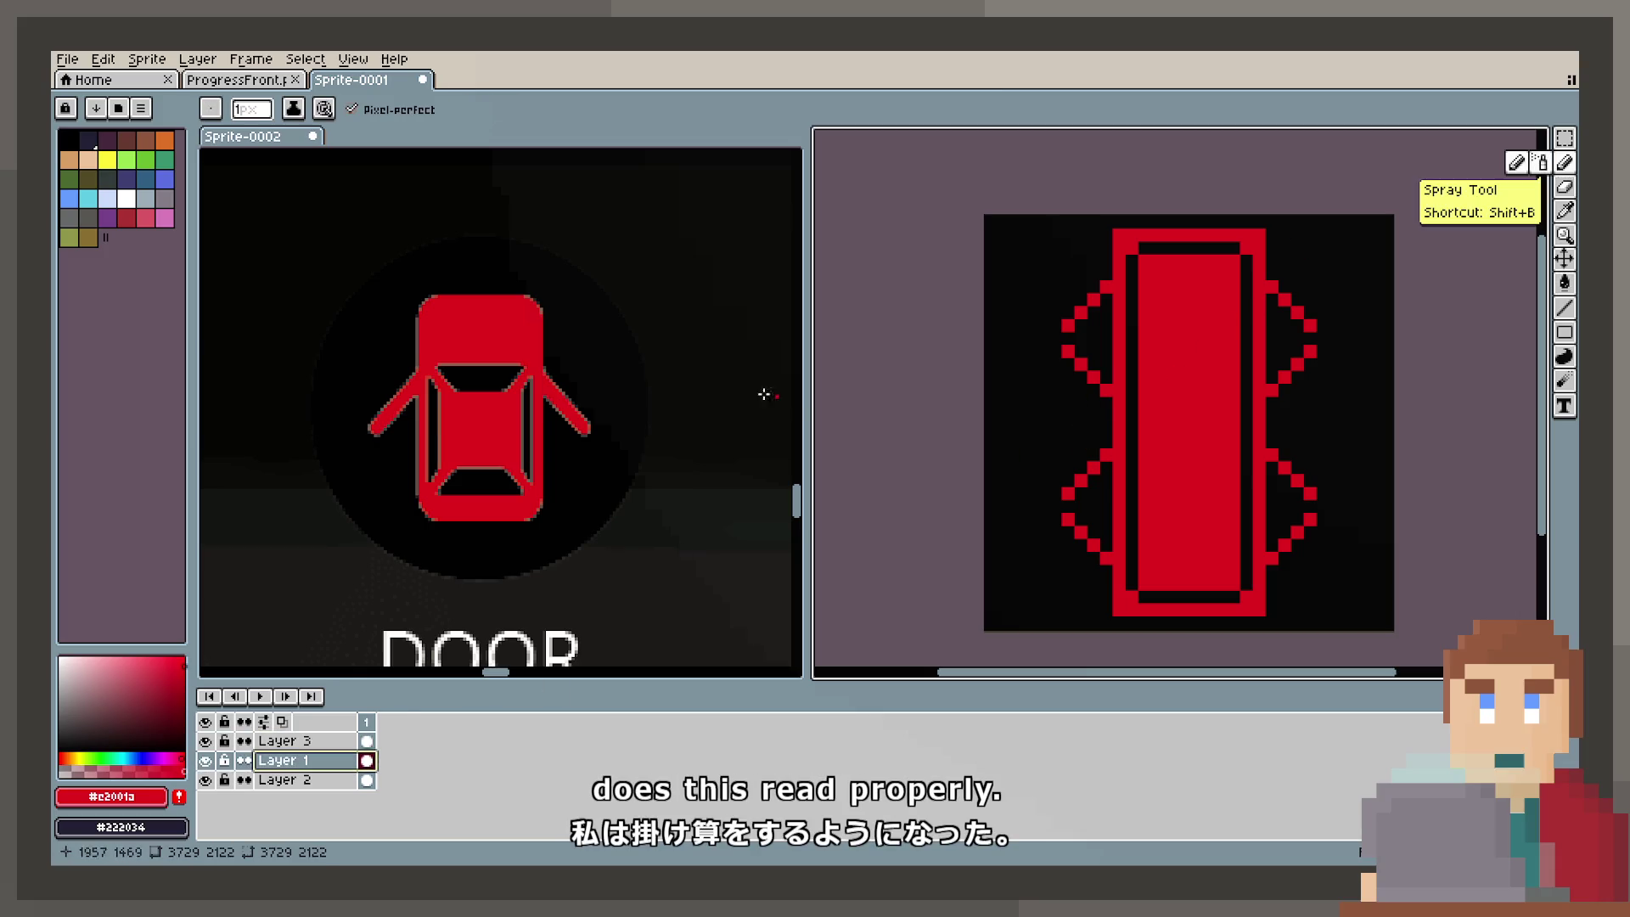
pyautogui.click(127, 197)
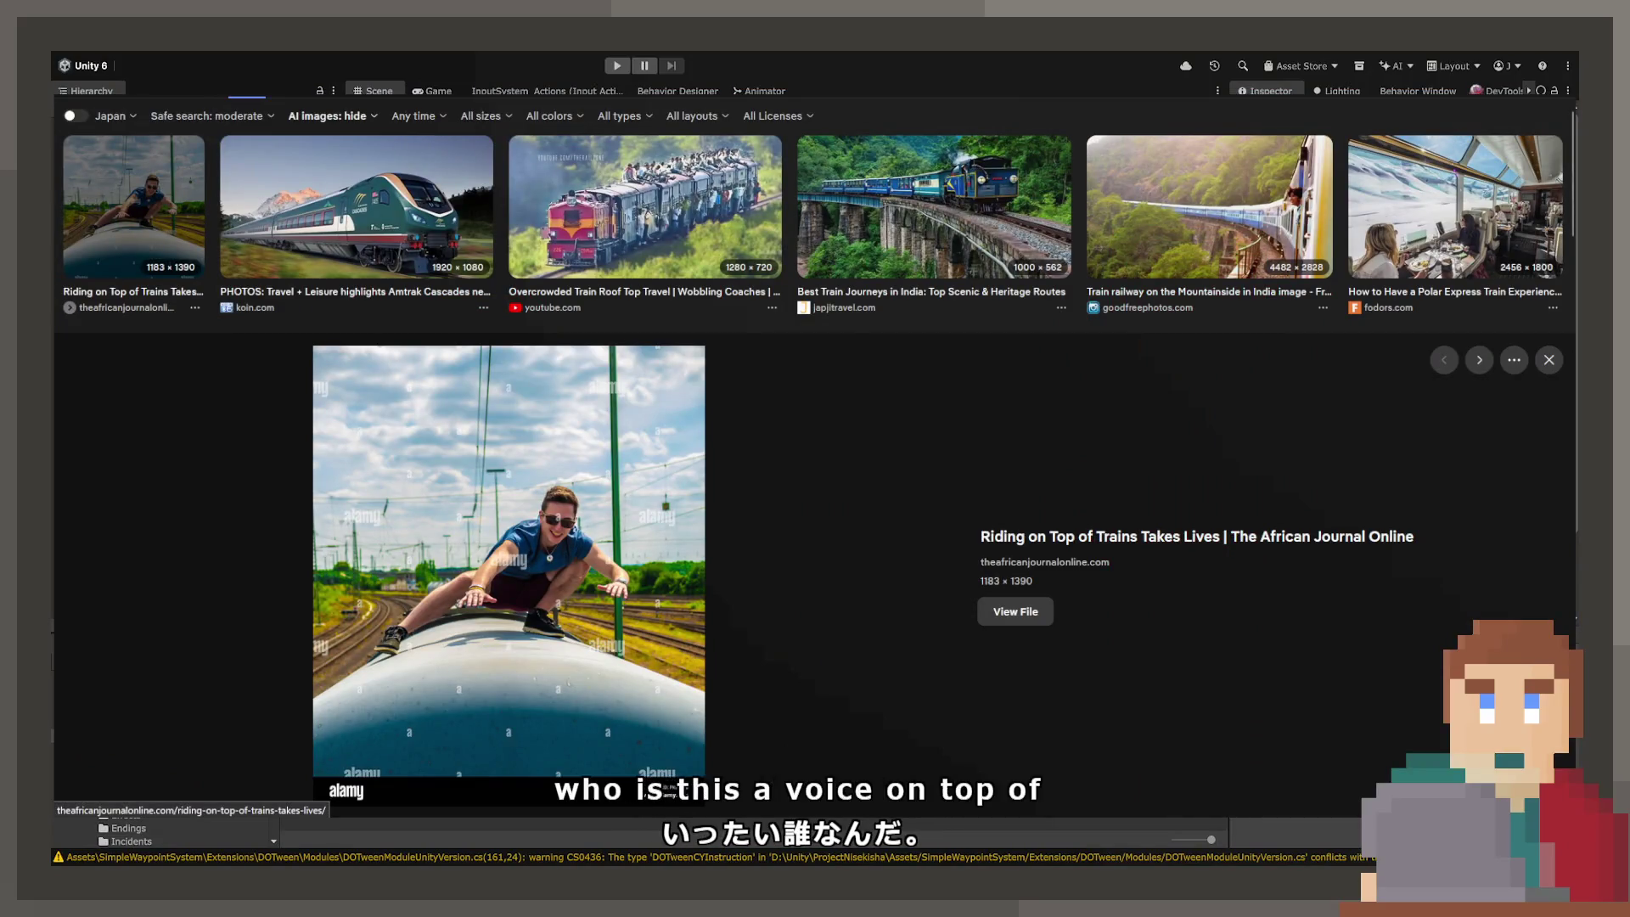
# Step: Run a new image search for 'Train top down'
pyautogui.scroll(-4, 815, 459)
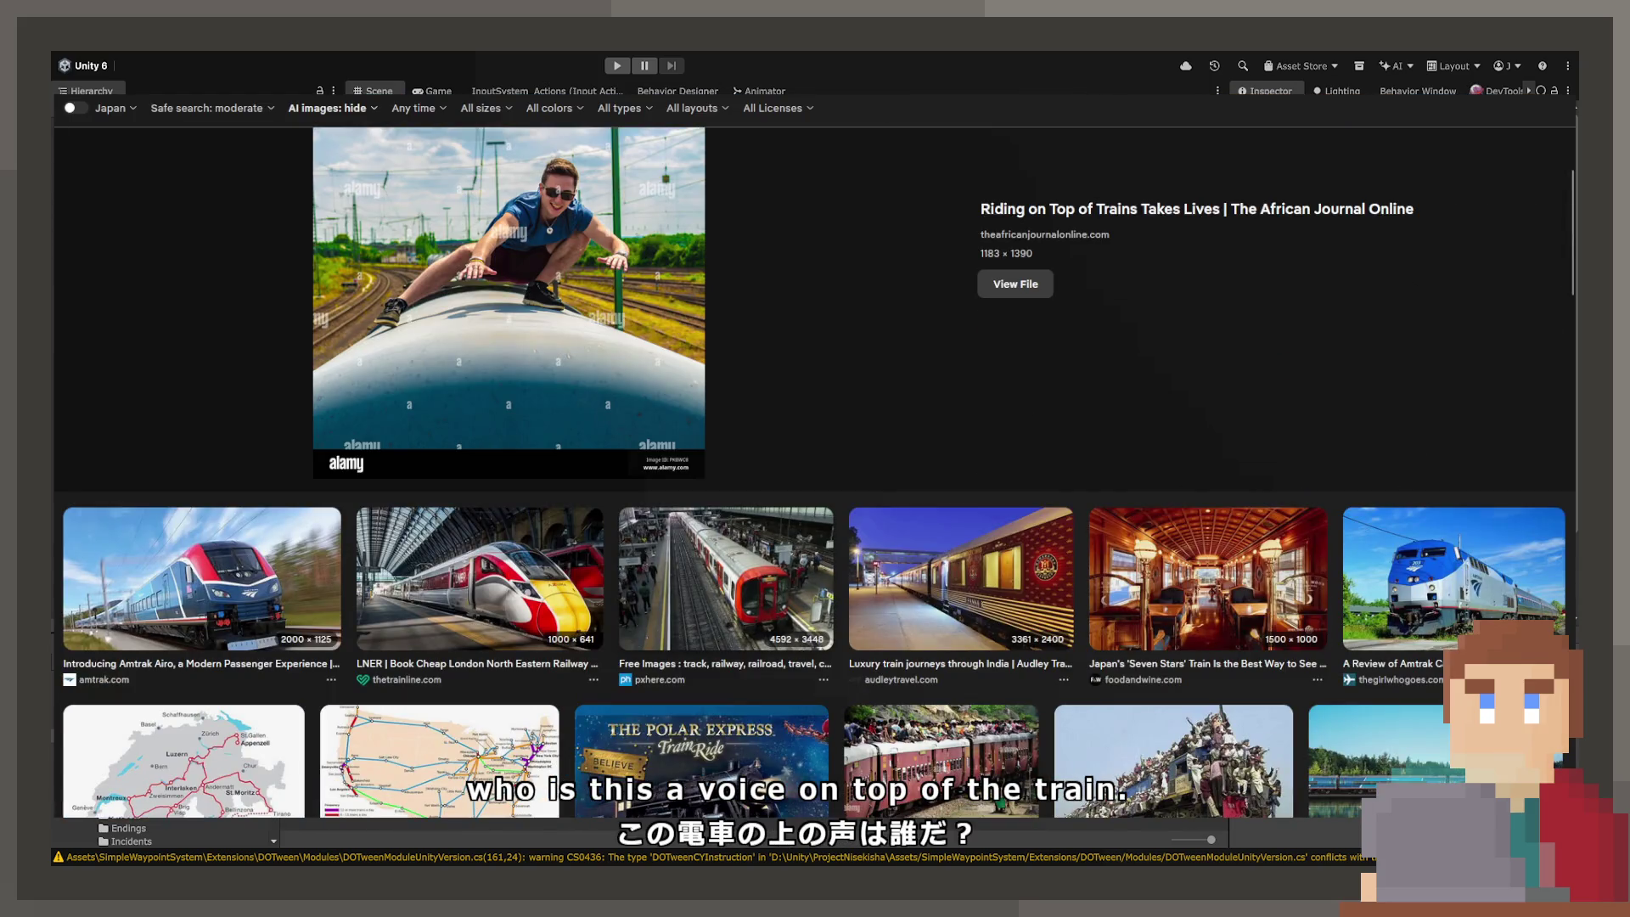
pyautogui.scroll(5, 815, 459)
pyautogui.click(425, 122)
pyautogui.write('Tr')
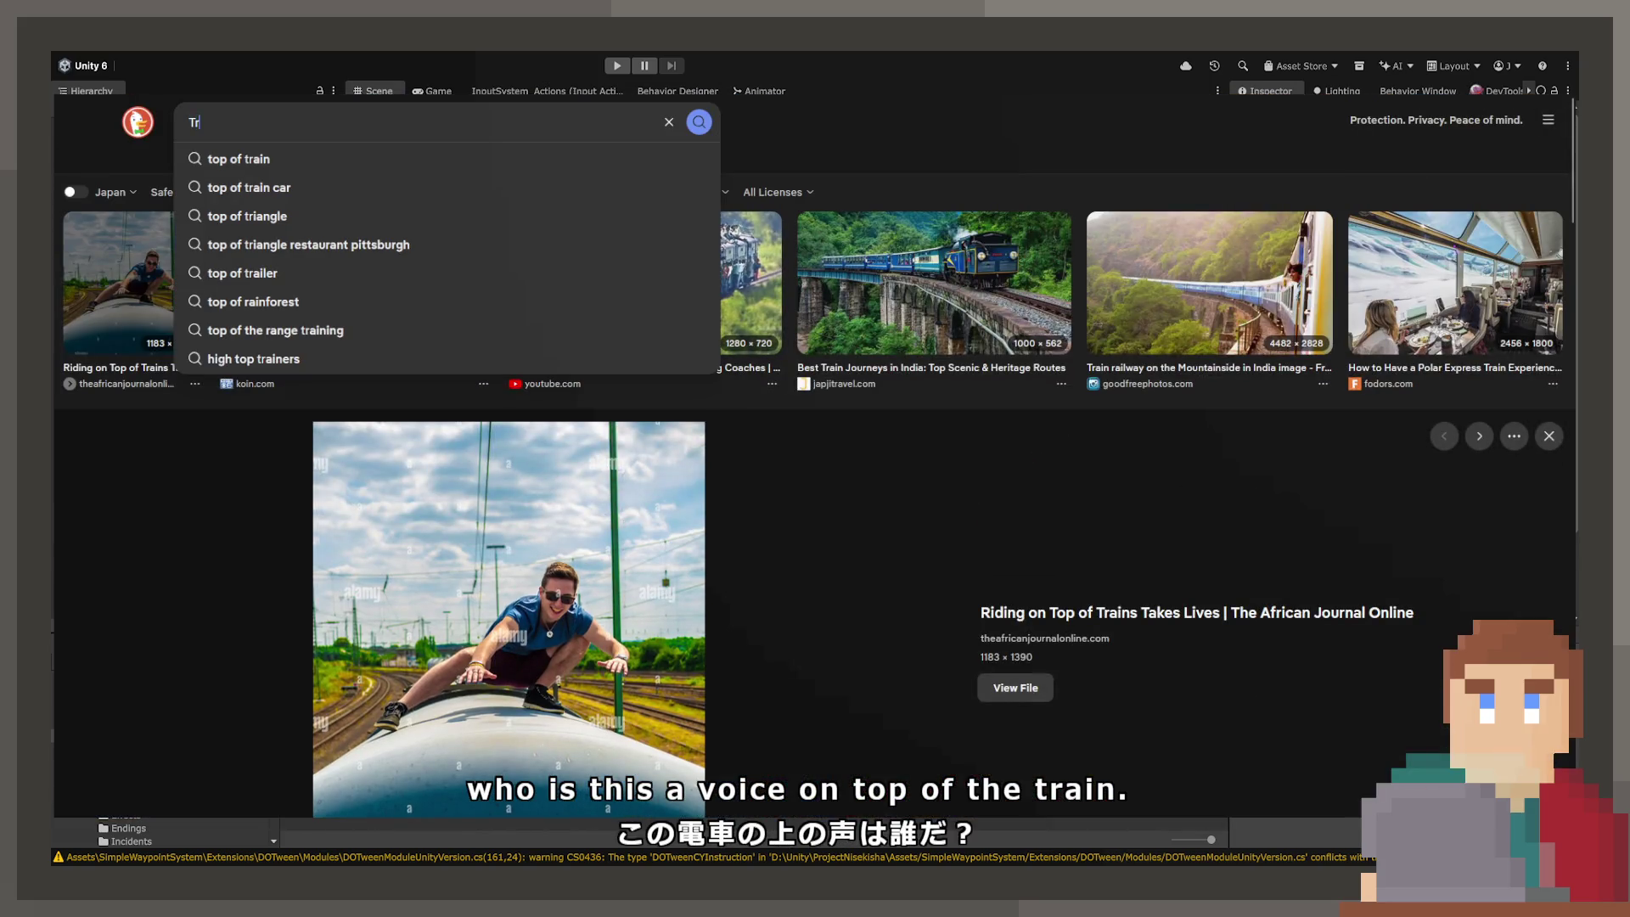
pyautogui.write('ain top down')
pyautogui.press('Return')
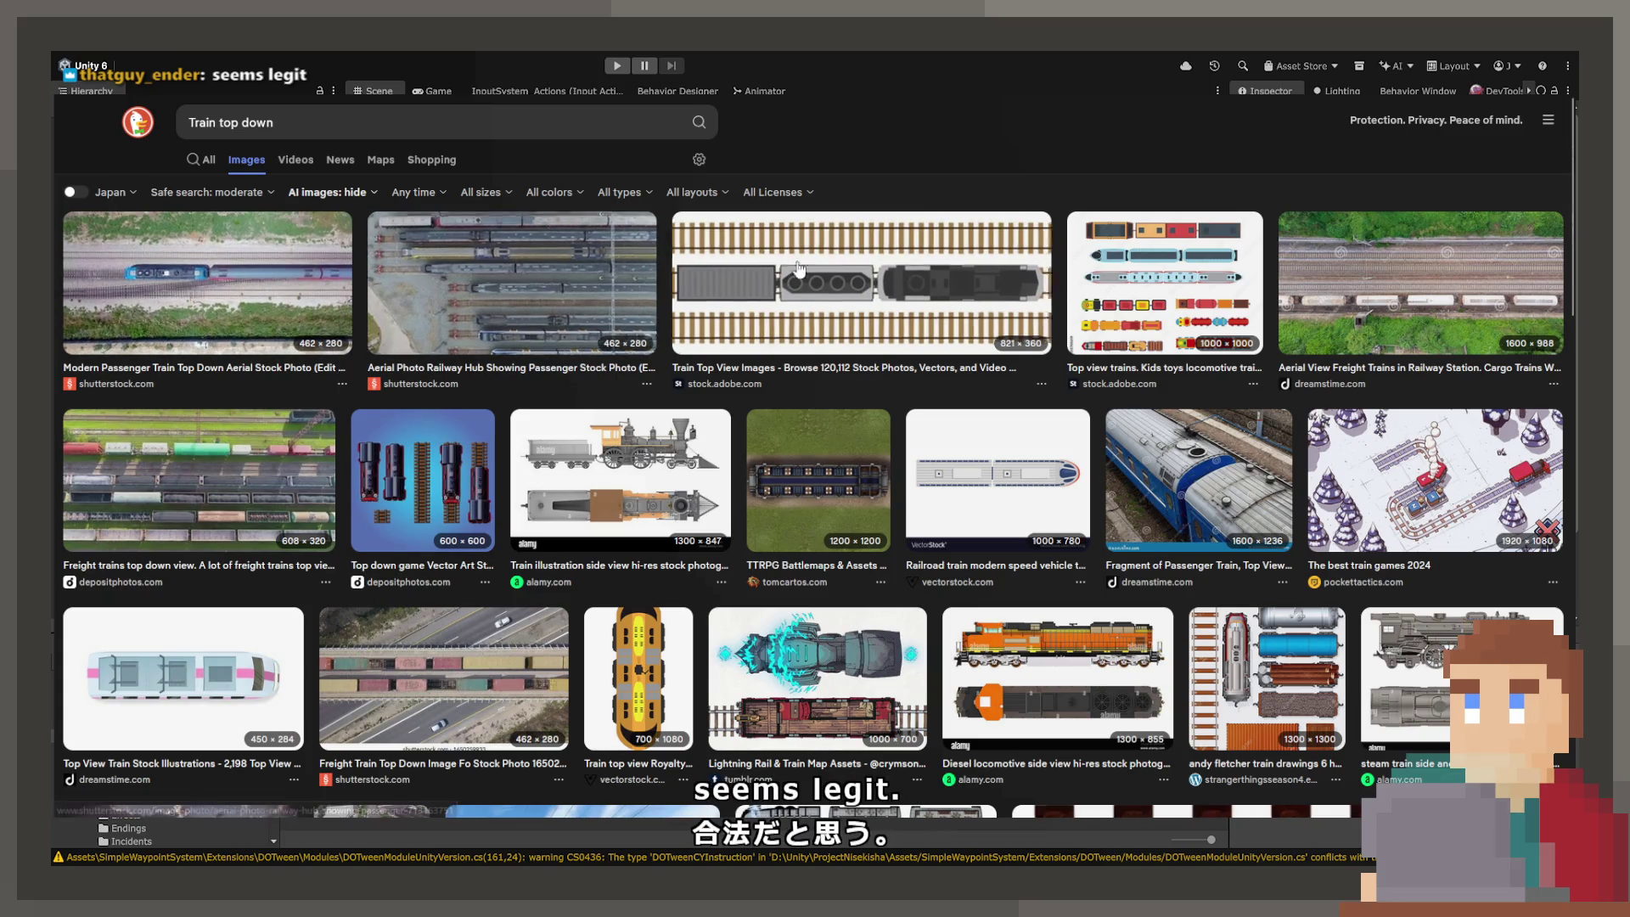
# Step: Preview the stock.adobe.com top view, aerial freight trains, and vectorstock railroad train images
pyautogui.click(828, 275)
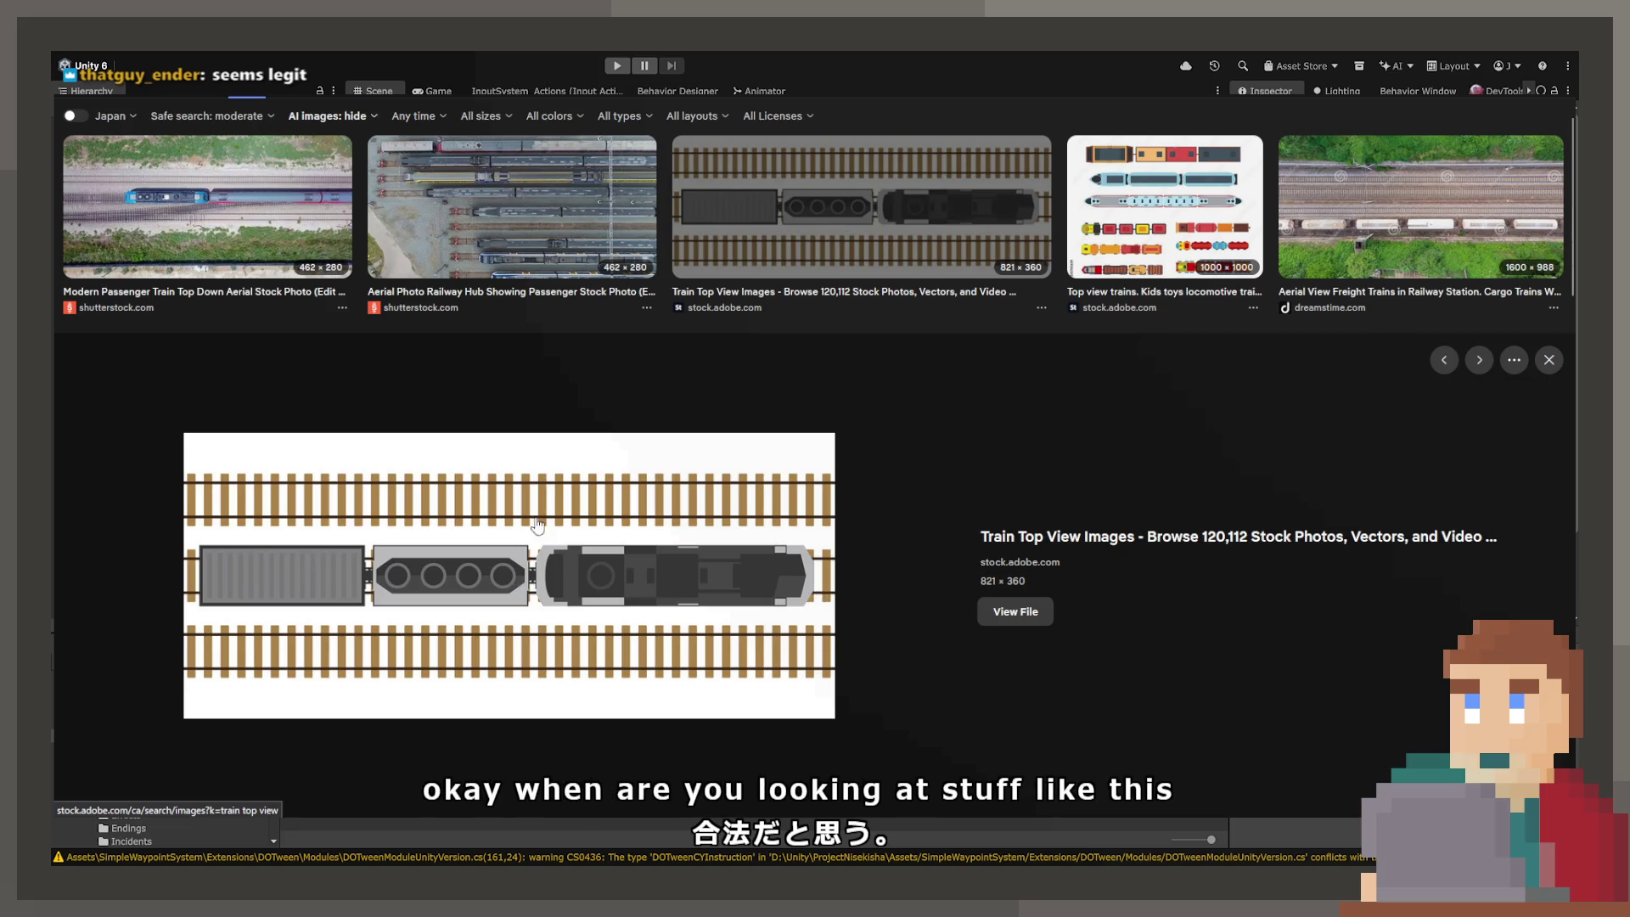
pyautogui.click(1361, 240)
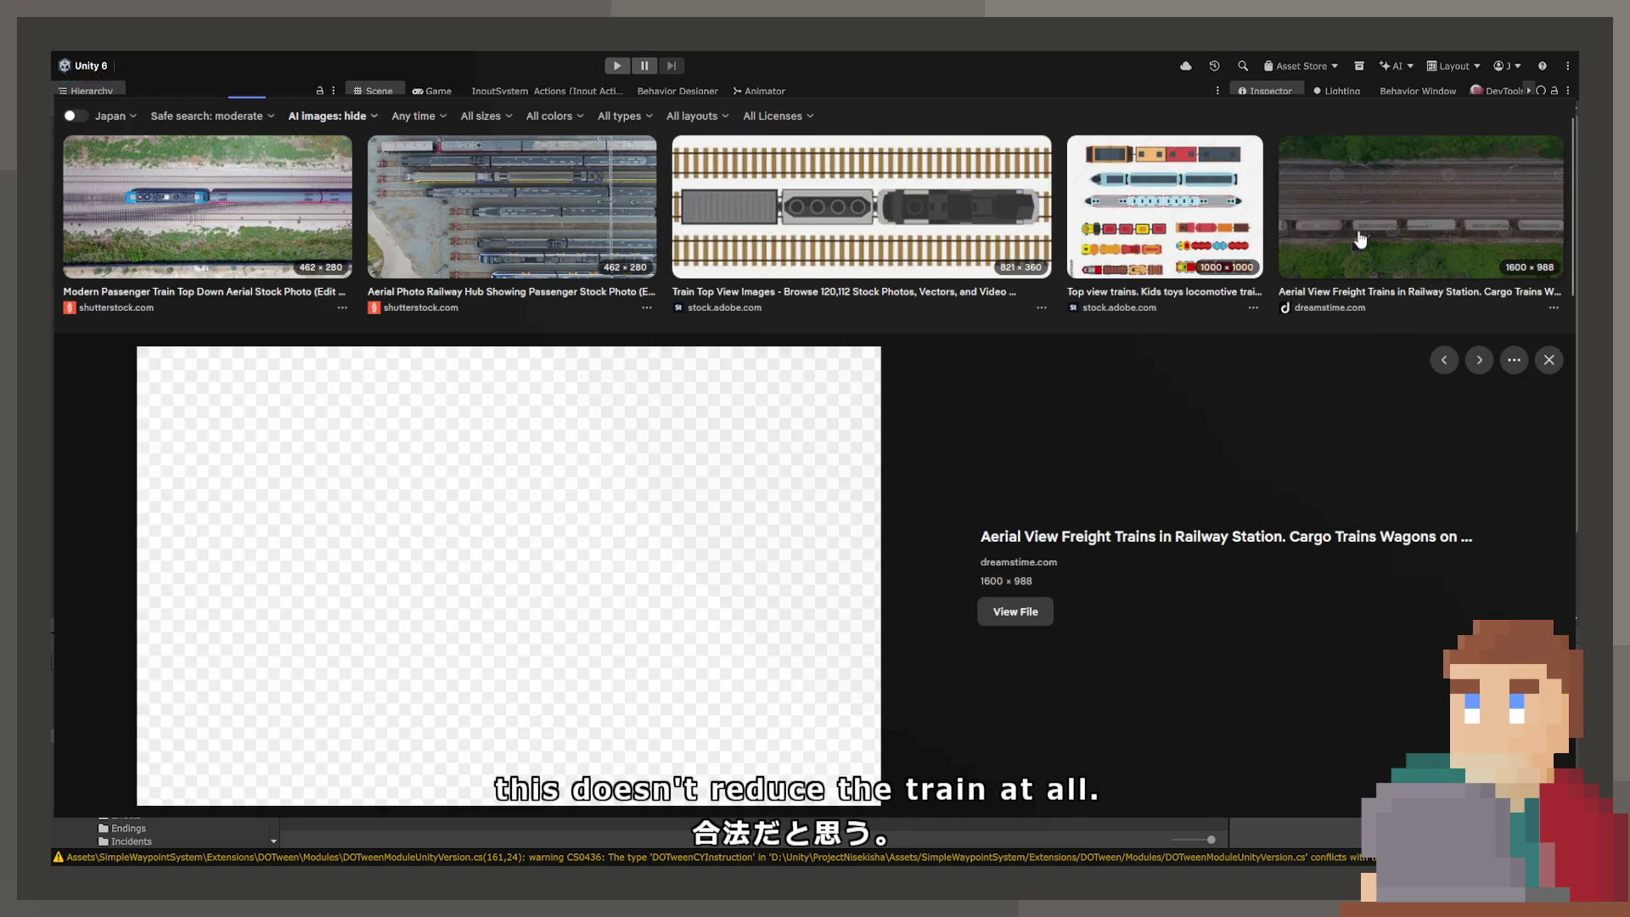
pyautogui.scroll(-8, 821, 444)
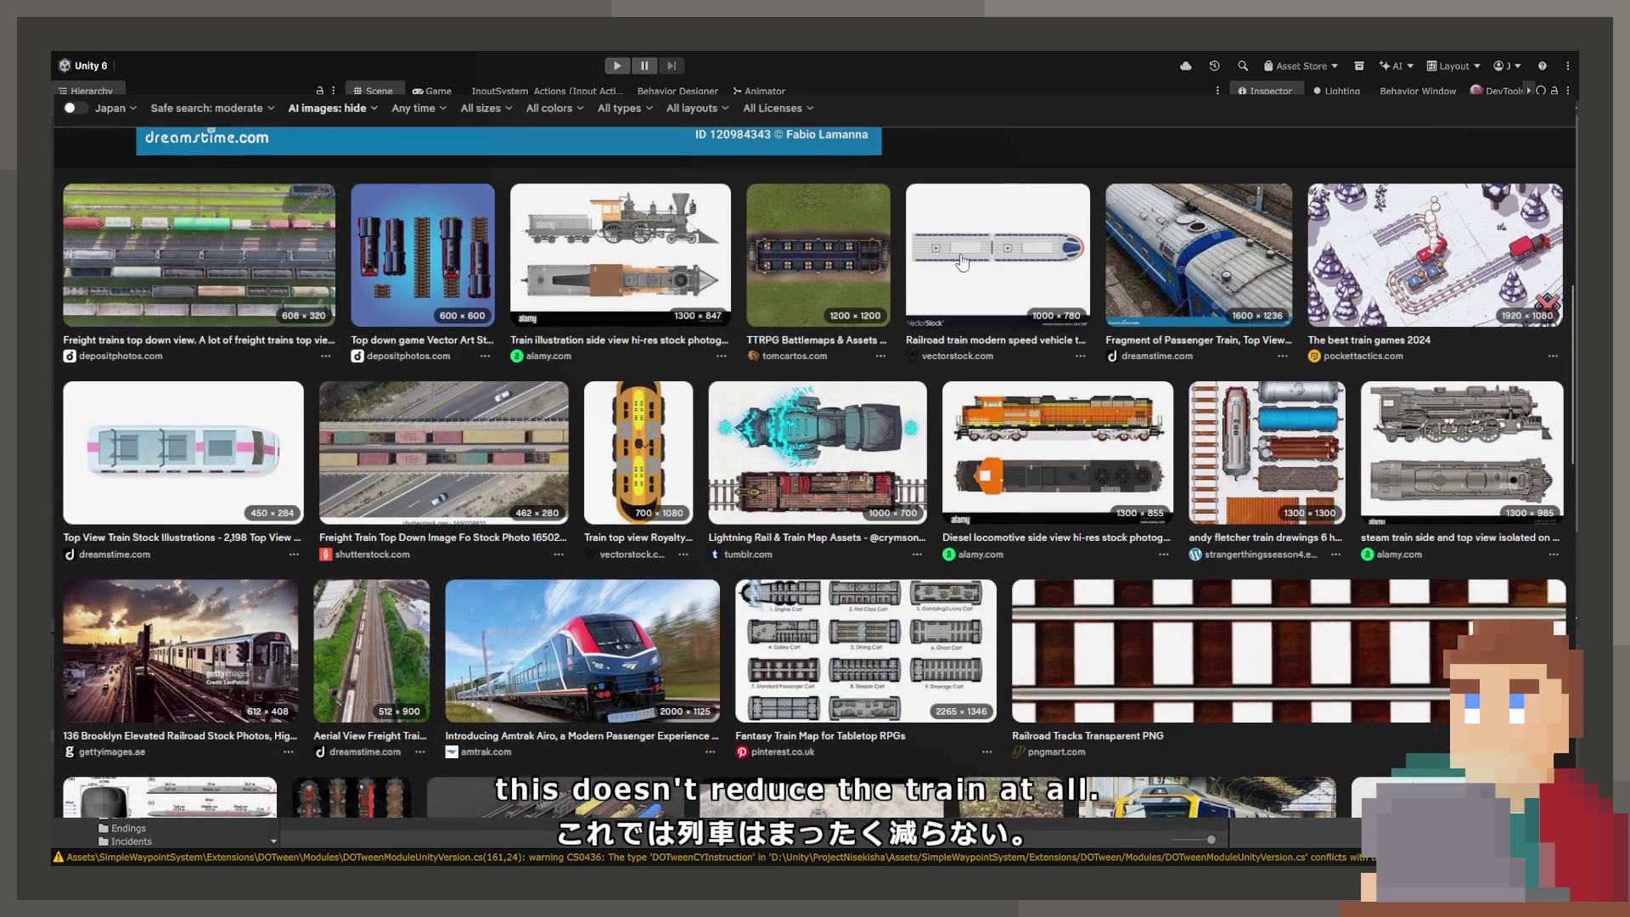
pyautogui.click(982, 266)
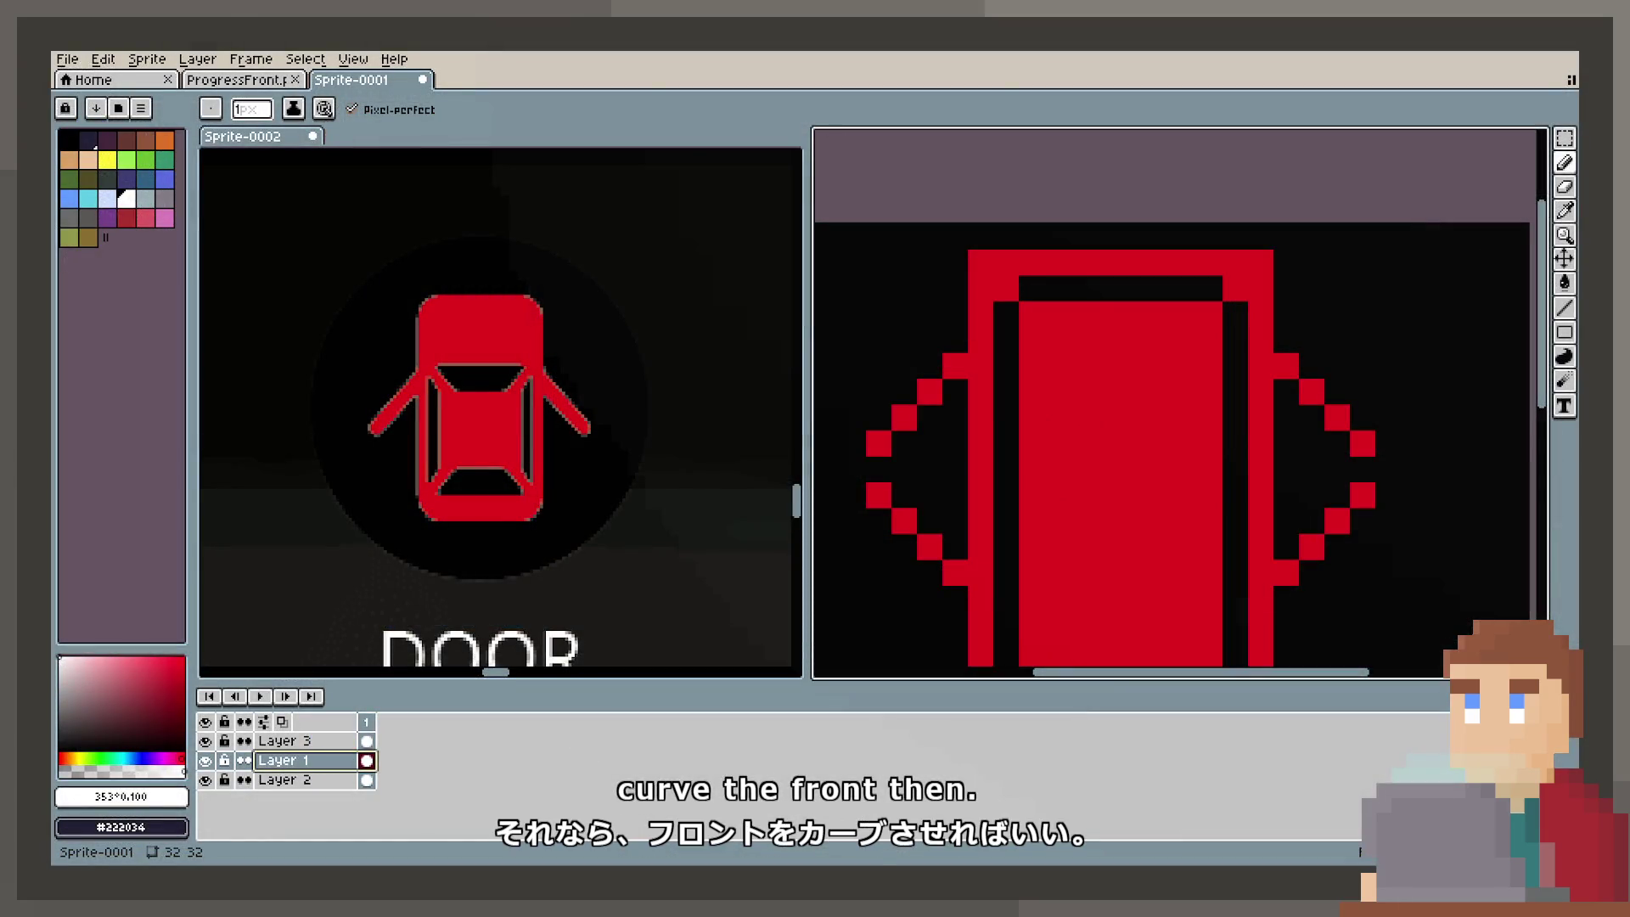
pyautogui.click(1031, 288)
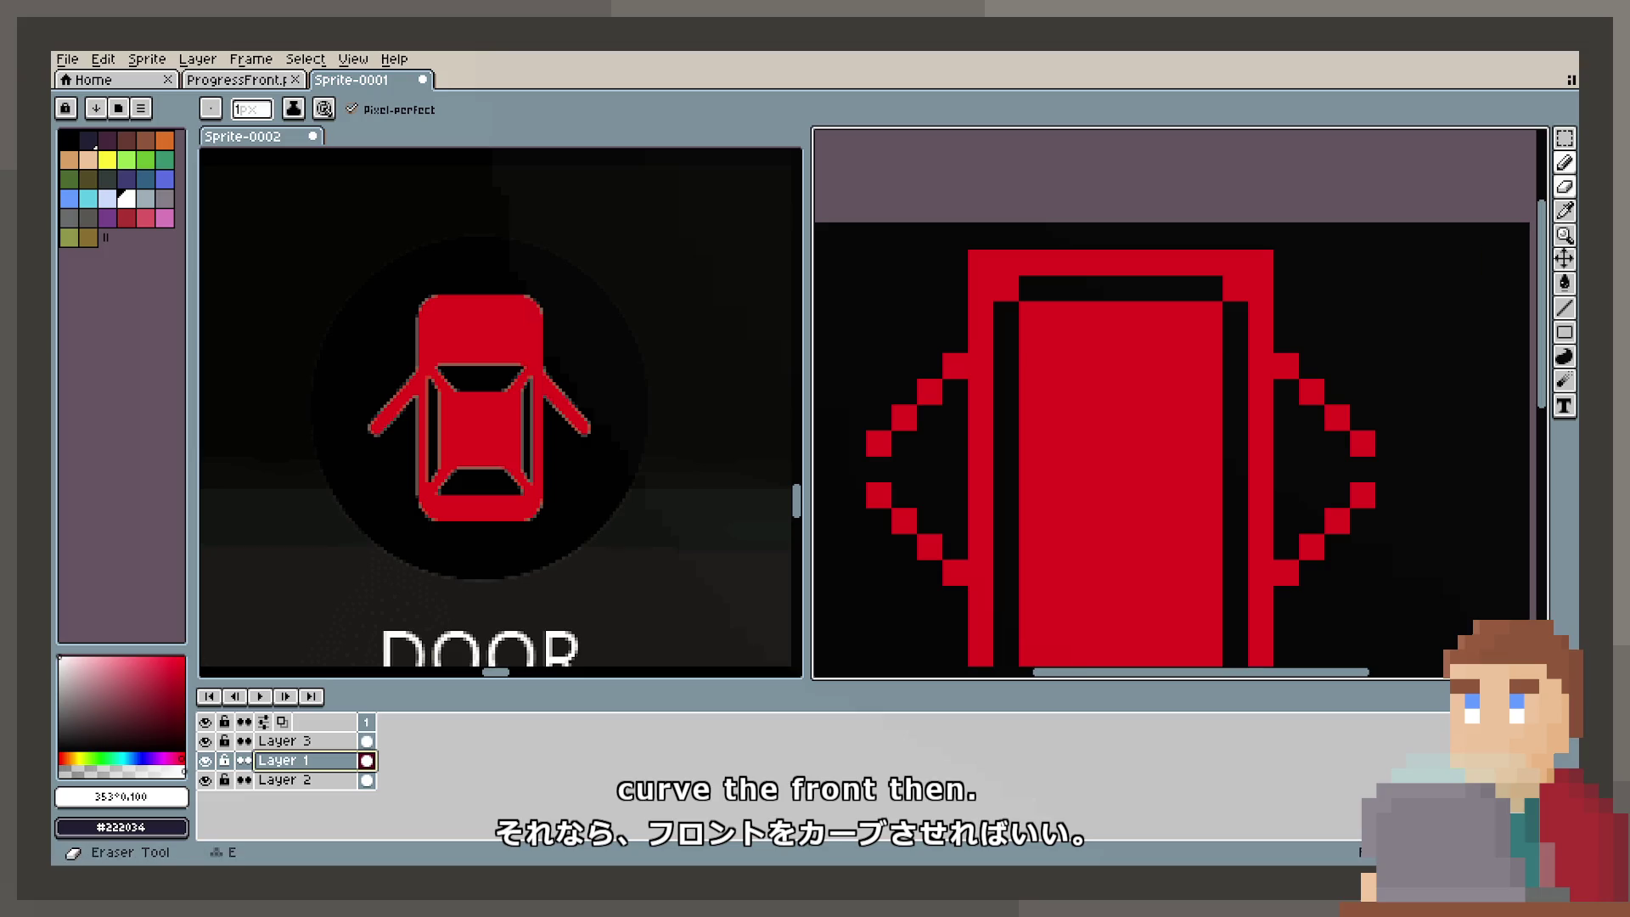
pyautogui.click(1564, 187)
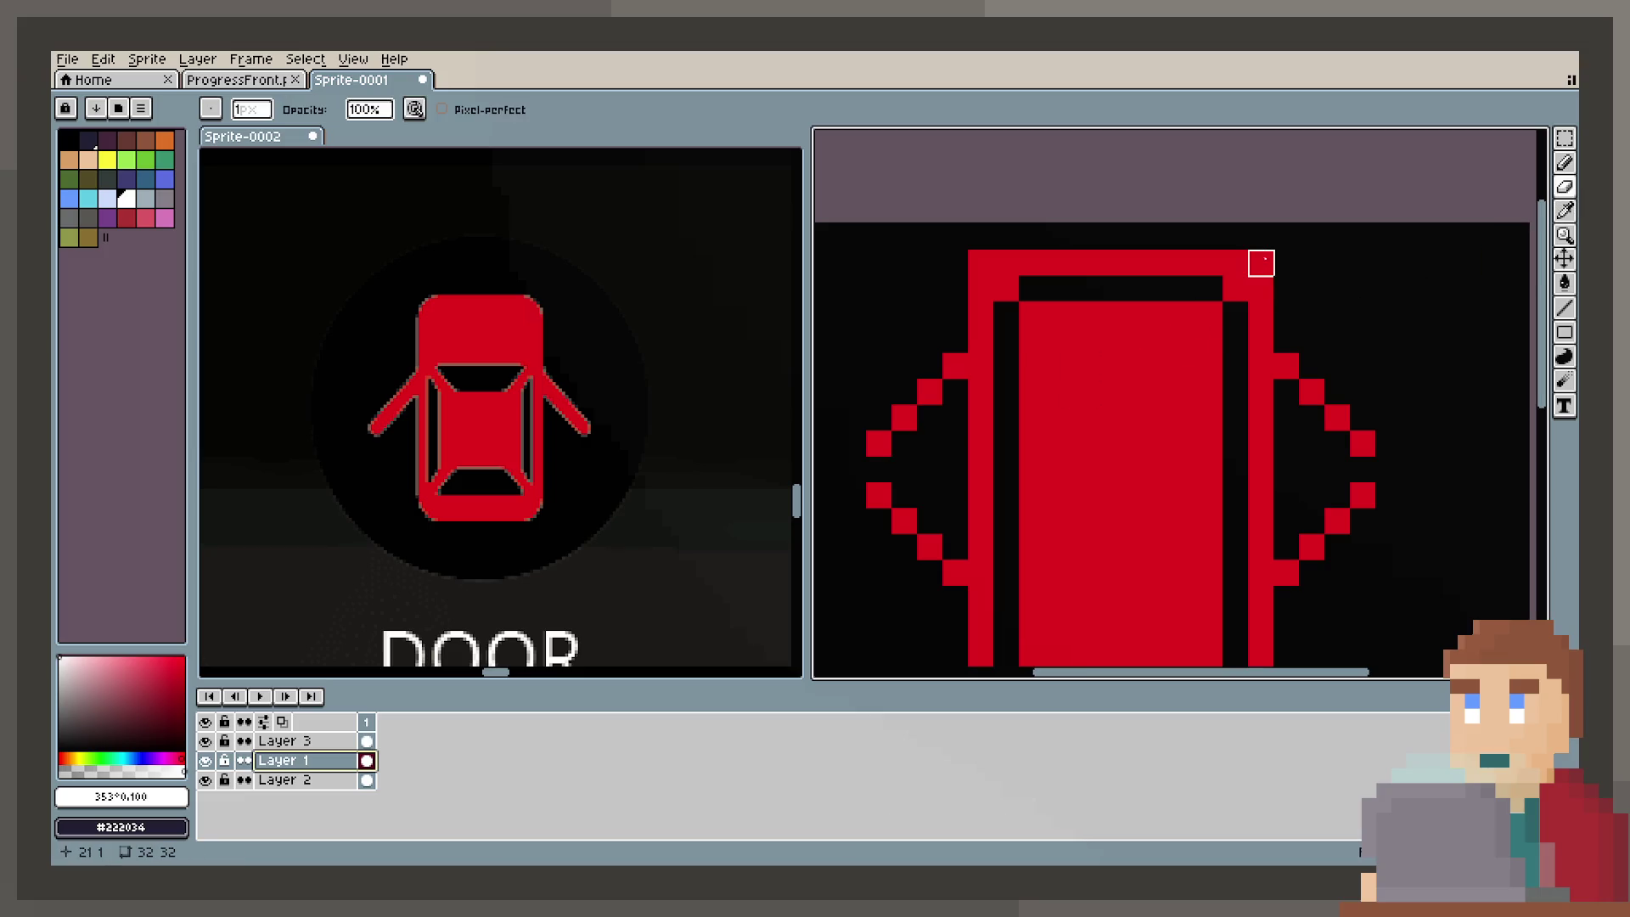
pyautogui.scroll(-3, 1027, 476)
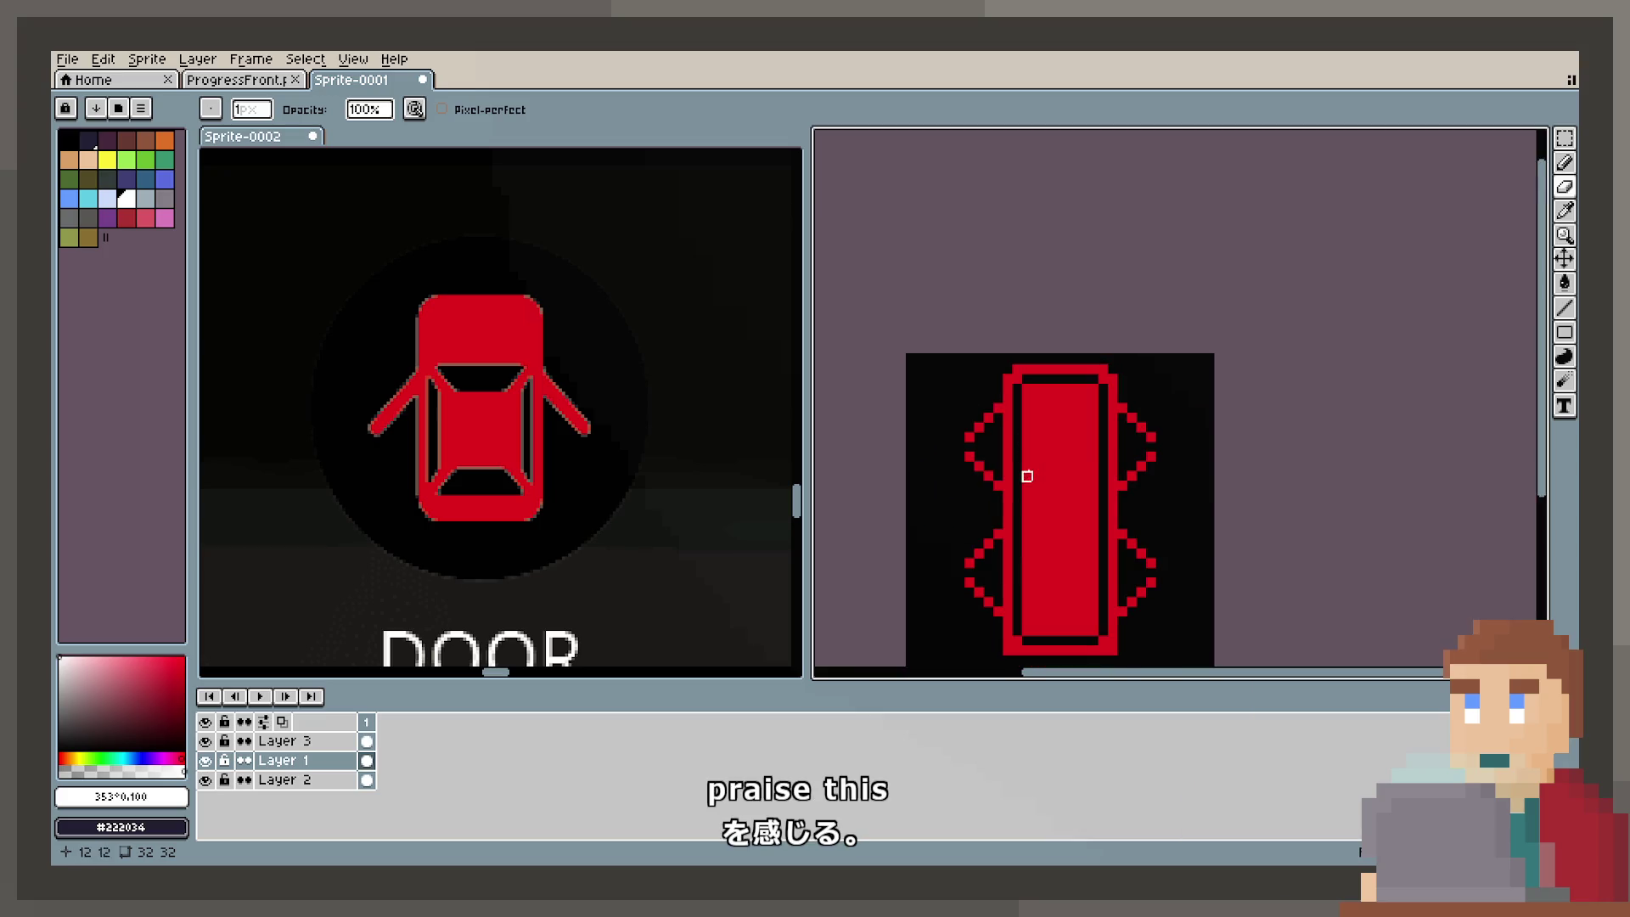
pyautogui.scroll(2, 991, 378)
pyautogui.click(1041, 358)
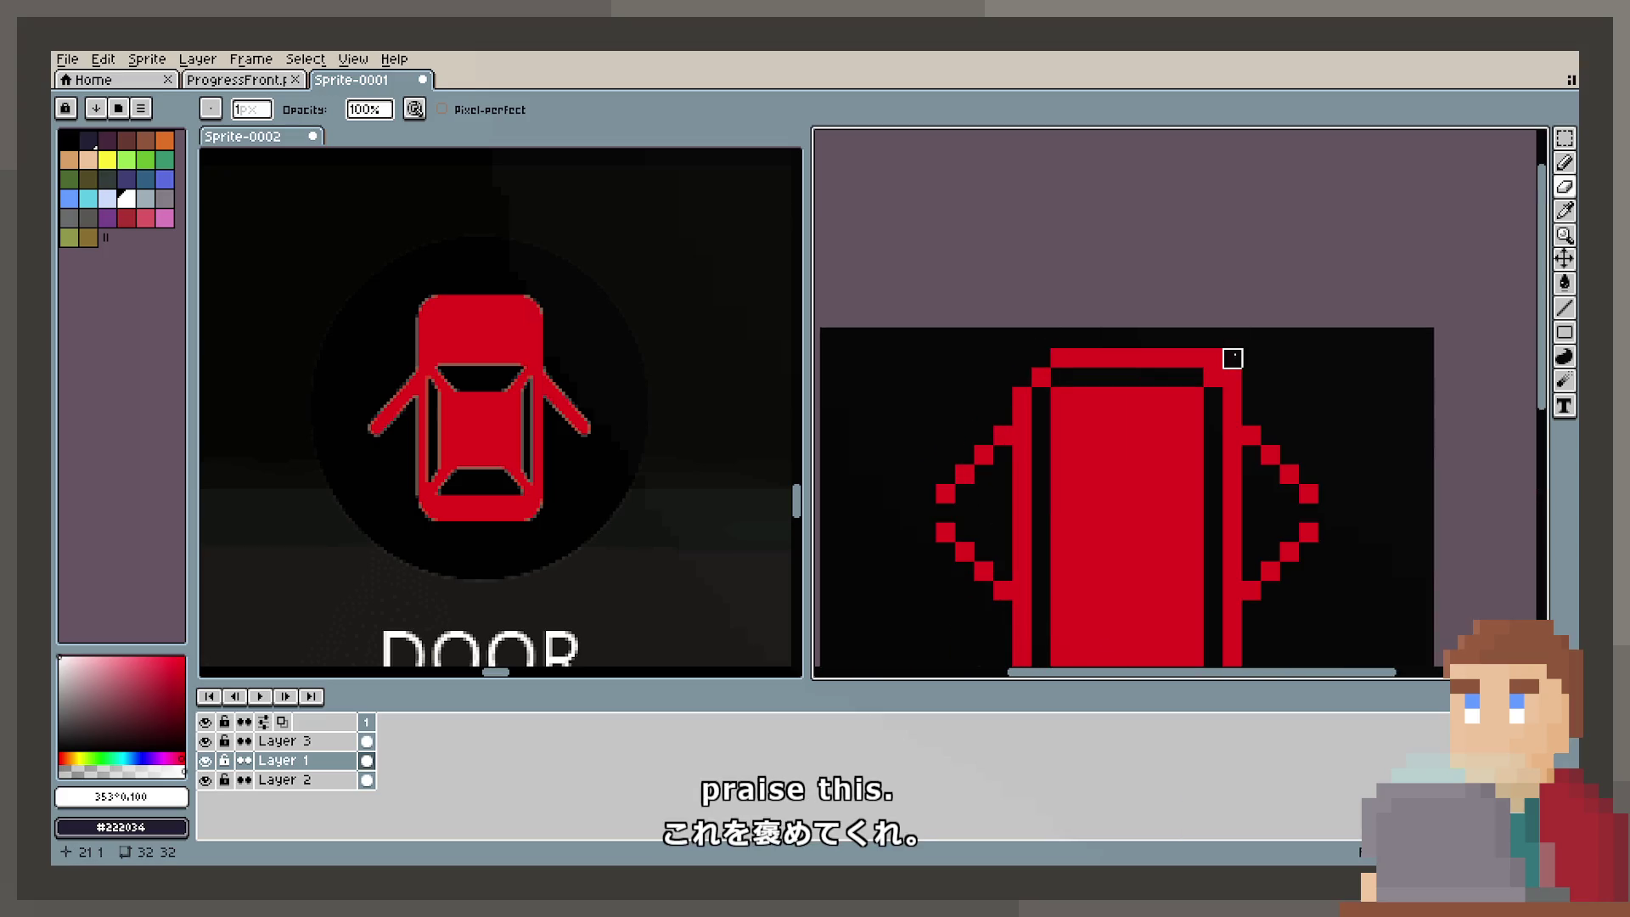
pyautogui.click(1233, 377)
pyautogui.scroll(-2, 1212, 426)
pyautogui.scroll(2, 1124, 367)
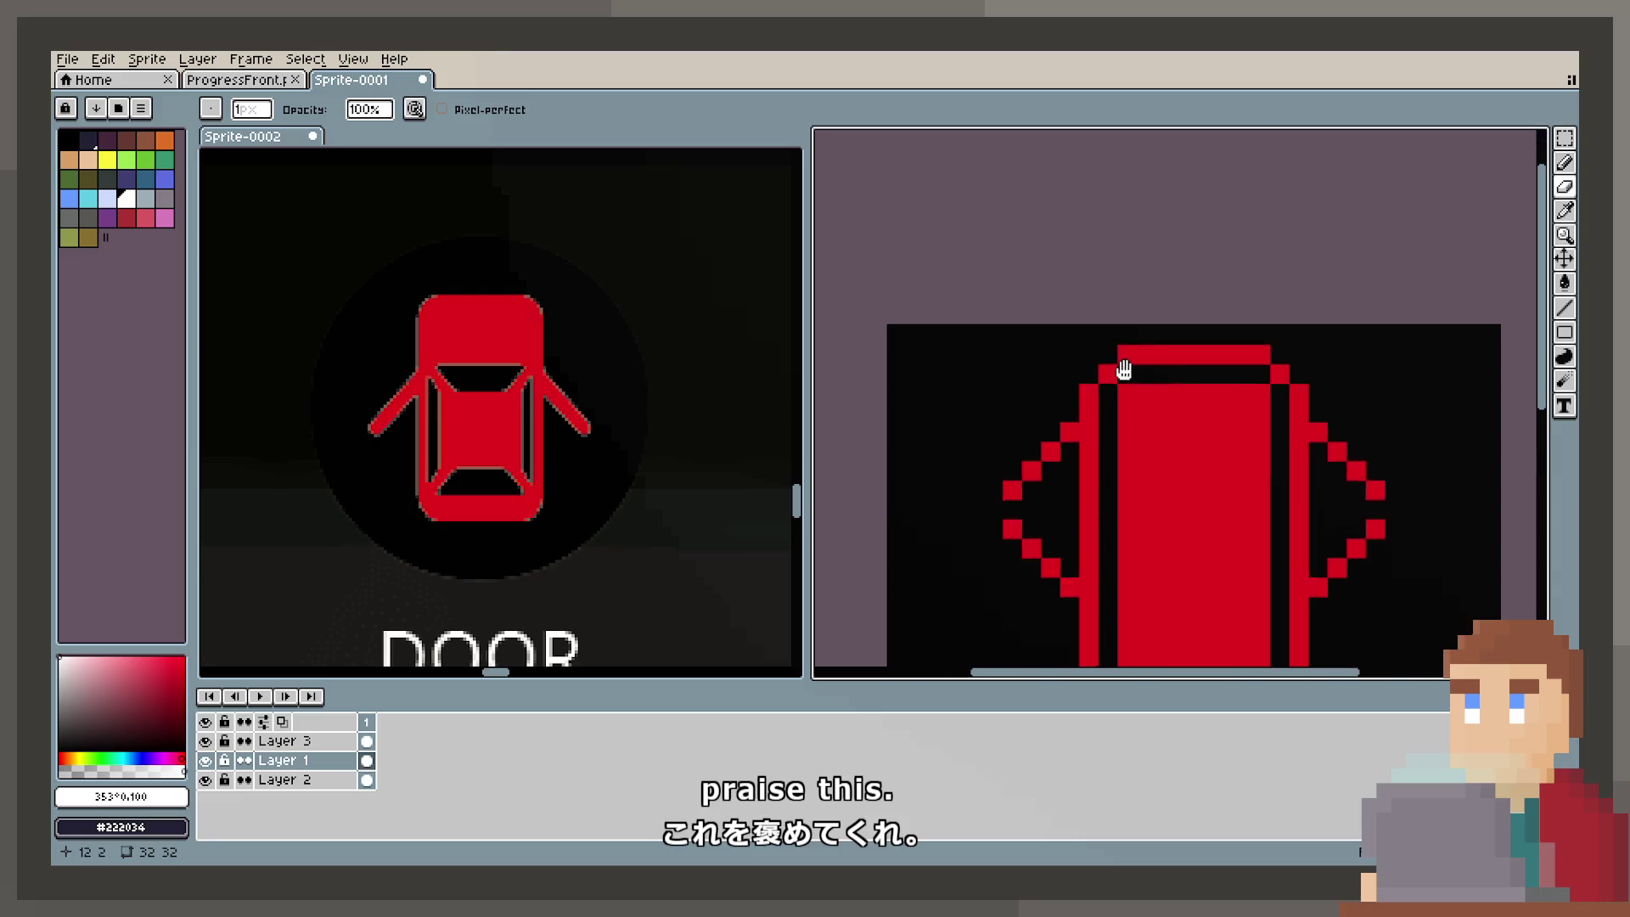
pyautogui.scroll(-2, 1151, 436)
pyautogui.scroll(2, 1139, 345)
pyautogui.click(1096, 311)
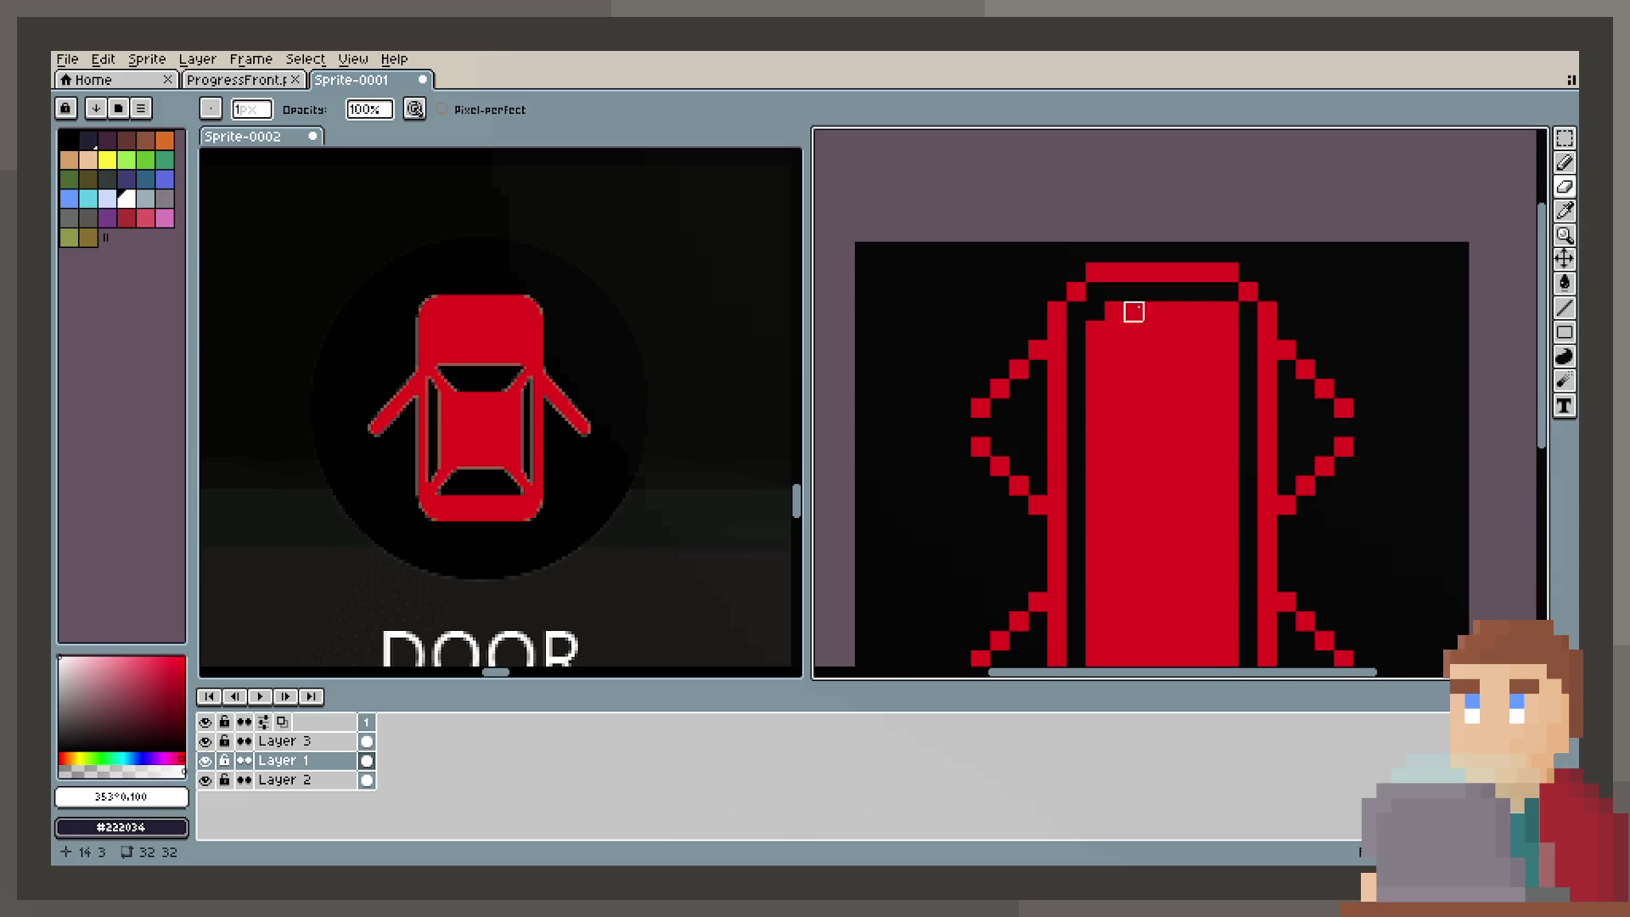
pyautogui.click(1230, 311)
pyautogui.scroll(-5, 1235, 373)
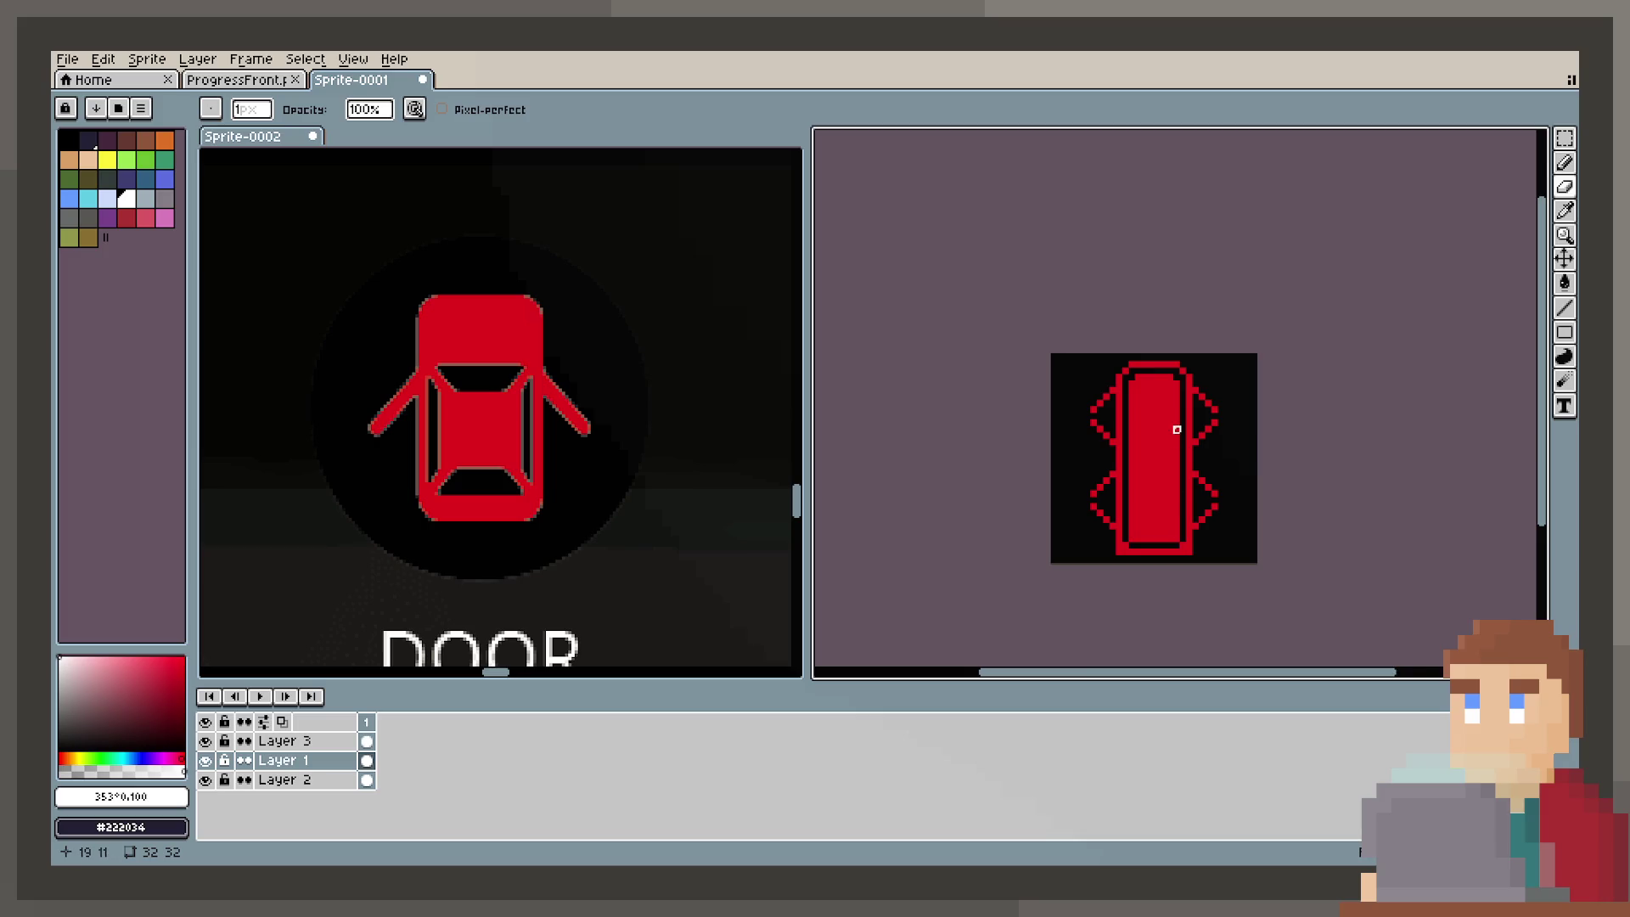
pyautogui.scroll(2, 1176, 430)
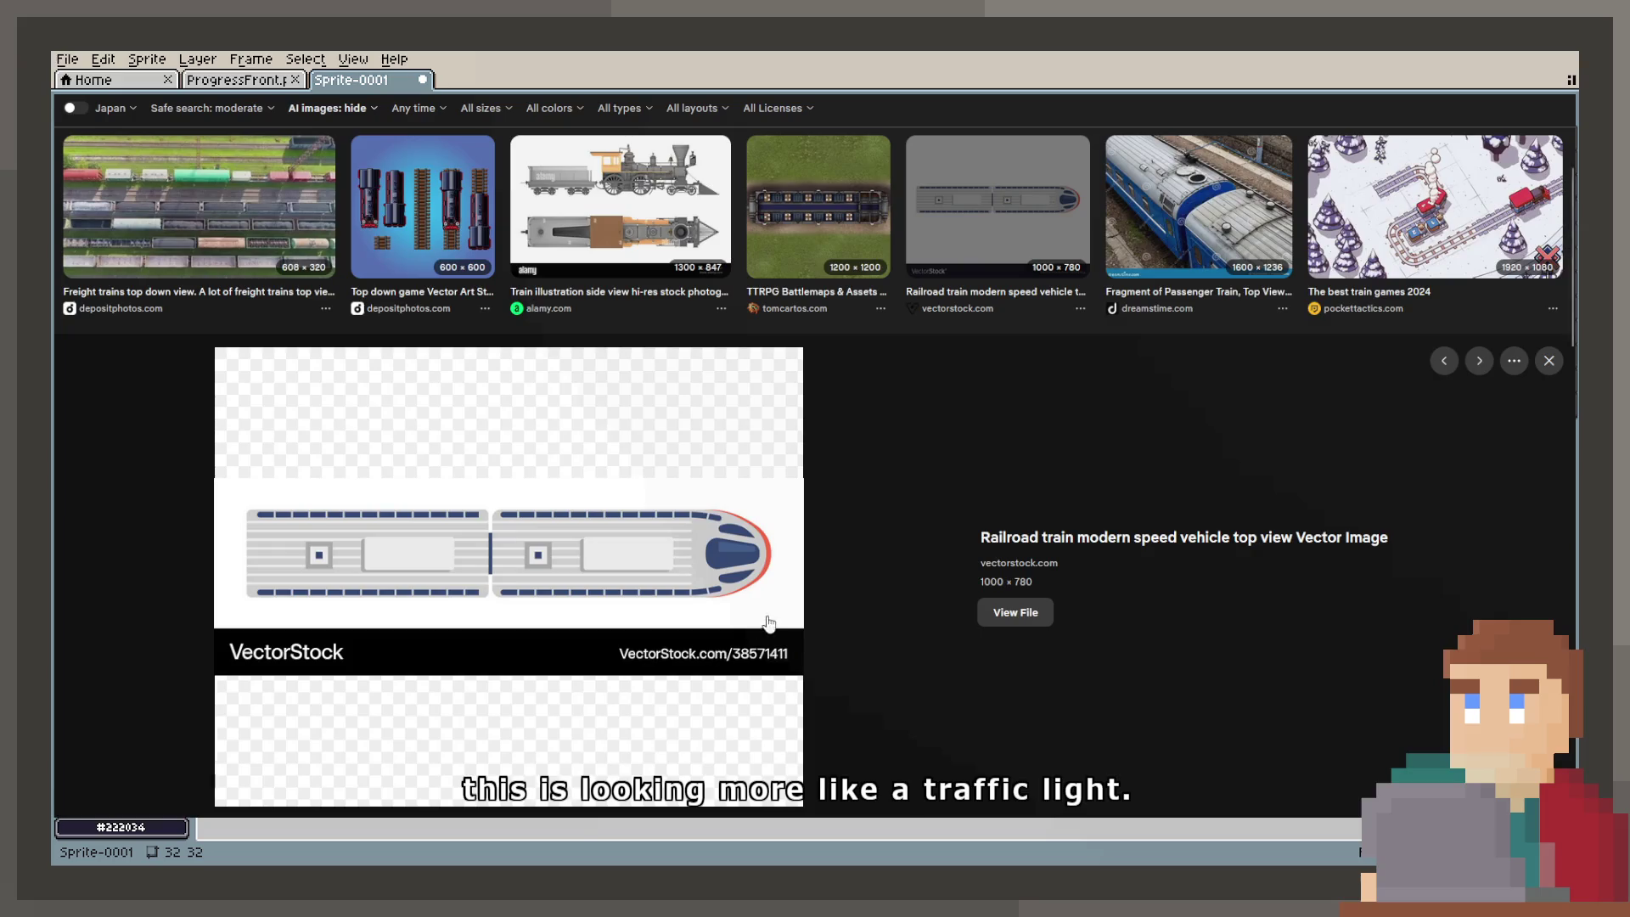
pyautogui.scroll(-5, 762, 615)
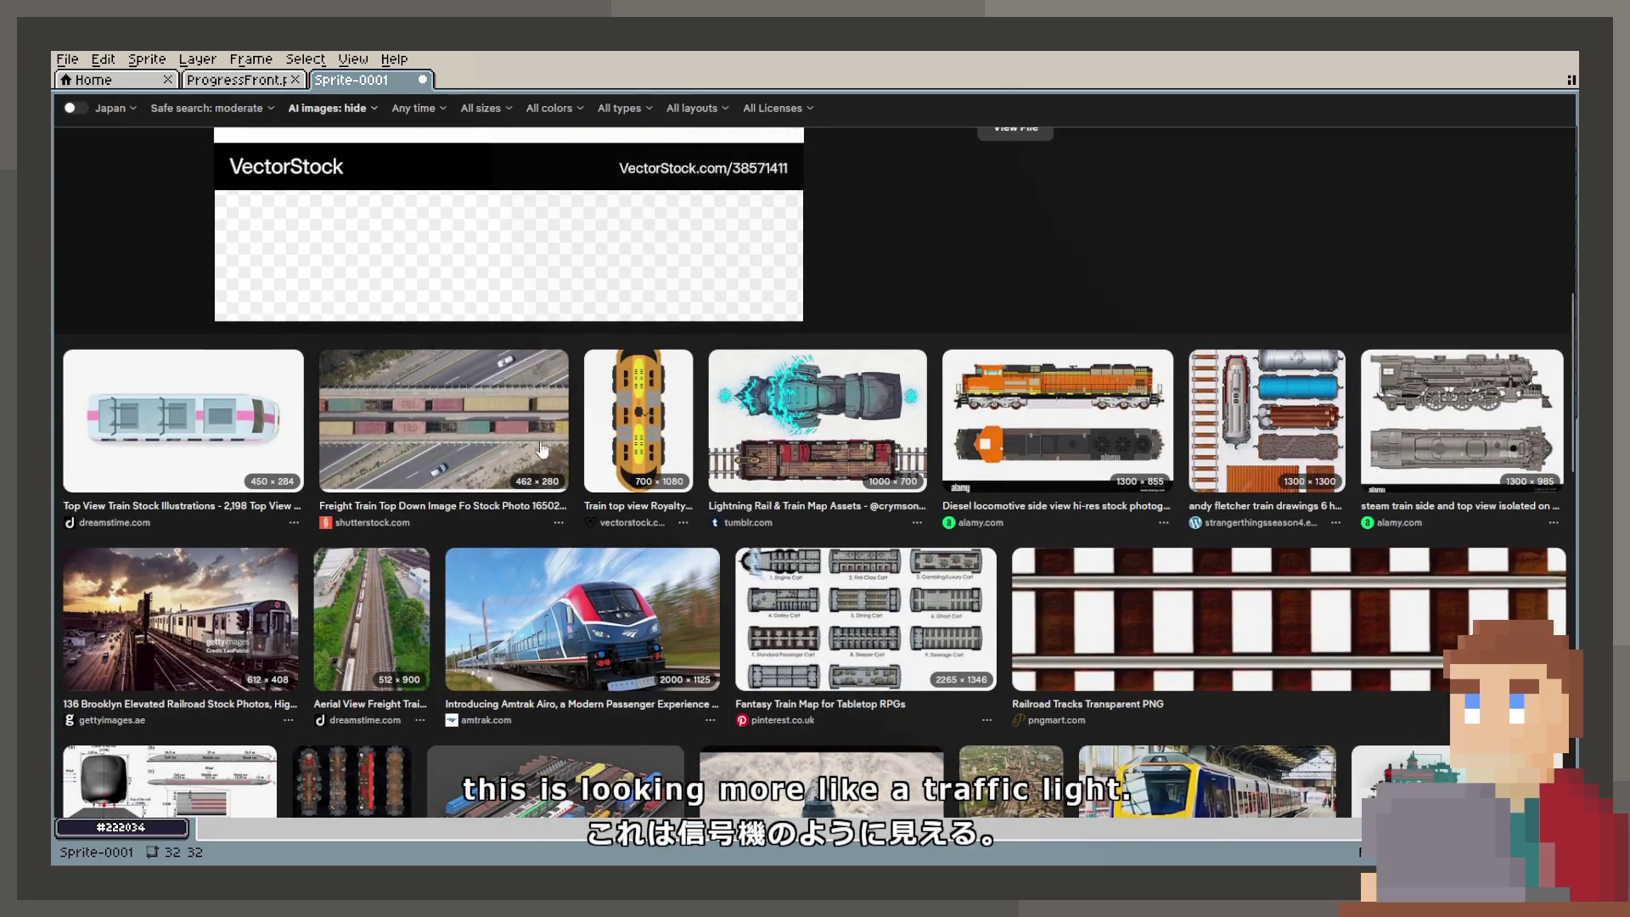
# Step: Preview the Lightning Rail, Top View Train, Fantasy Train Map and 18 train models images
pyautogui.click(887, 411)
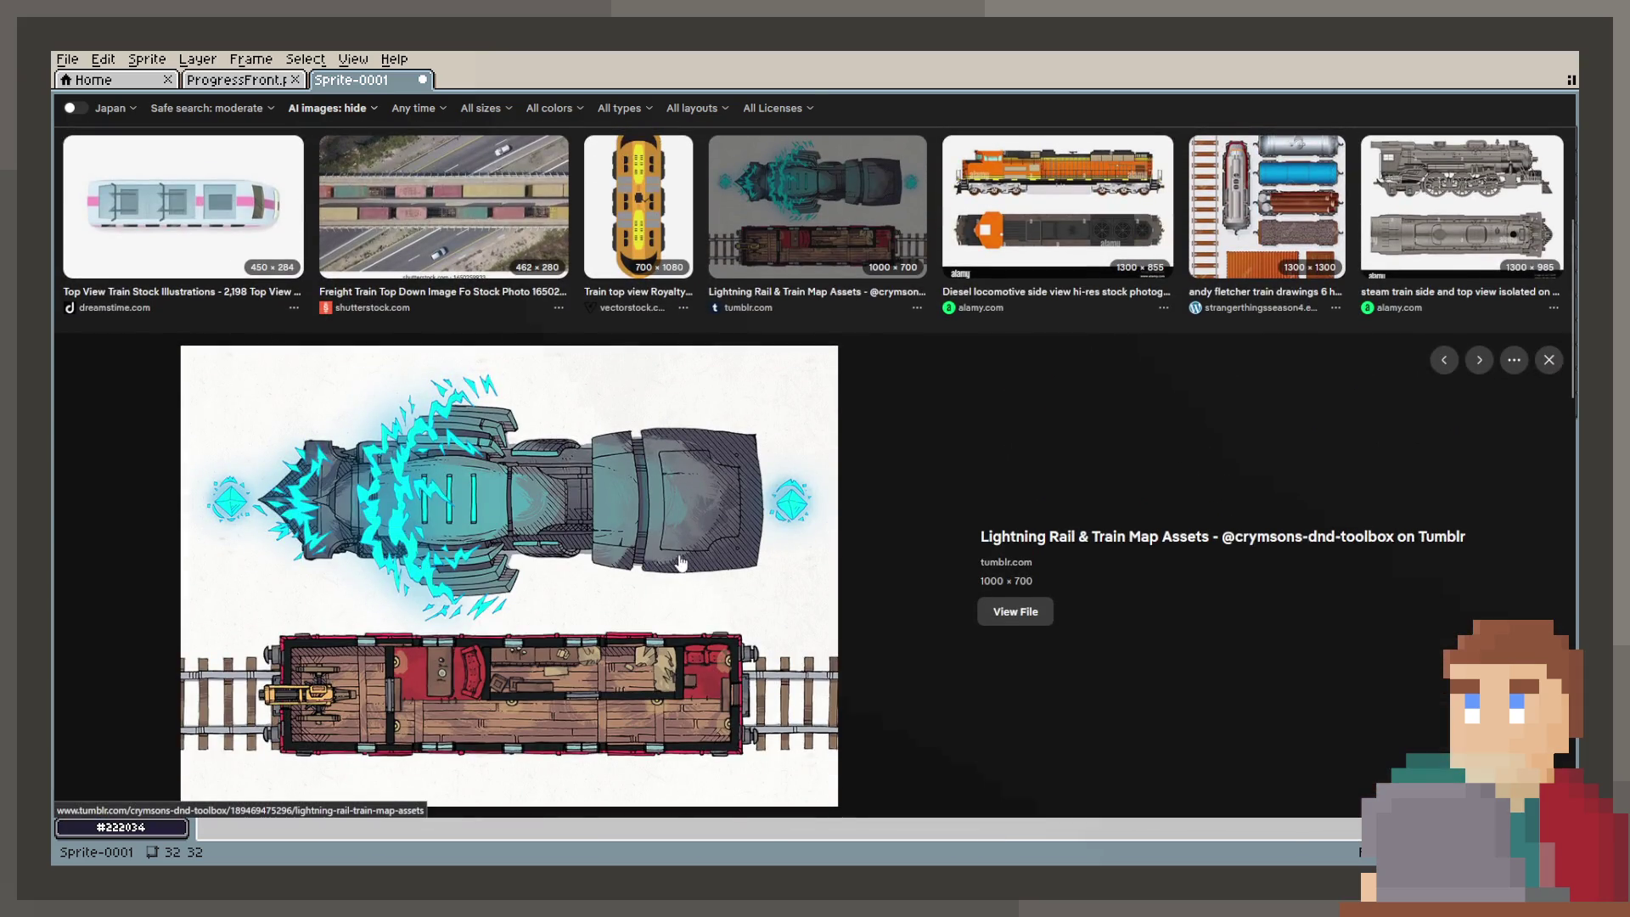
pyautogui.click(169, 265)
pyautogui.click(1298, 199)
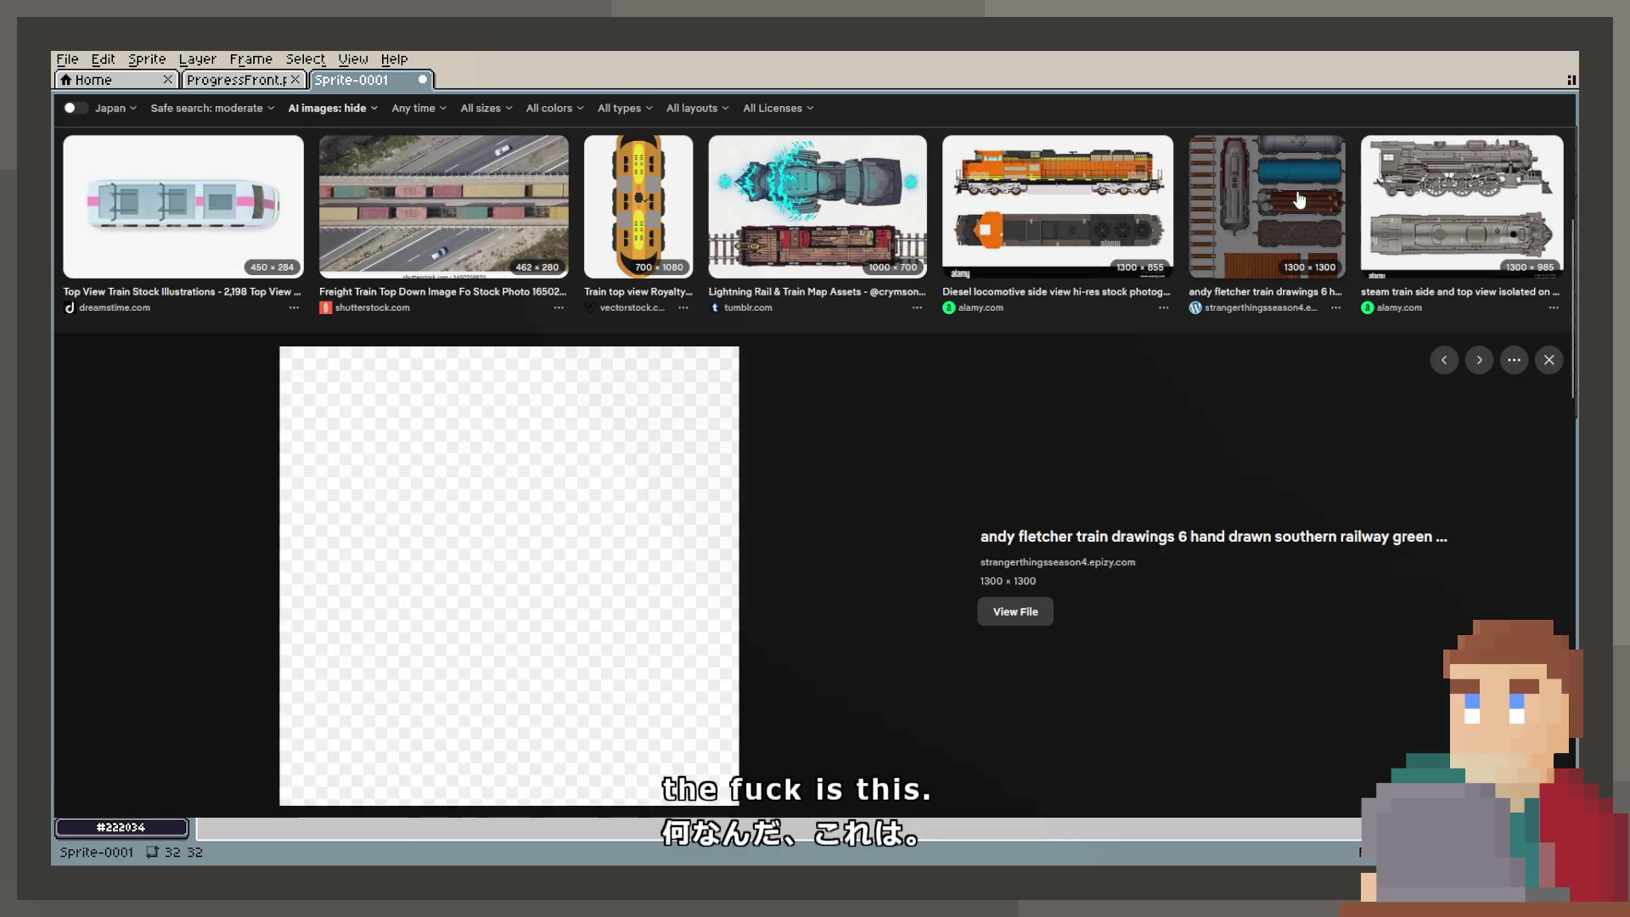
pyautogui.scroll(-6, 429, 548)
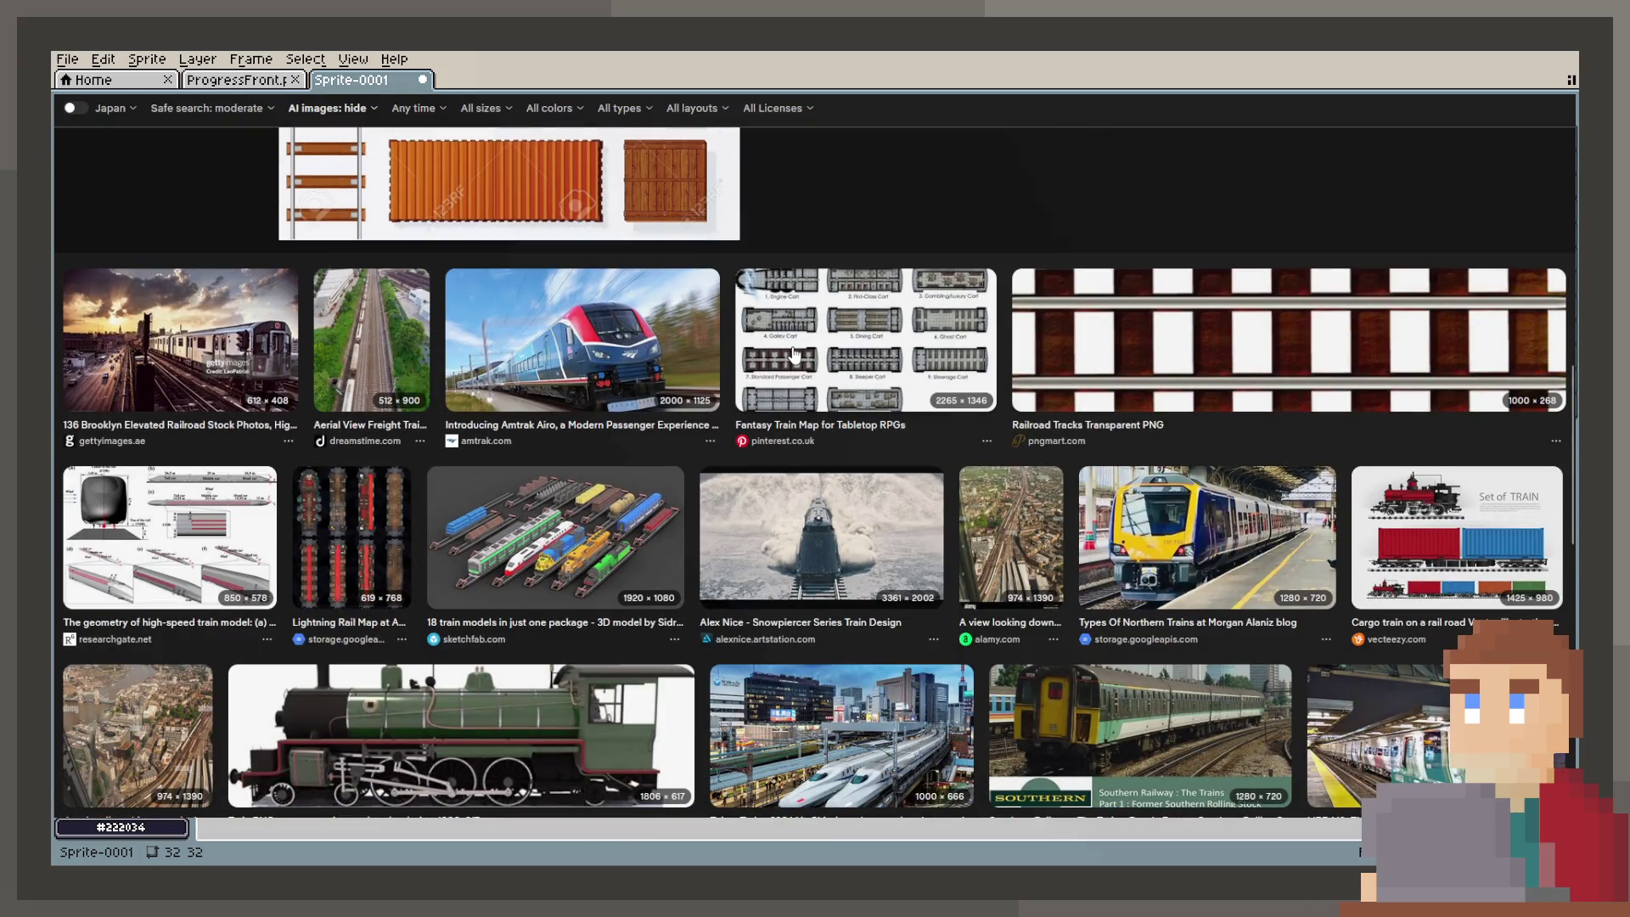
pyautogui.click(794, 354)
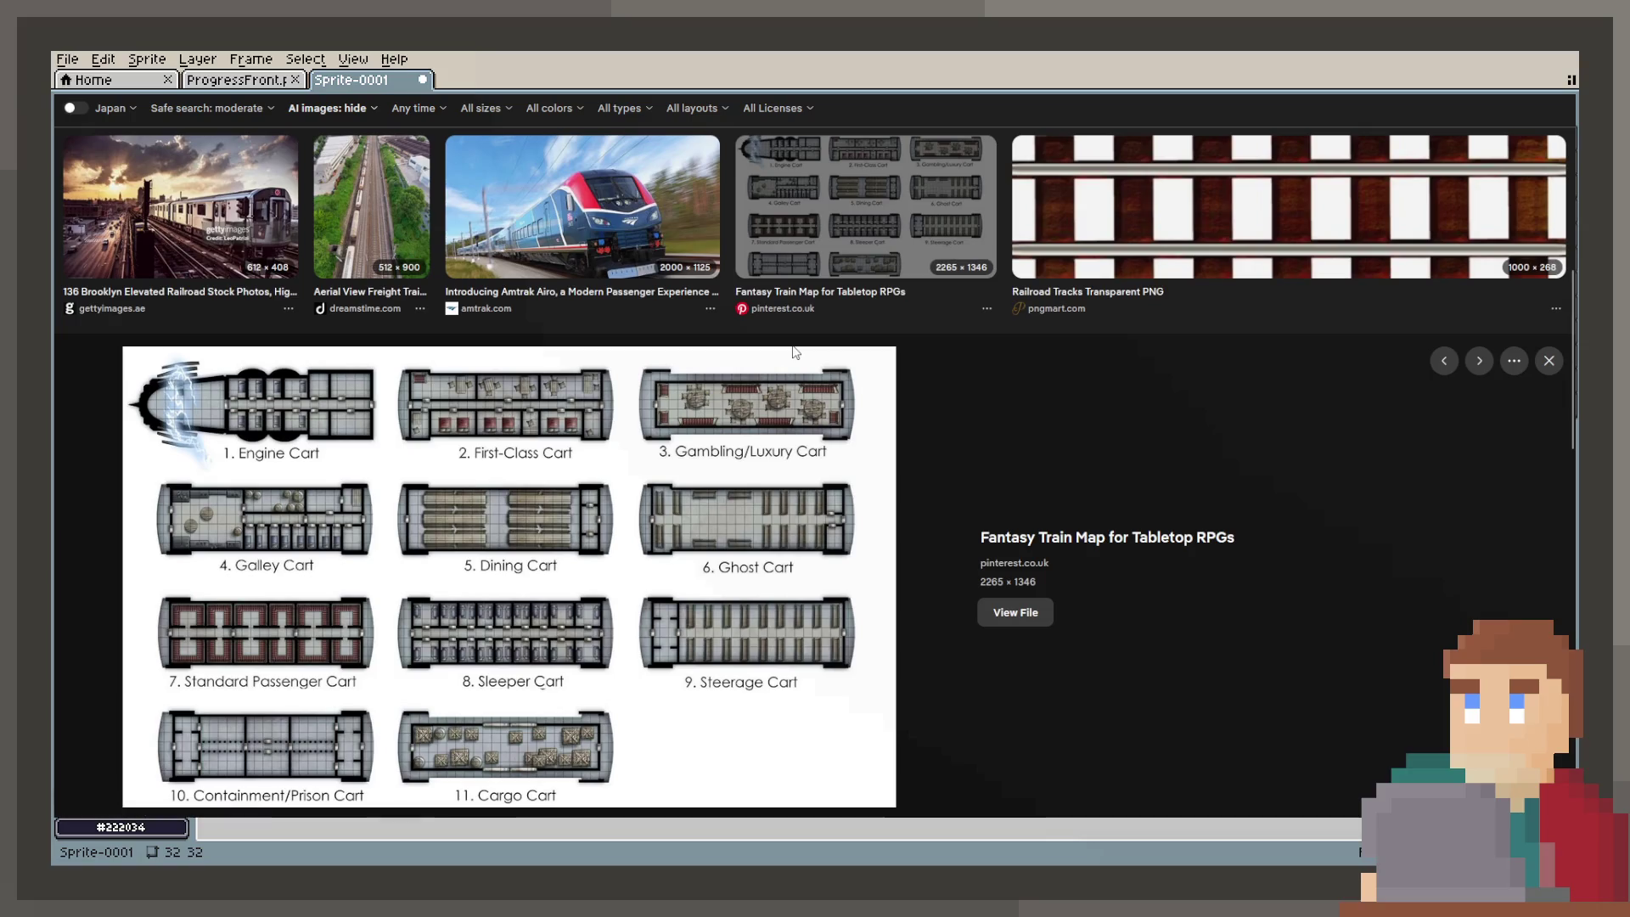
pyautogui.scroll(-4, 795, 351)
pyautogui.click(572, 503)
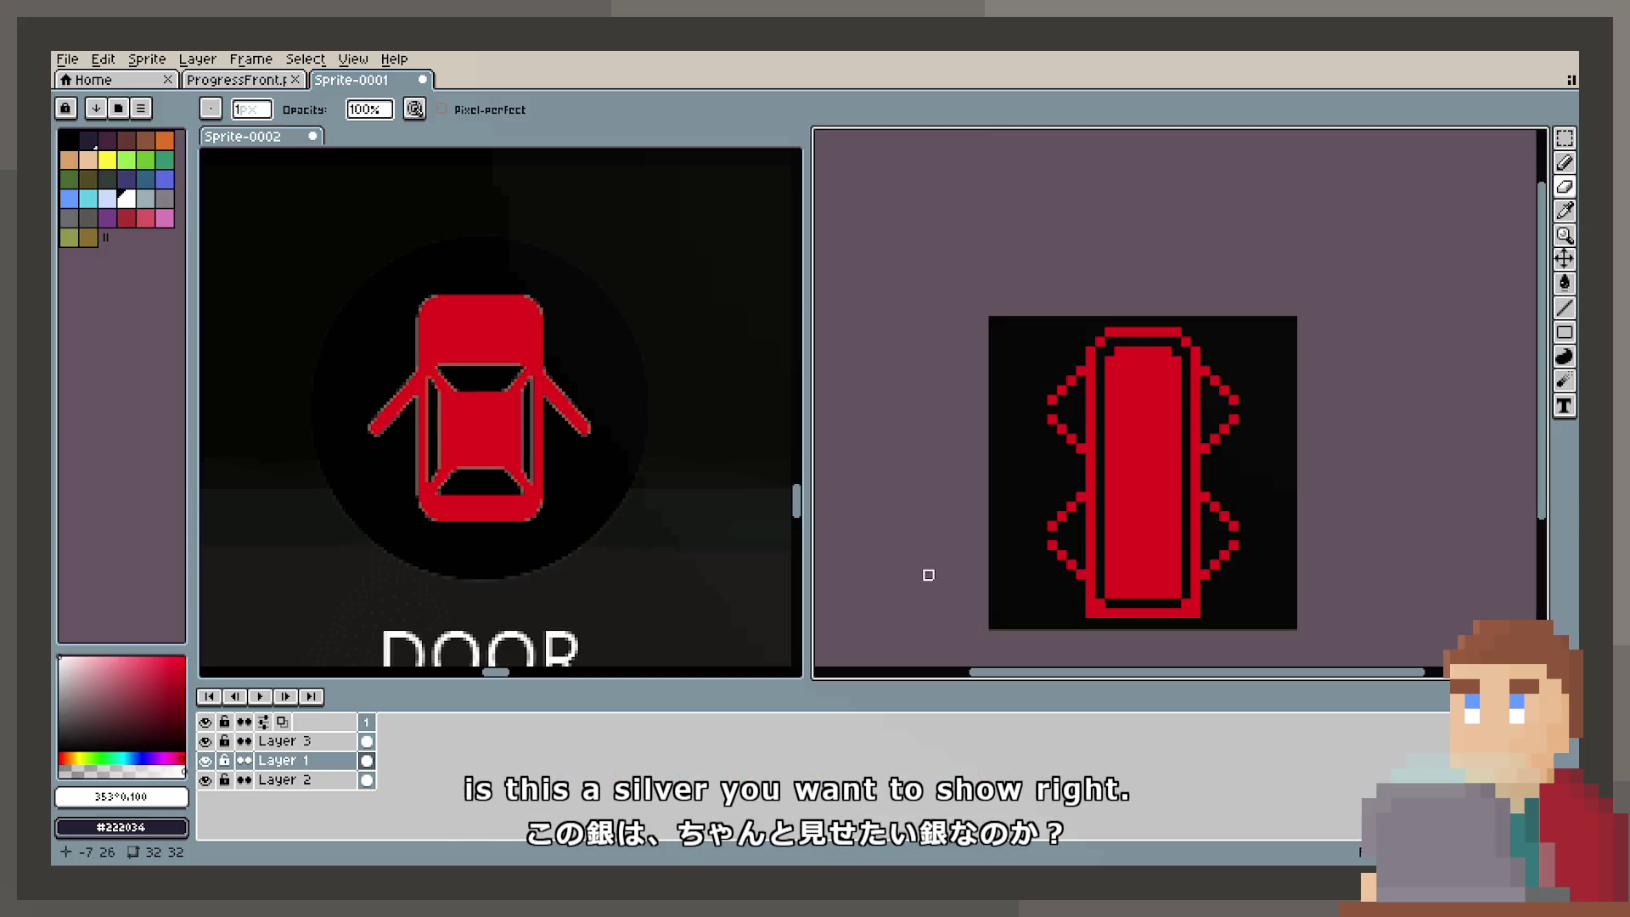
pyautogui.scroll(3, 1164, 385)
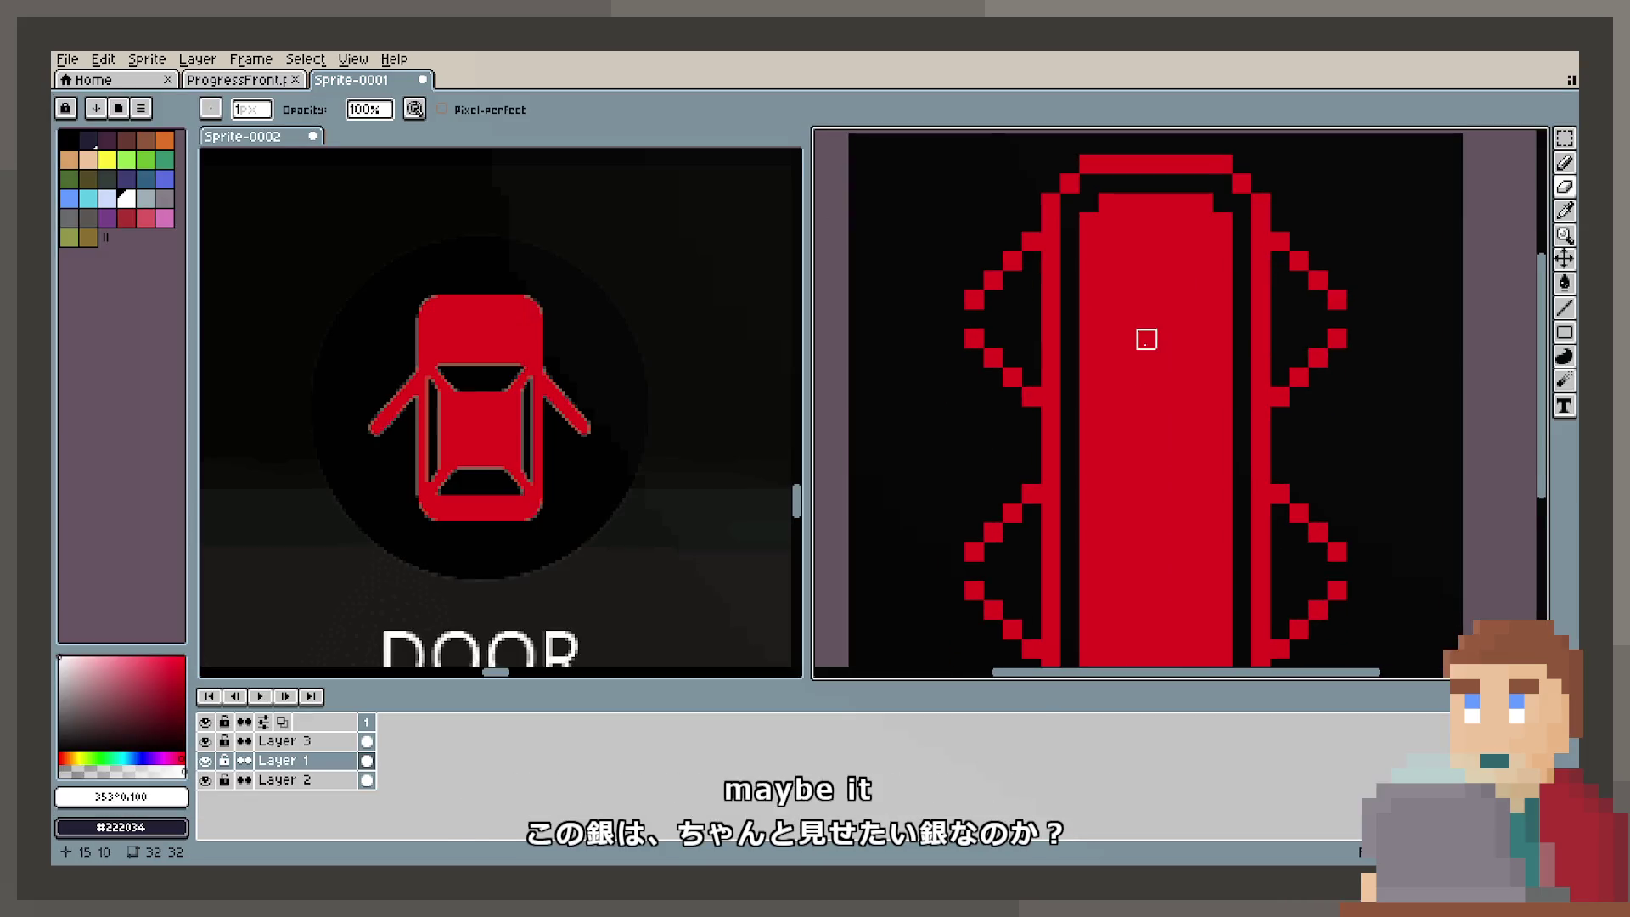
# Step: Paint a dark rectangular window outline in the centre of the red train body
pyautogui.moveTo(1127, 340)
pyautogui.mouseDown()
pyautogui.moveTo(1203, 355)
pyautogui.moveTo(1203, 533)
pyautogui.mouseUp()
pyautogui.scroll(-2, 1204, 534)
pyautogui.moveTo(1184, 475)
pyautogui.mouseDown()
pyautogui.moveTo(1127, 474)
pyautogui.moveTo(1106, 276)
pyautogui.mouseUp()
pyautogui.scroll(-4, 1137, 382)
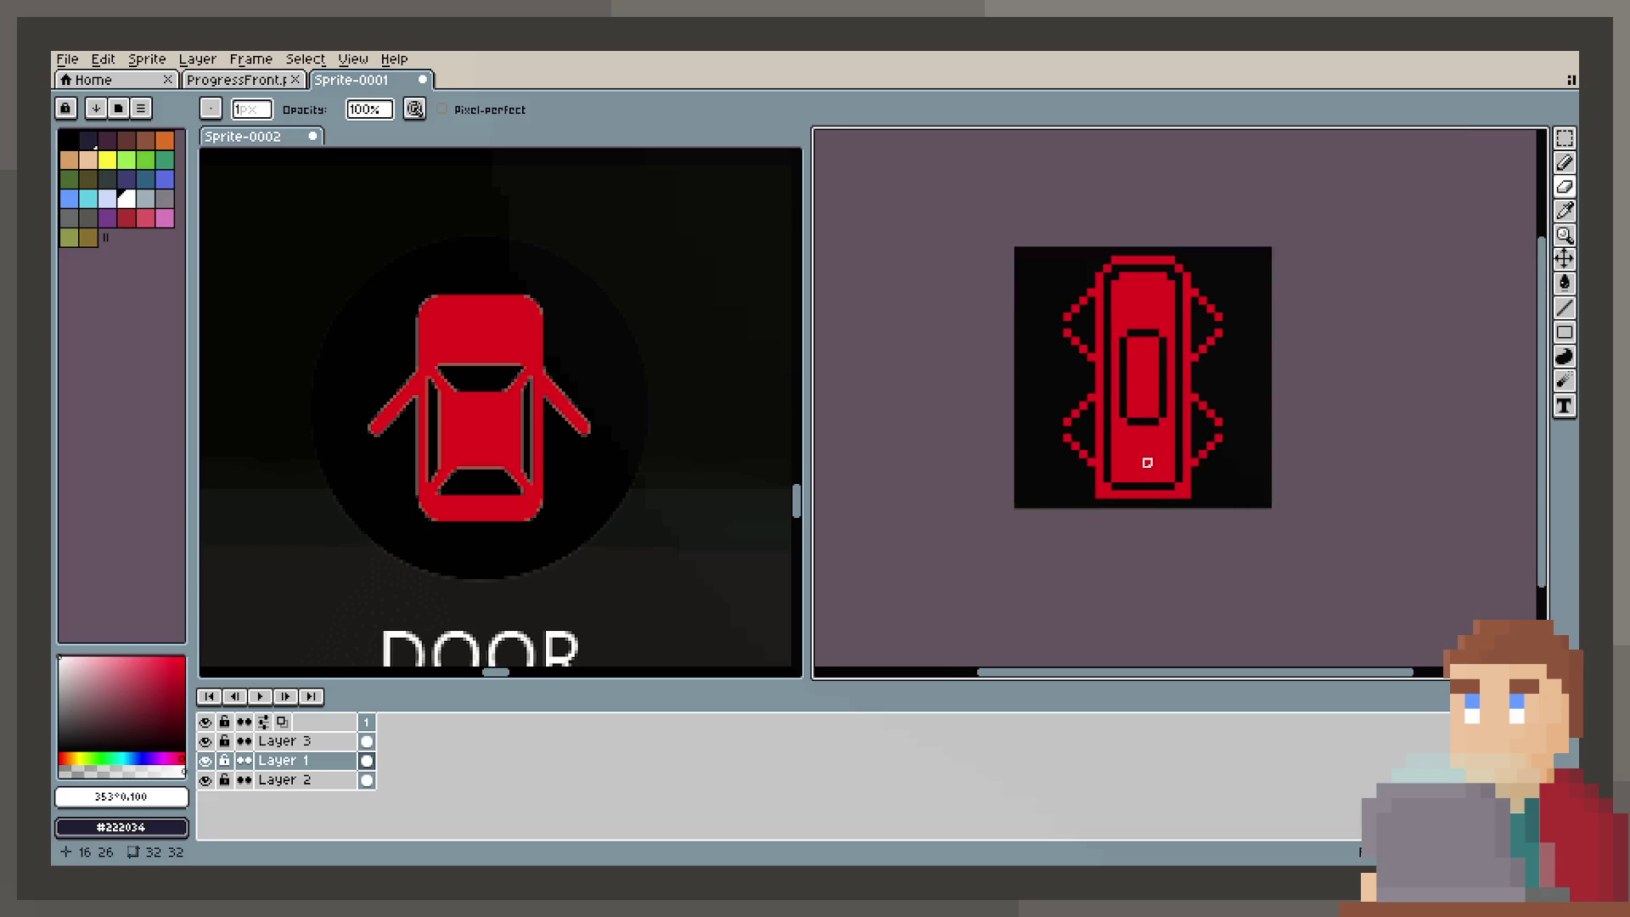
pyautogui.scroll(1, 1147, 463)
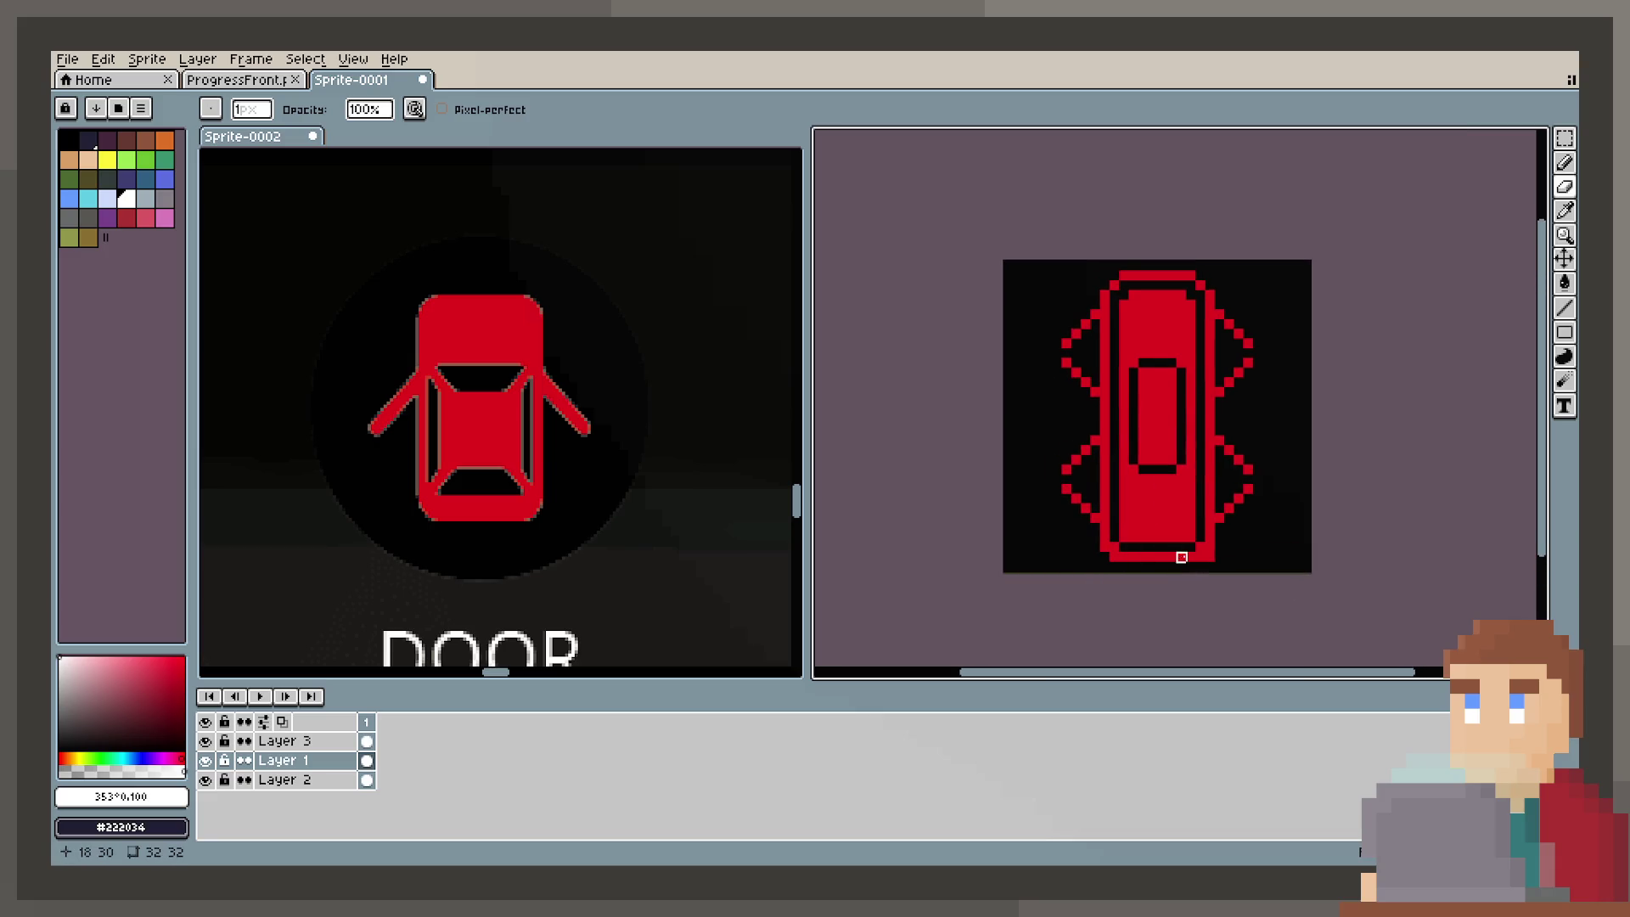
pyautogui.moveTo(1263, 397); pyautogui.dragTo(1270, 434)
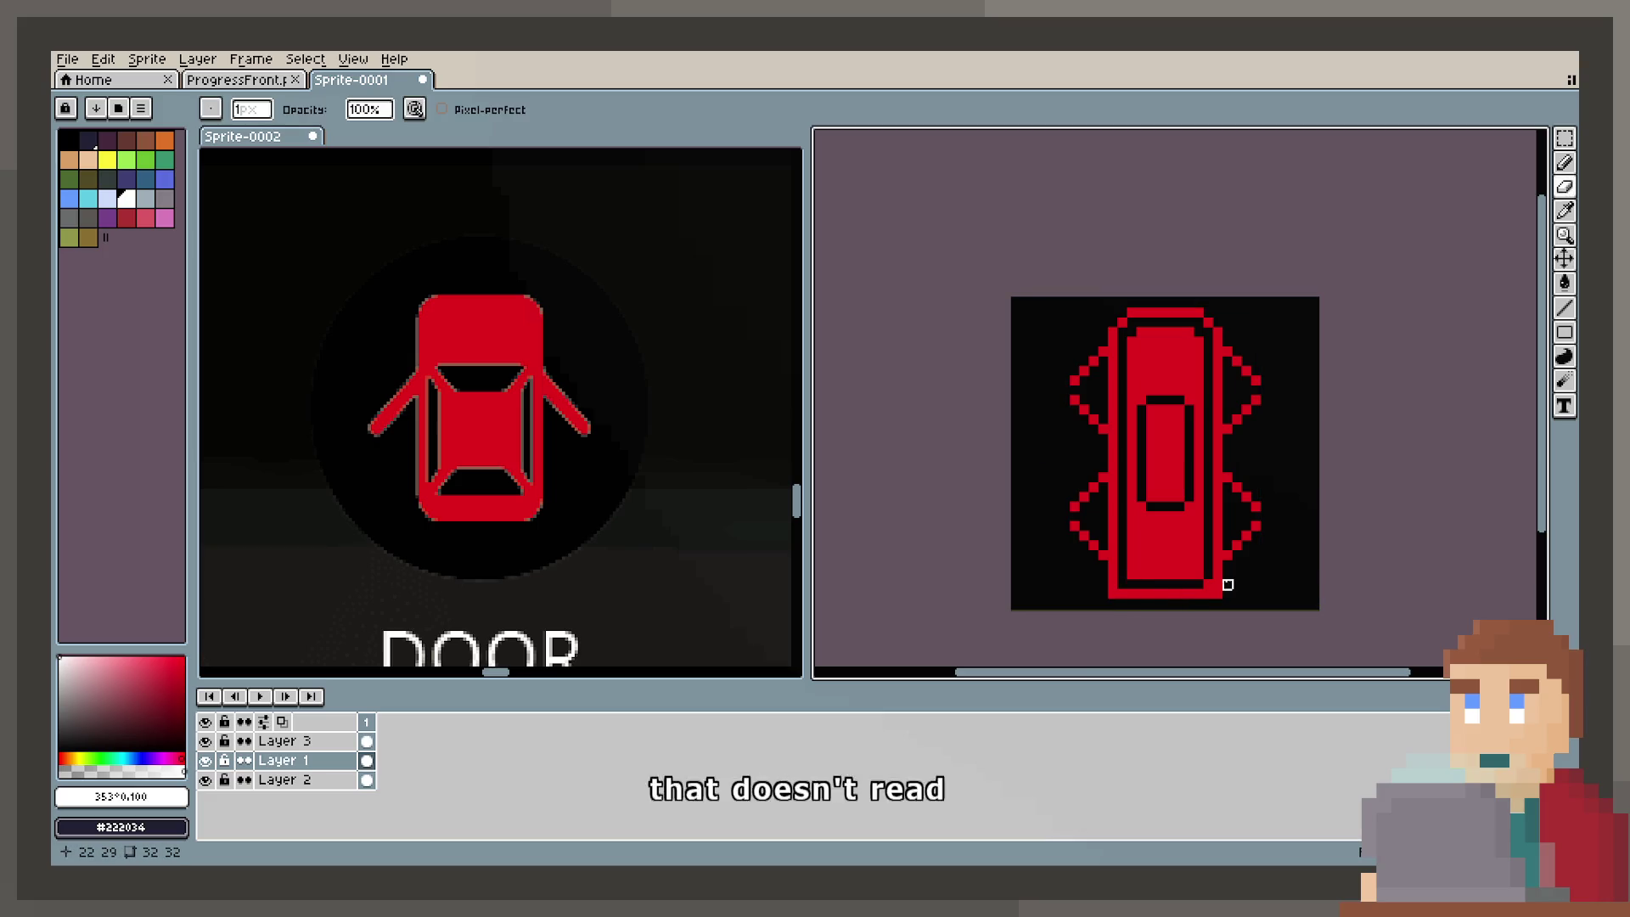
pyautogui.click(1565, 162)
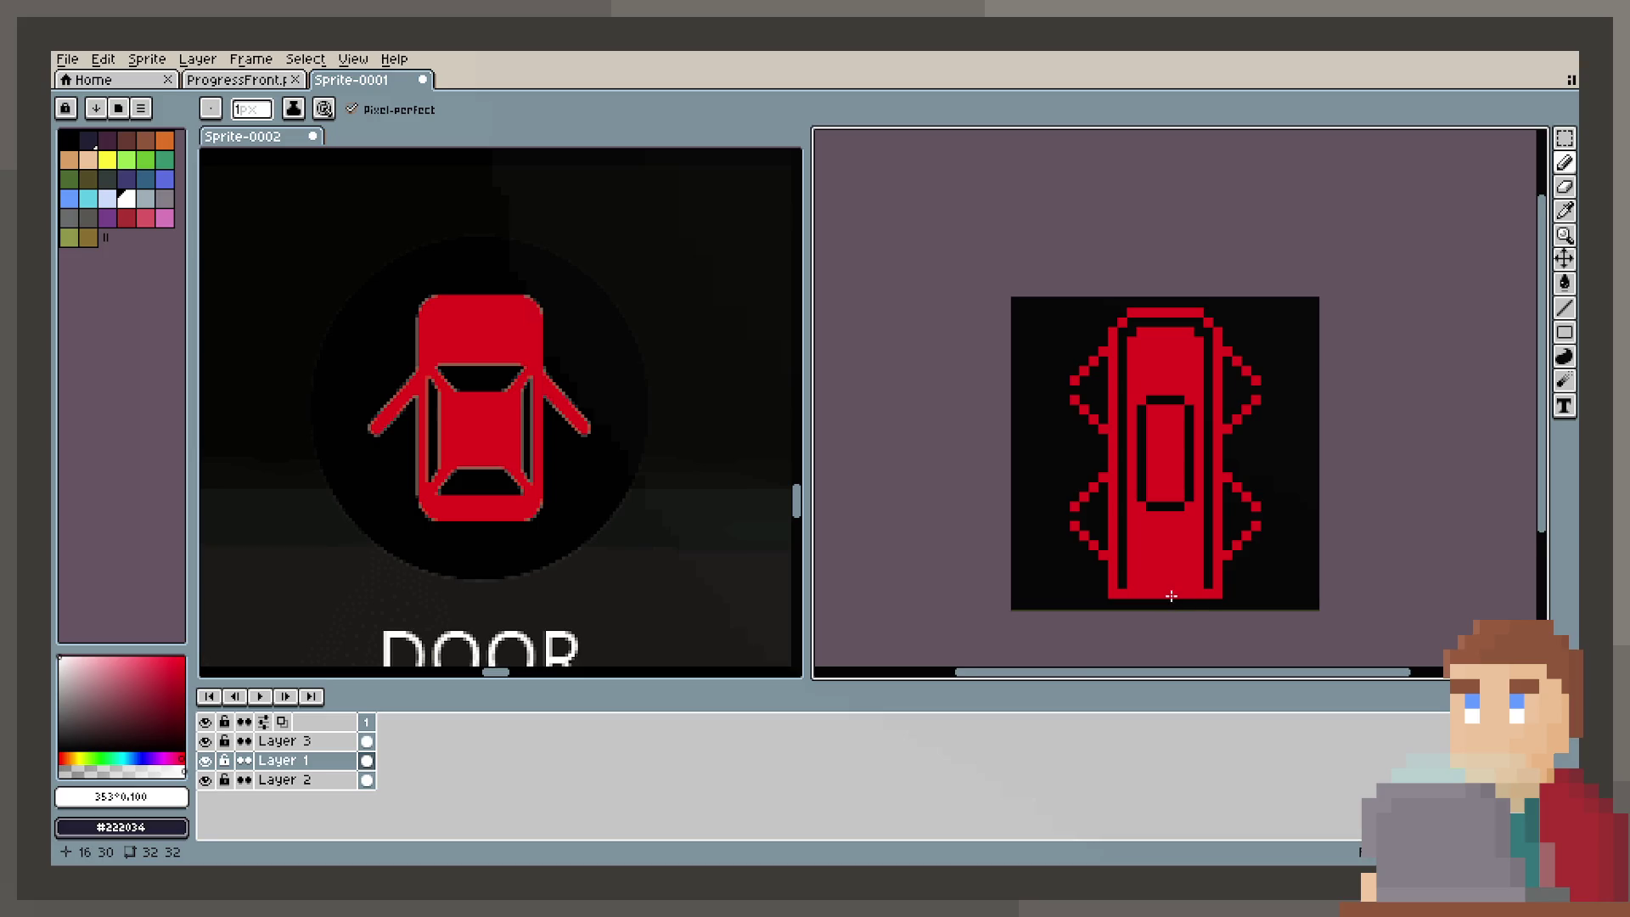
pyautogui.scroll(1, 1172, 596)
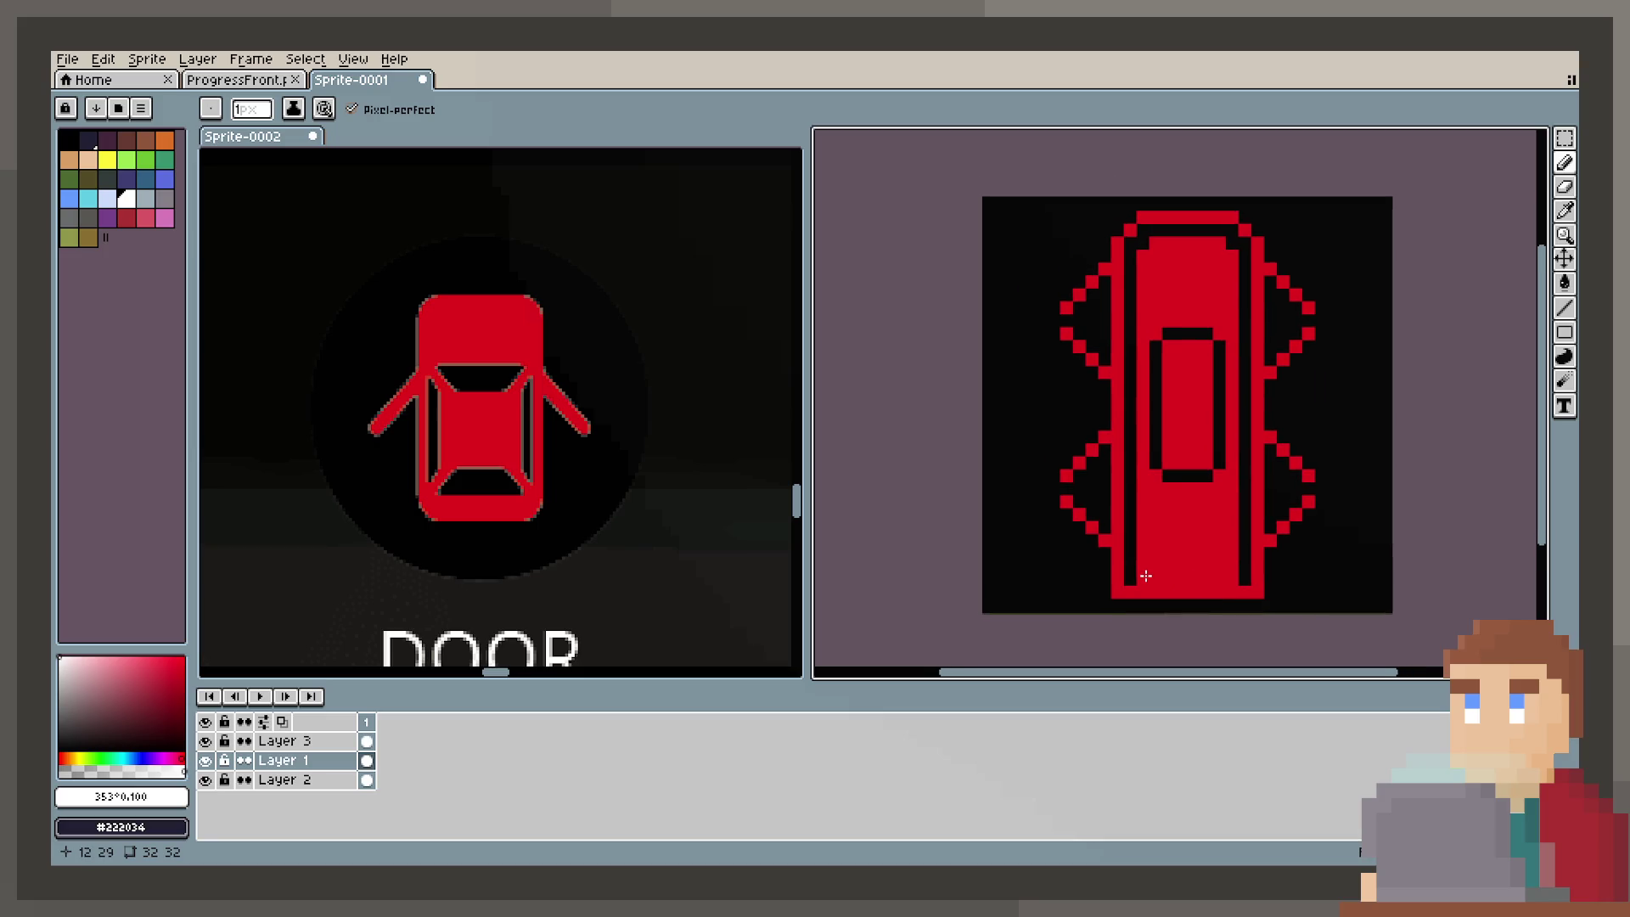
pyautogui.scroll(-2, 376, 393)
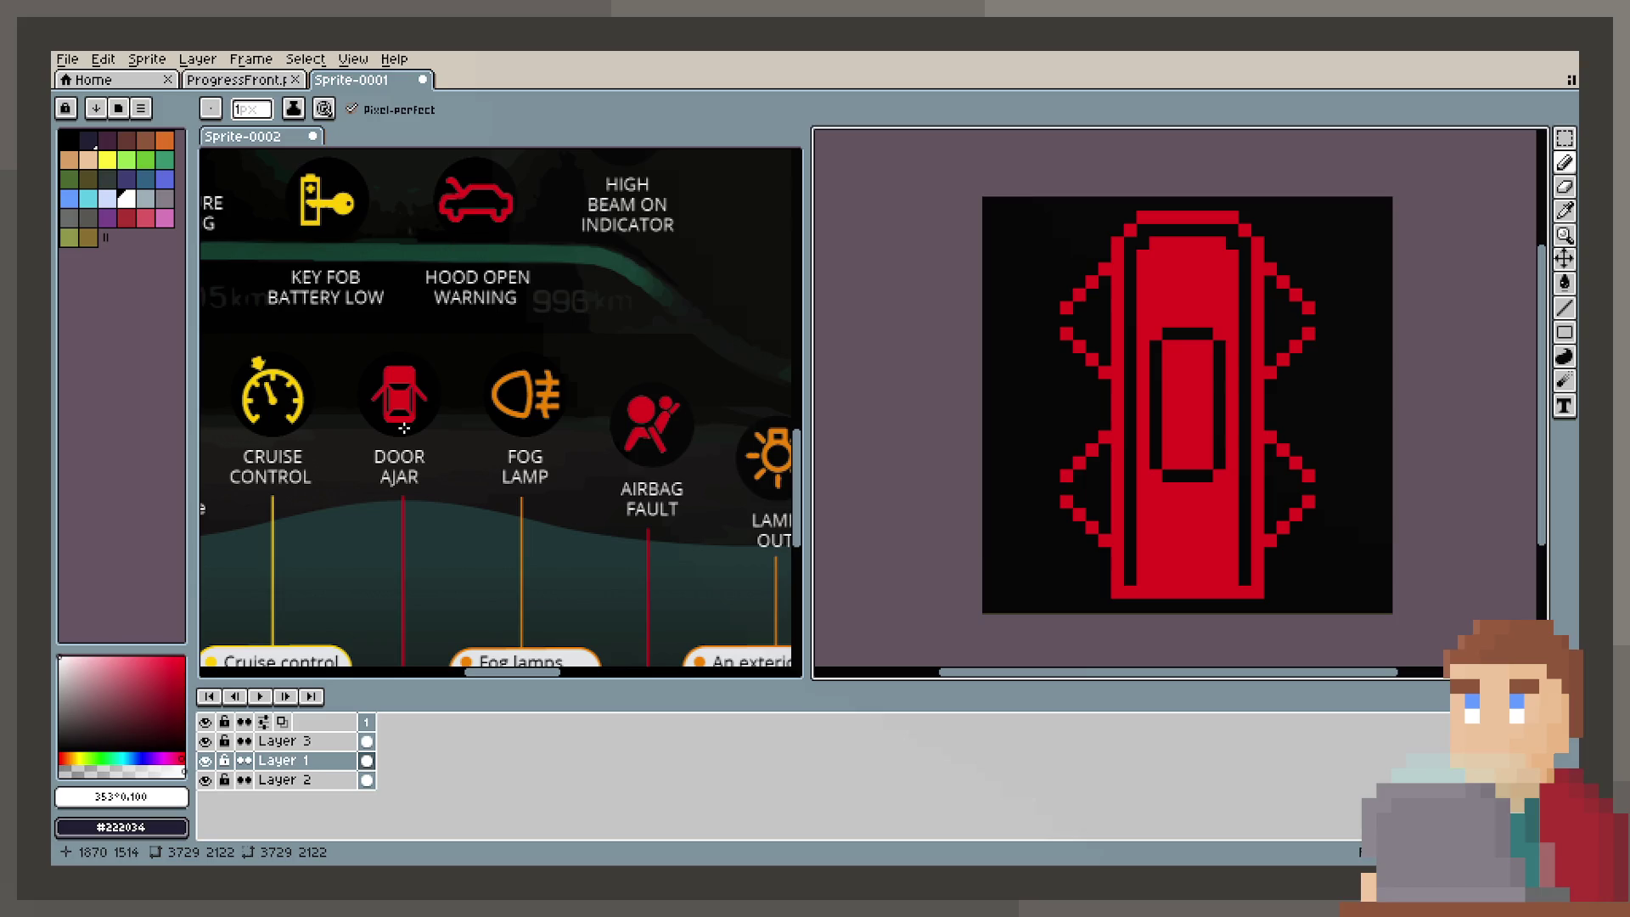
pyautogui.scroll(3, 404, 427)
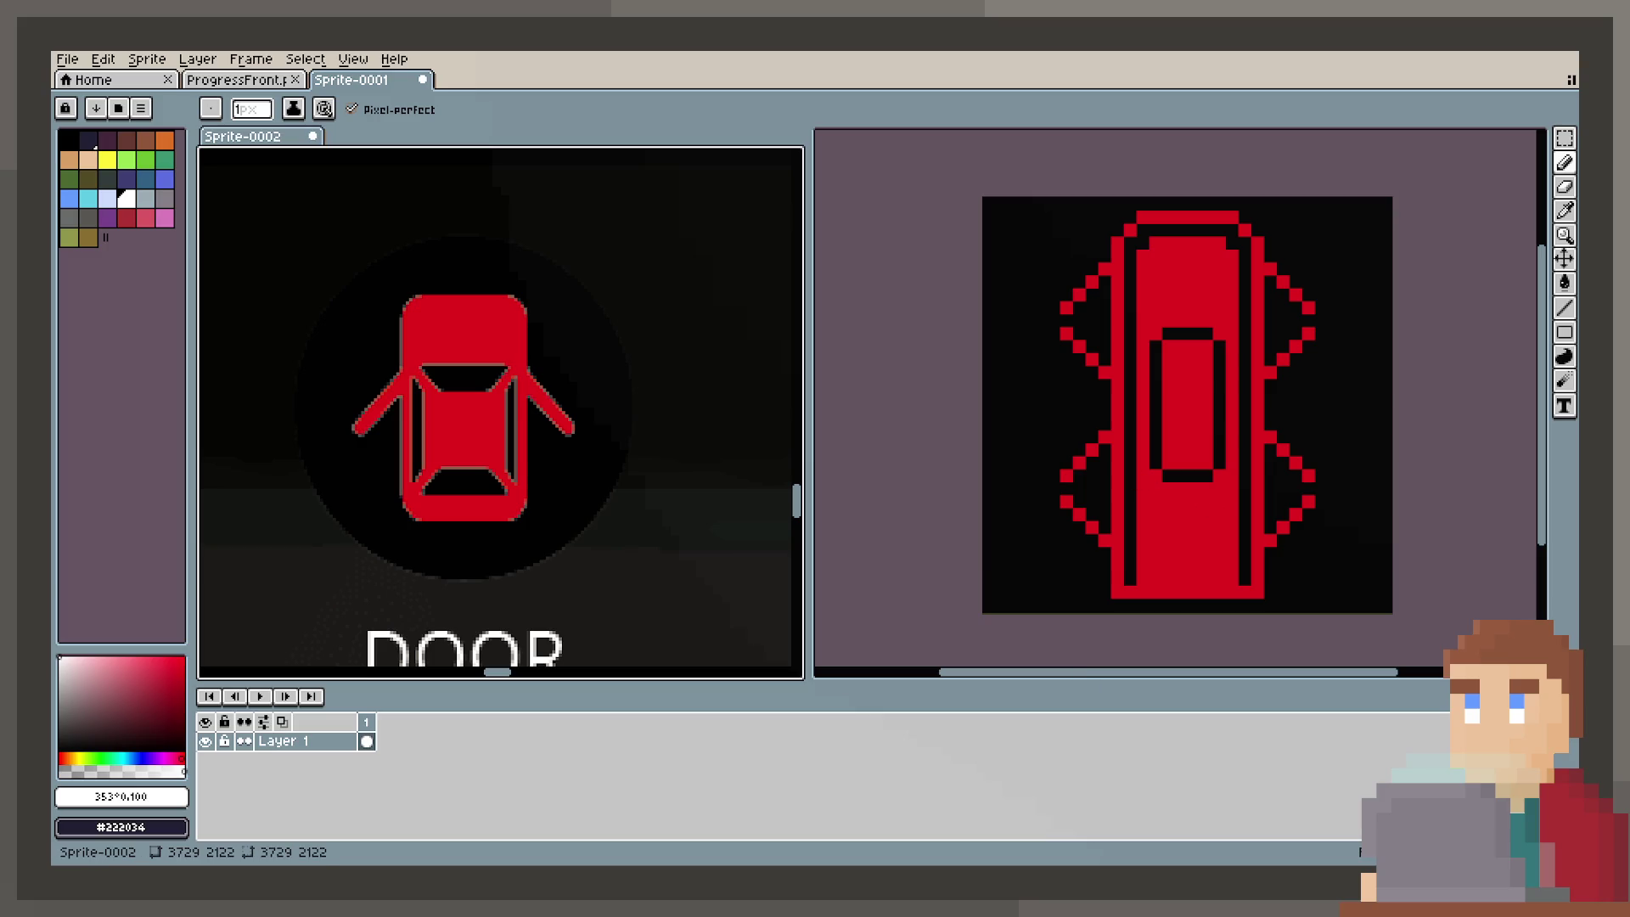
# Step: Add 'pixel' to the query to search for top-down pixel-art trains
pyautogui.scroll(-7, 583, 781)
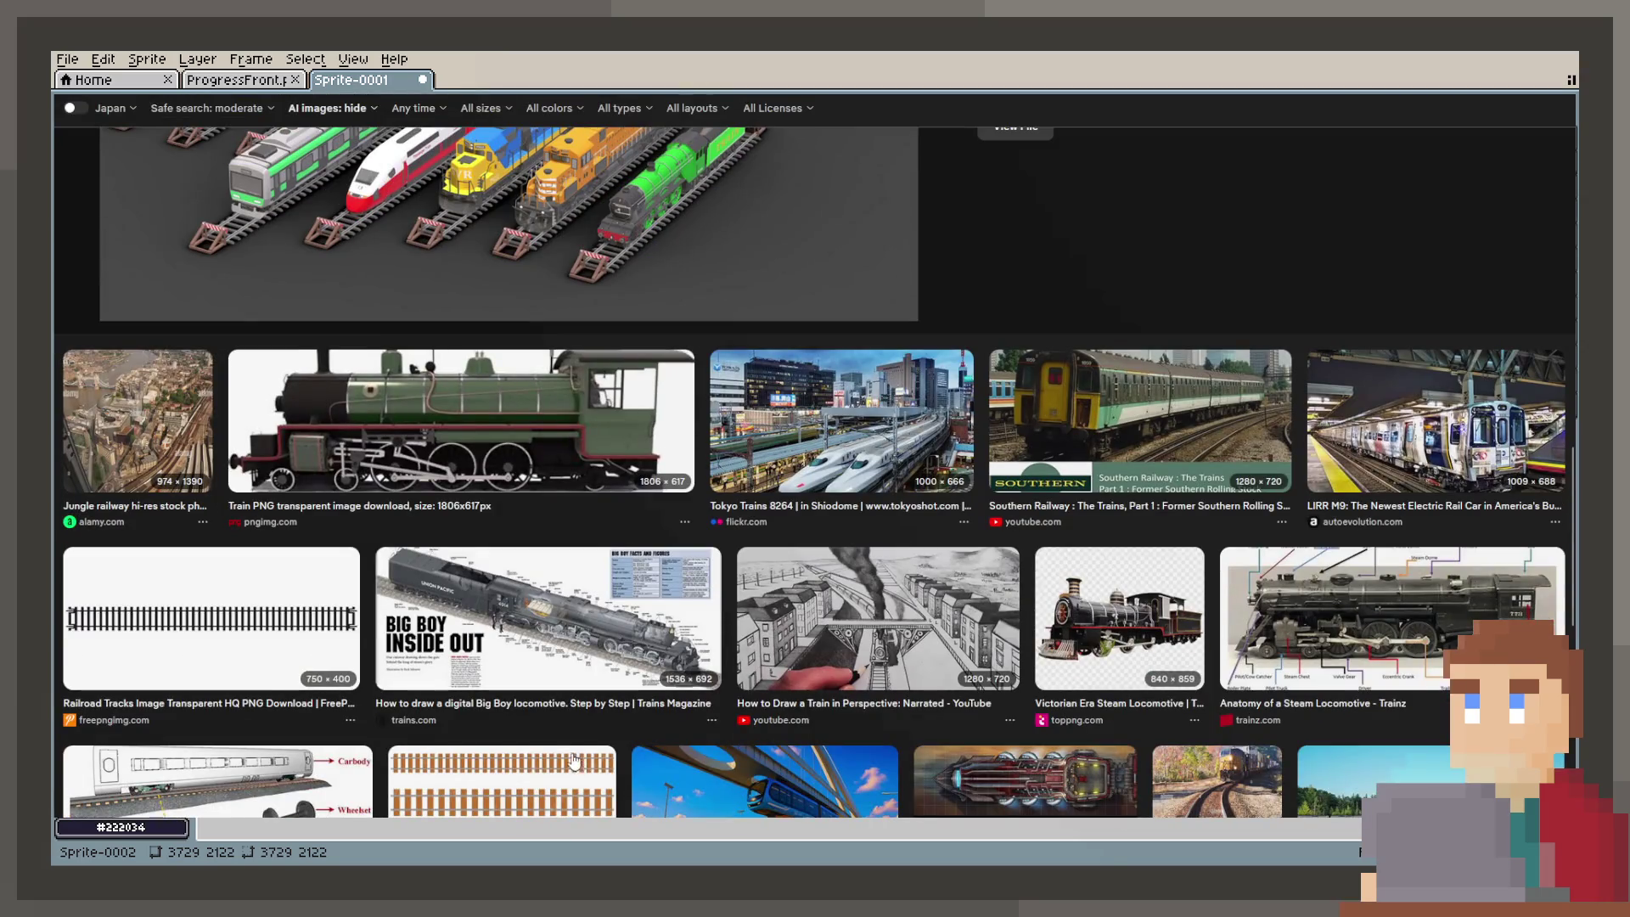
pyautogui.scroll(-1, 552, 746)
pyautogui.scroll(-2, 552, 745)
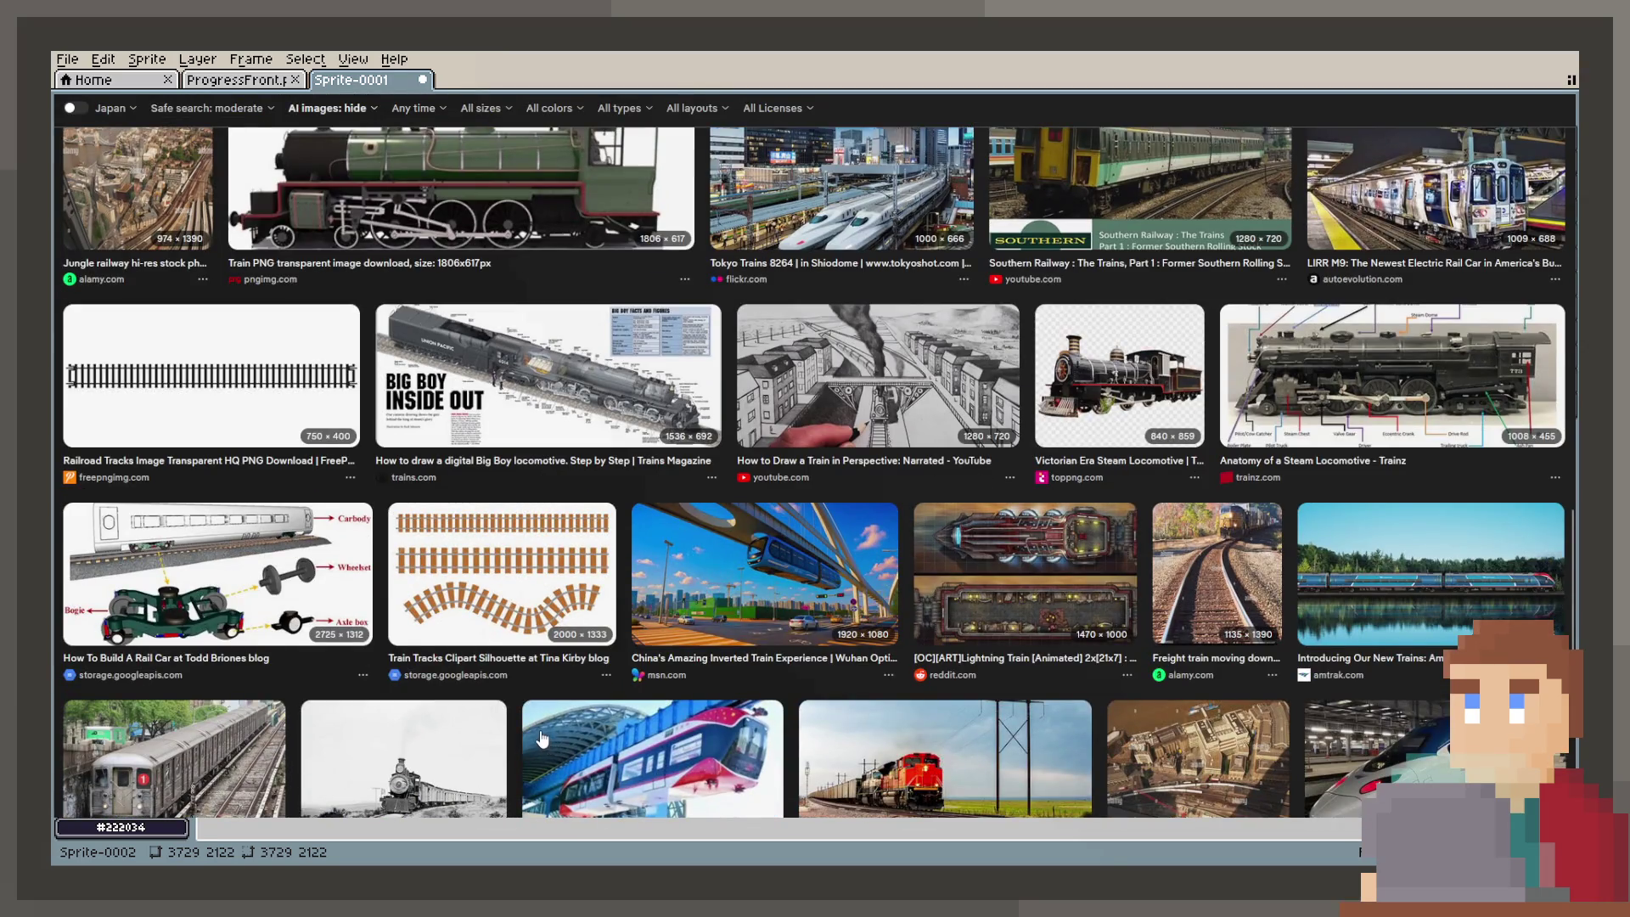
pyautogui.scroll(-4, 541, 739)
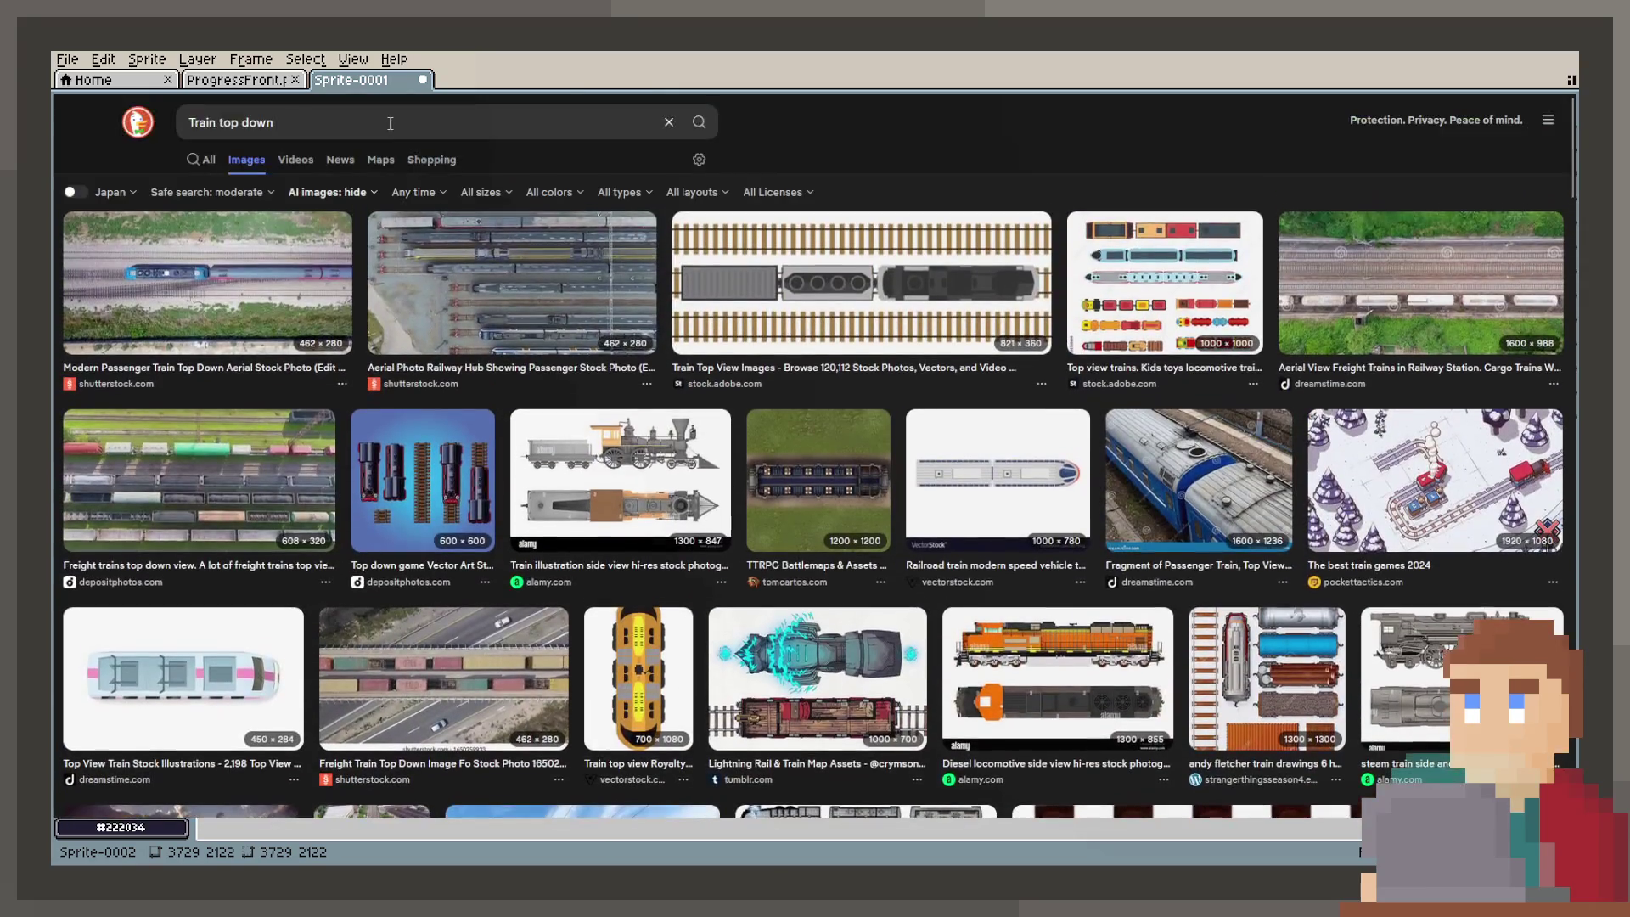
pyautogui.write('pixel')
pyautogui.press('Return')
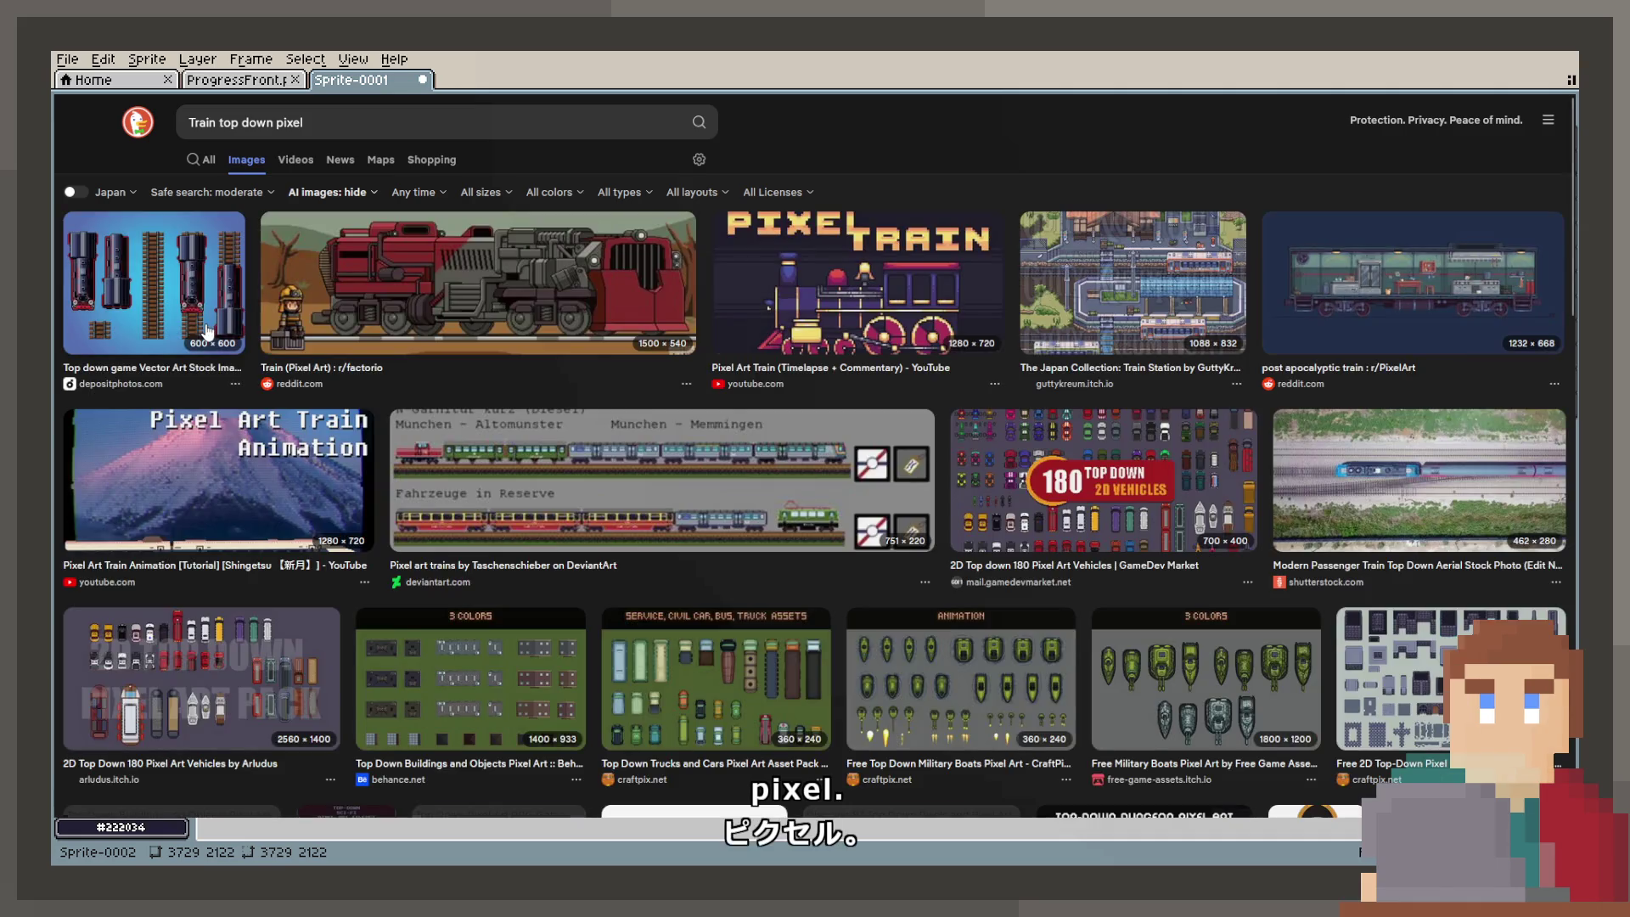
# Step: Step through the large previews to the Arludus 2D Top Down 180 Pixel Art Vehicles pack
pyautogui.click(207, 331)
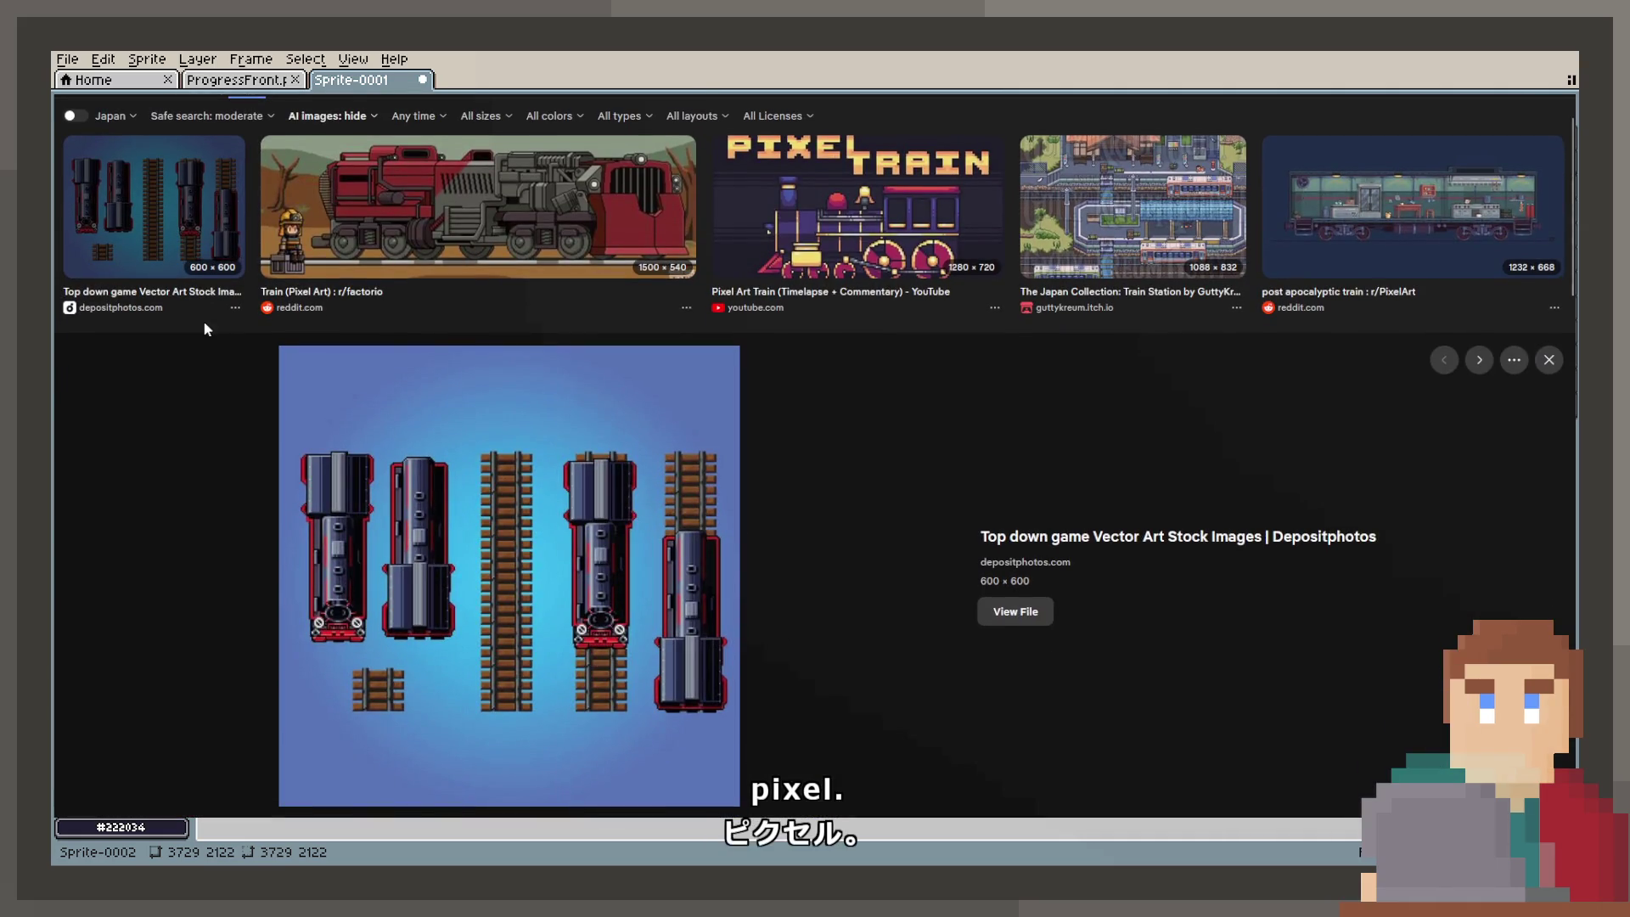
pyautogui.press('Right')
pyautogui.press('Right')
pyautogui.press('Right')
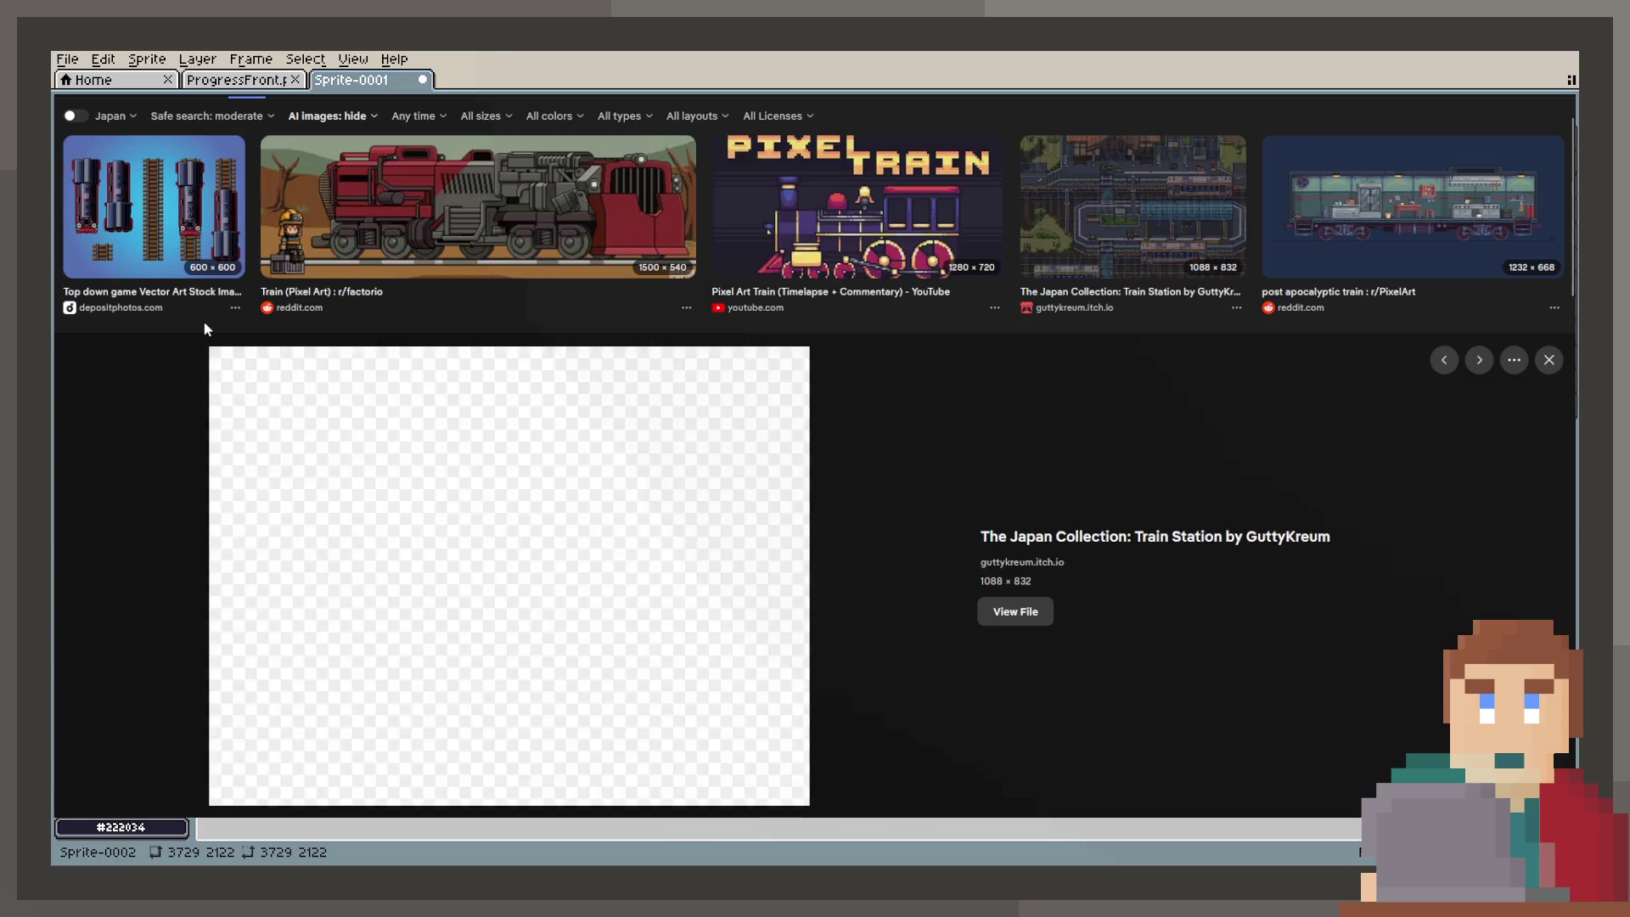
pyautogui.press('Left')
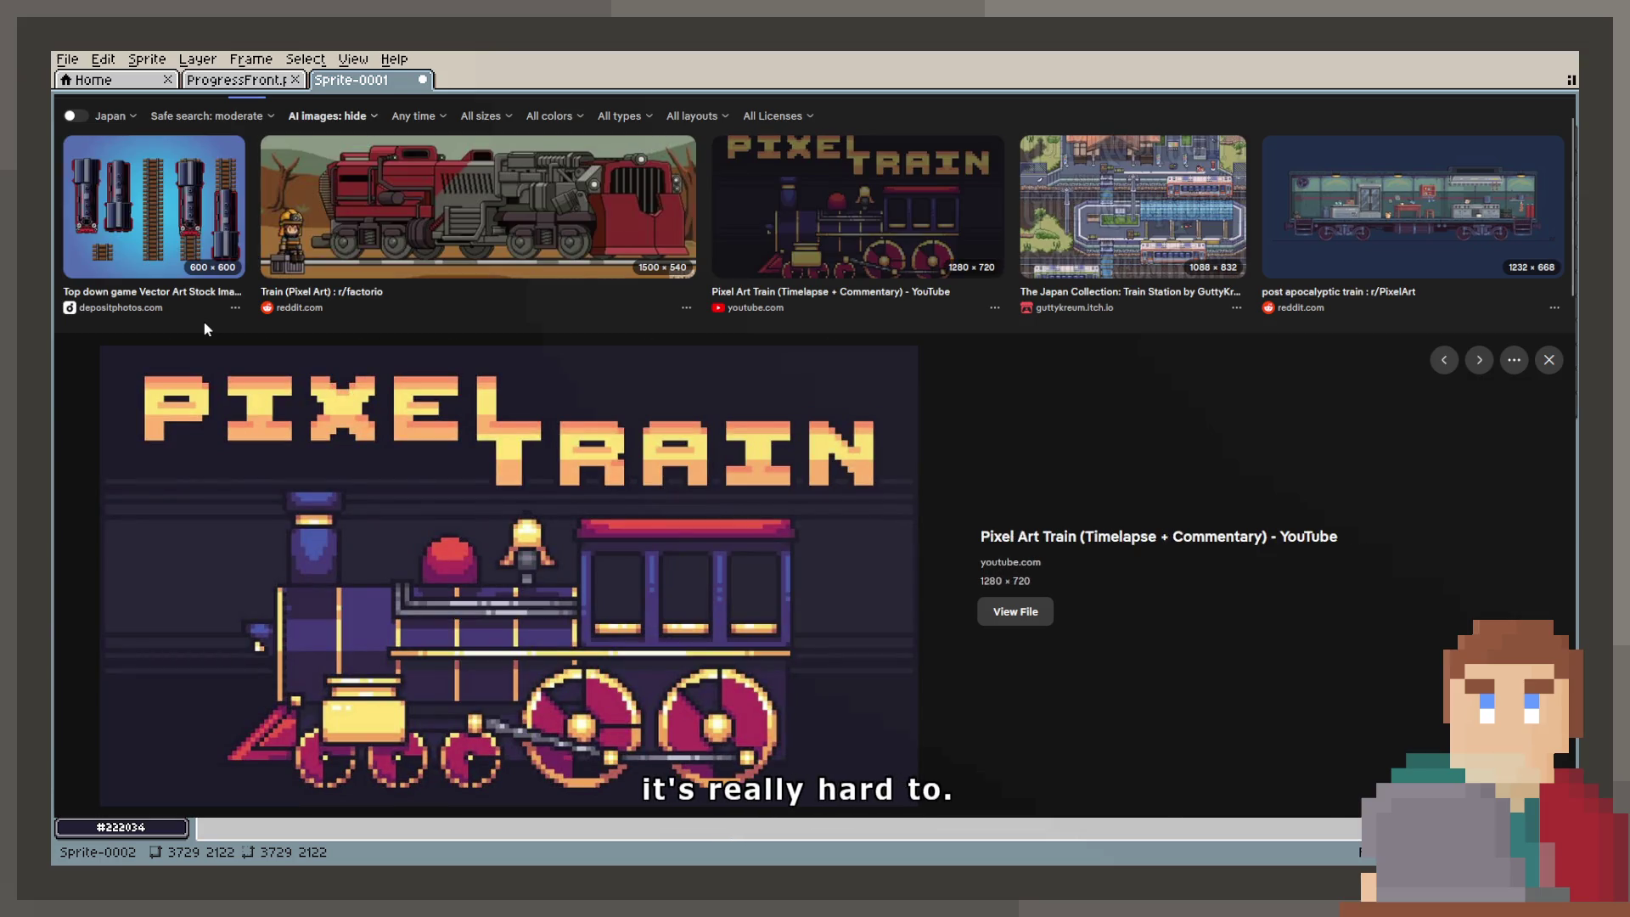
pyautogui.press('Right')
pyautogui.press('Right')
pyautogui.press('Right')
pyautogui.press('Right')
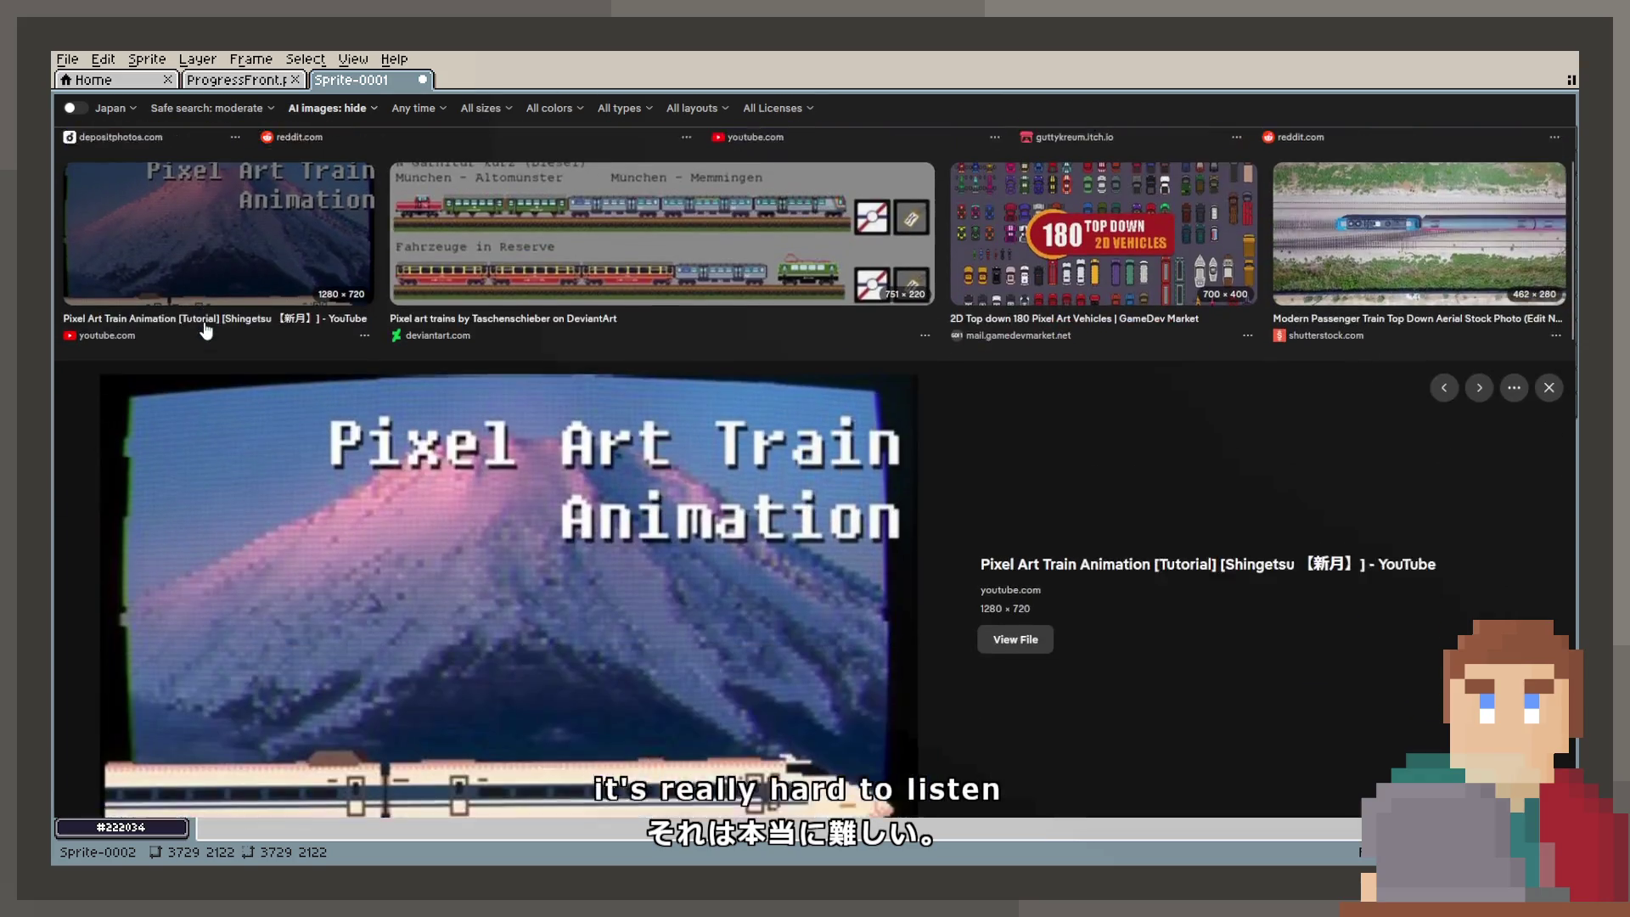
pyautogui.press('Right')
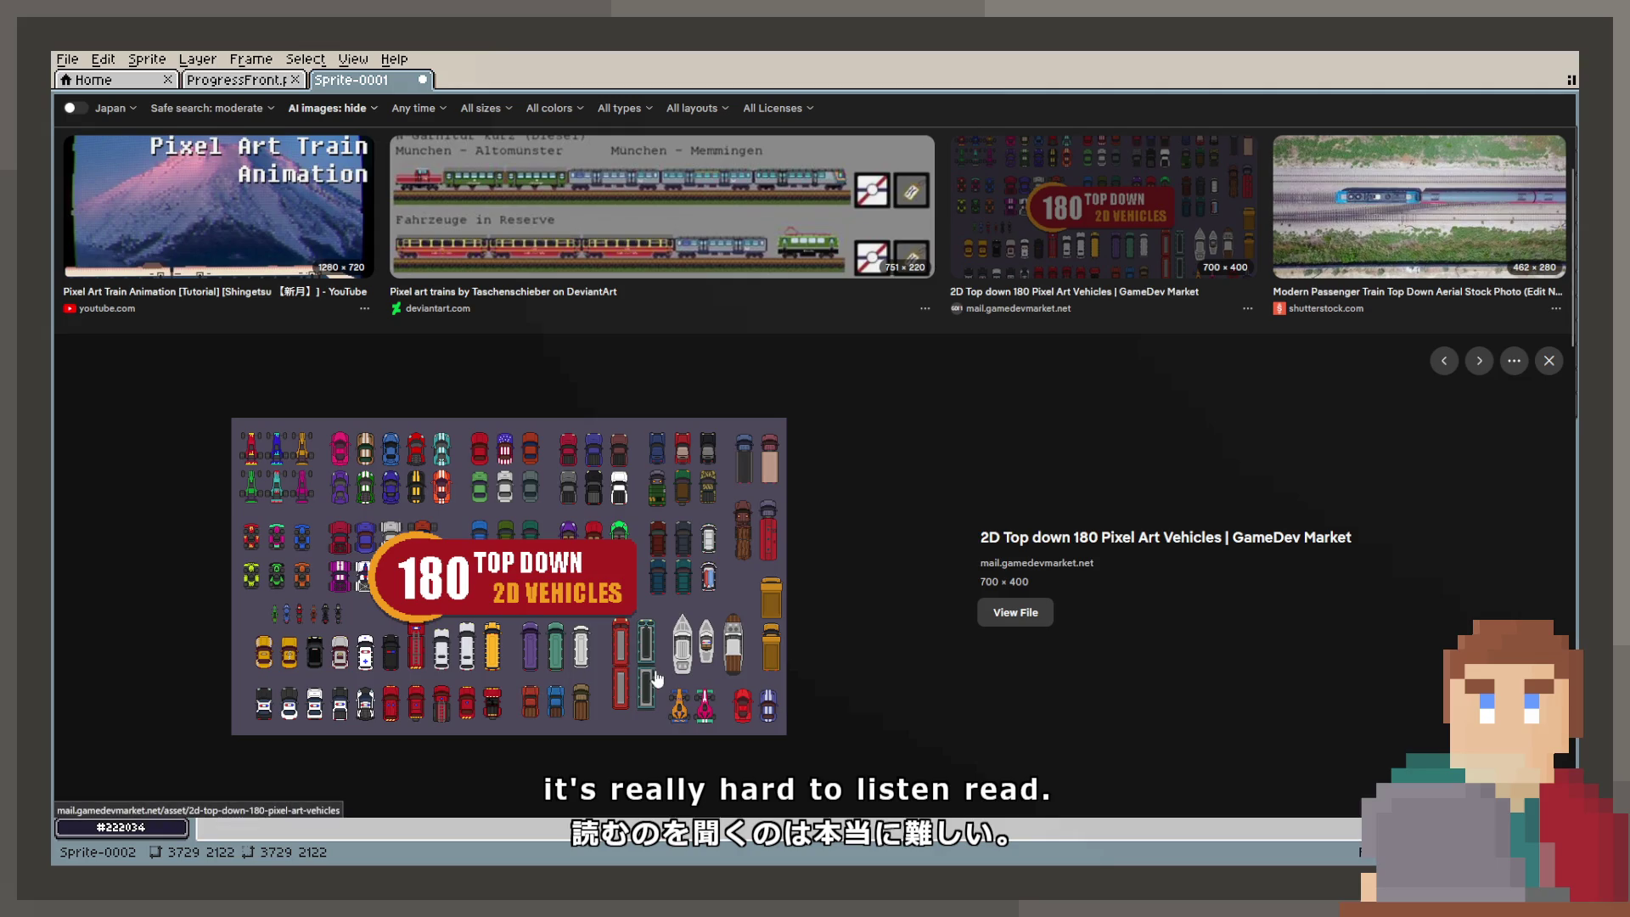
pyautogui.scroll(2, 626, 671)
pyautogui.scroll(-2, 628, 662)
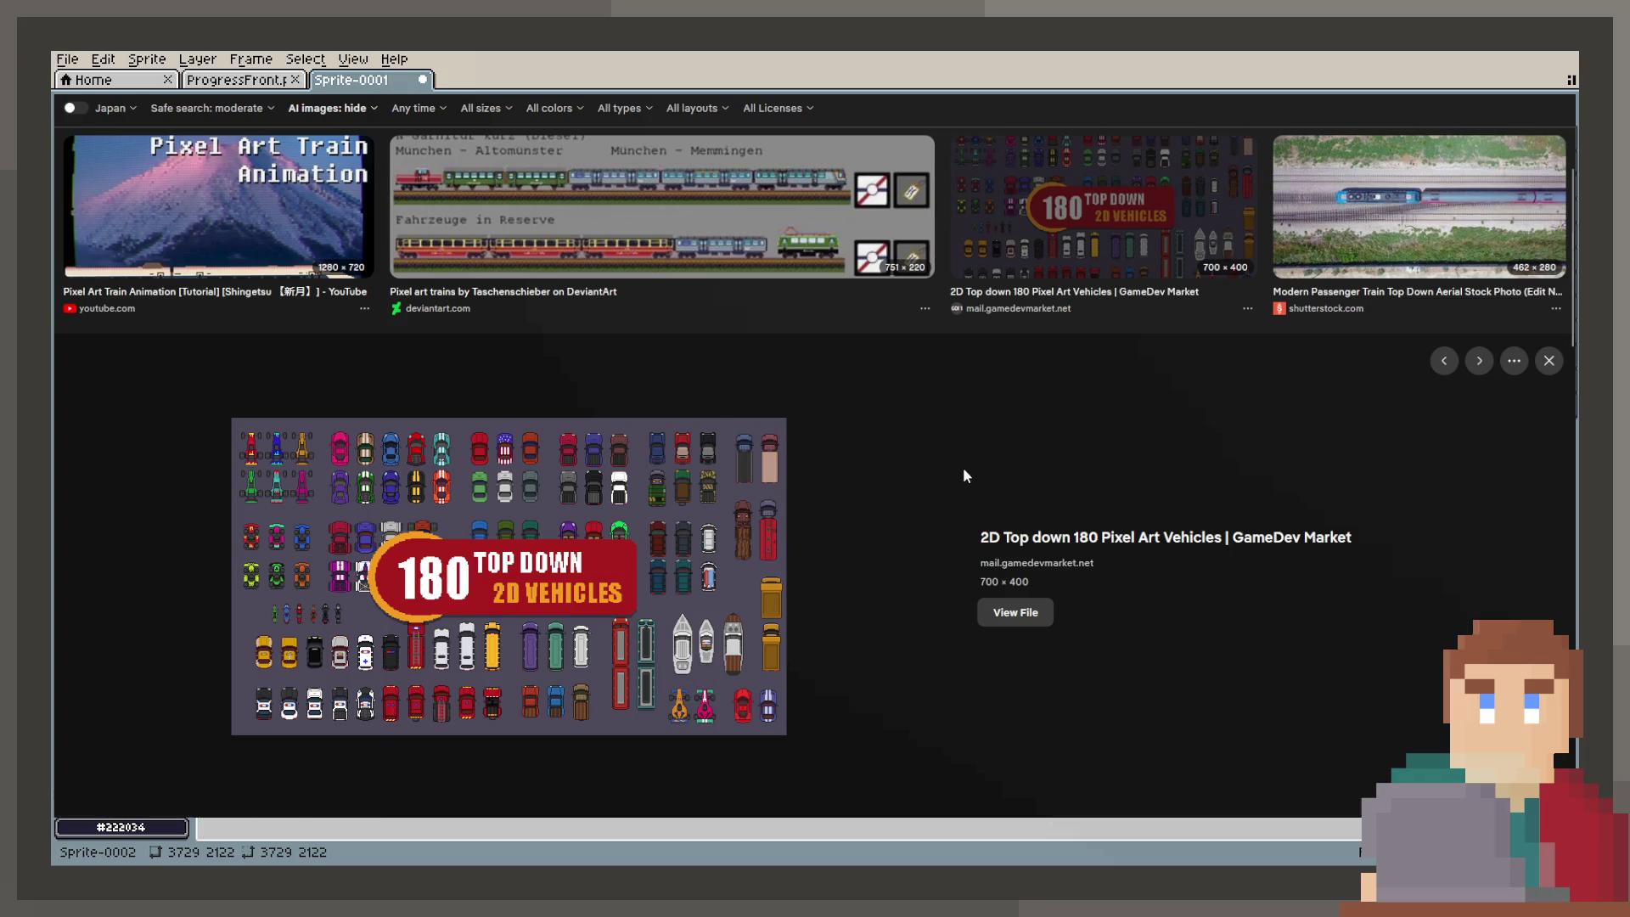
pyautogui.press('Right')
pyautogui.press('Right')
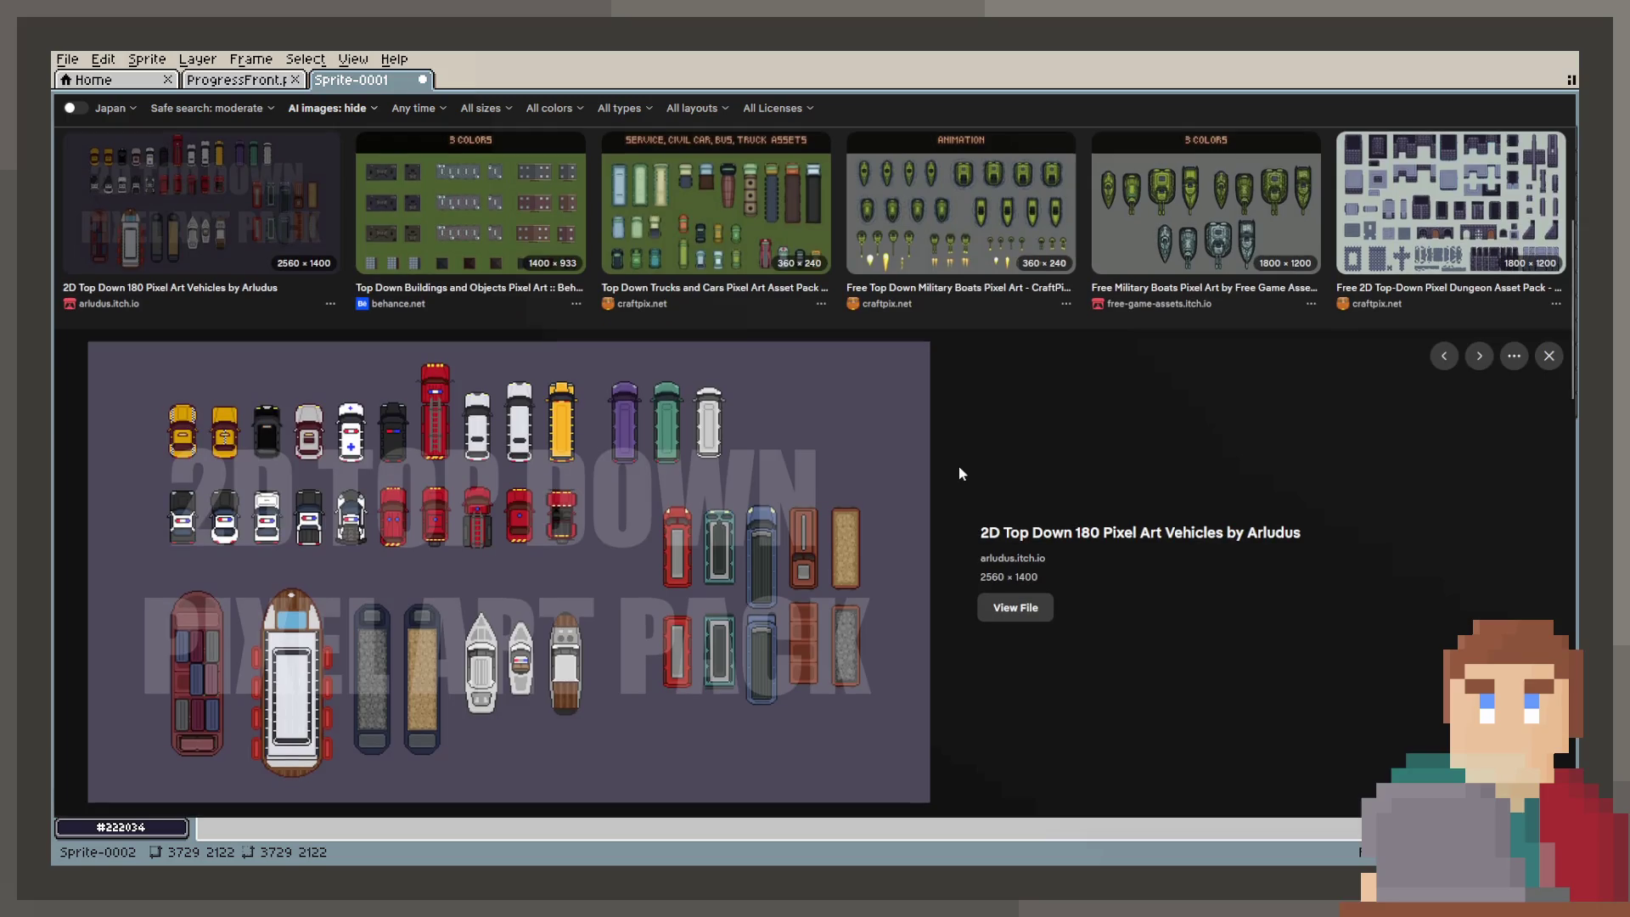
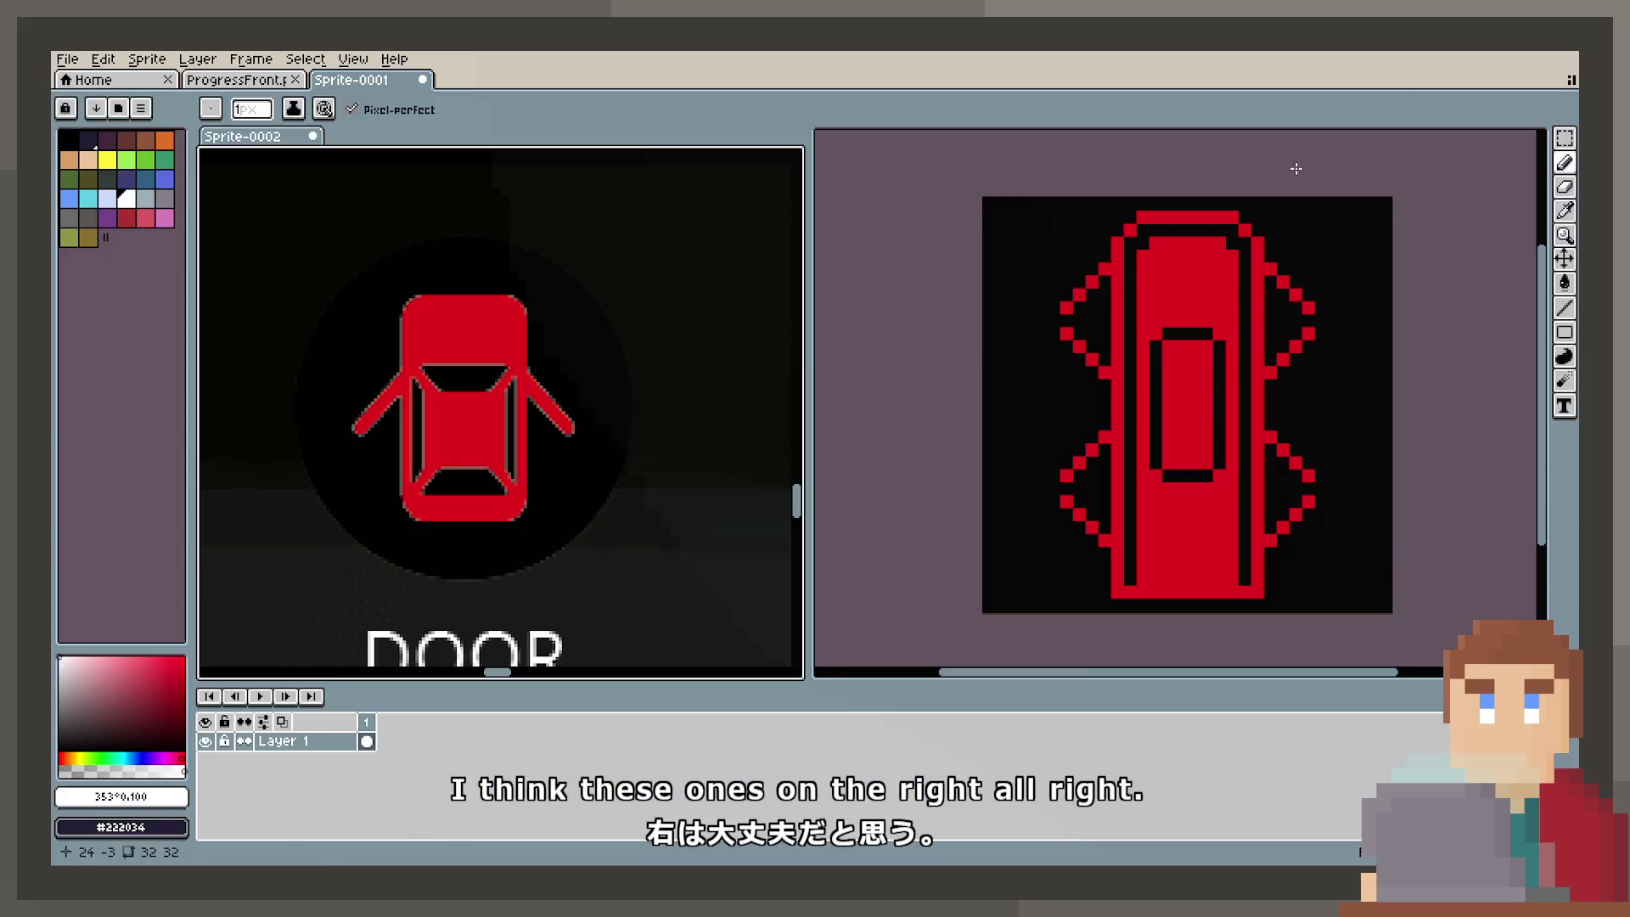
# Step: Paint the inner window bars red and extend the black slots into one joined rectangle
pyautogui.moveTo(1178, 331)
pyautogui.mouseDown()
pyautogui.moveTo(1157, 327)
pyautogui.moveTo(1231, 331)
pyautogui.mouseUp()
pyautogui.moveTo(1221, 542); pyautogui.dragTo(1159, 545)
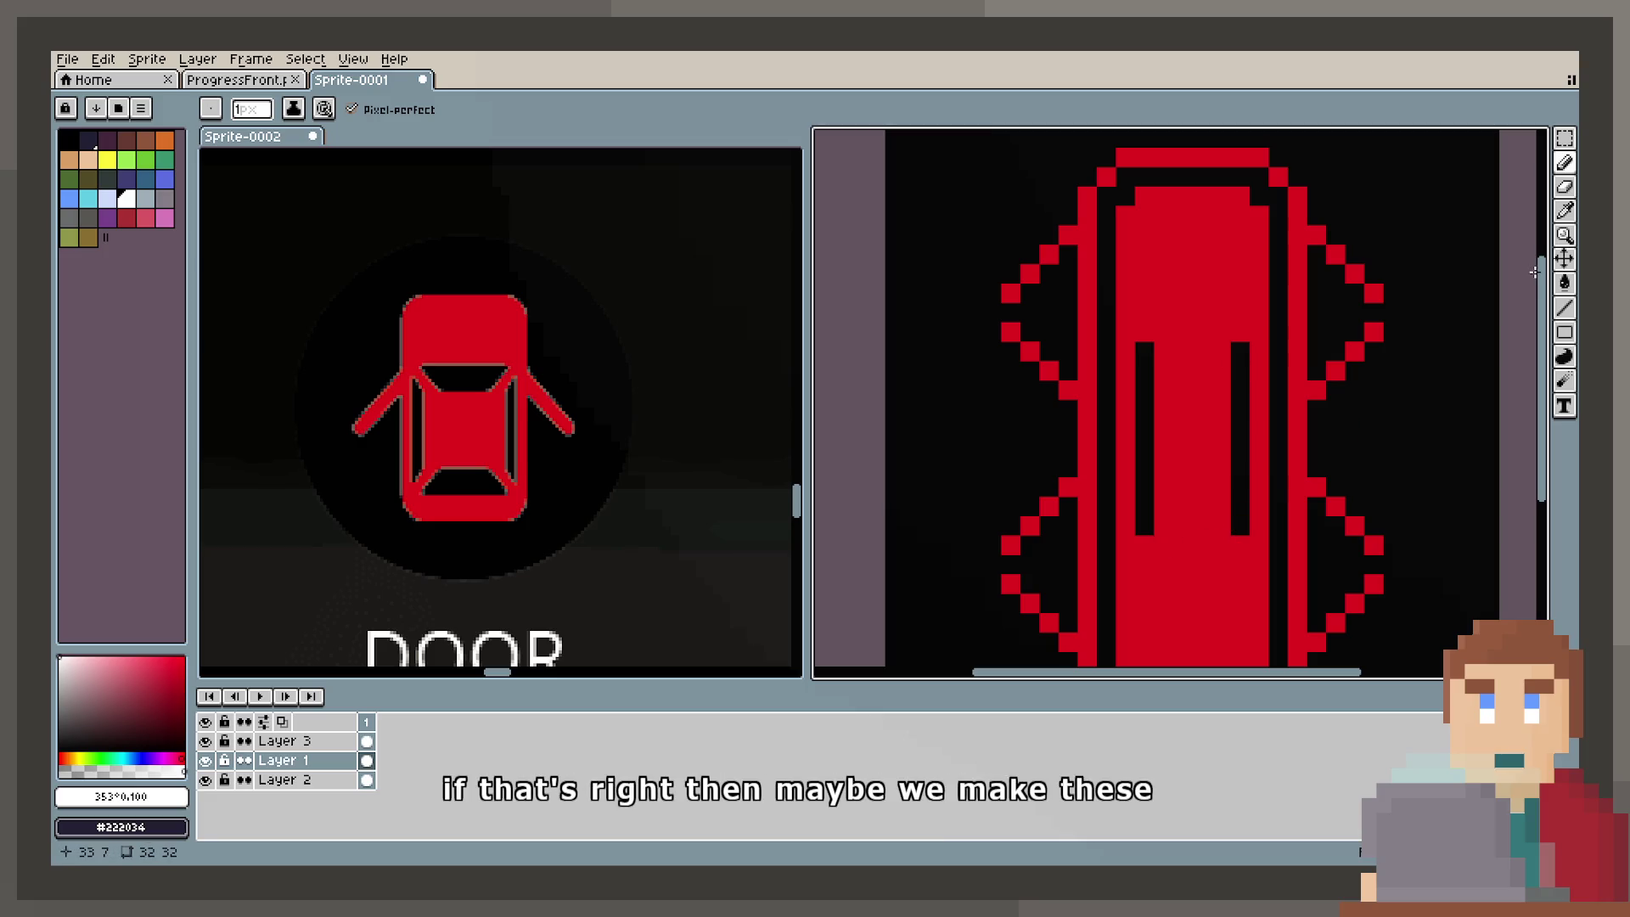
pyautogui.press('e')
pyautogui.click(1144, 332)
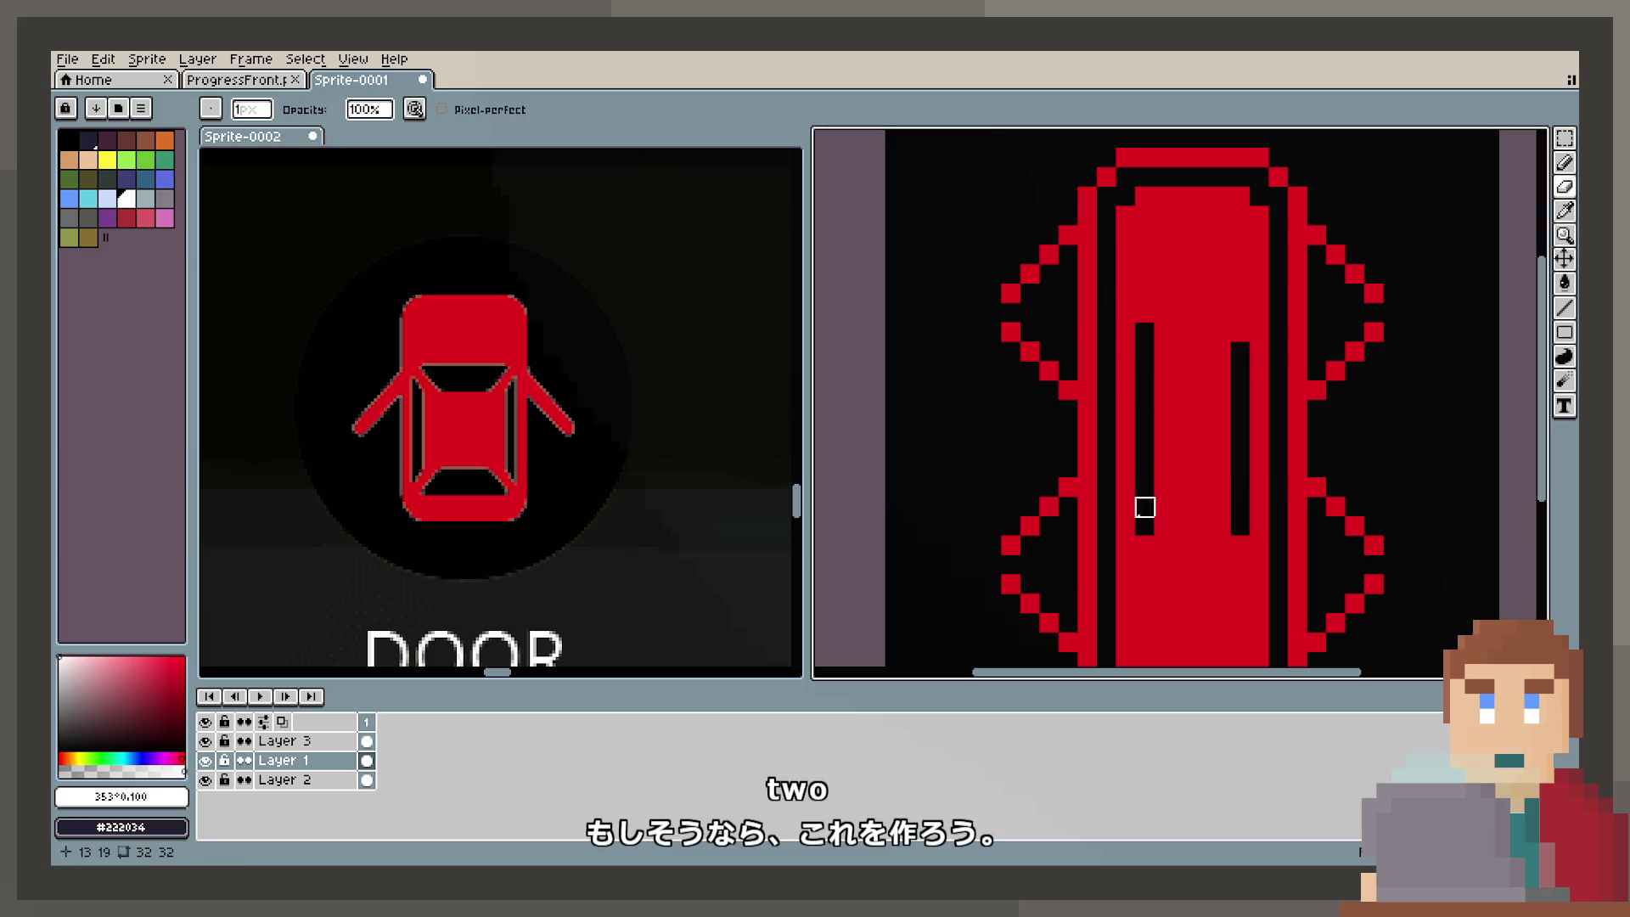
pyautogui.click(1144, 545)
pyautogui.click(1241, 545)
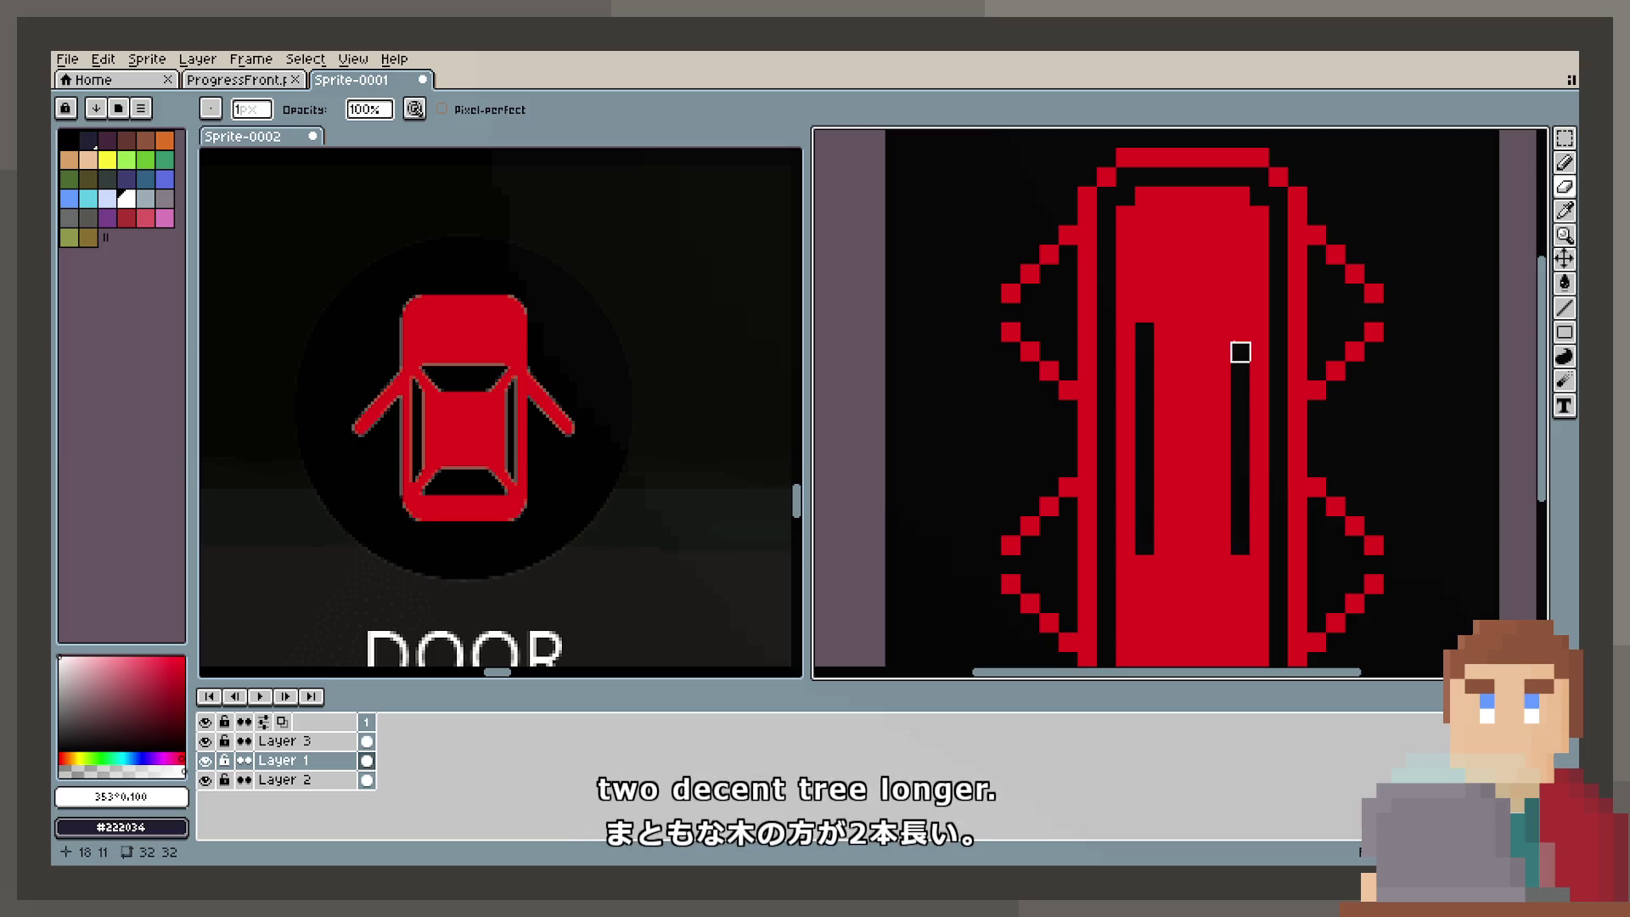
pyautogui.moveTo(1241, 313)
pyautogui.mouseDown()
pyautogui.moveTo(1144, 313)
pyautogui.moveTo(1224, 313)
pyautogui.mouseUp()
pyautogui.hotkey('ctrl', 'z')
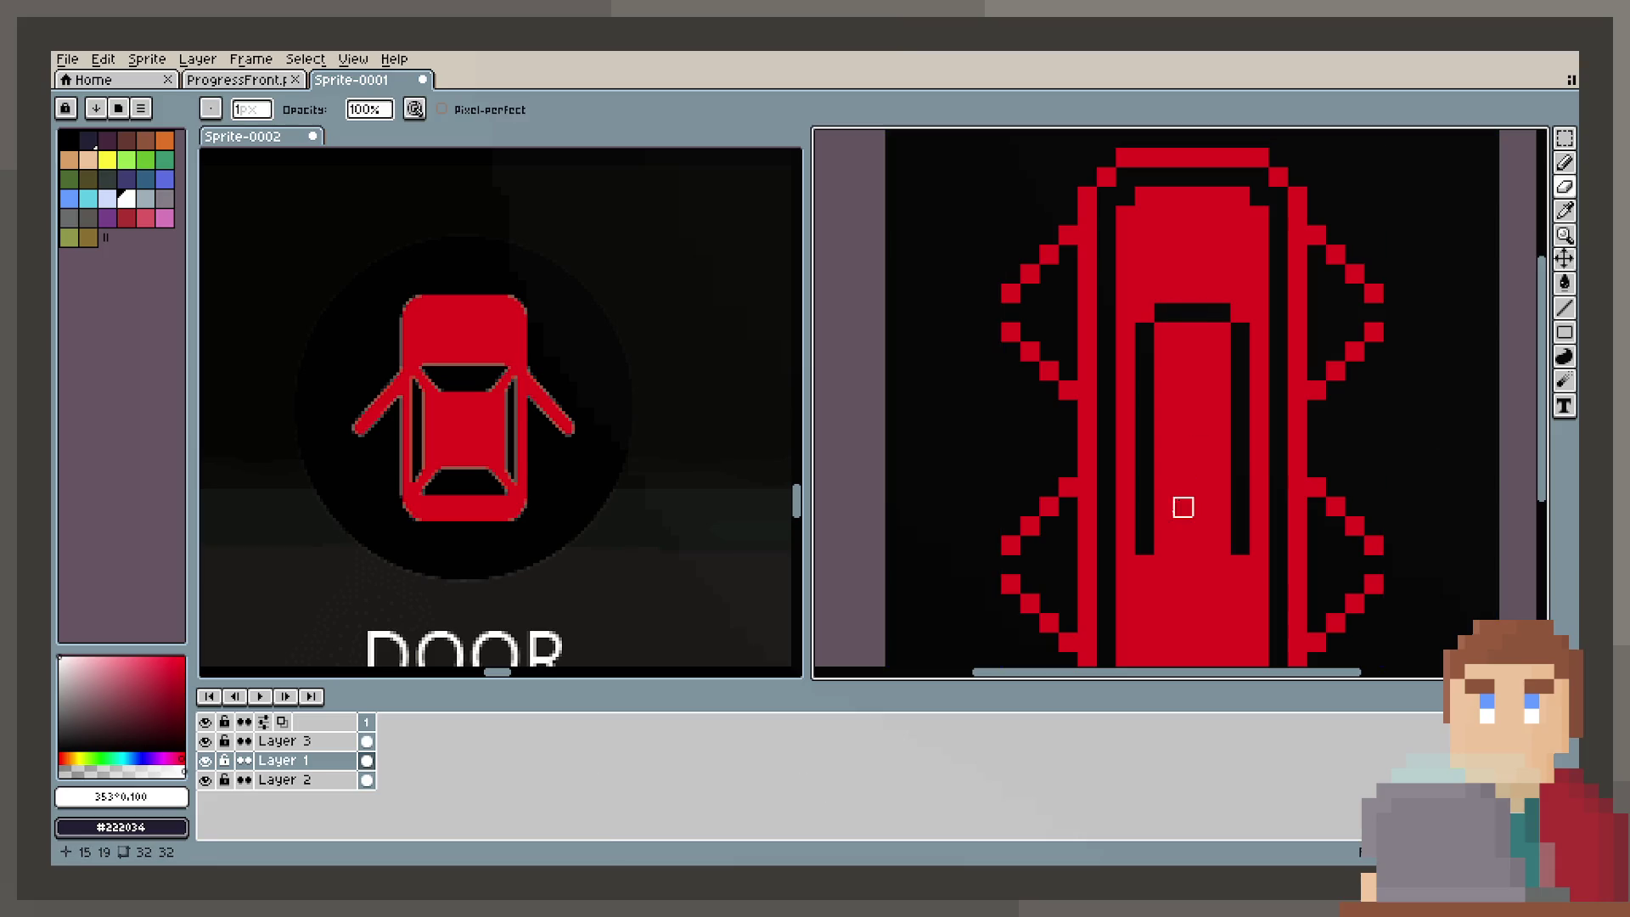
pyautogui.moveTo(1161, 565); pyautogui.dragTo(1221, 564)
# Step: Add a red pixel row along the car's roof
pyautogui.scroll(-2, 1182, 585)
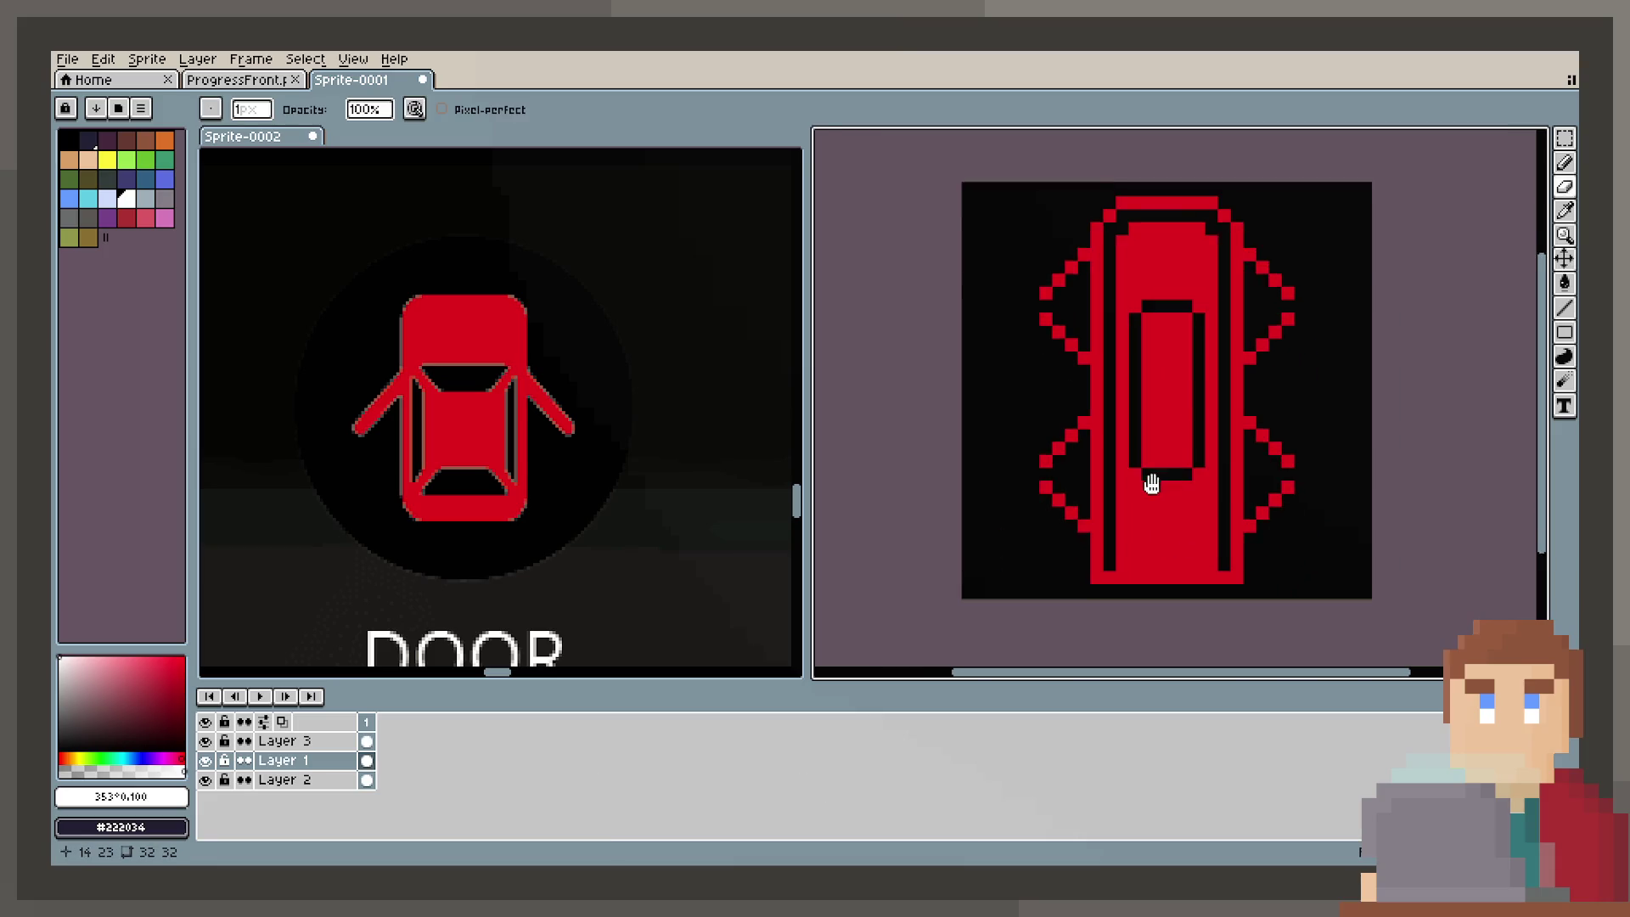
pyautogui.scroll(-1, 1148, 431)
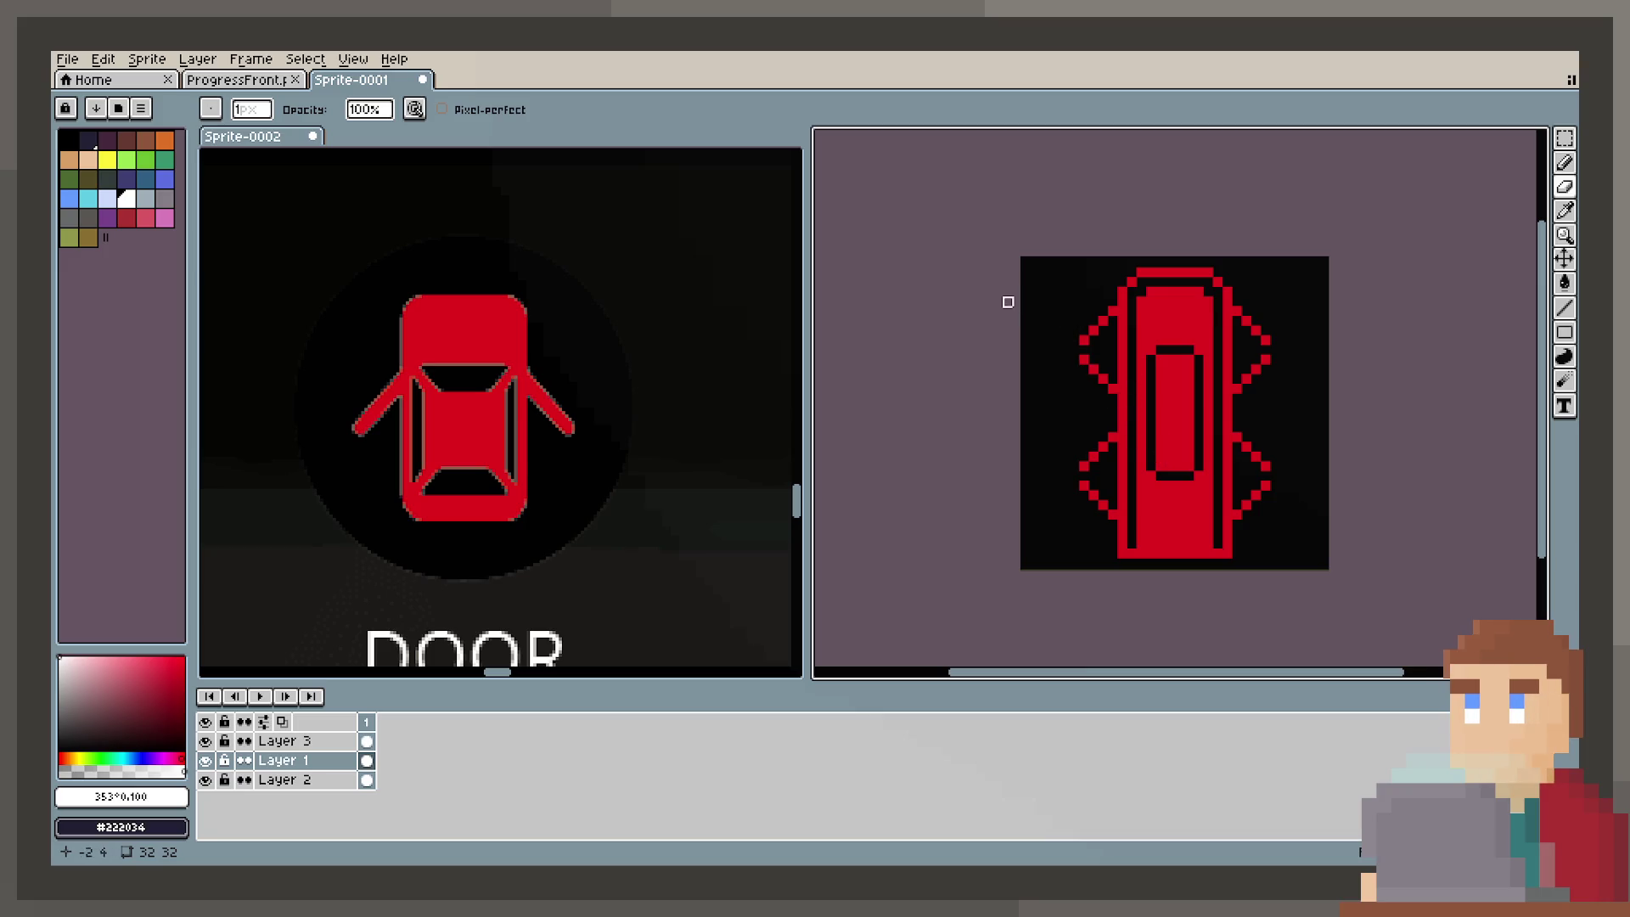
pyautogui.scroll(2, 1037, 437)
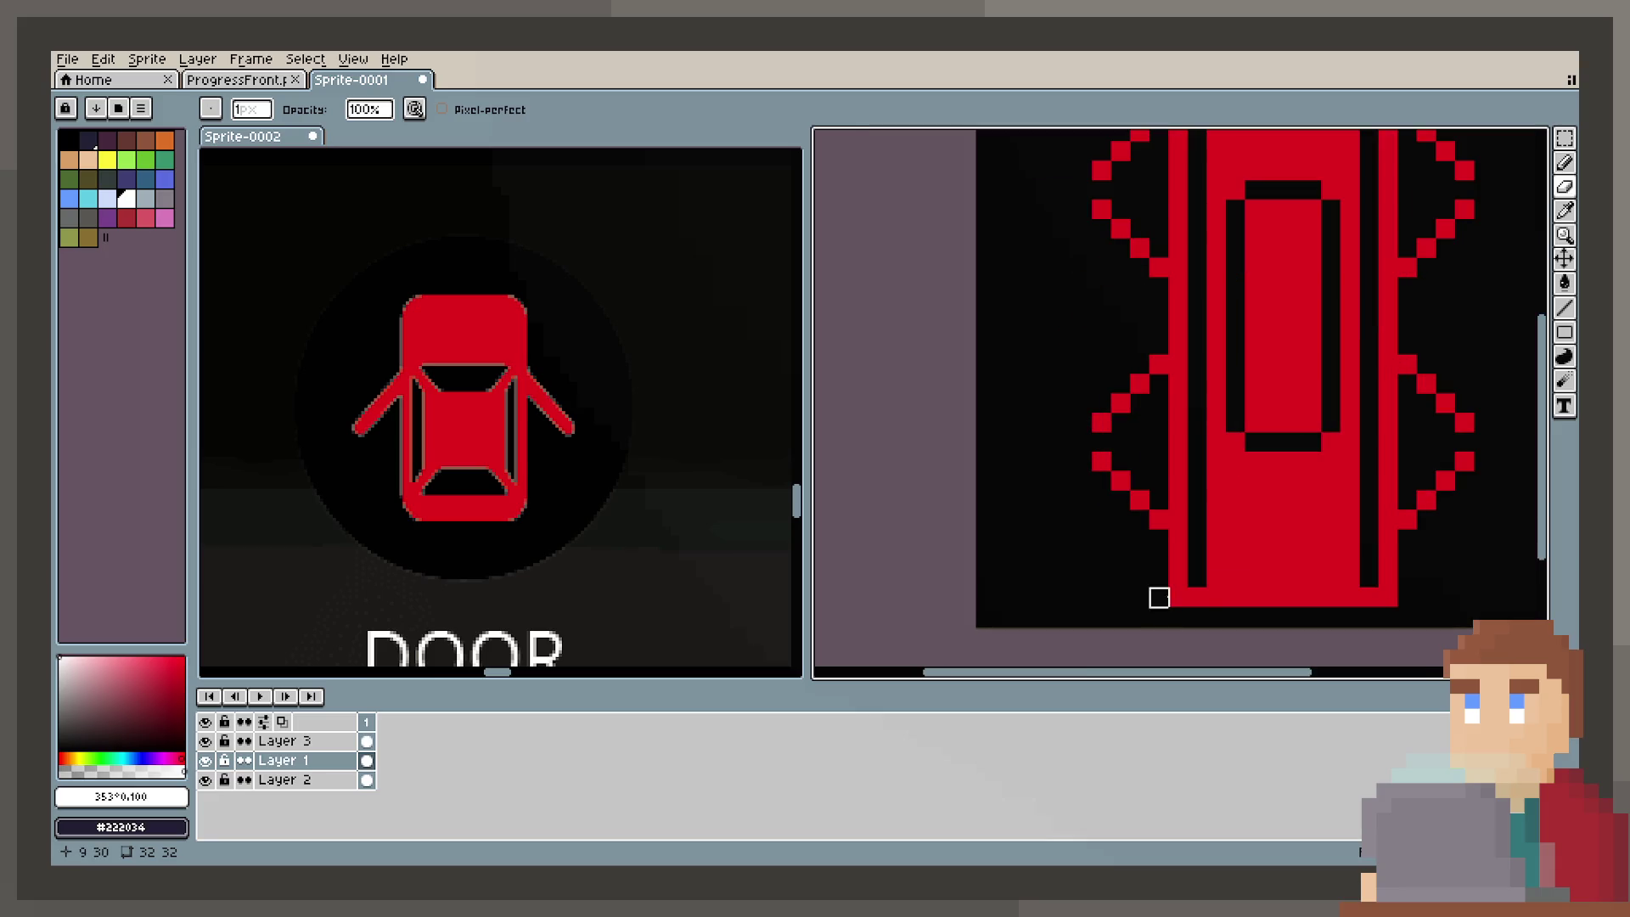
pyautogui.scroll(3, 1254, 443)
pyautogui.click(1565, 162)
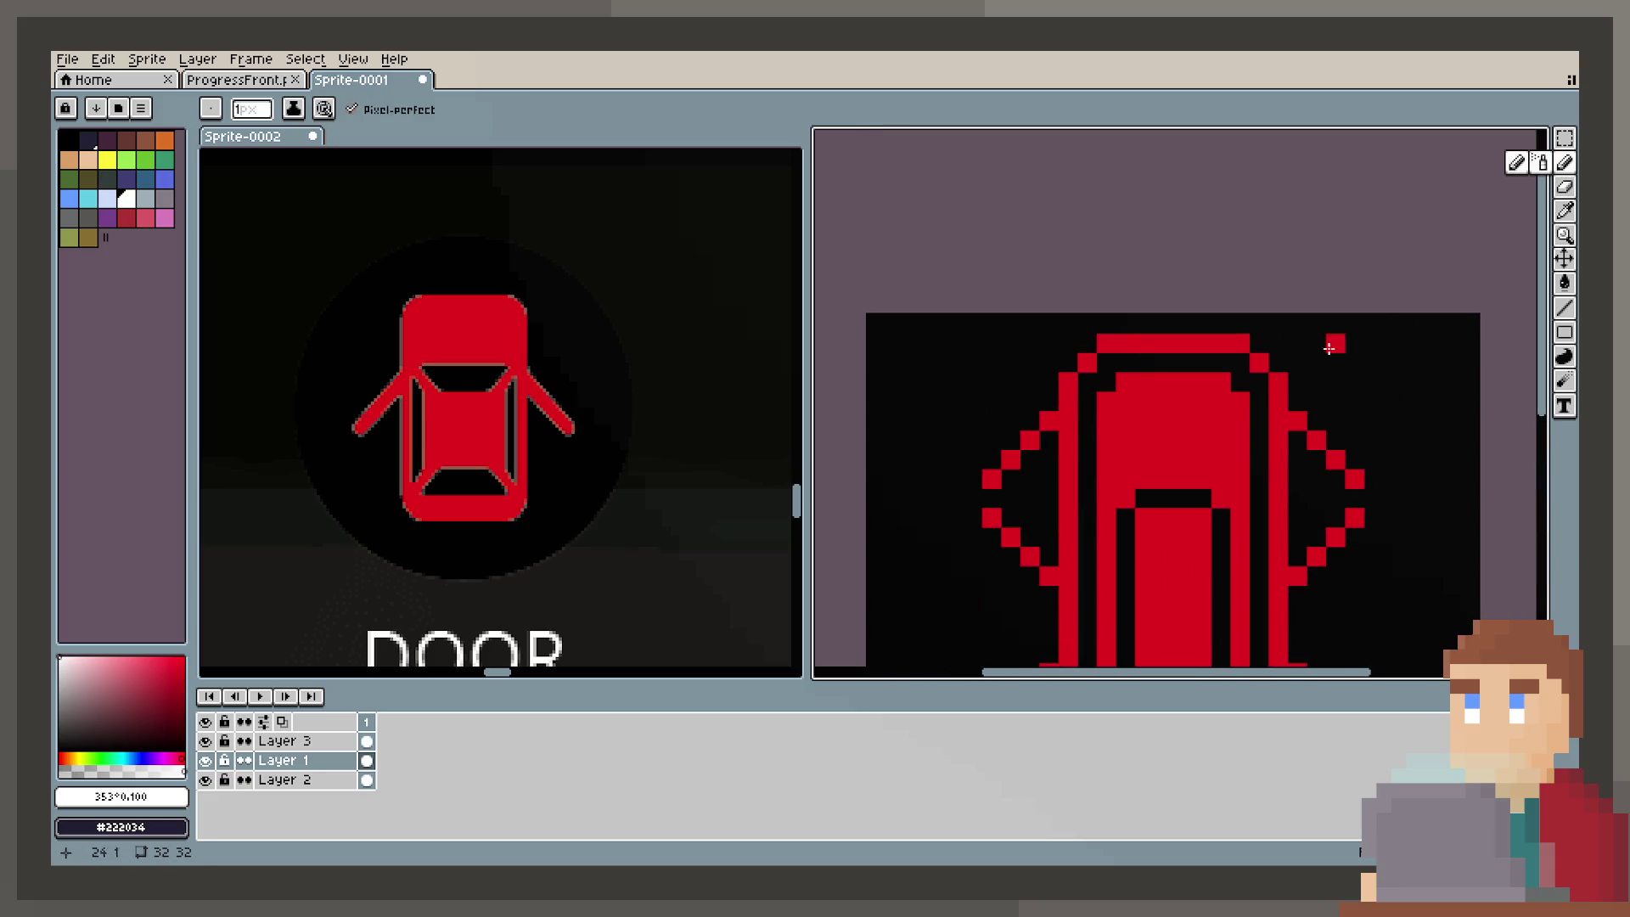
pyautogui.moveTo(1241, 381); pyautogui.dragTo(1109, 383)
pyautogui.scroll(-3, 1109, 383)
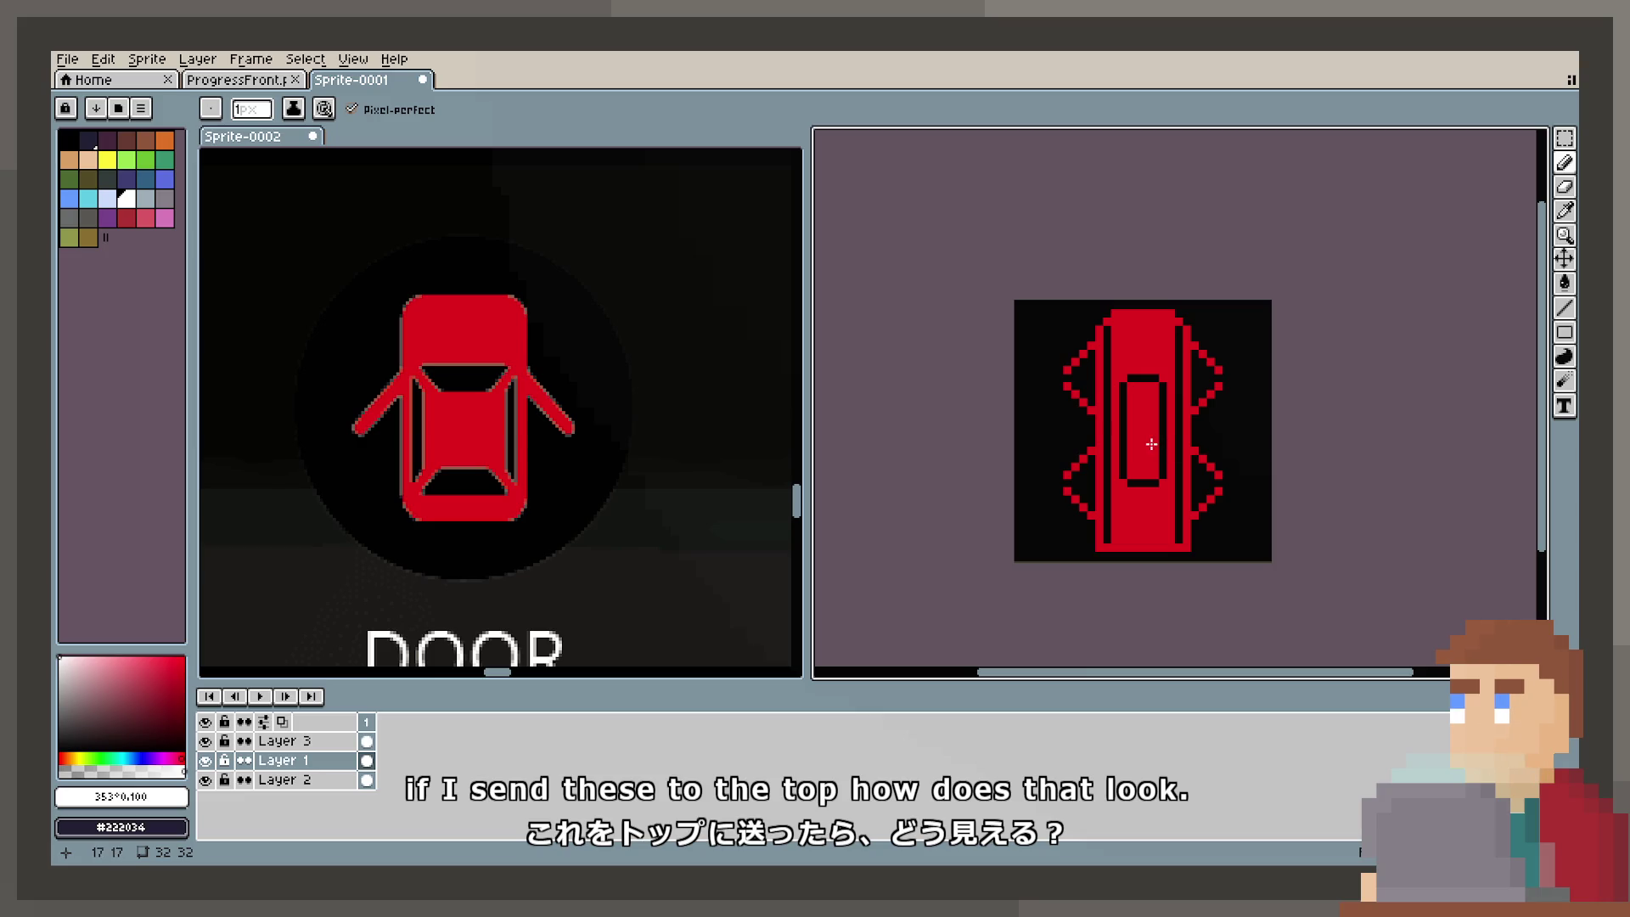
pyautogui.scroll(4, 1129, 337)
# Step: Zoom in and out to check the reshaped car icon
pyautogui.press('e')
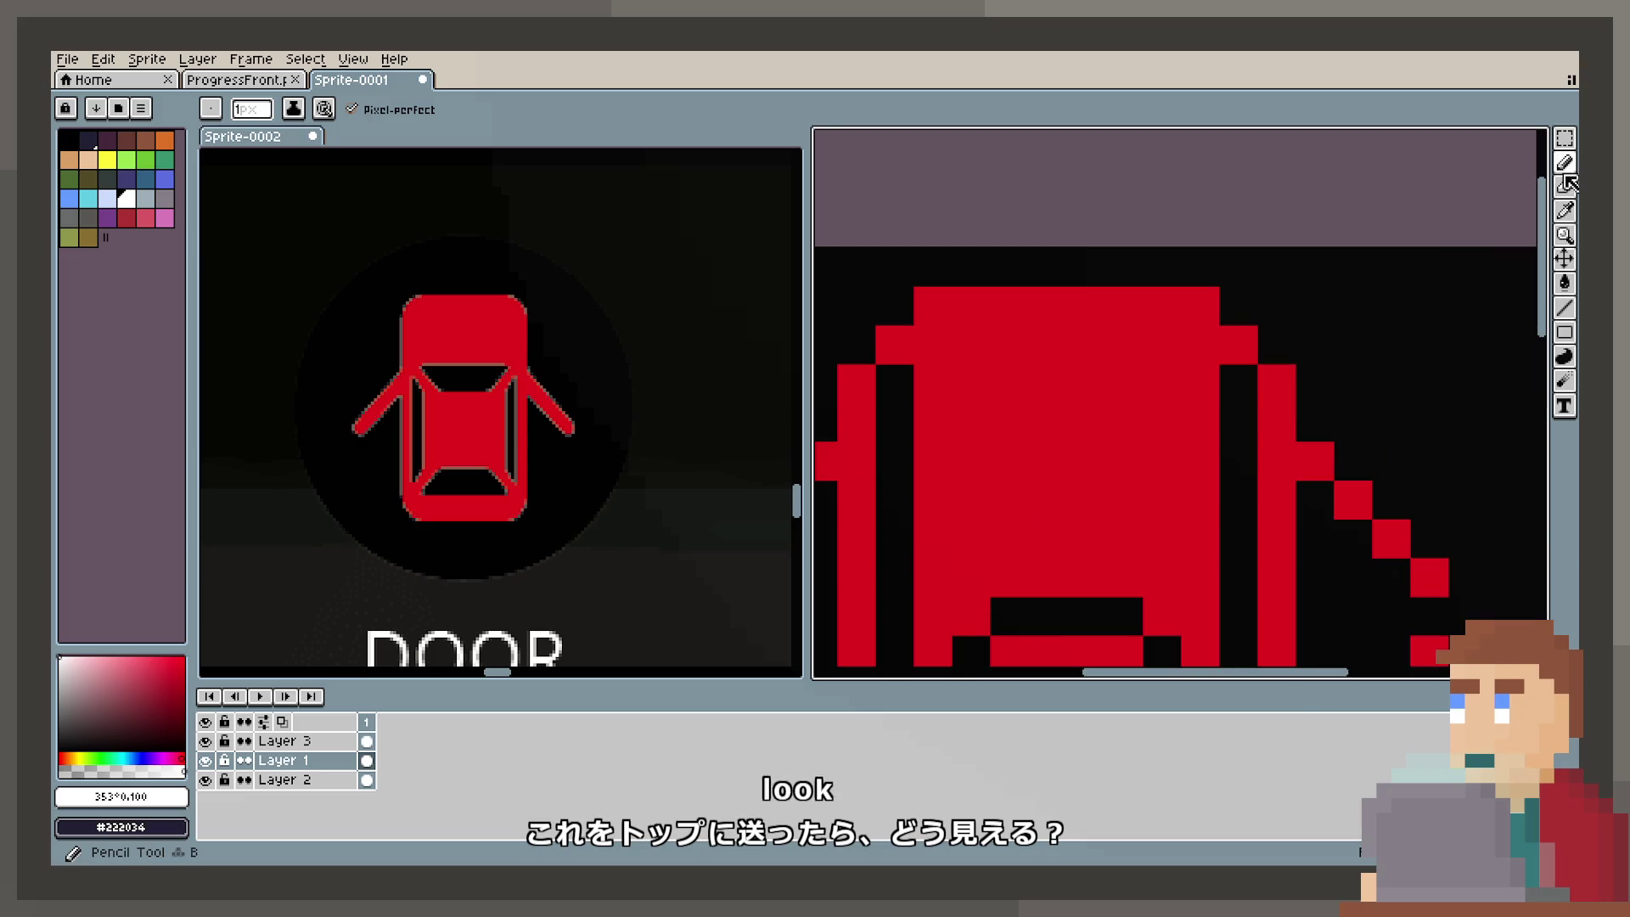
pyautogui.scroll(-3, 1135, 484)
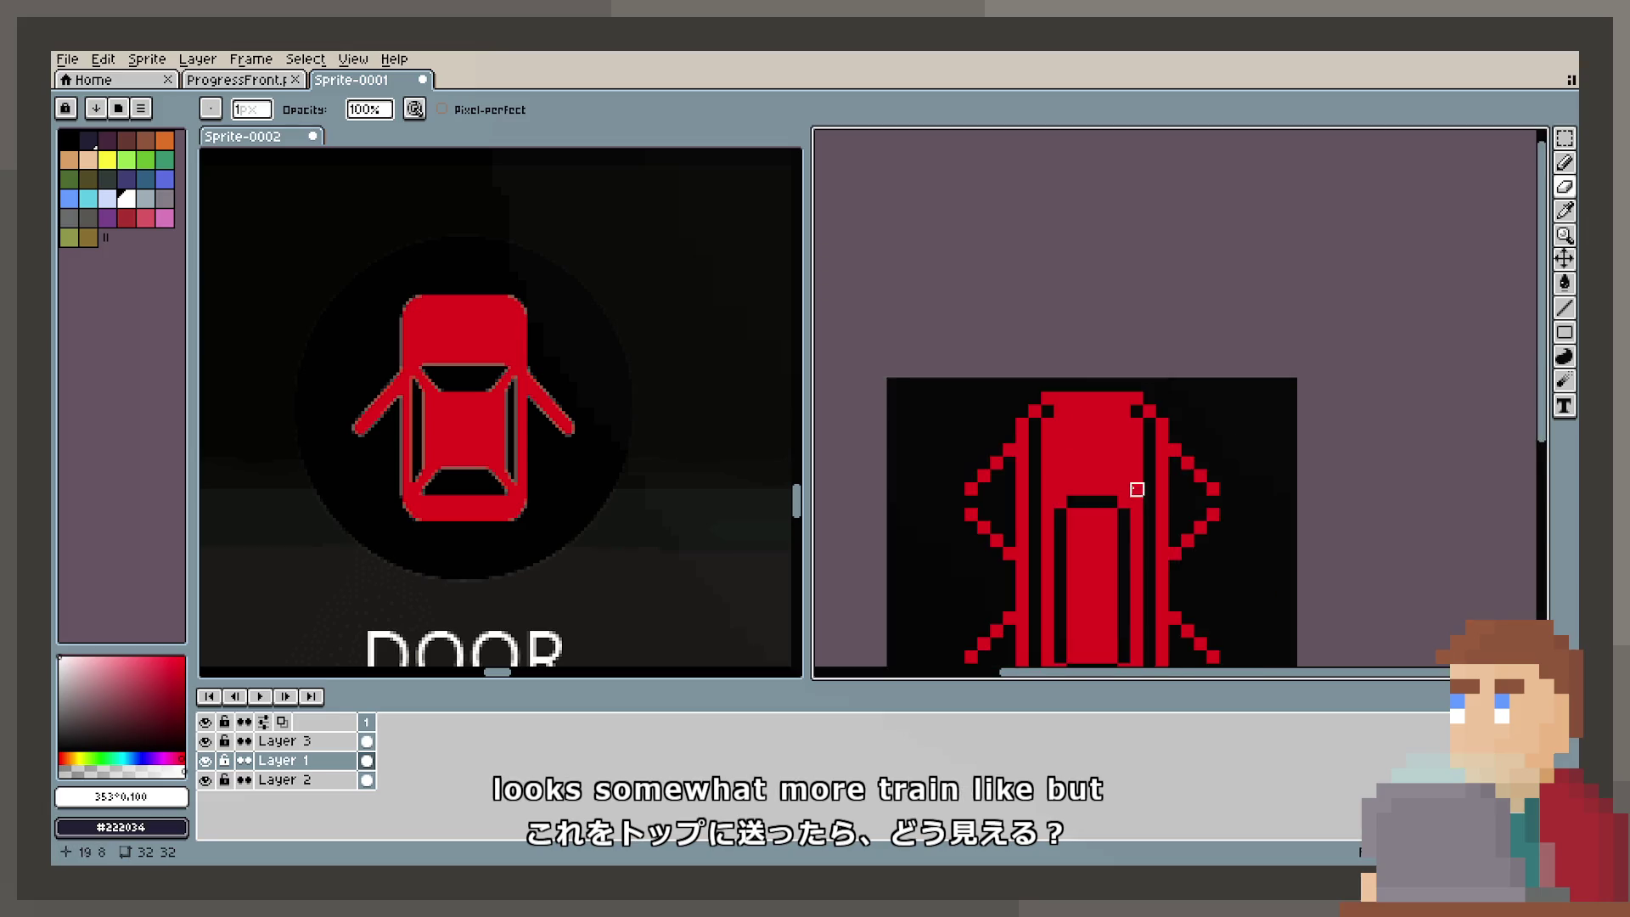
pyautogui.scroll(-1, 1181, 485)
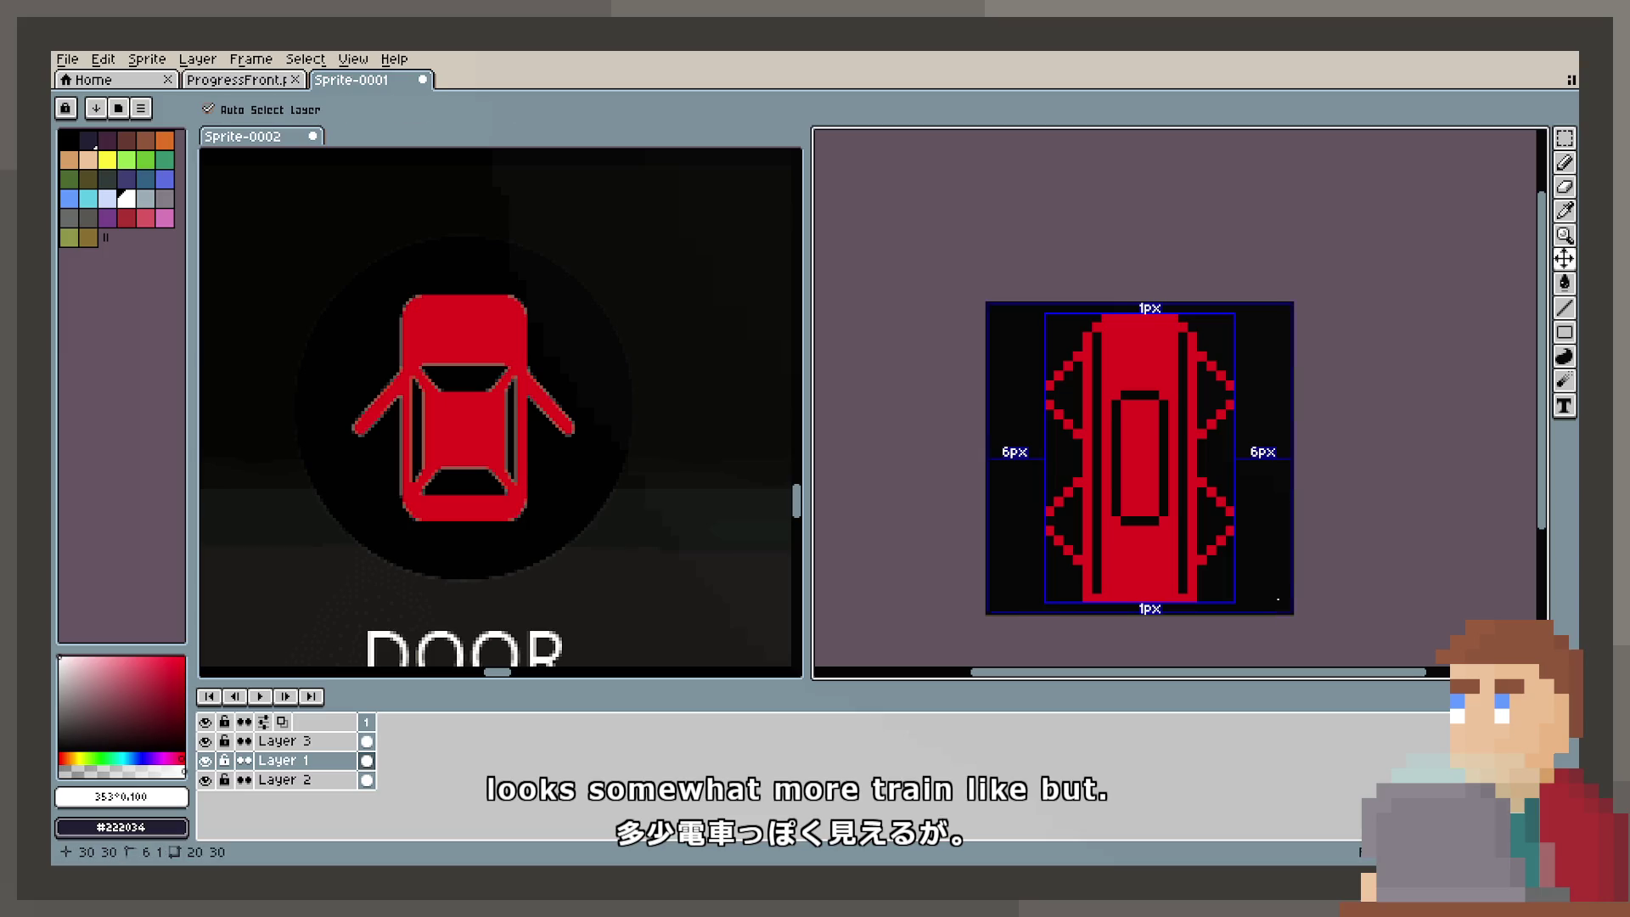
pyautogui.scroll(2, 1144, 356)
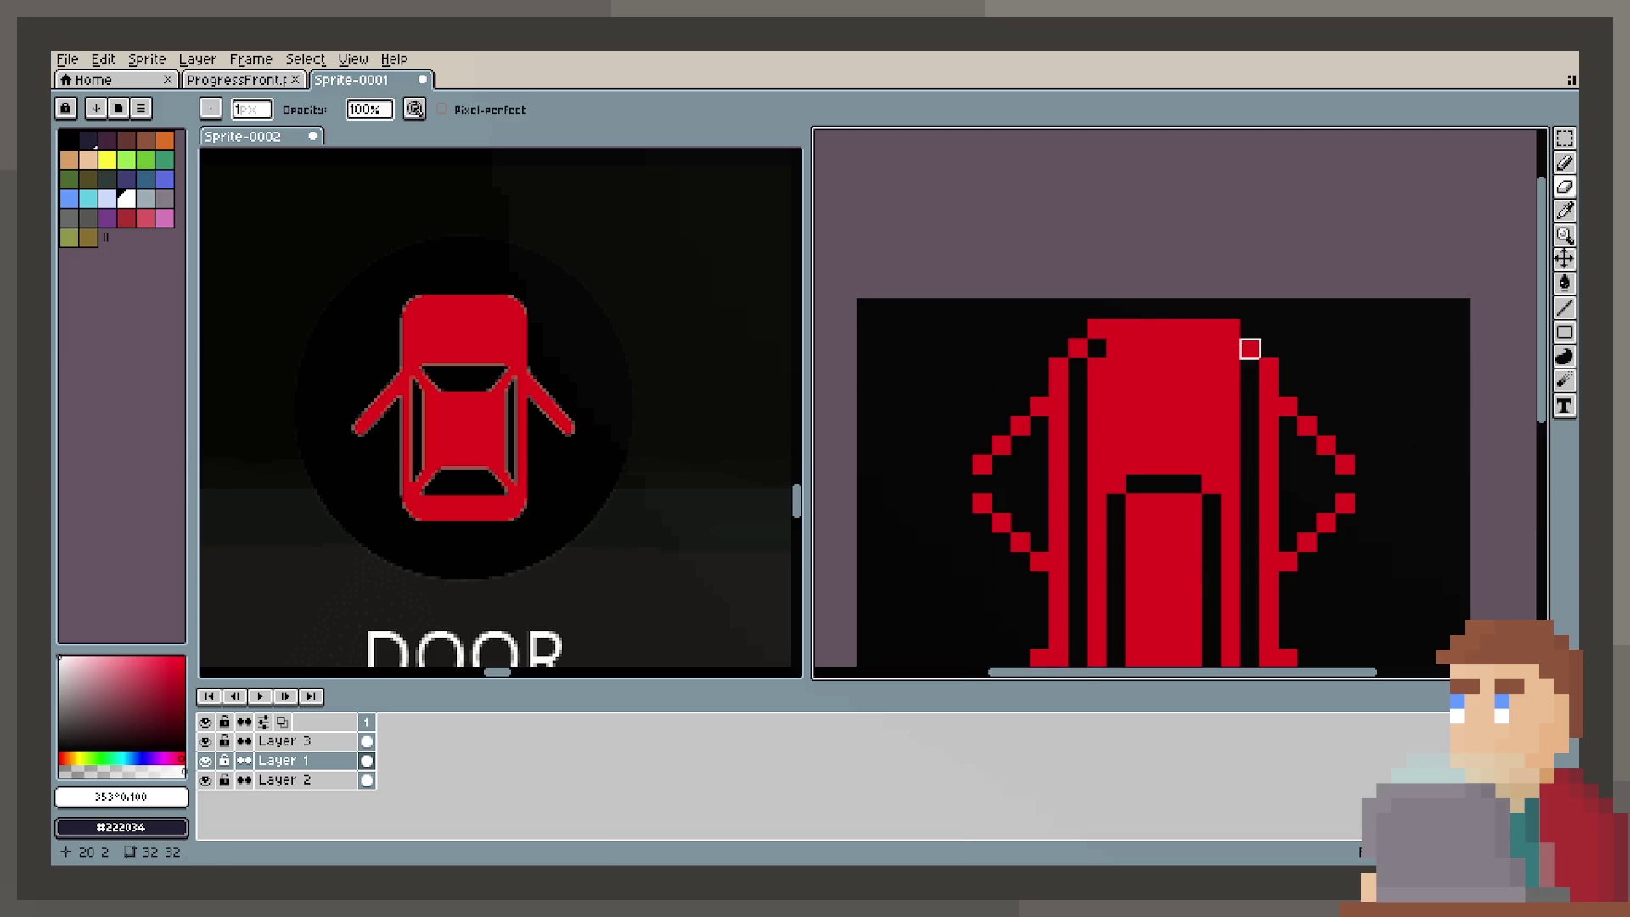
pyautogui.scroll(-2, 1235, 365)
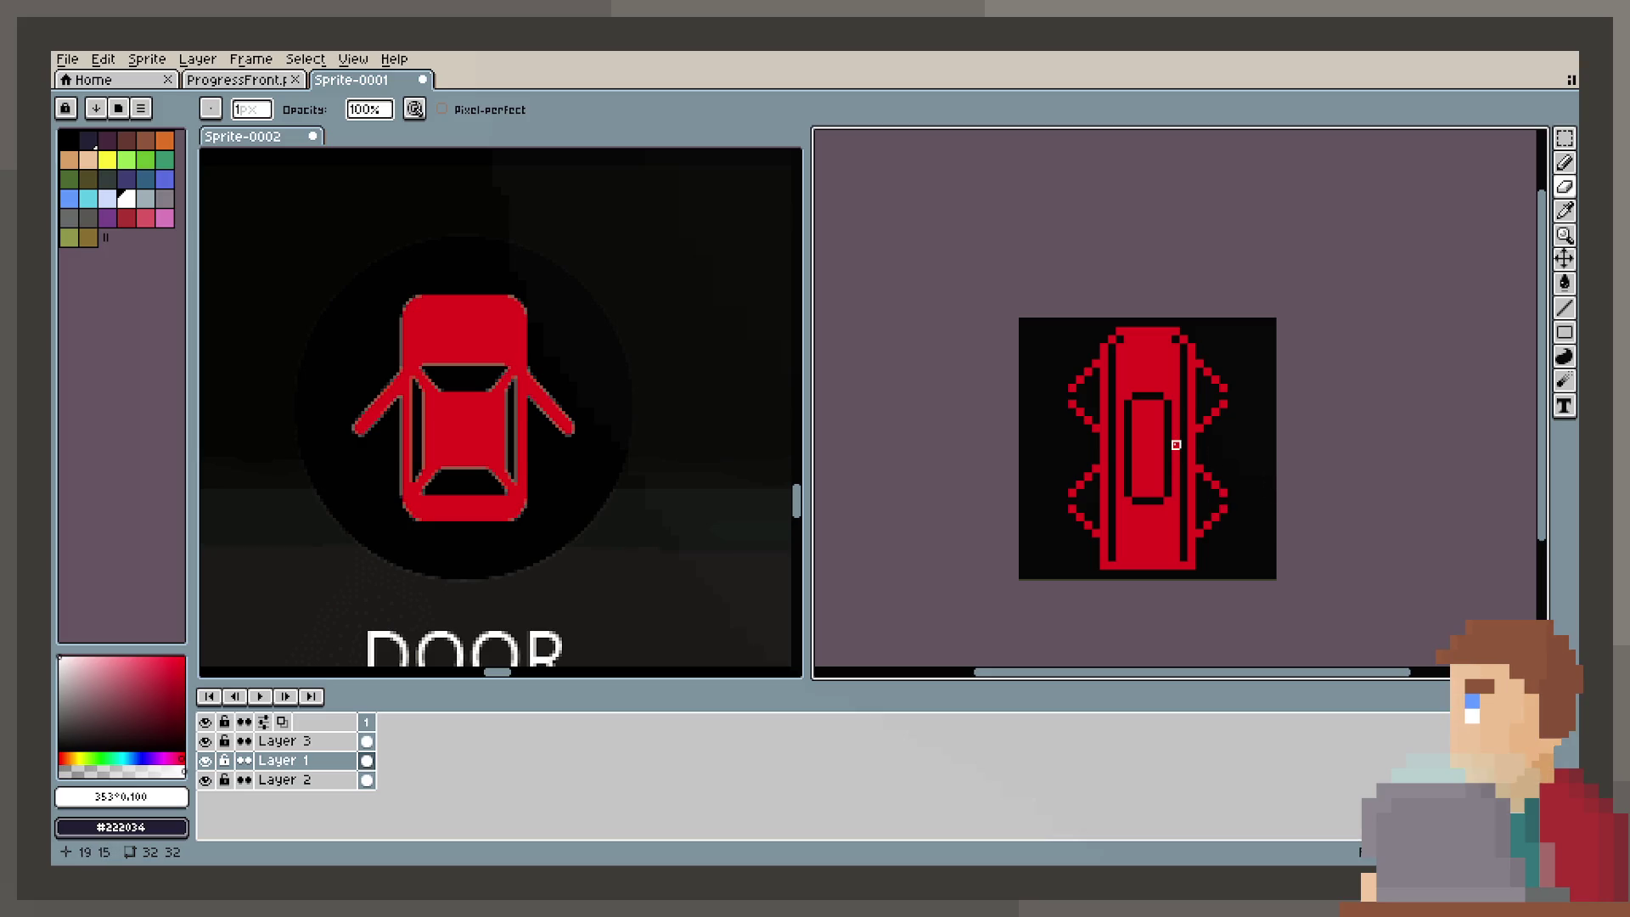
pyautogui.scroll(-4, 497, 526)
pyautogui.scroll(4, 498, 527)
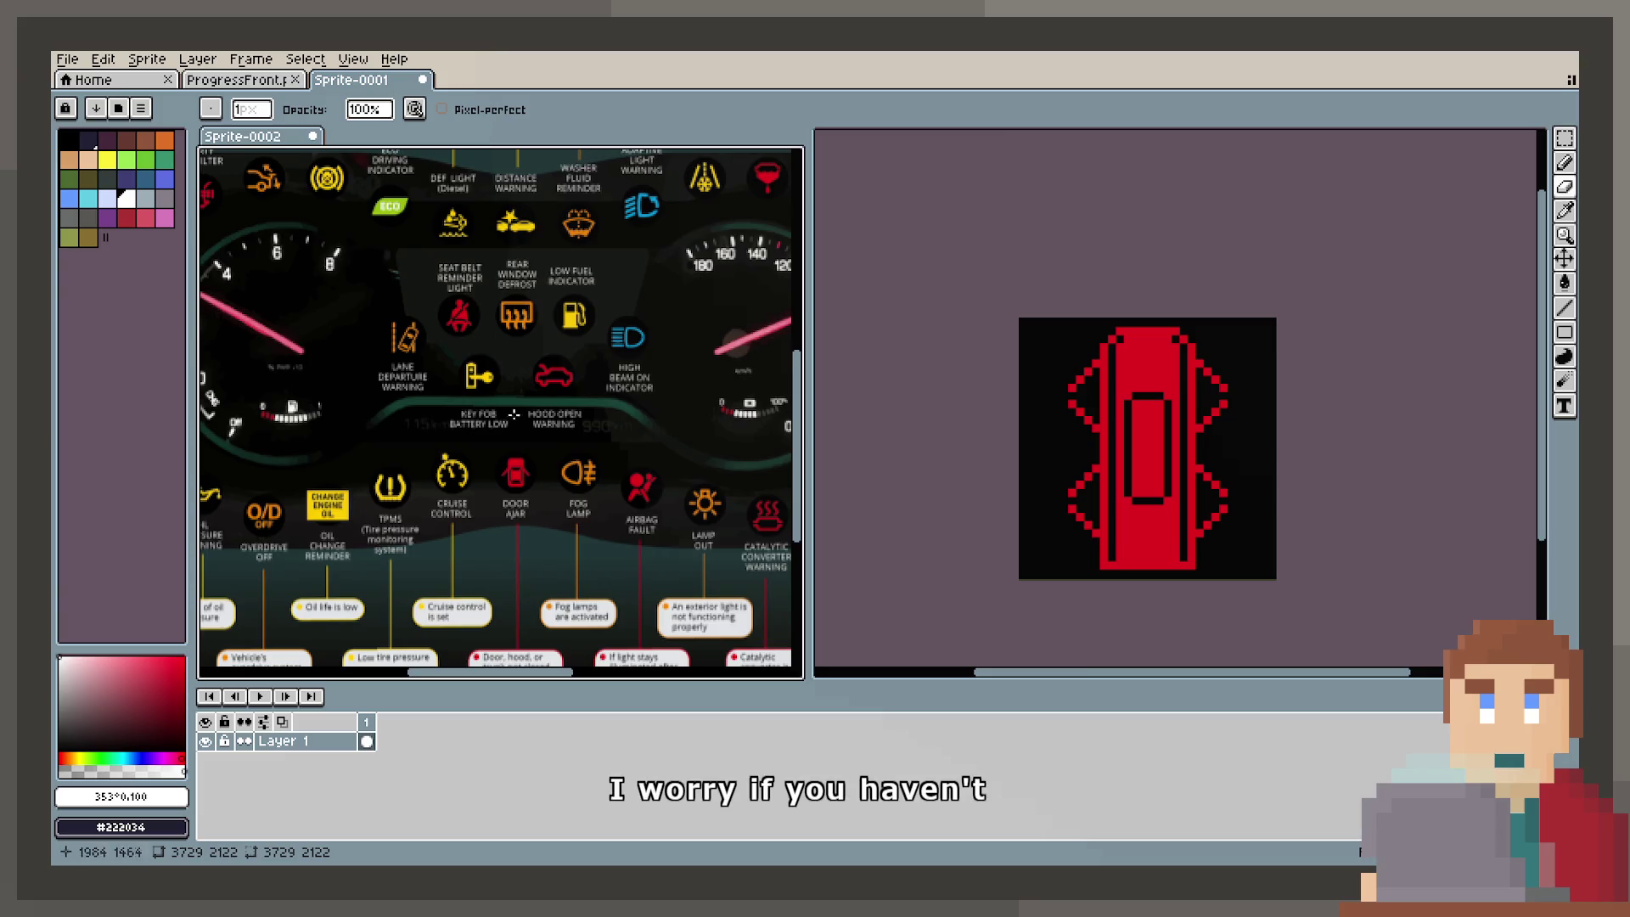
pyautogui.scroll(3, 498, 526)
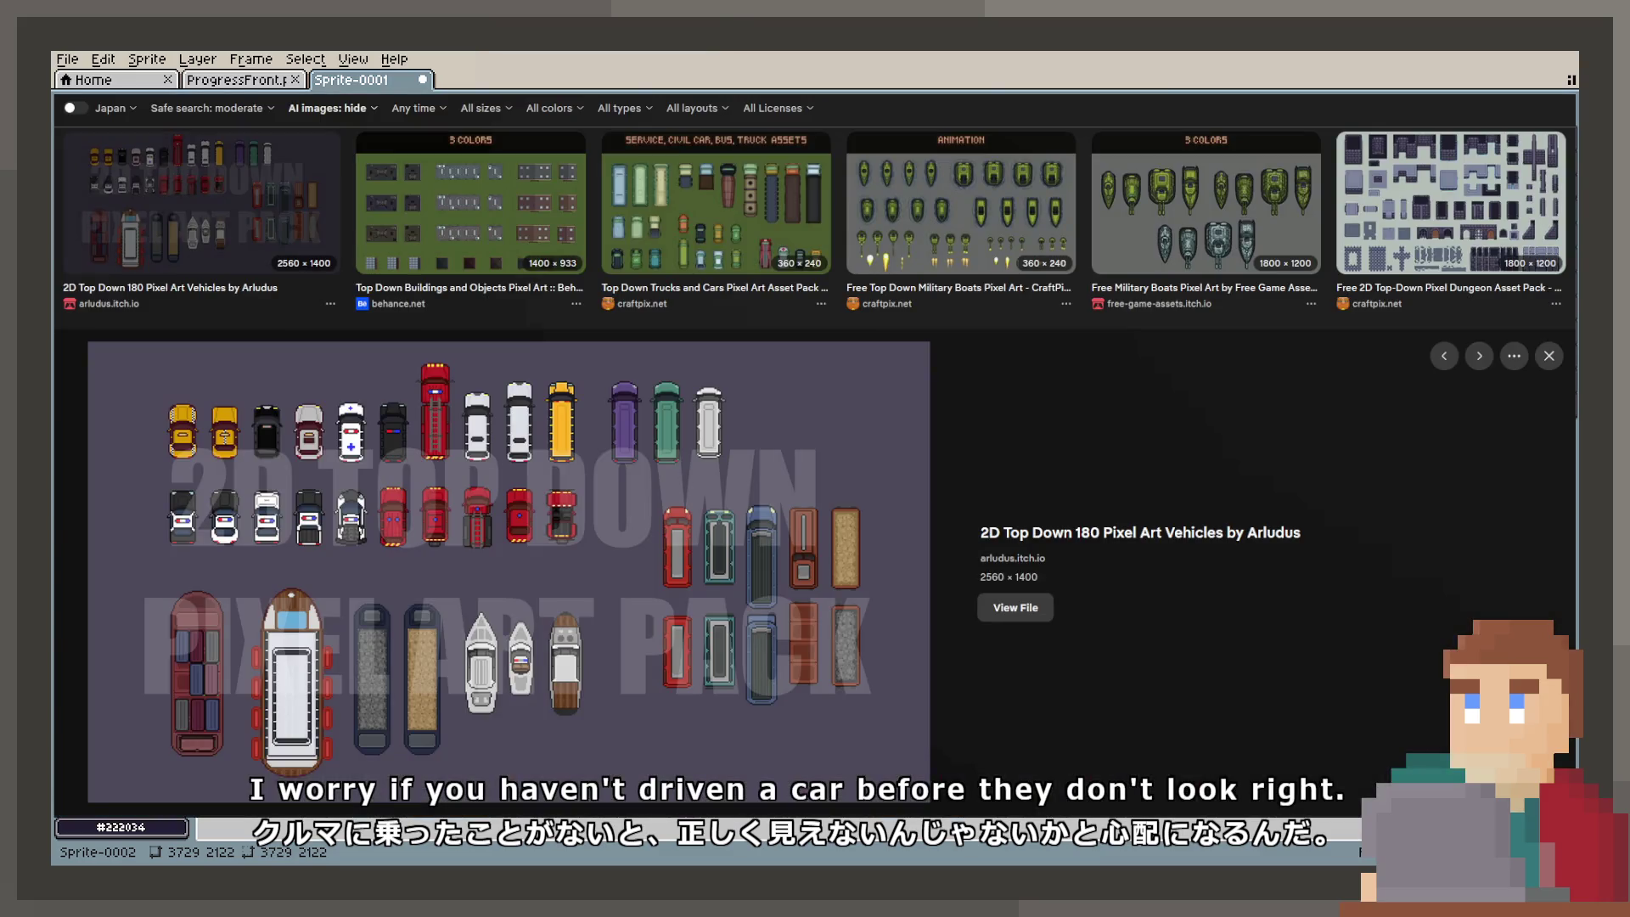
pyautogui.scroll(-10, 607, 537)
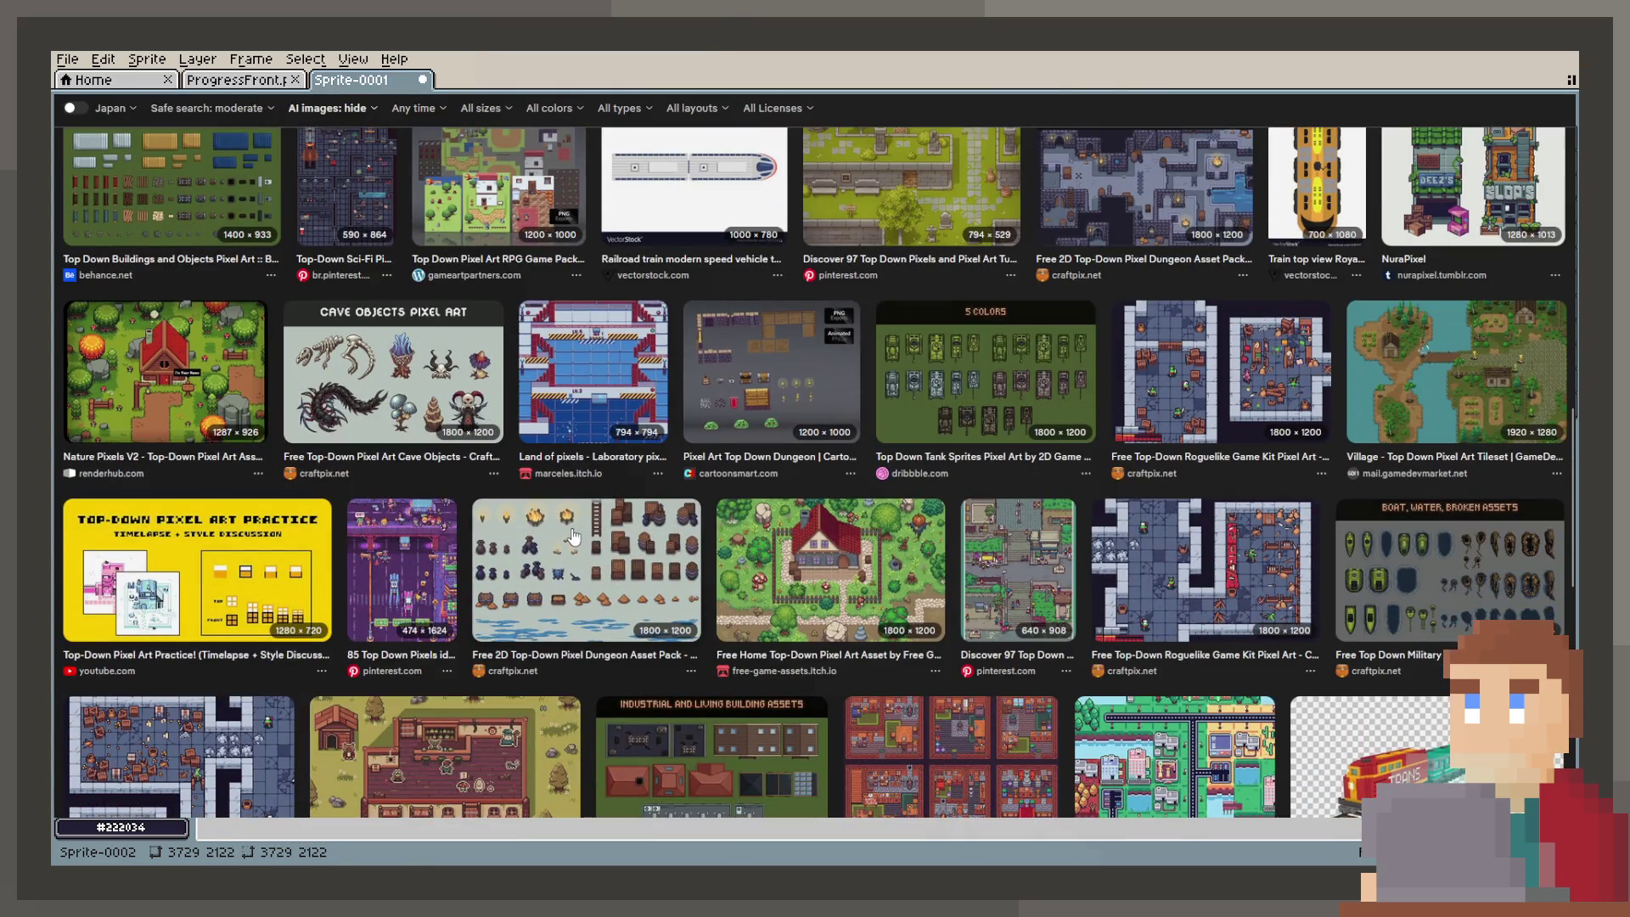
# Step: Preview the top-down pixel vehicles pack image in the search results
pyautogui.scroll(-3, 566, 536)
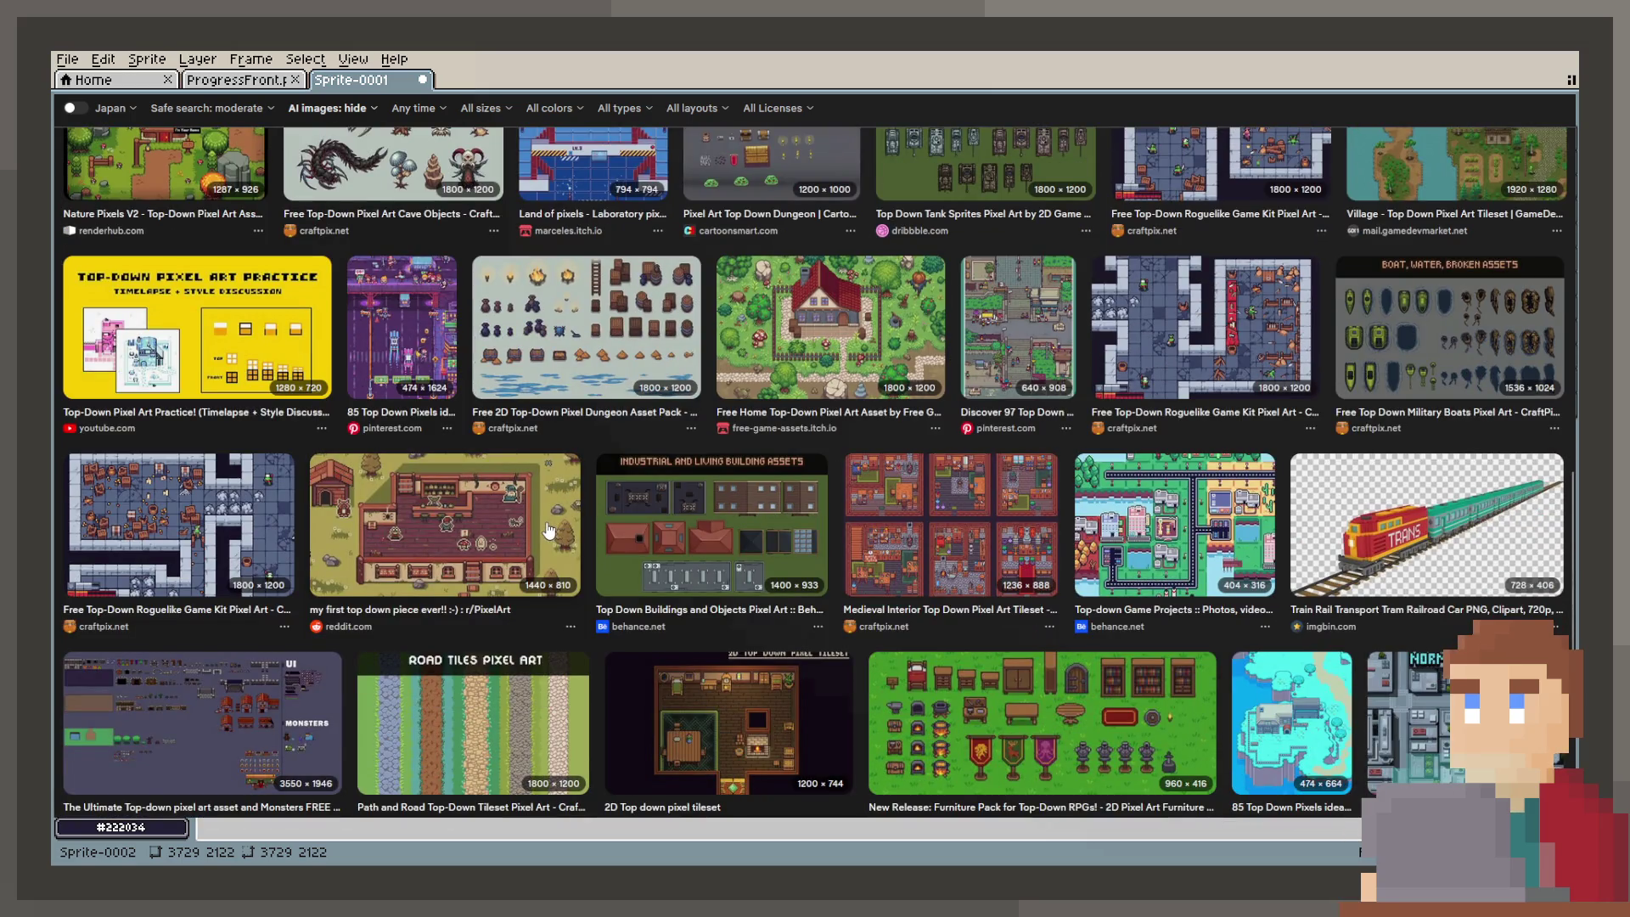
pyautogui.scroll(3, 532, 522)
pyautogui.click(202, 721)
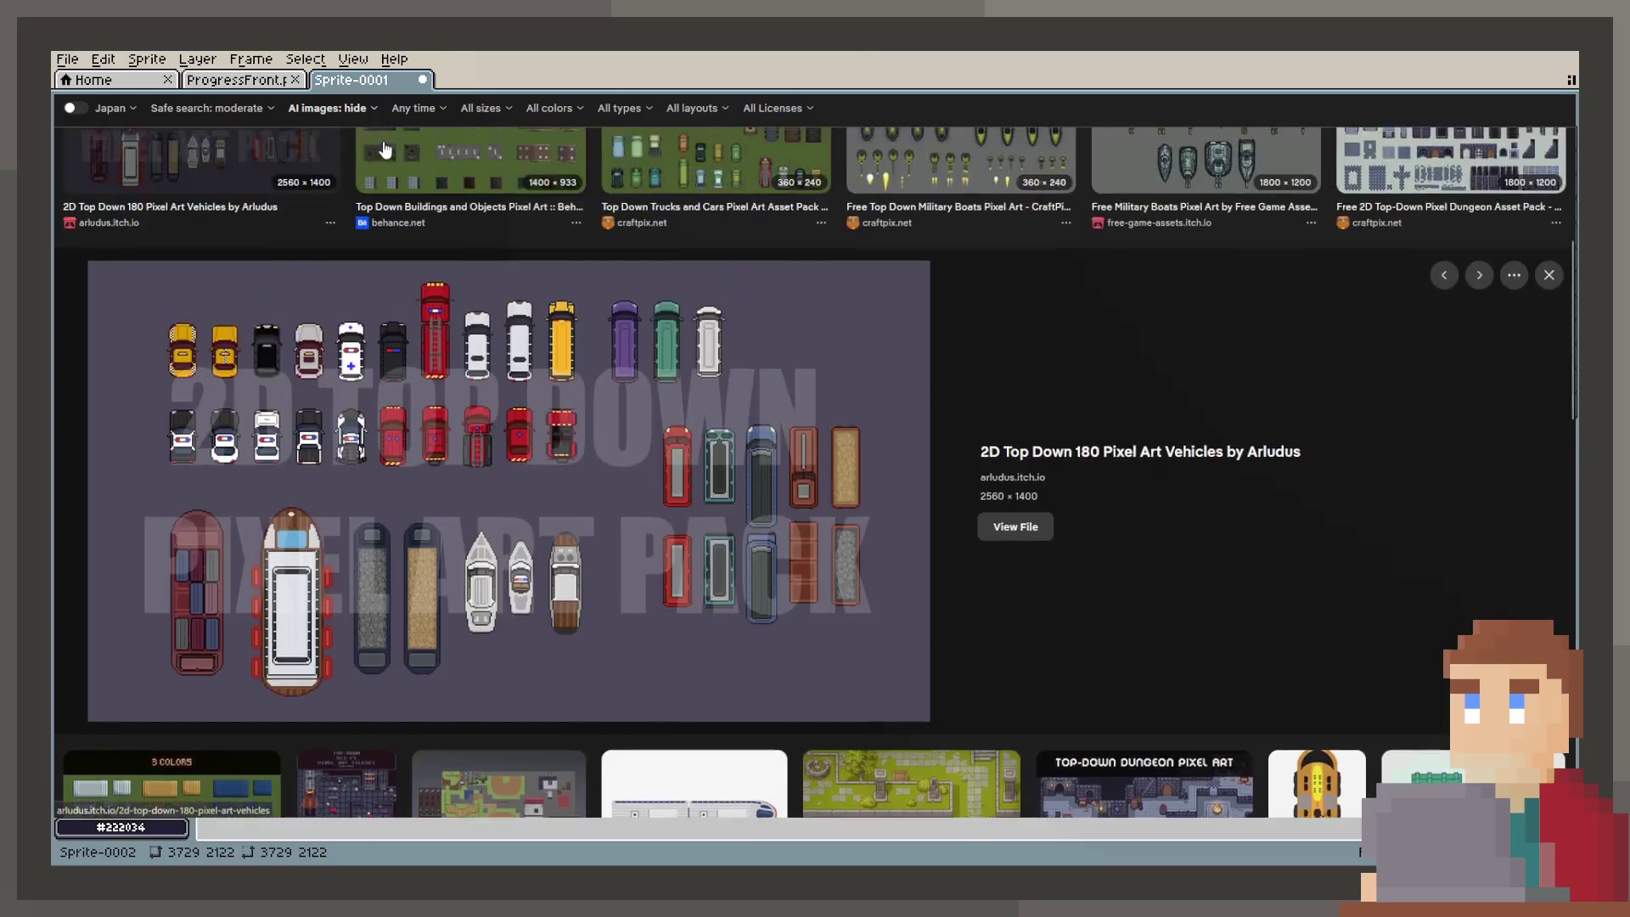
pyautogui.scroll(-3, 374, 150)
pyautogui.scroll(1, 373, 150)
# Step: Search images for 'Dashboard warning' and step through the result previews
pyautogui.tripleClick(374, 122)
pyautogui.write('Das')
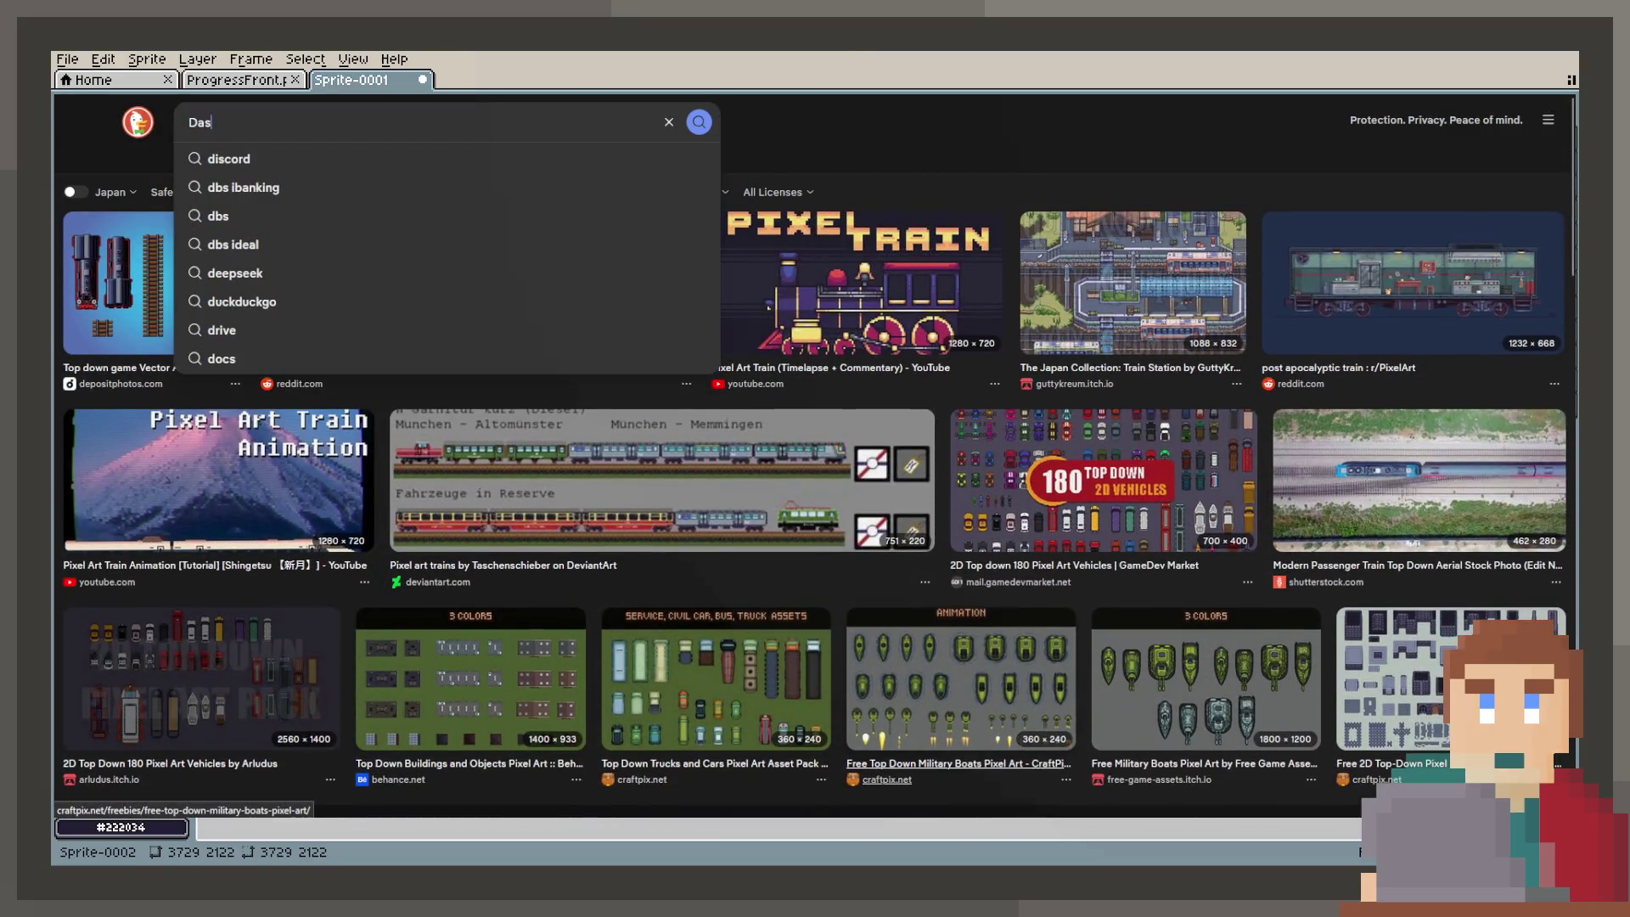
pyautogui.write('hboard warning')
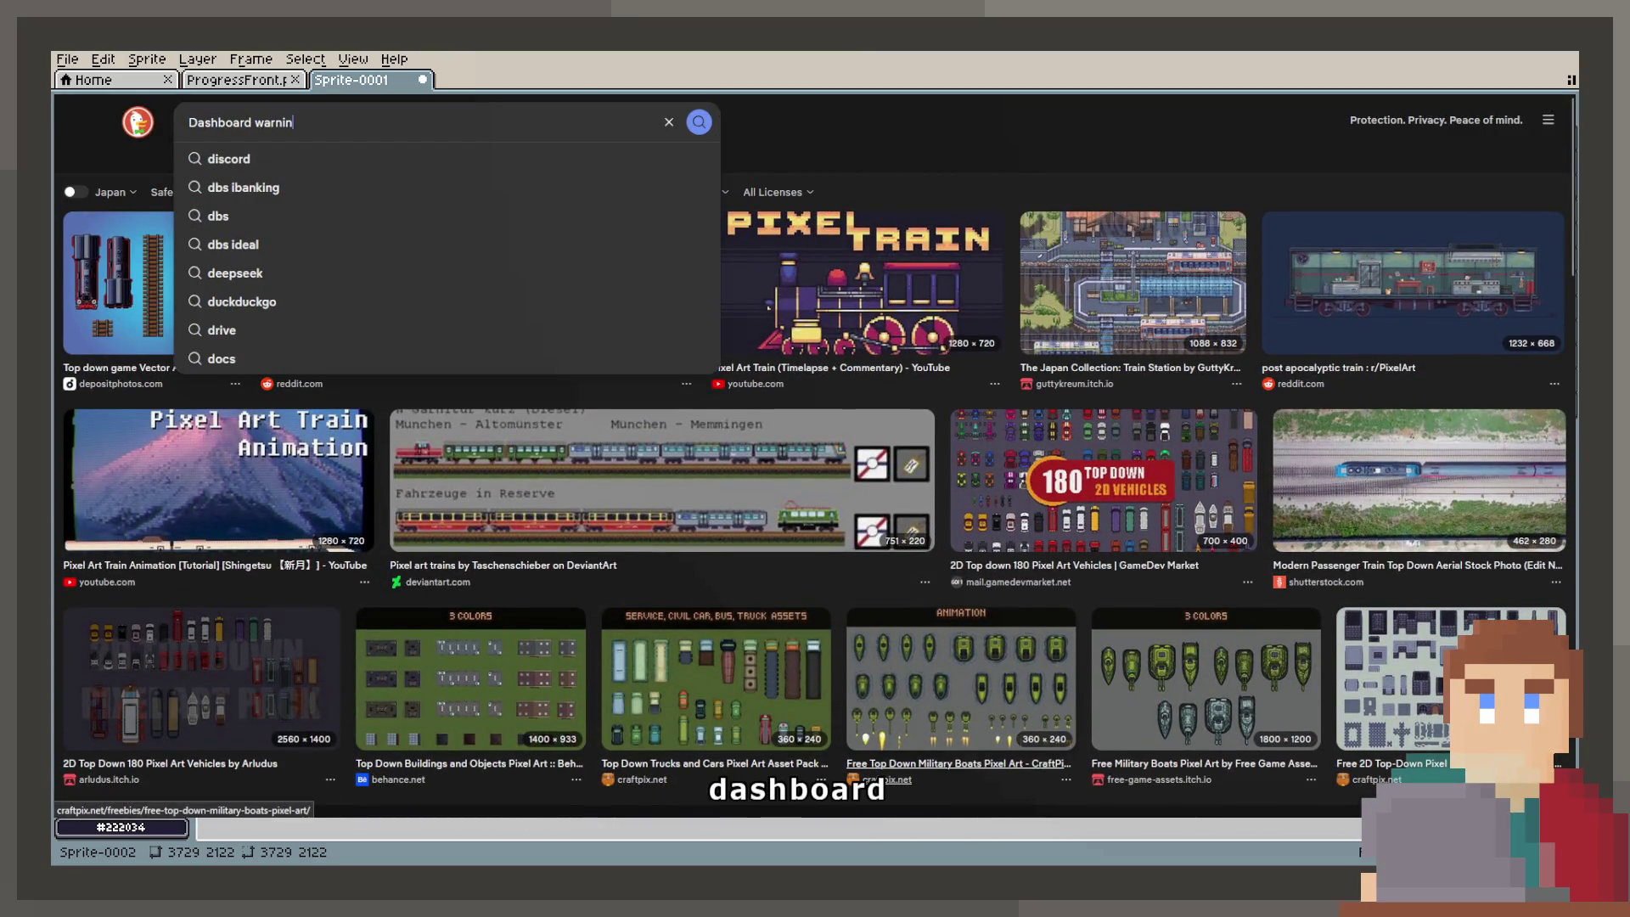
pyautogui.press('Return')
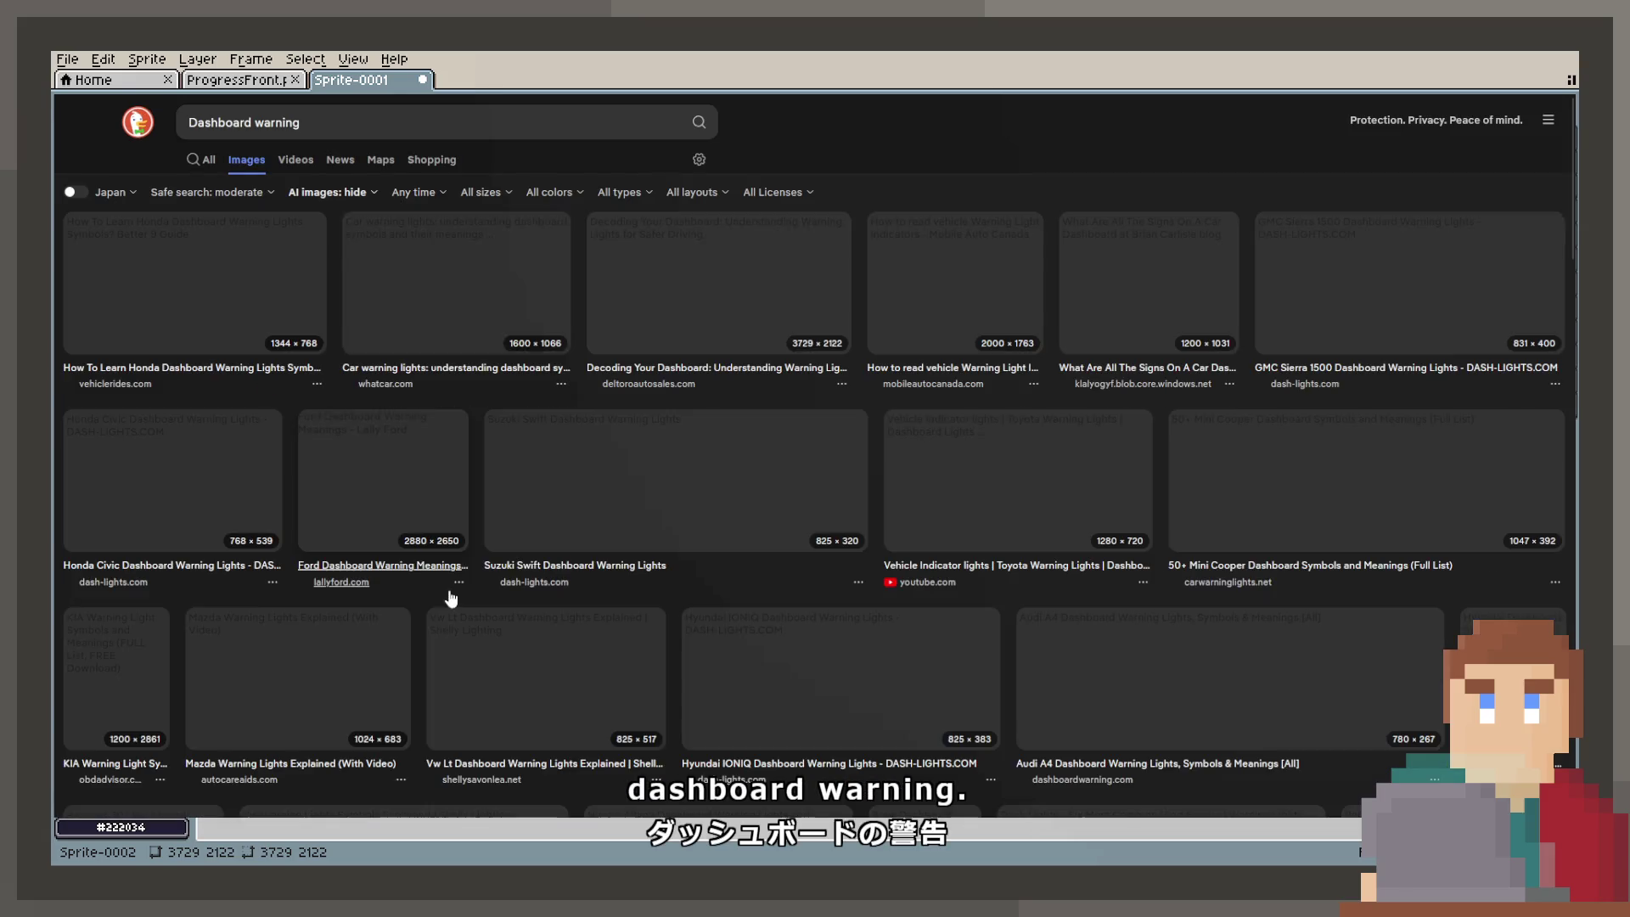
pyautogui.click(268, 303)
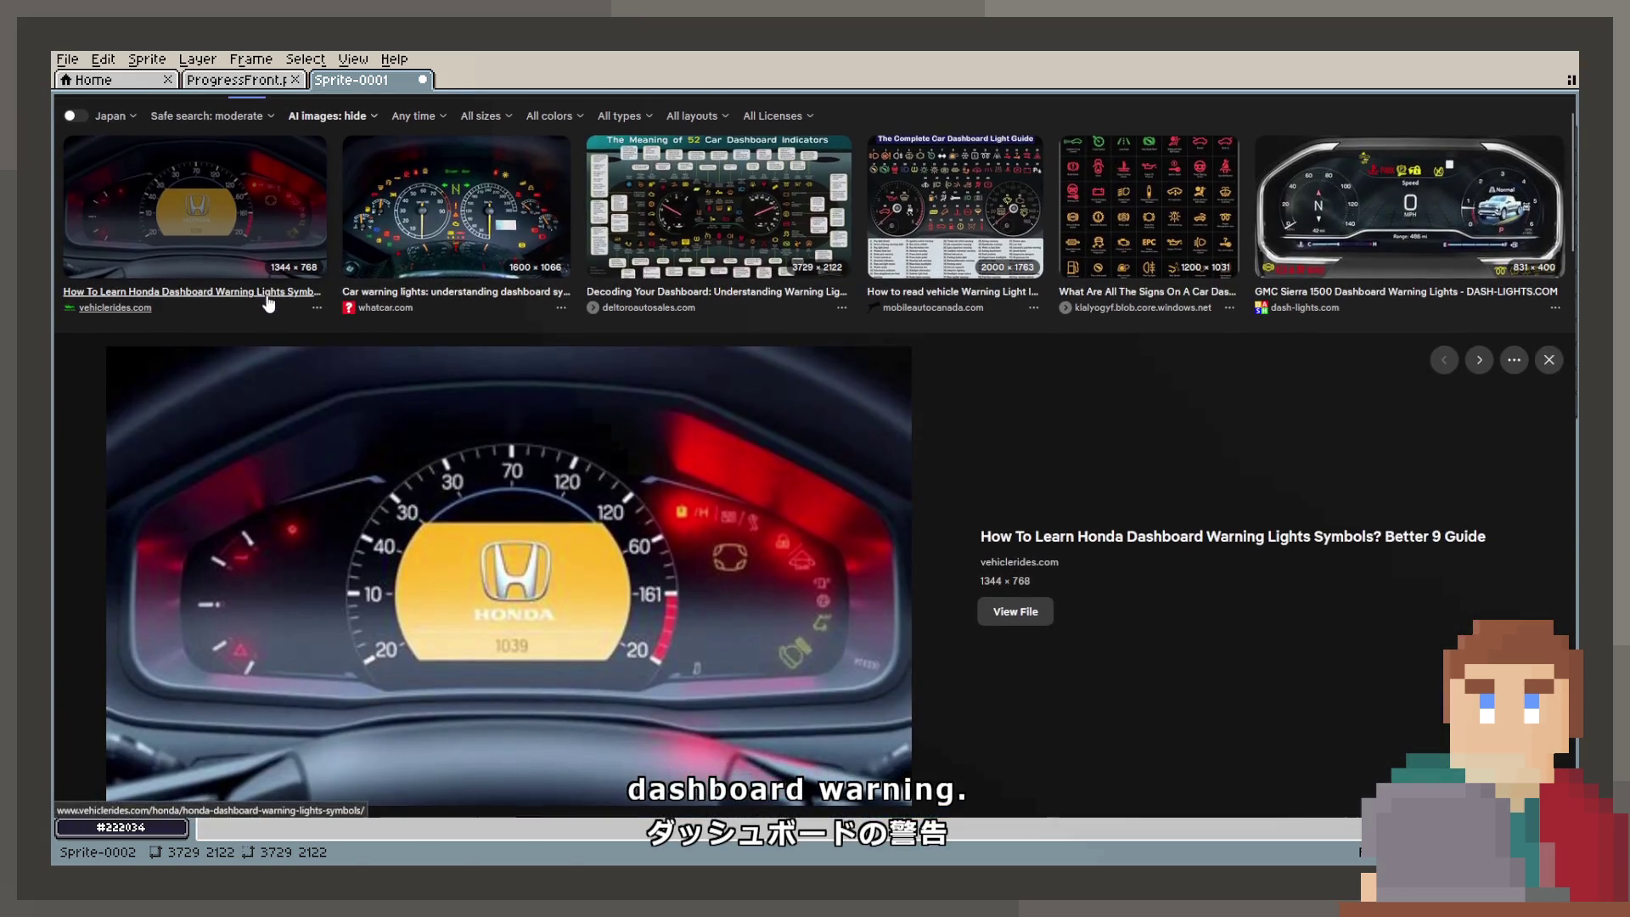
pyautogui.press('Right')
pyautogui.press('Right')
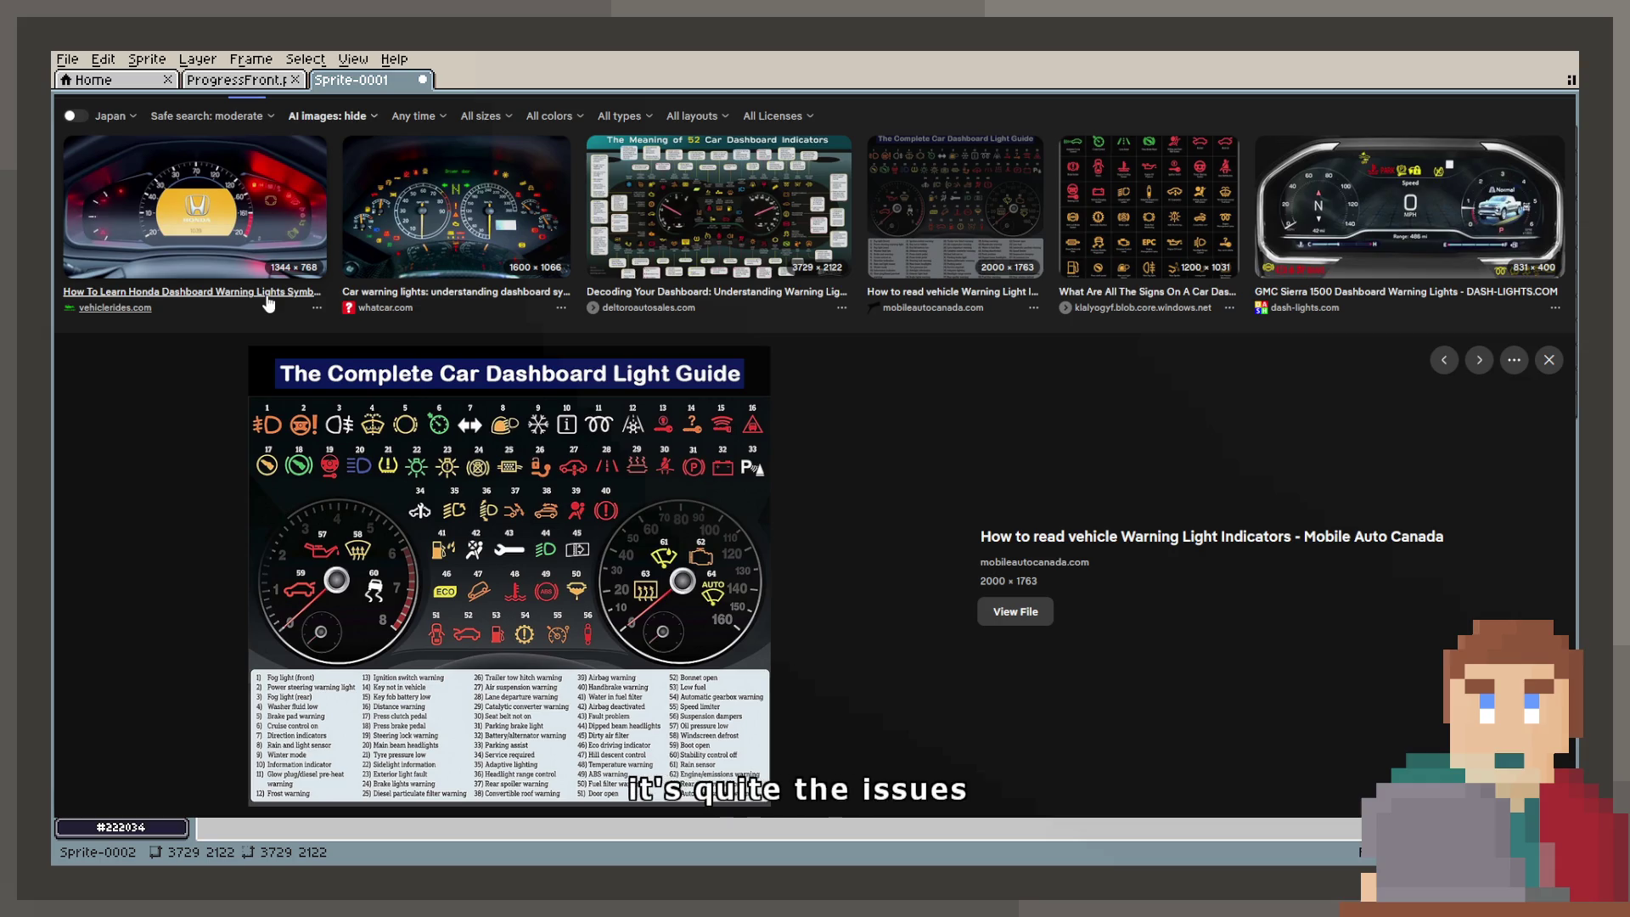
pyautogui.press('Right')
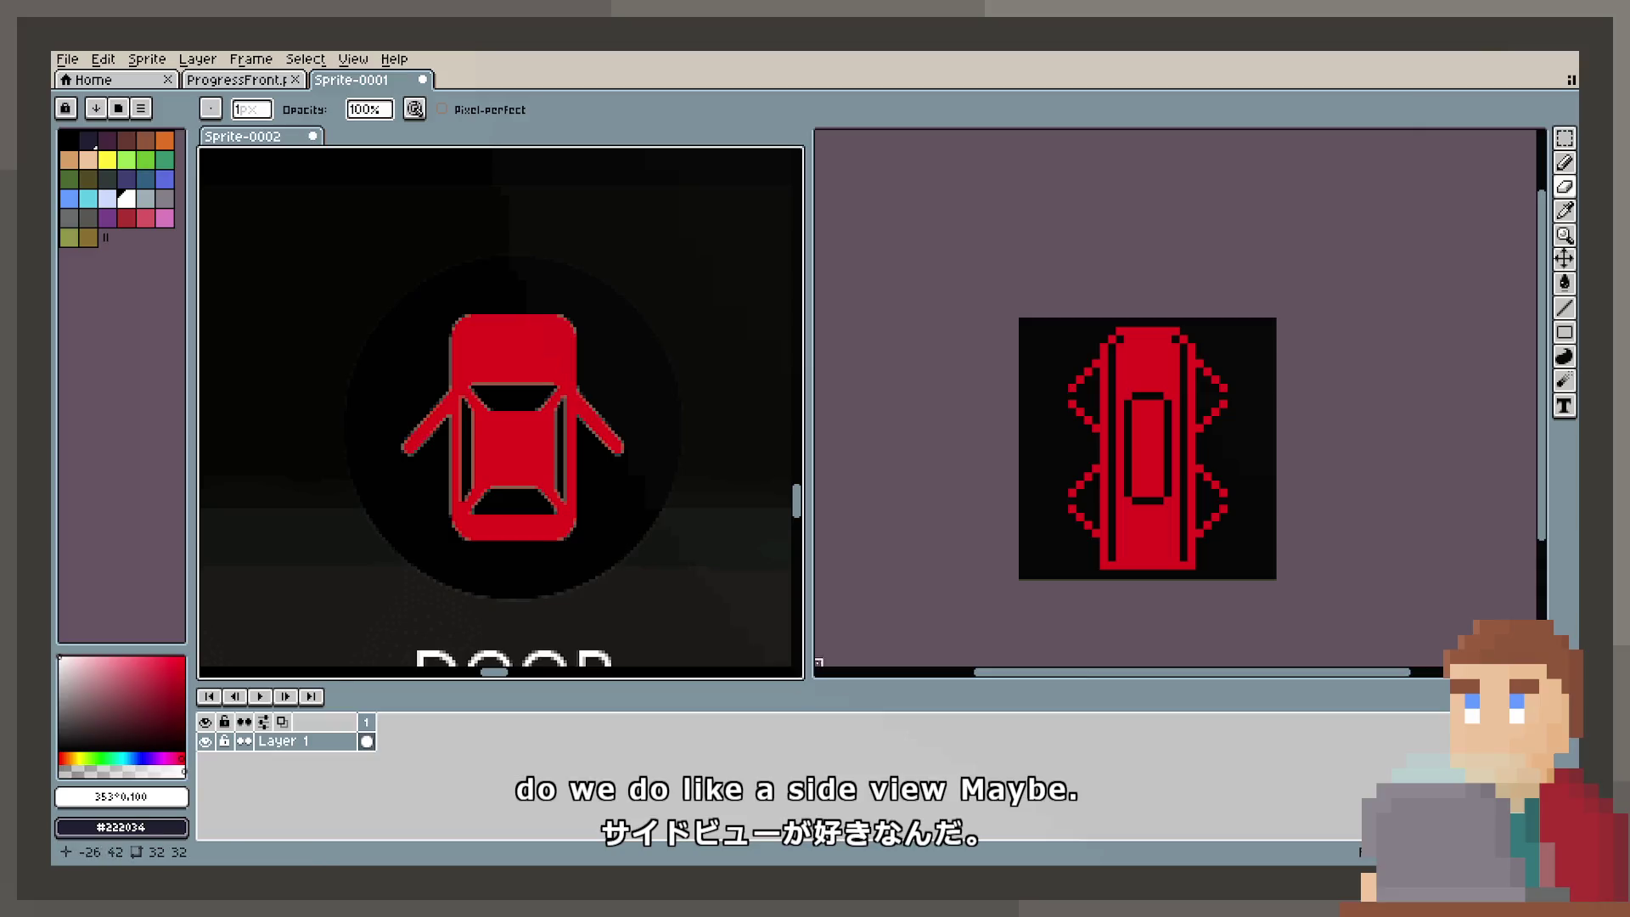
# Step: Hide the car drawing on Layer 1 and add a new empty layer
pyautogui.scroll(1, 1074, 503)
pyautogui.click(205, 760)
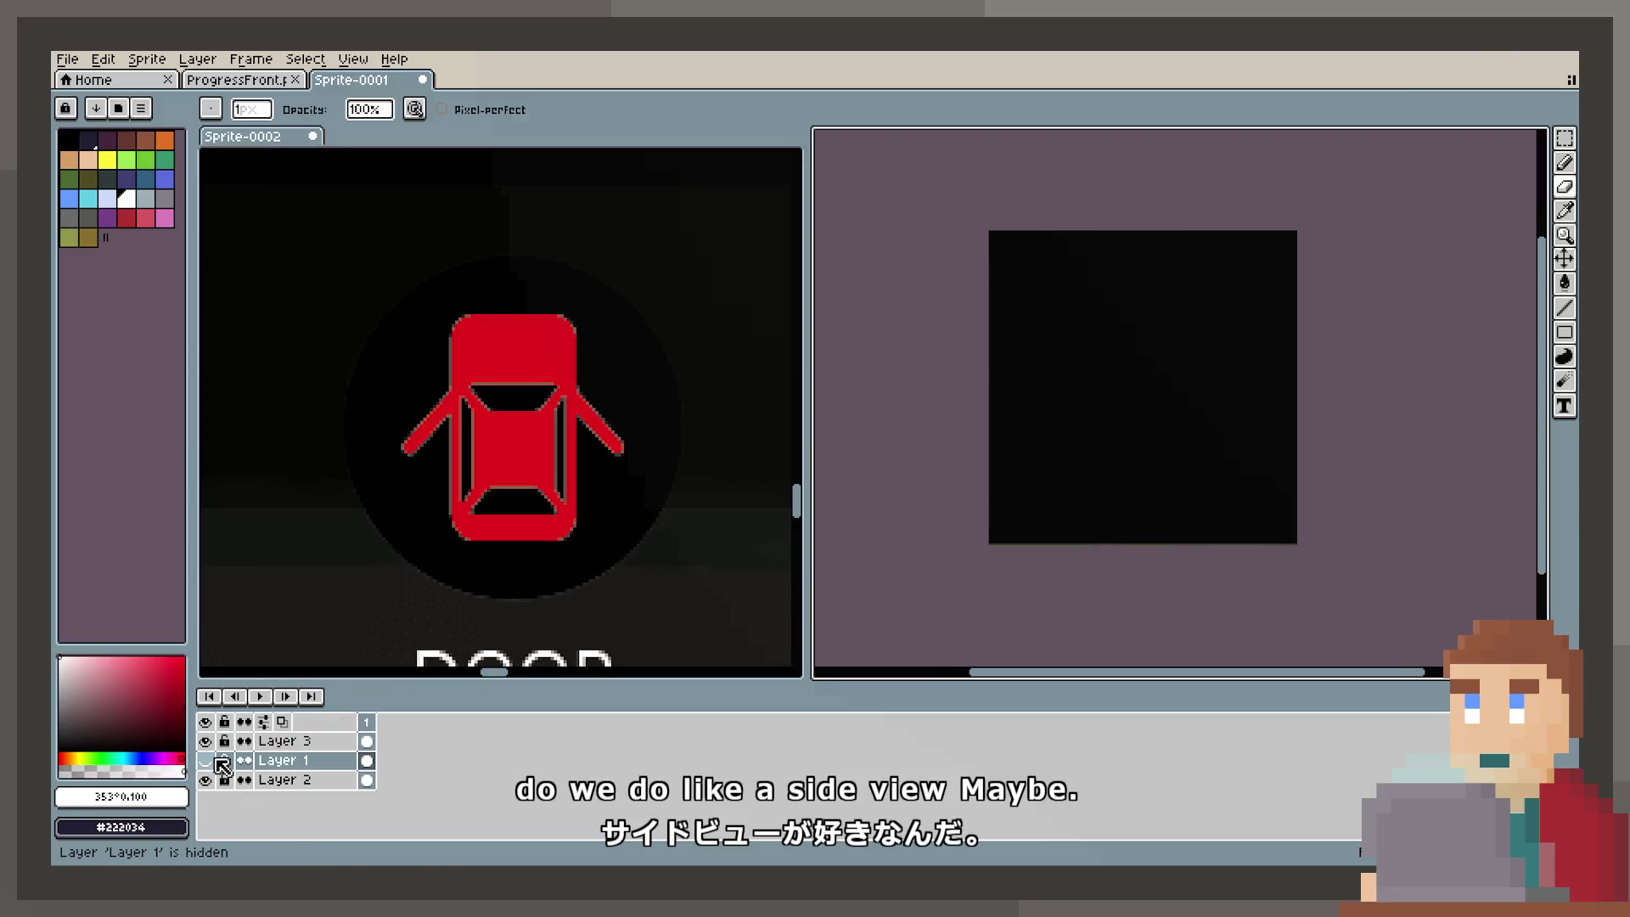
pyautogui.rightClick(255, 760)
pyautogui.moveTo(310, 745)
pyautogui.click(501, 735)
pyautogui.scroll(-3, 569, 581)
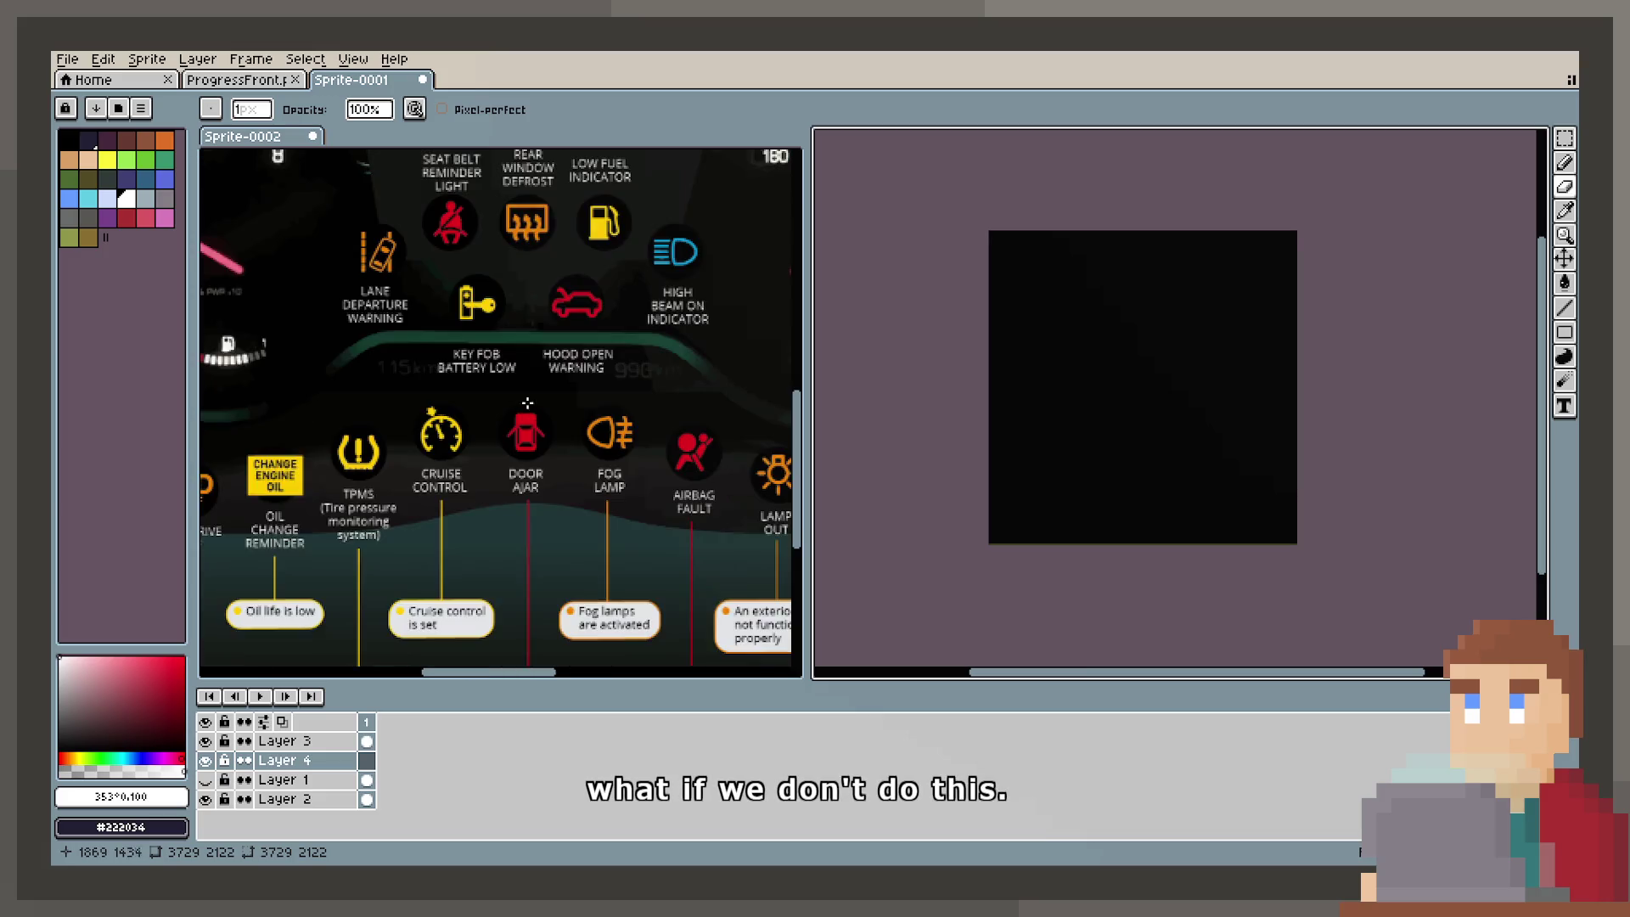
pyautogui.scroll(4, 569, 581)
pyautogui.moveTo(455, 466)
pyautogui.mouseDown()
pyautogui.moveTo(546, 466)
pyautogui.moveTo(507, 483)
pyautogui.mouseUp()
pyautogui.scroll(1, 546, 466)
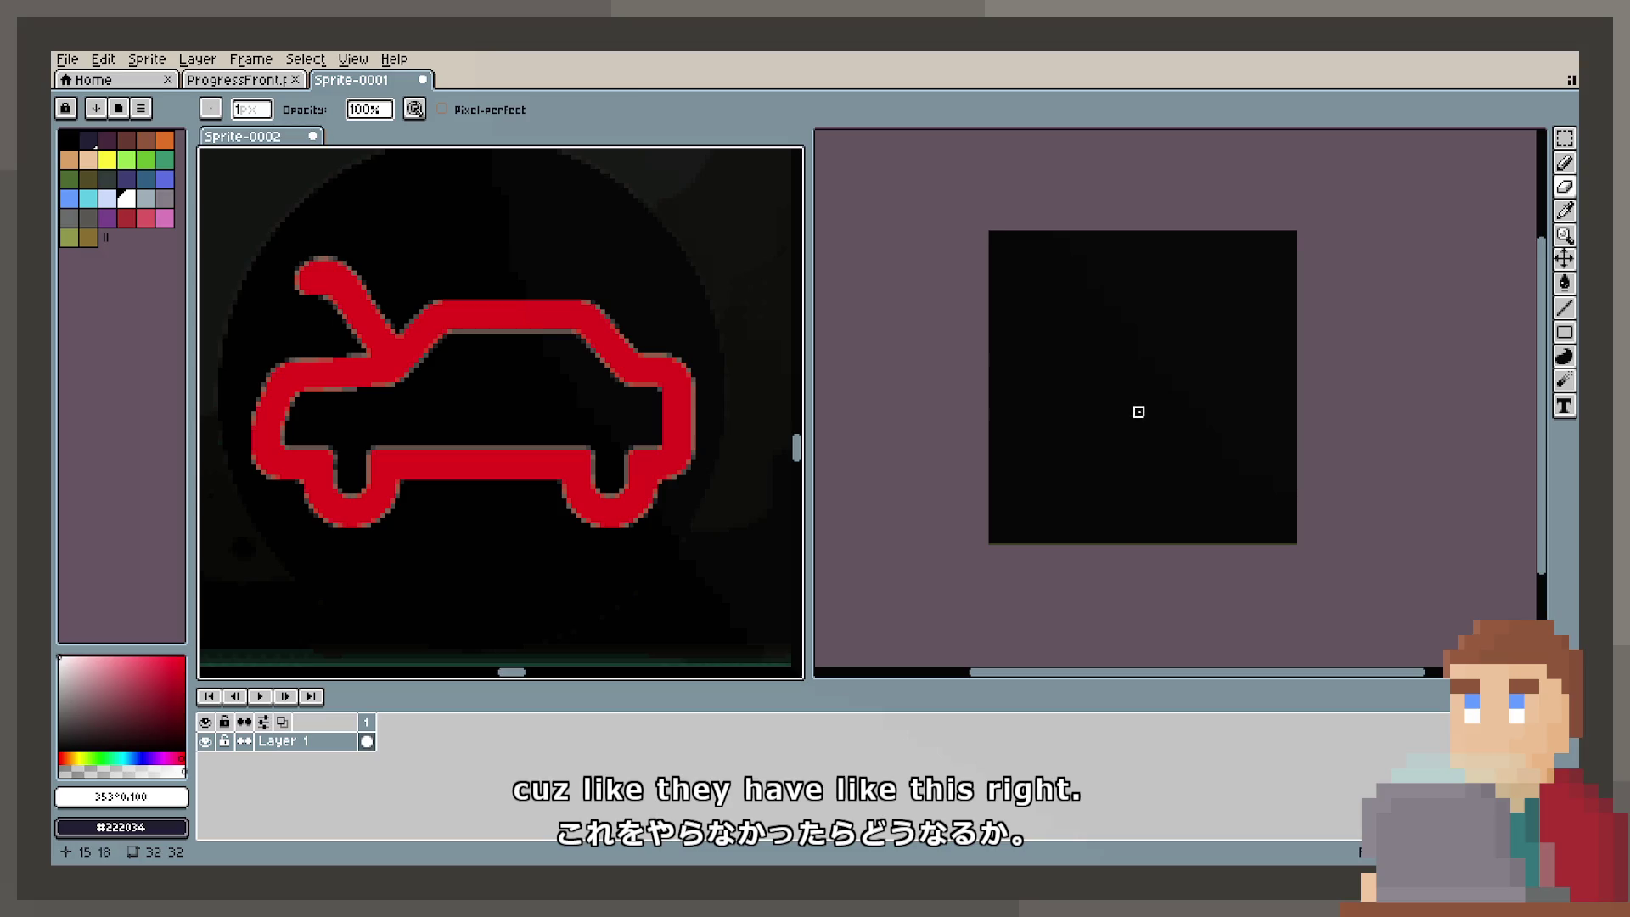
pyautogui.scroll(1, 1139, 408)
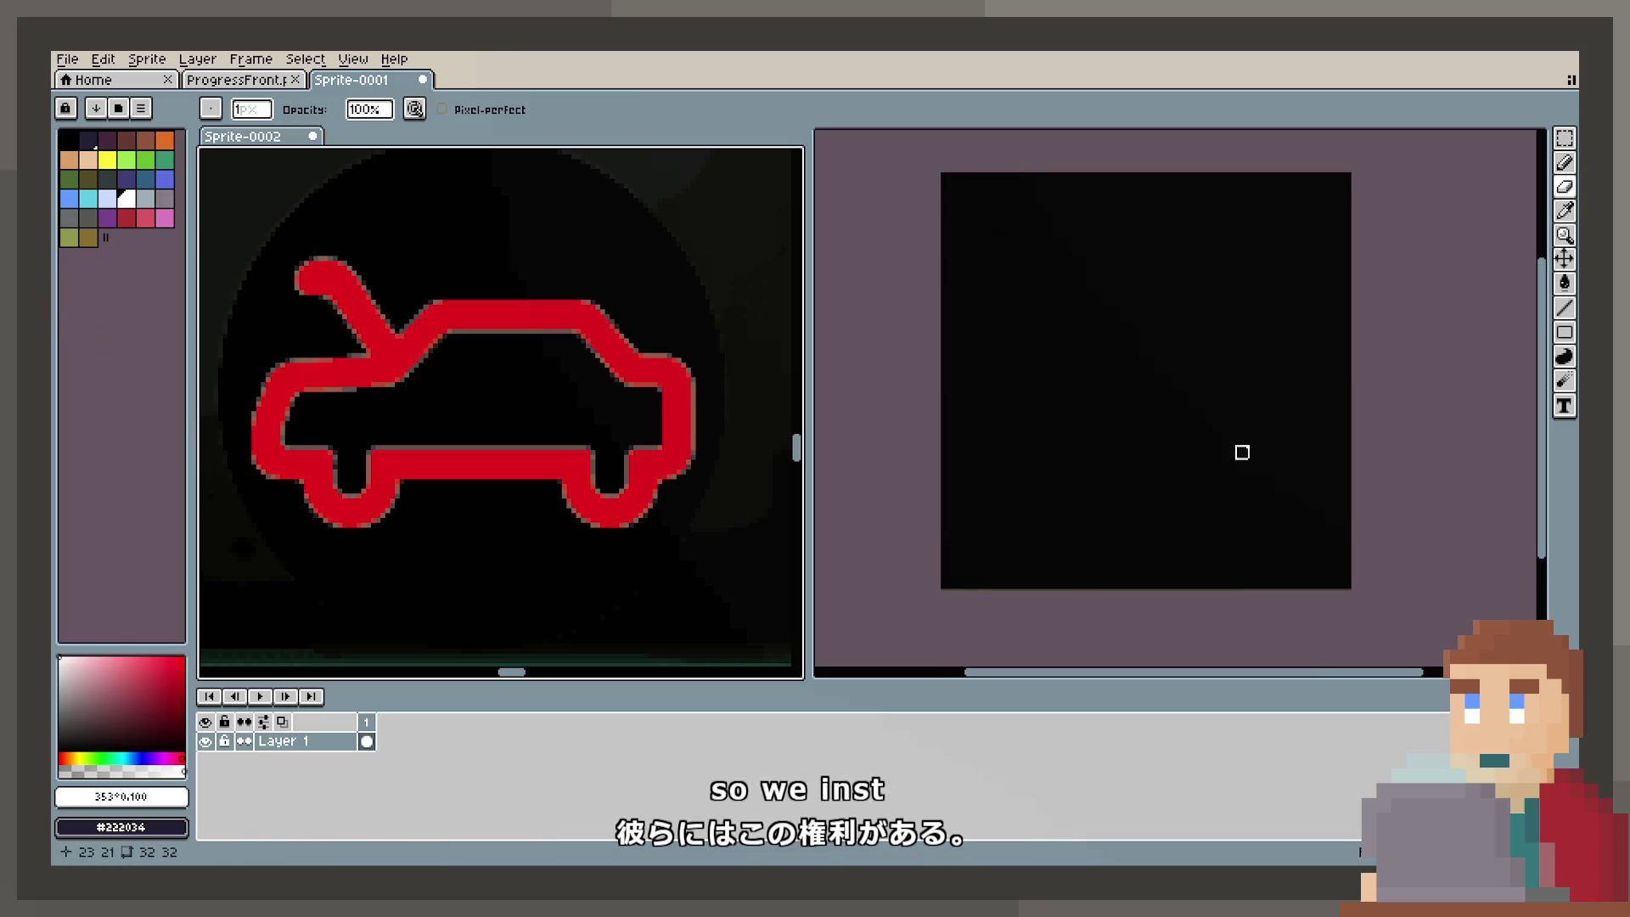
# Step: Draw a red rectangular train body outline and a small wheel block under its left end
pyautogui.click(1565, 332)
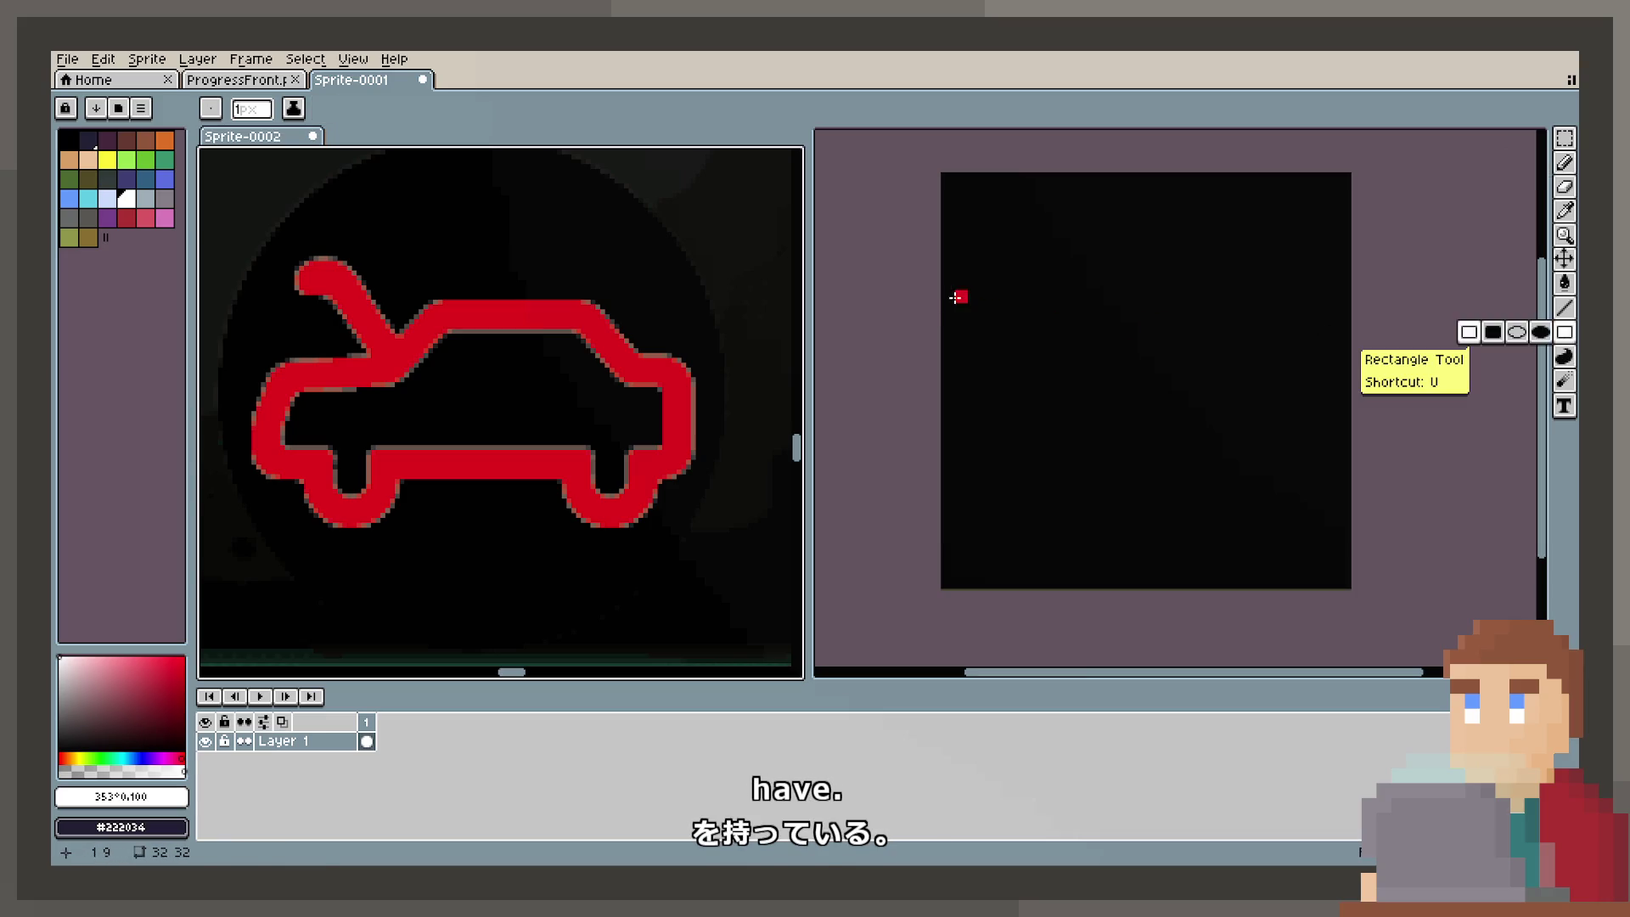
pyautogui.moveTo(956, 294)
pyautogui.mouseDown()
pyautogui.moveTo(1295, 450)
pyautogui.moveTo(1327, 441)
pyautogui.moveTo(1329, 419)
pyautogui.mouseUp()
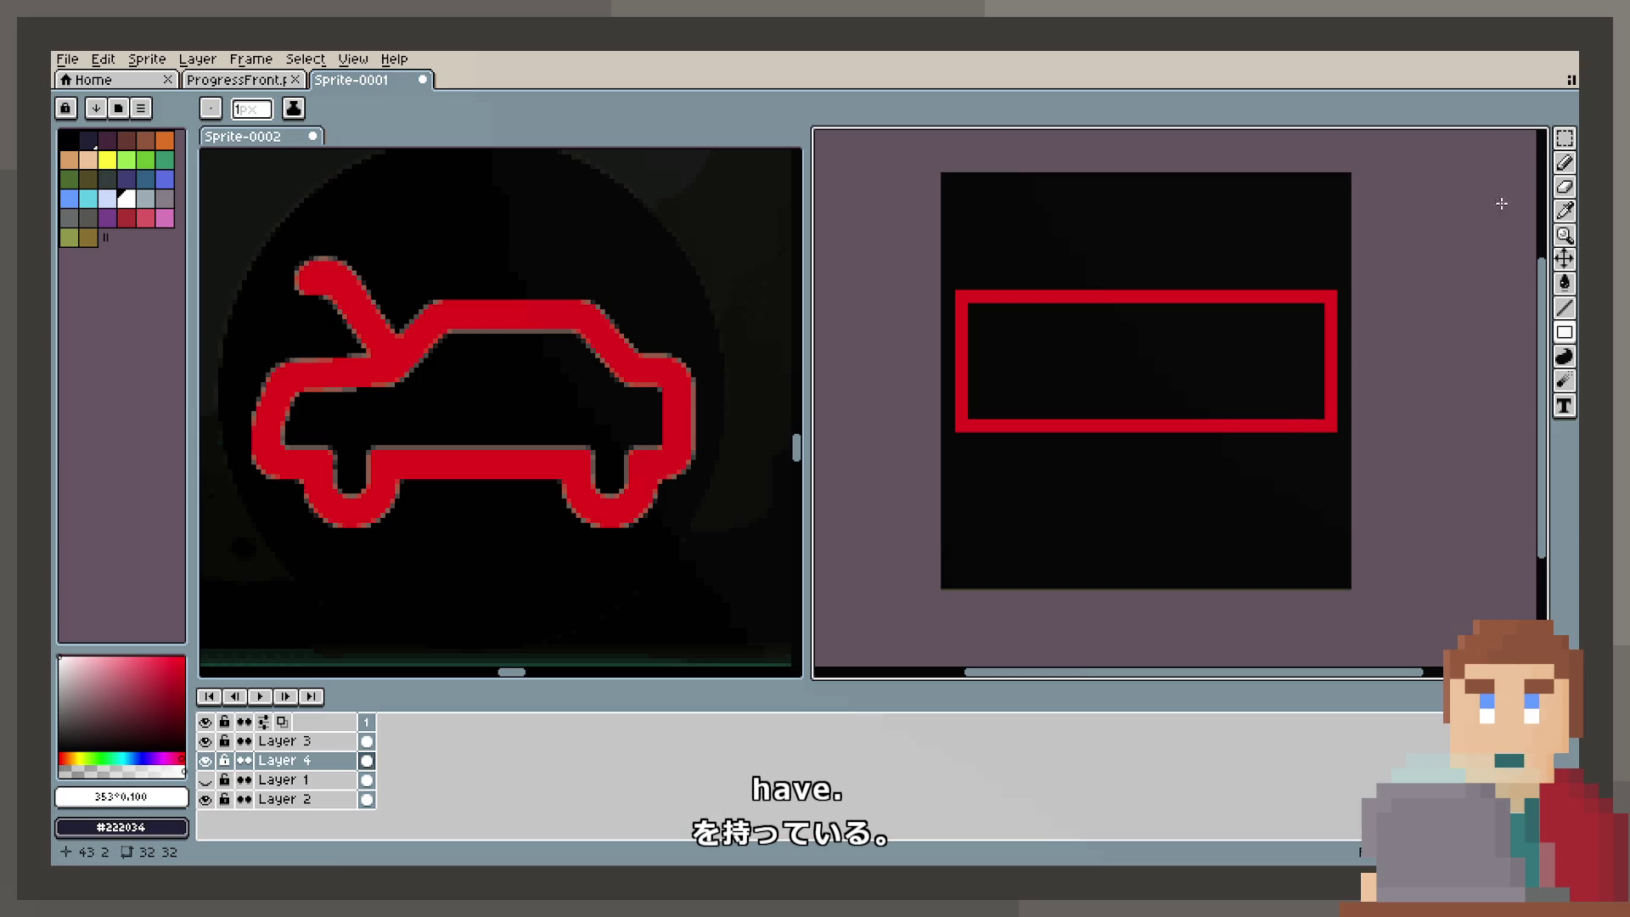
pyautogui.click(1565, 162)
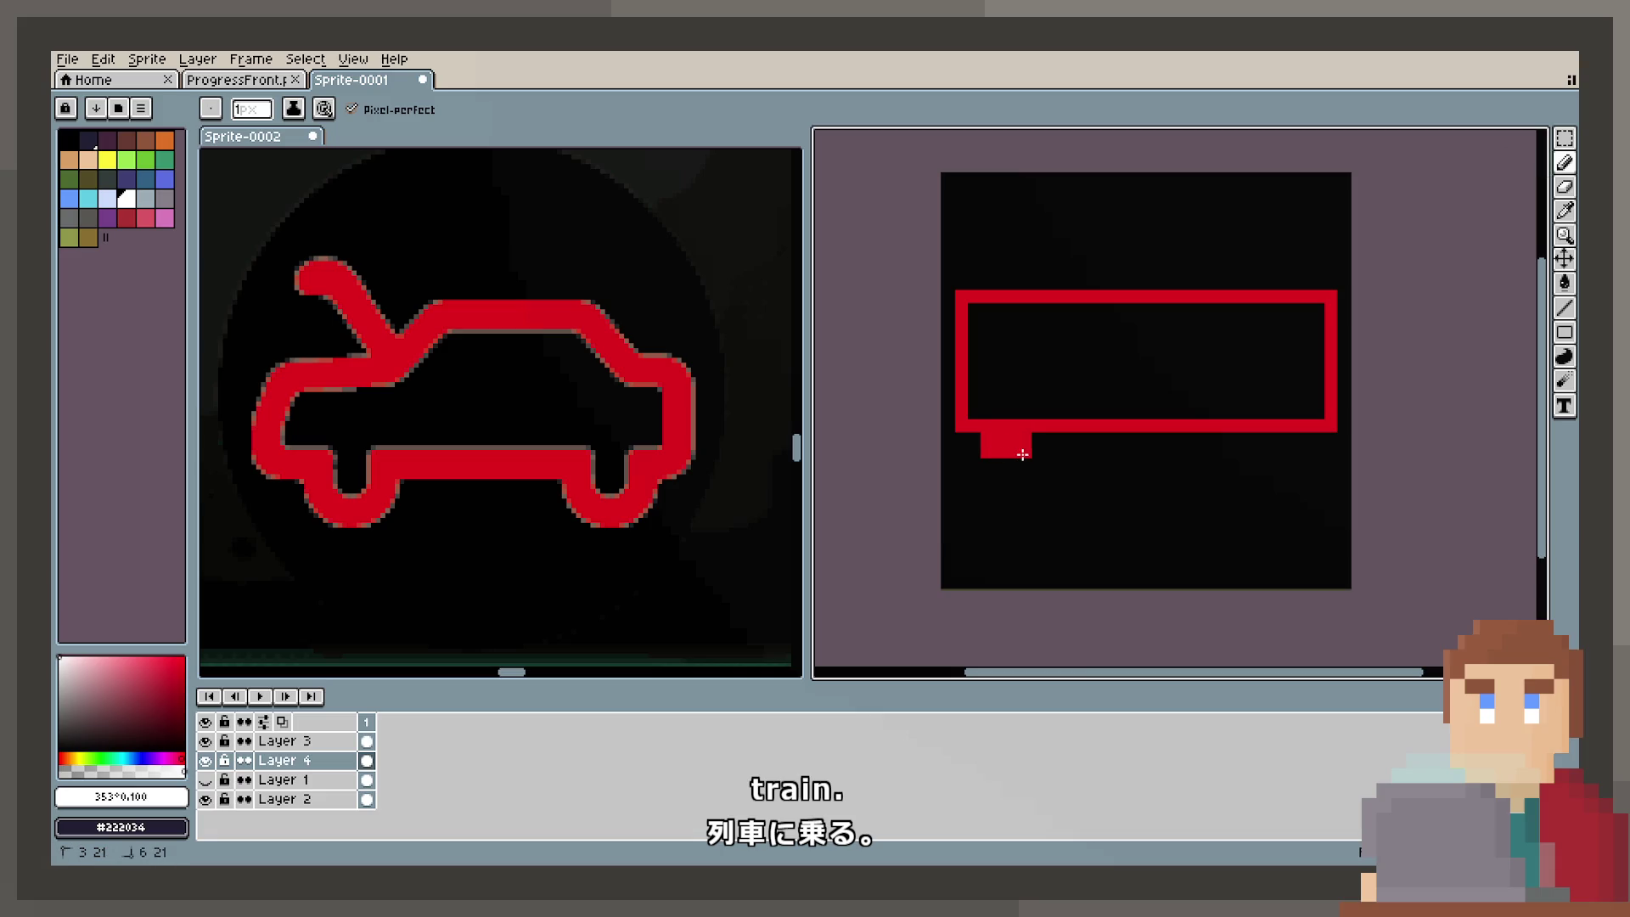
pyautogui.moveTo(1023, 455); pyautogui.dragTo(999, 461)
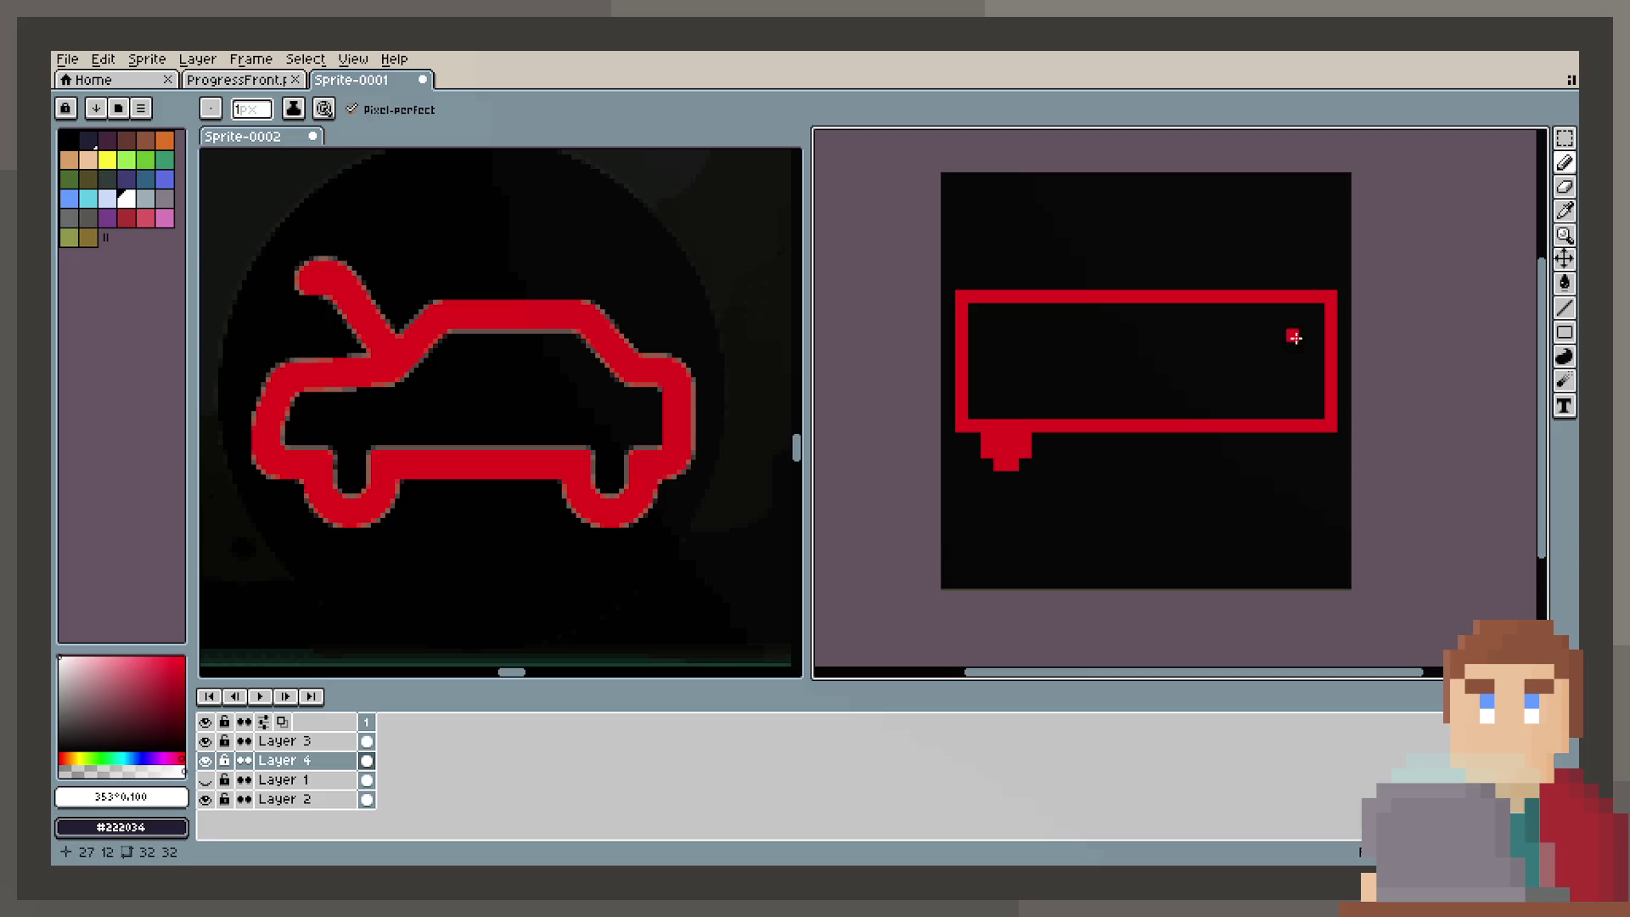
# Step: Copy the wheel block under the body's right end
pyautogui.click(1565, 138)
pyautogui.moveTo(982, 476)
pyautogui.mouseDown()
pyautogui.moveTo(1051, 438)
pyautogui.moveTo(1053, 416)
pyautogui.moveTo(1051, 466)
pyautogui.moveTo(1308, 476)
pyautogui.mouseUp()
pyautogui.click(1283, 463)
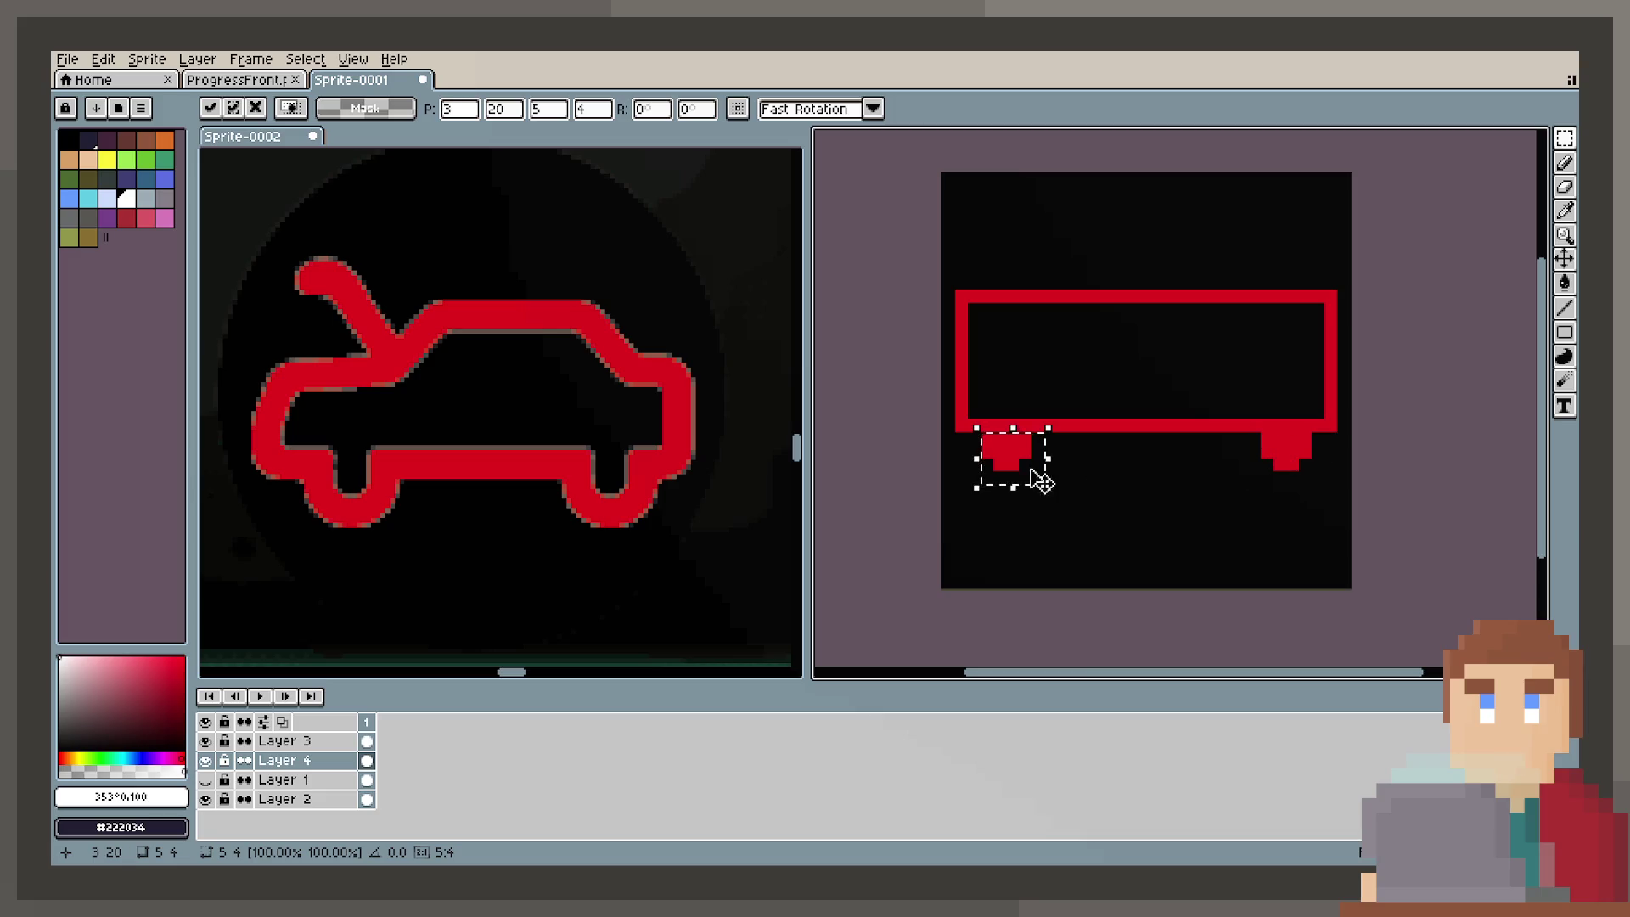
# Step: Add a second wheel beside each original and shift both body ends outward one pixel
pyautogui.moveTo(1040, 480)
pyautogui.mouseDown()
pyautogui.moveTo(1100, 477)
pyautogui.moveTo(1053, 465)
pyautogui.moveTo(1244, 473)
pyautogui.mouseUp()
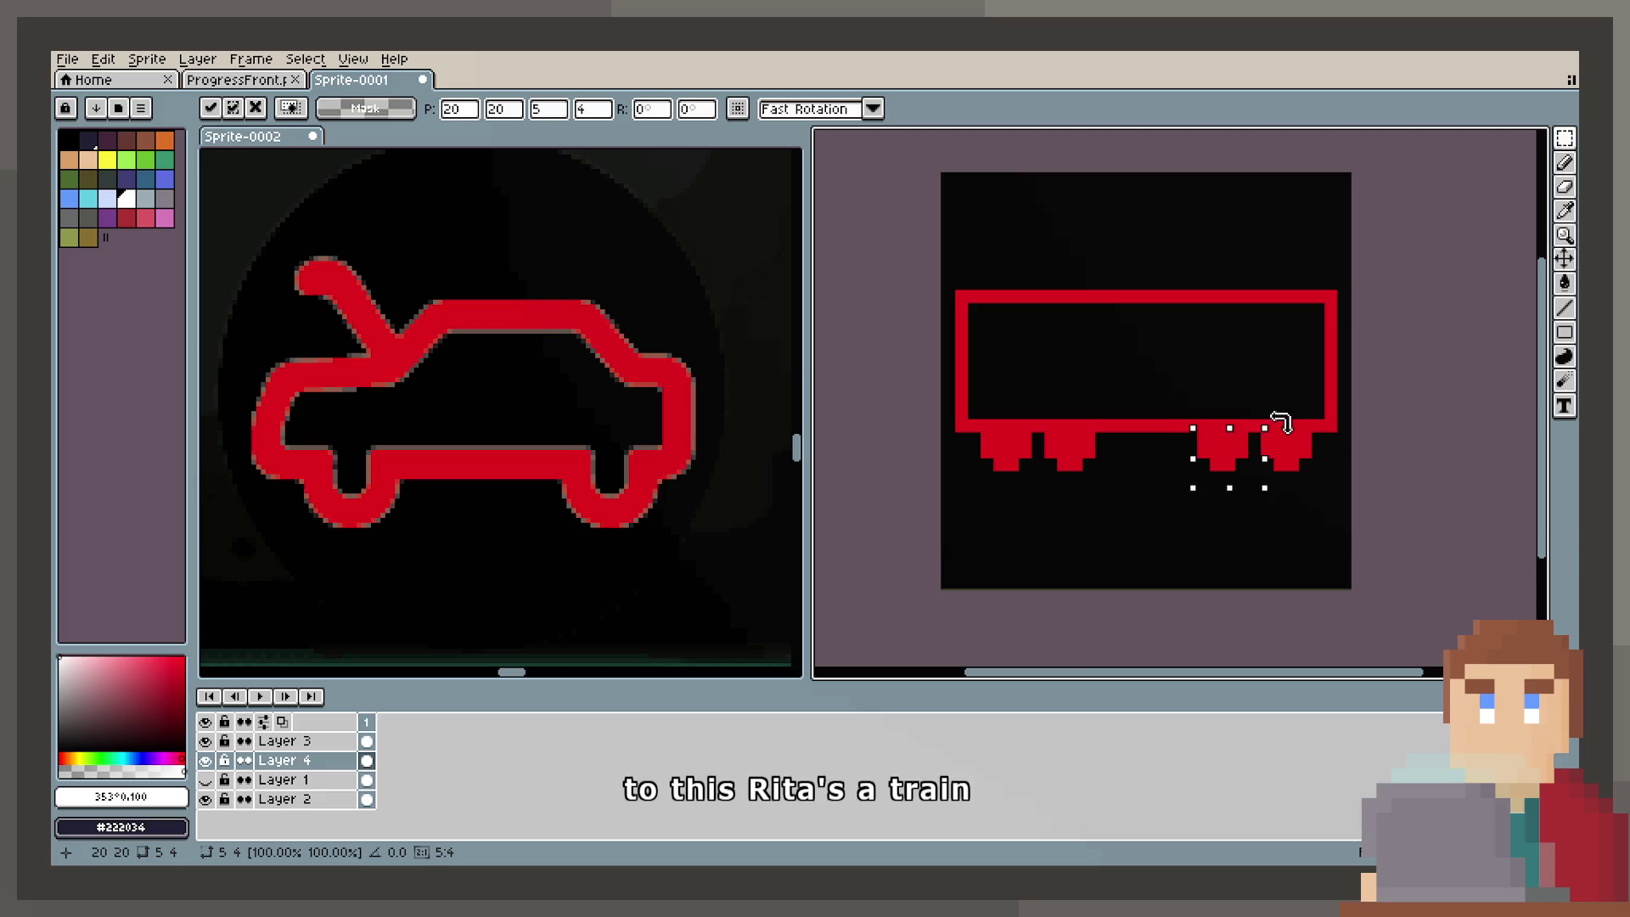
pyautogui.click(1342, 387)
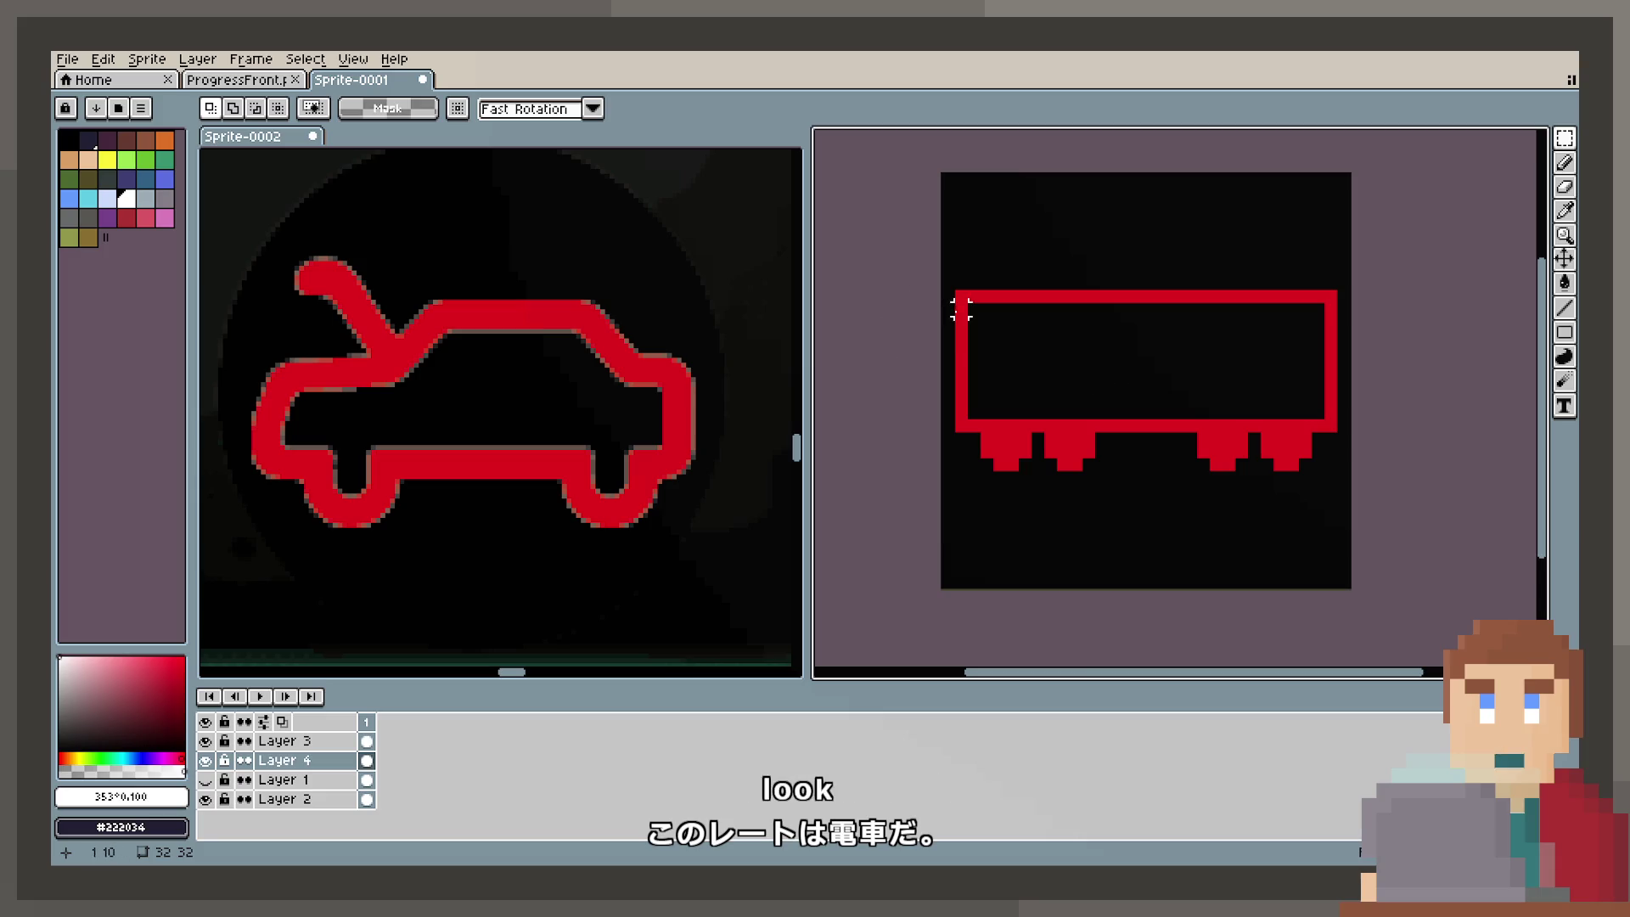
pyautogui.moveTo(940, 289)
pyautogui.mouseDown()
pyautogui.moveTo(1084, 480)
pyautogui.moveTo(1125, 501)
pyautogui.moveTo(1080, 462)
pyautogui.mouseUp()
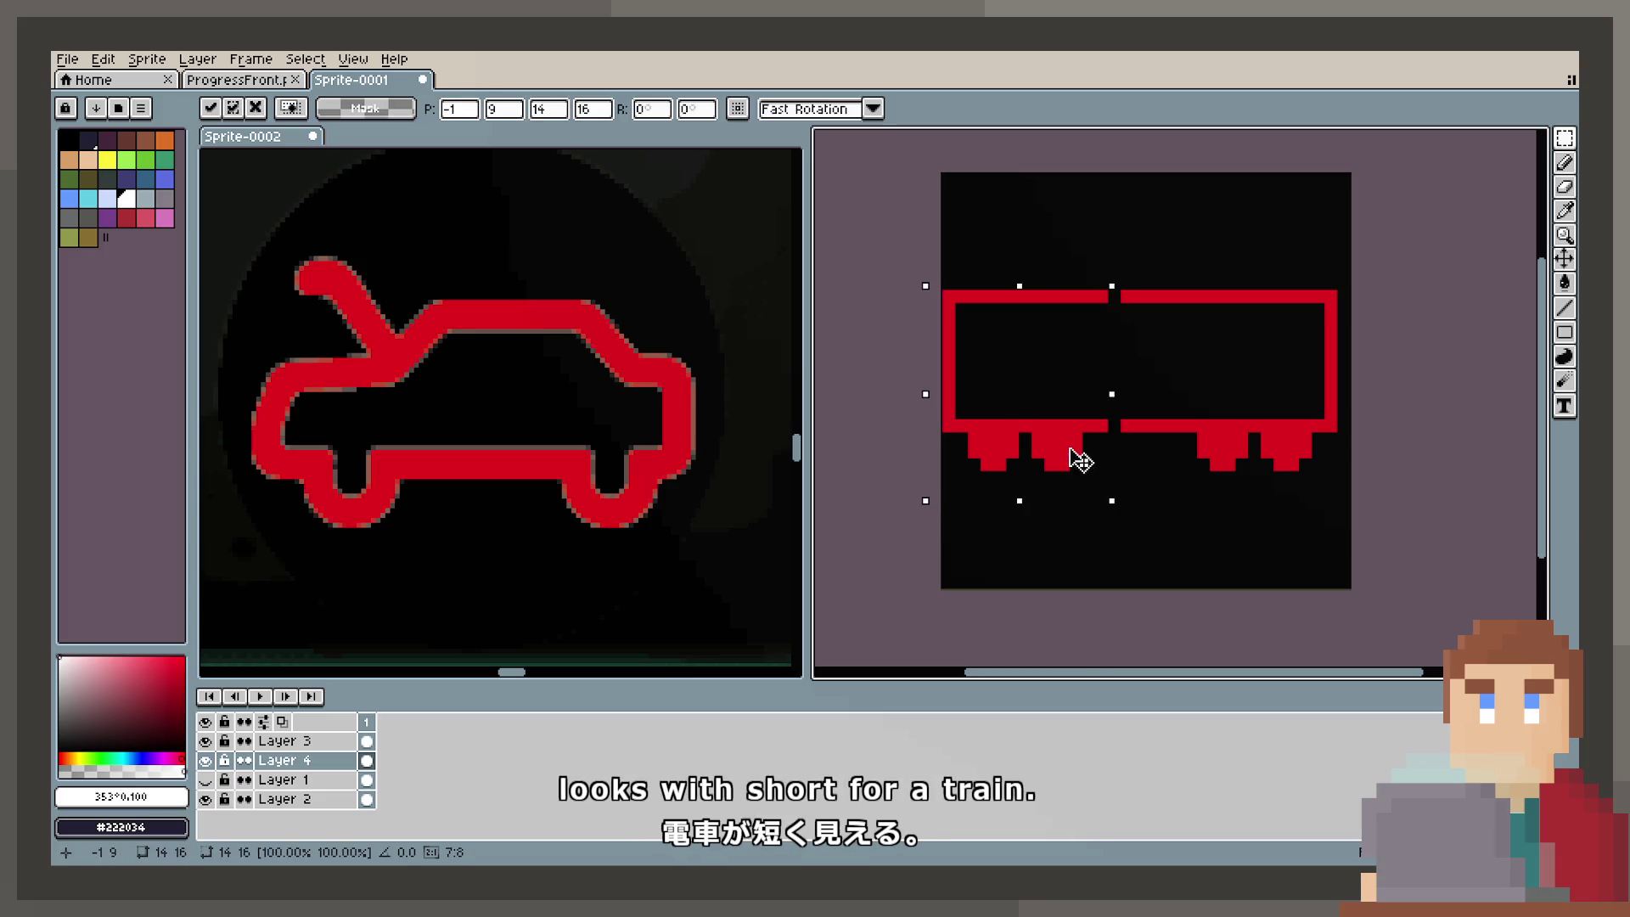
pyautogui.click(1267, 218)
pyautogui.moveTo(1206, 247)
pyautogui.mouseDown()
pyautogui.moveTo(1418, 502)
pyautogui.moveTo(1353, 526)
pyautogui.mouseUp()
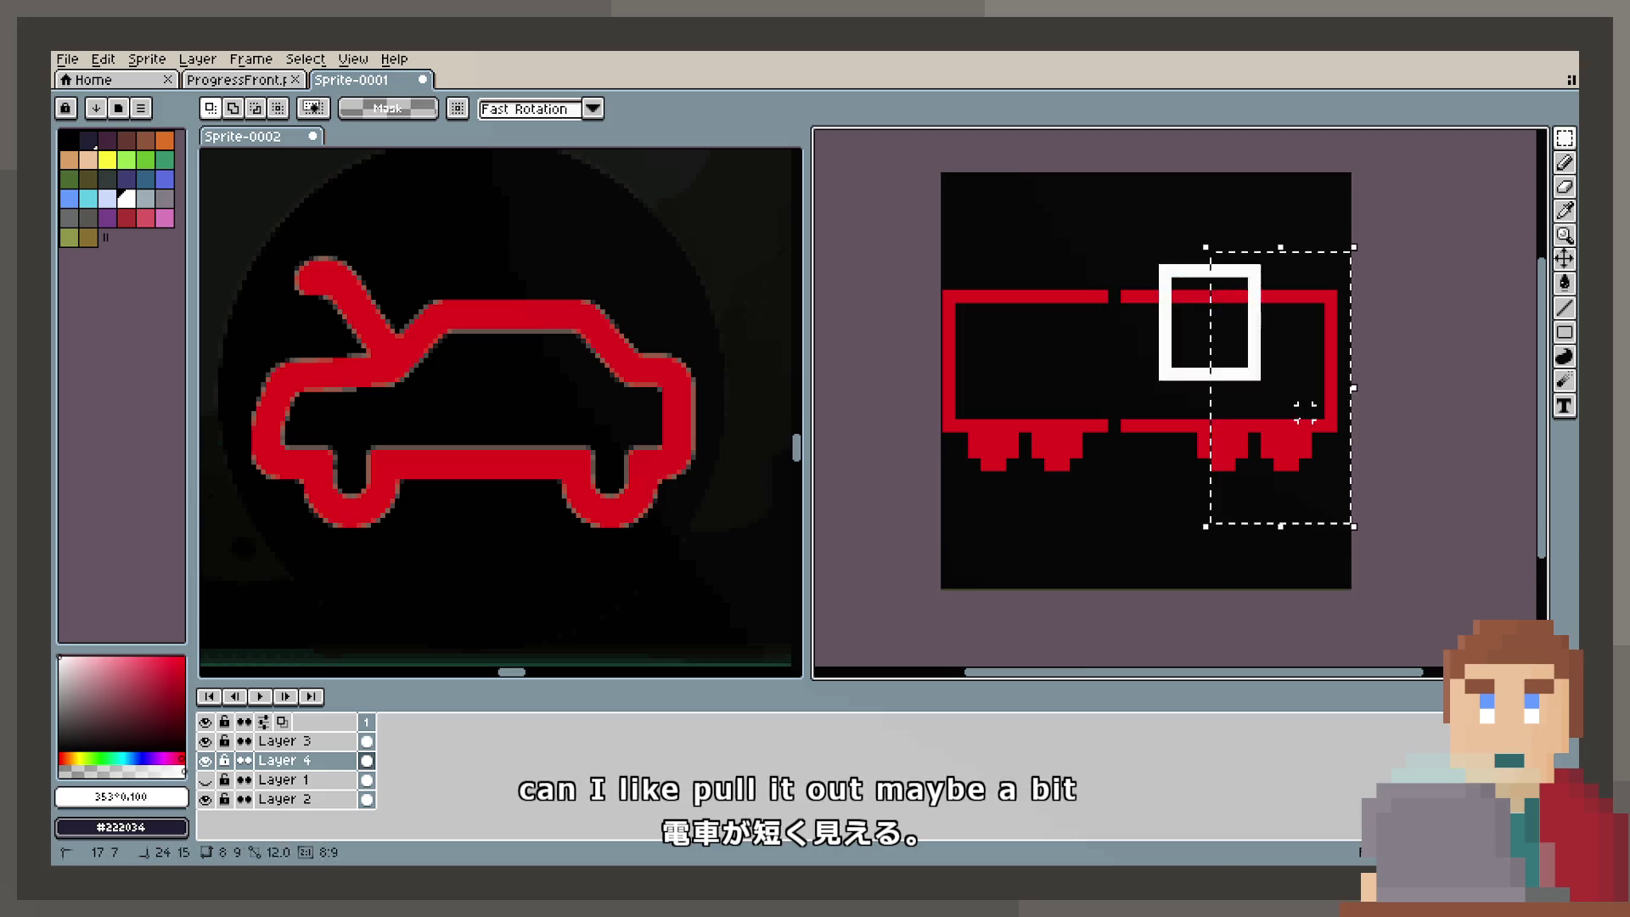
pyautogui.moveTo(1281, 451); pyautogui.dragTo(1305, 447)
pyautogui.click(1483, 373)
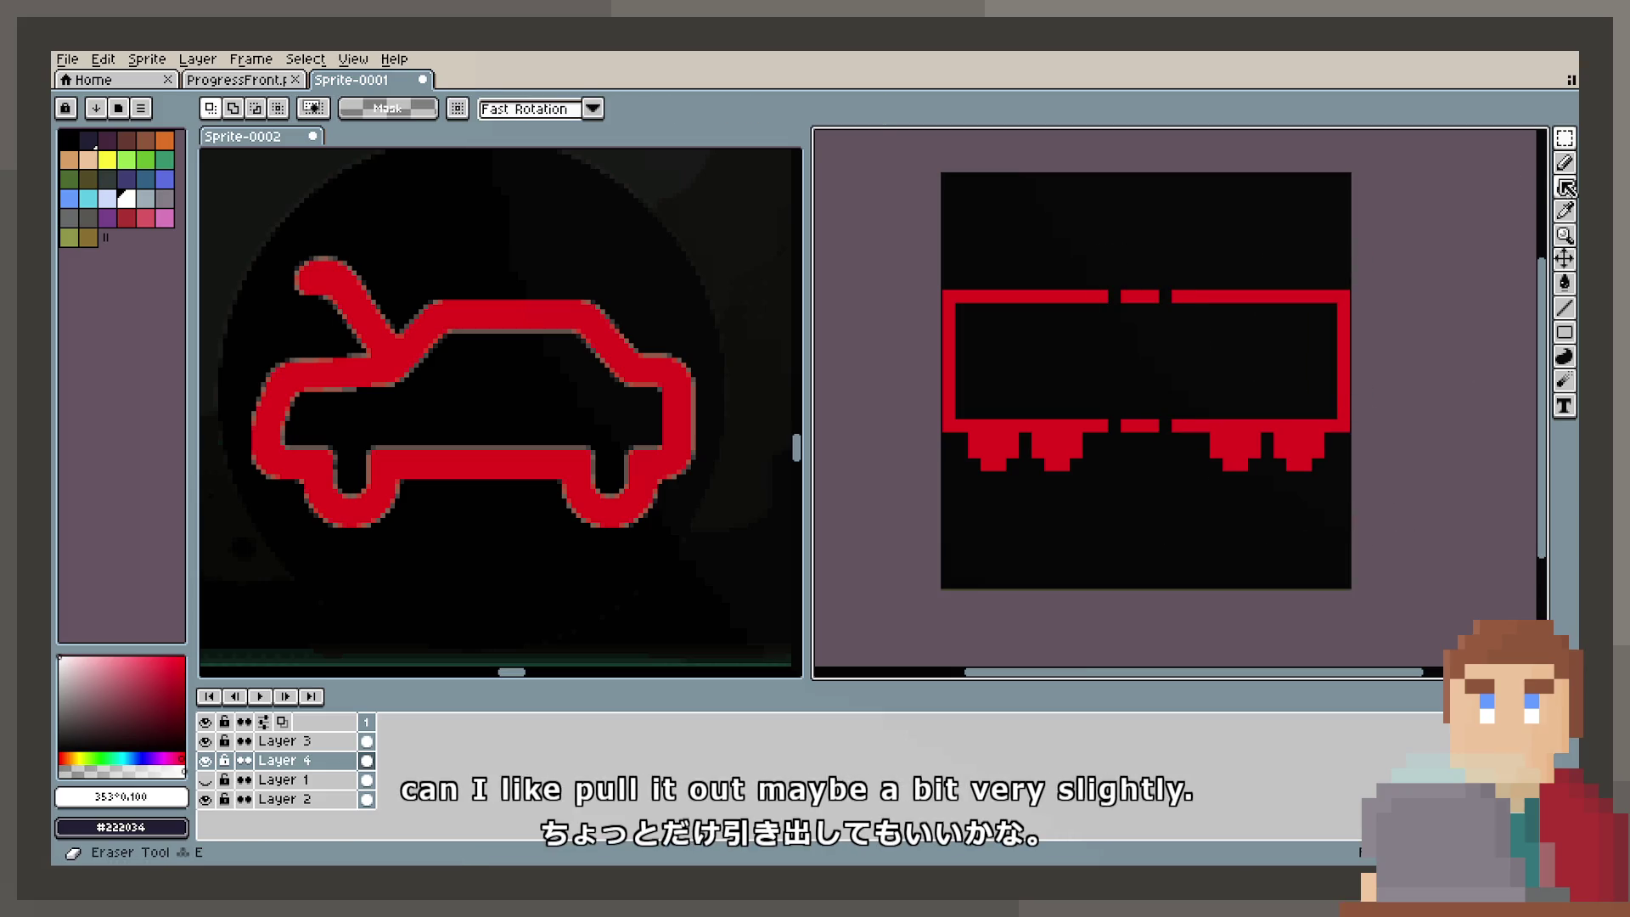
# Step: Draw a thin 13x3 roof rectangle on top and clip the body's top corner pixels
pyautogui.click(1565, 162)
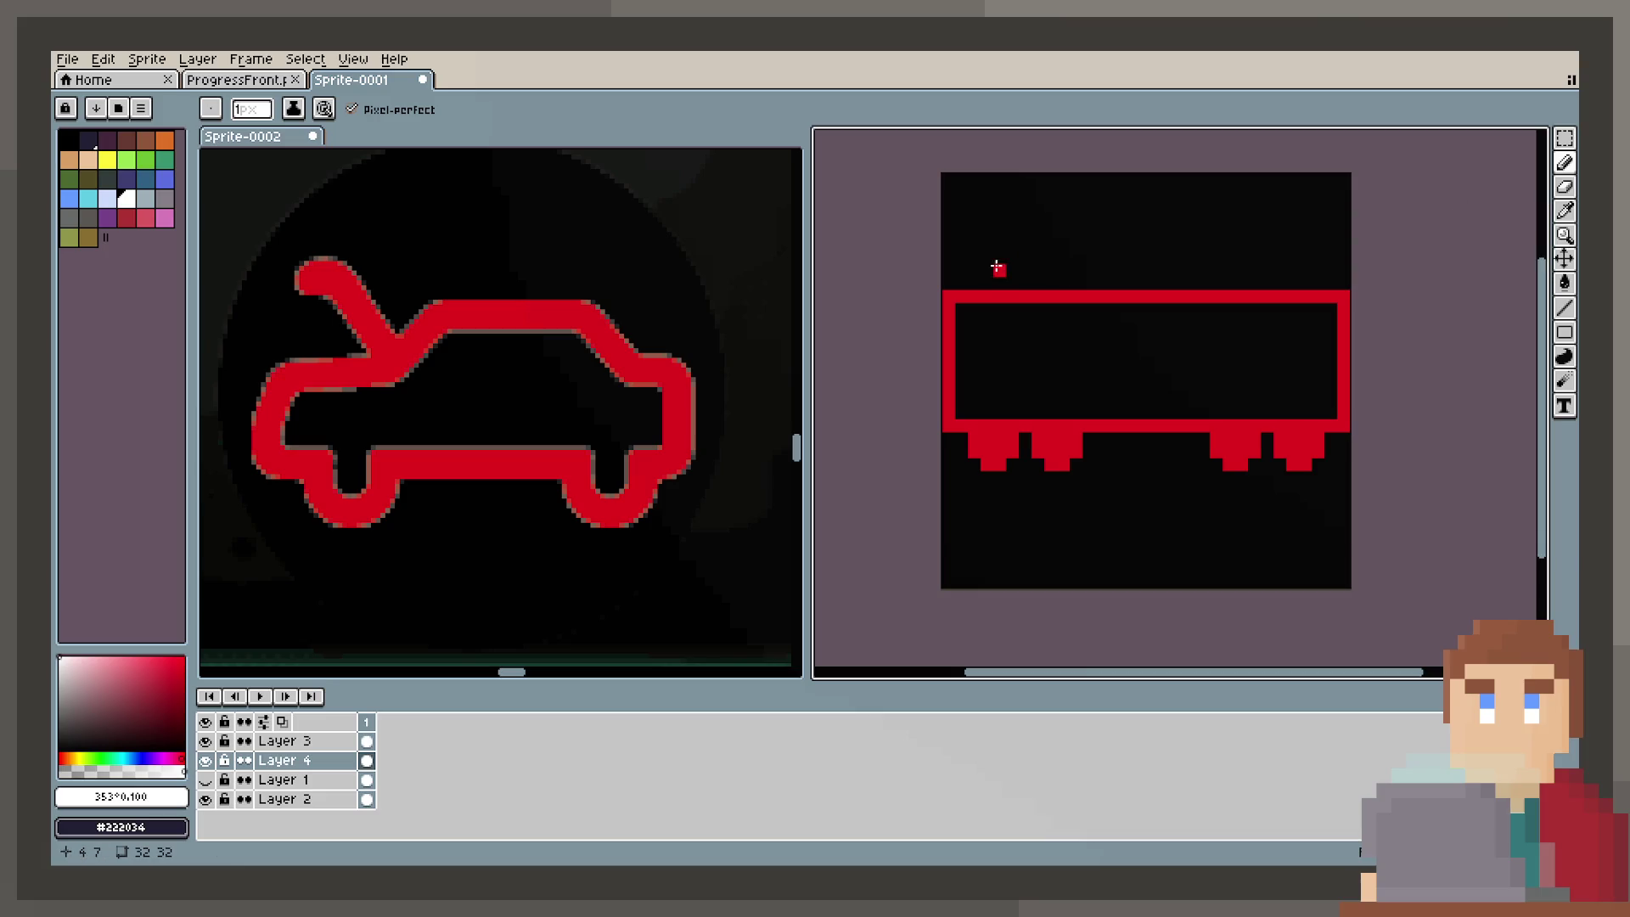
pyautogui.click(1564, 332)
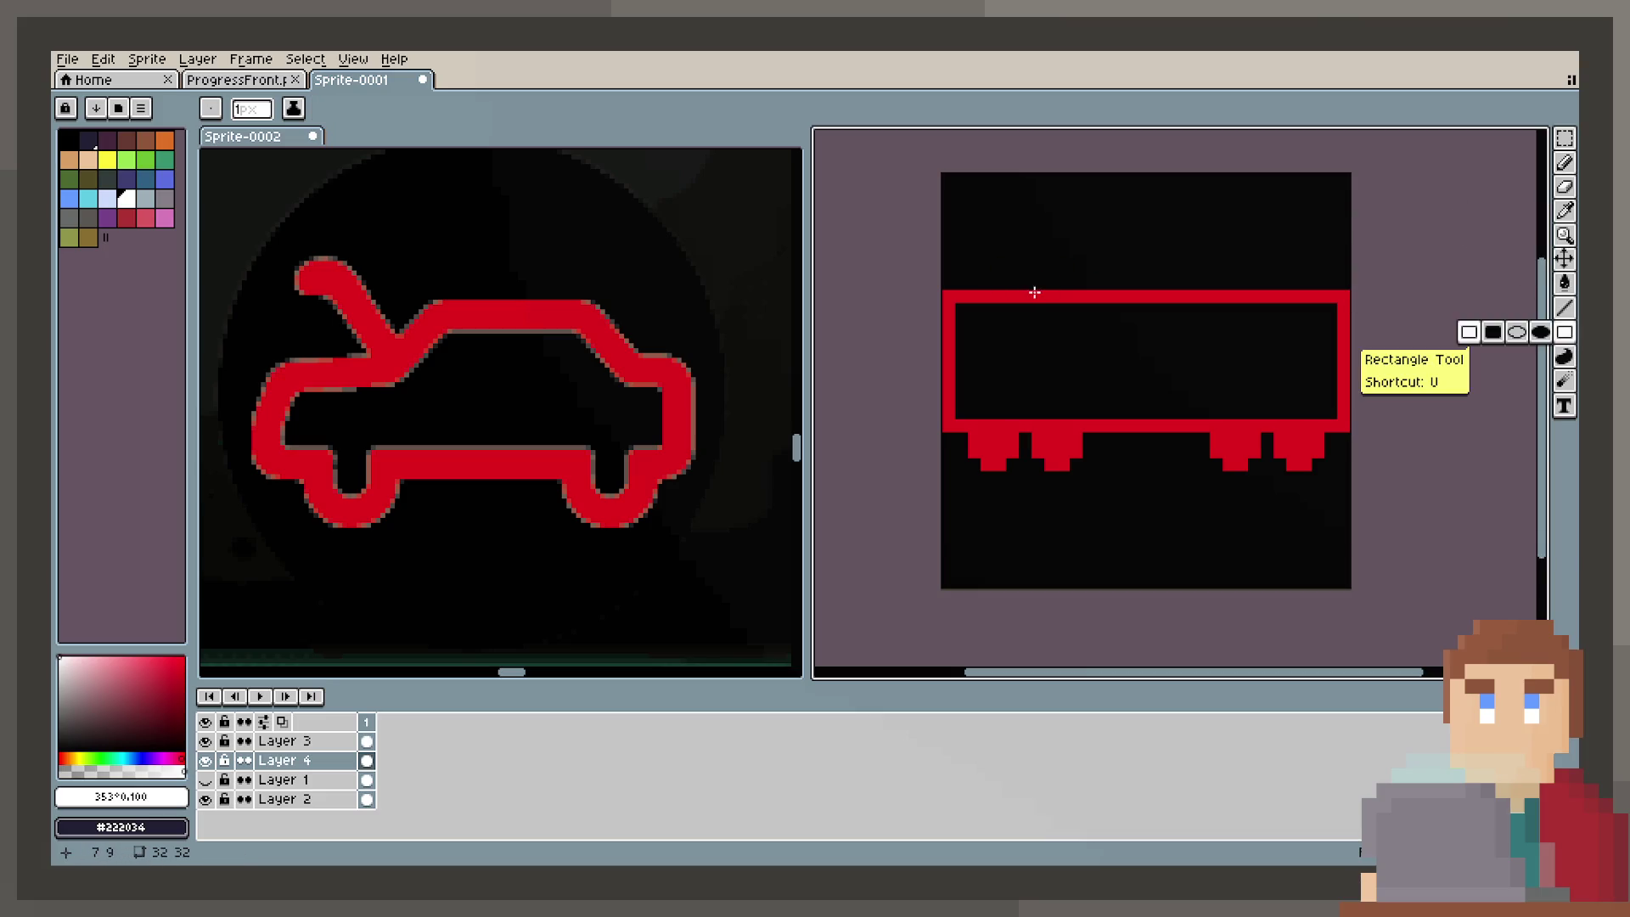
pyautogui.moveTo(1023, 293); pyautogui.dragTo(1267, 265)
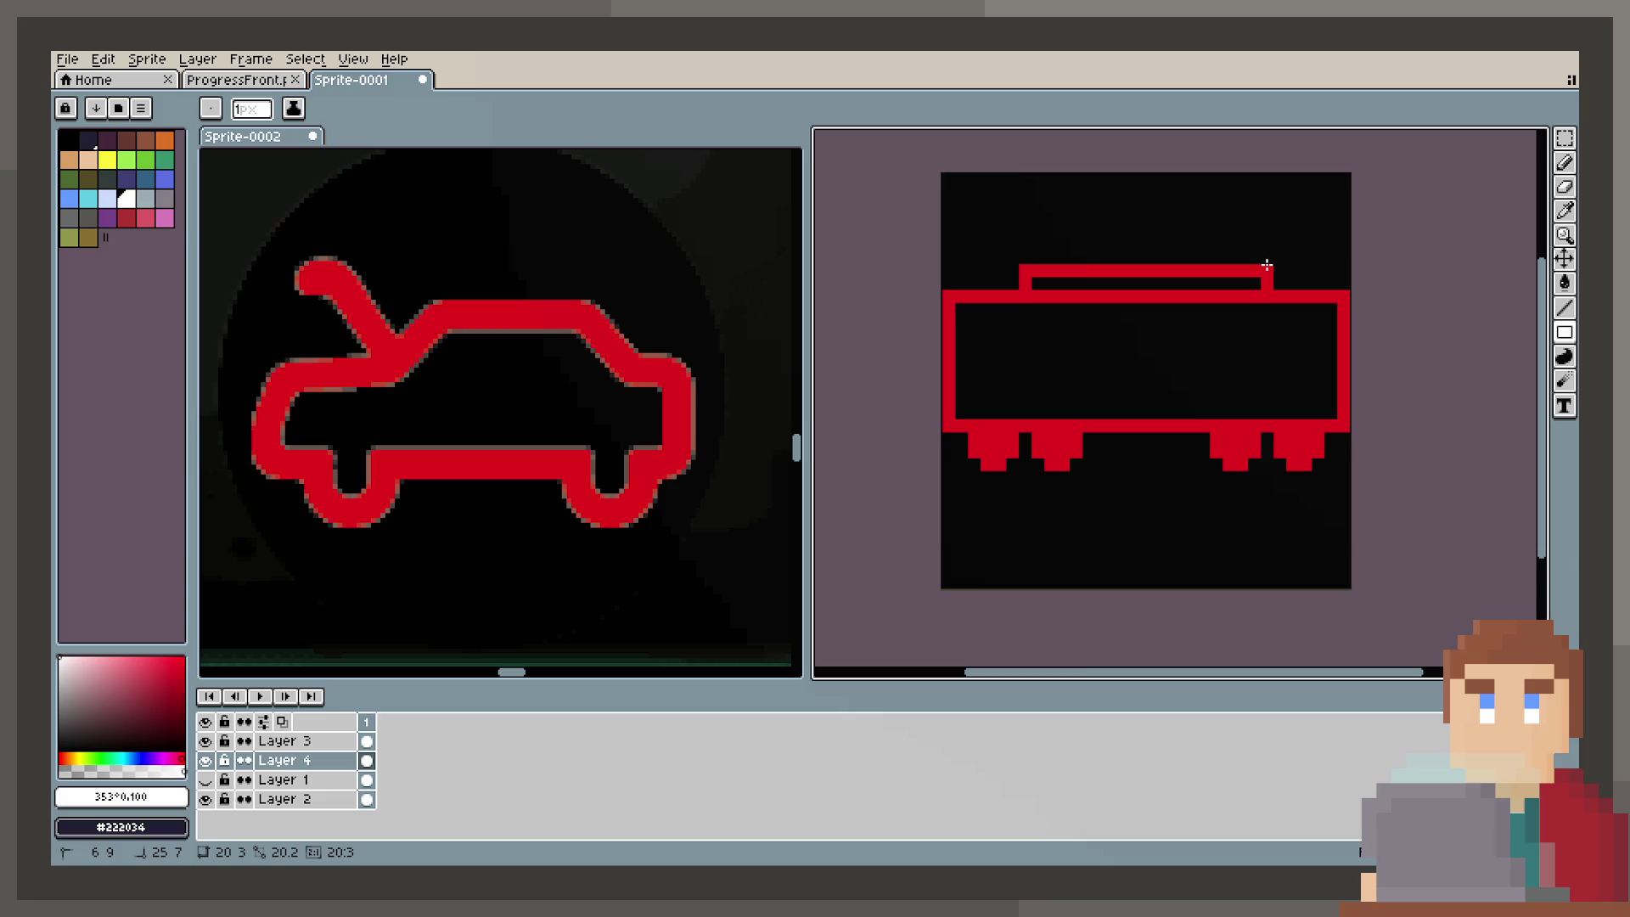
pyautogui.click(1565, 187)
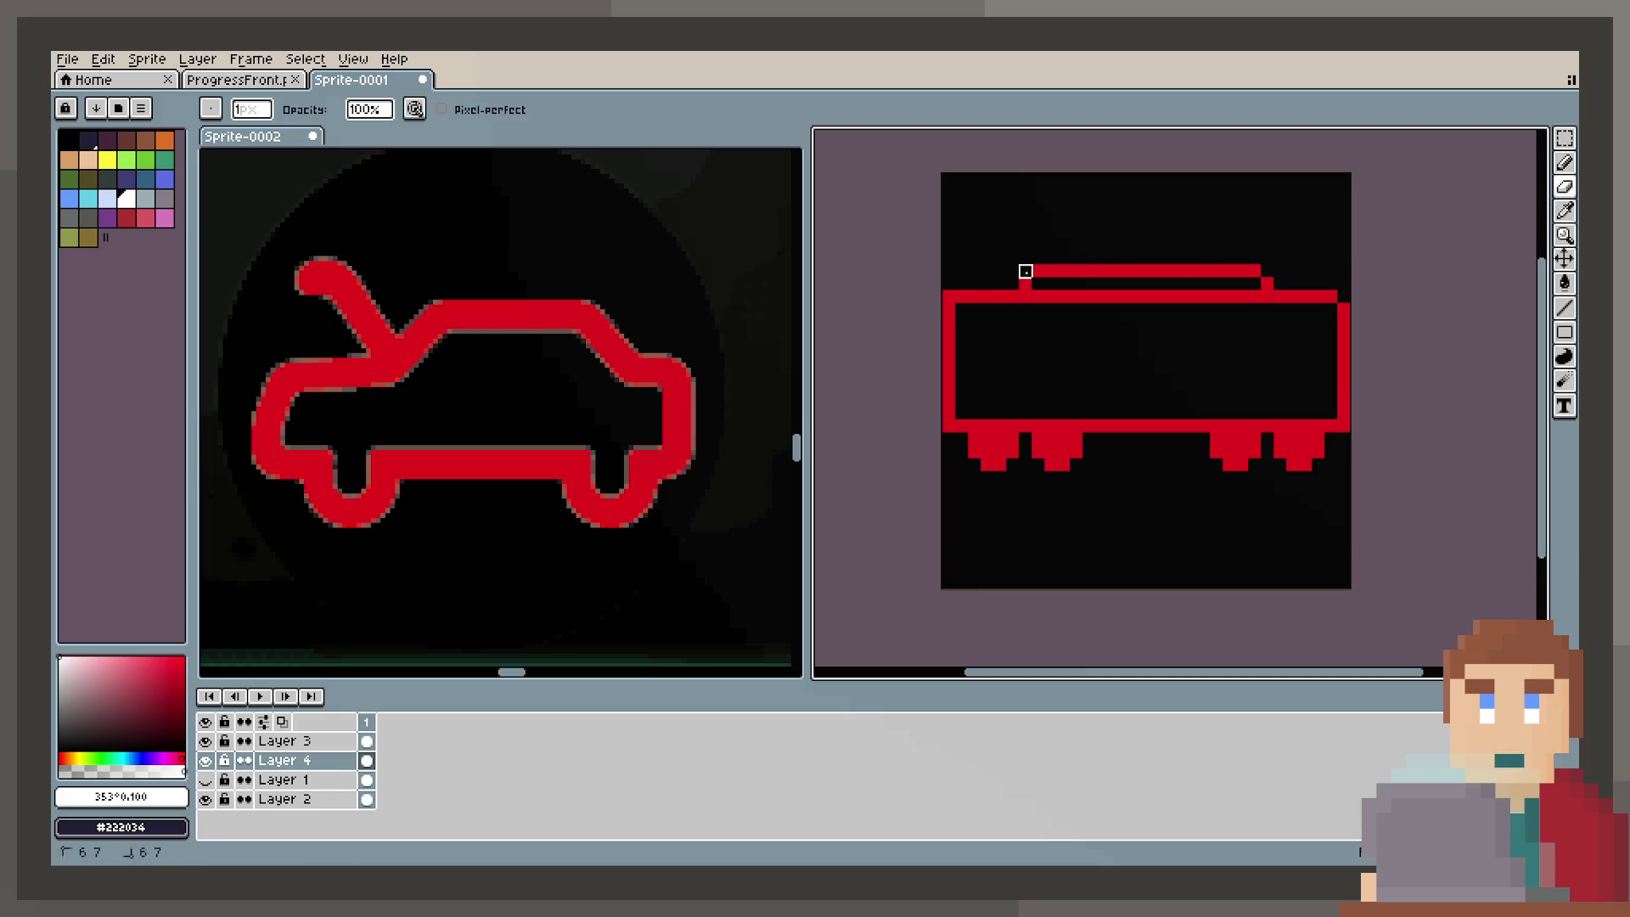
pyautogui.click(948, 297)
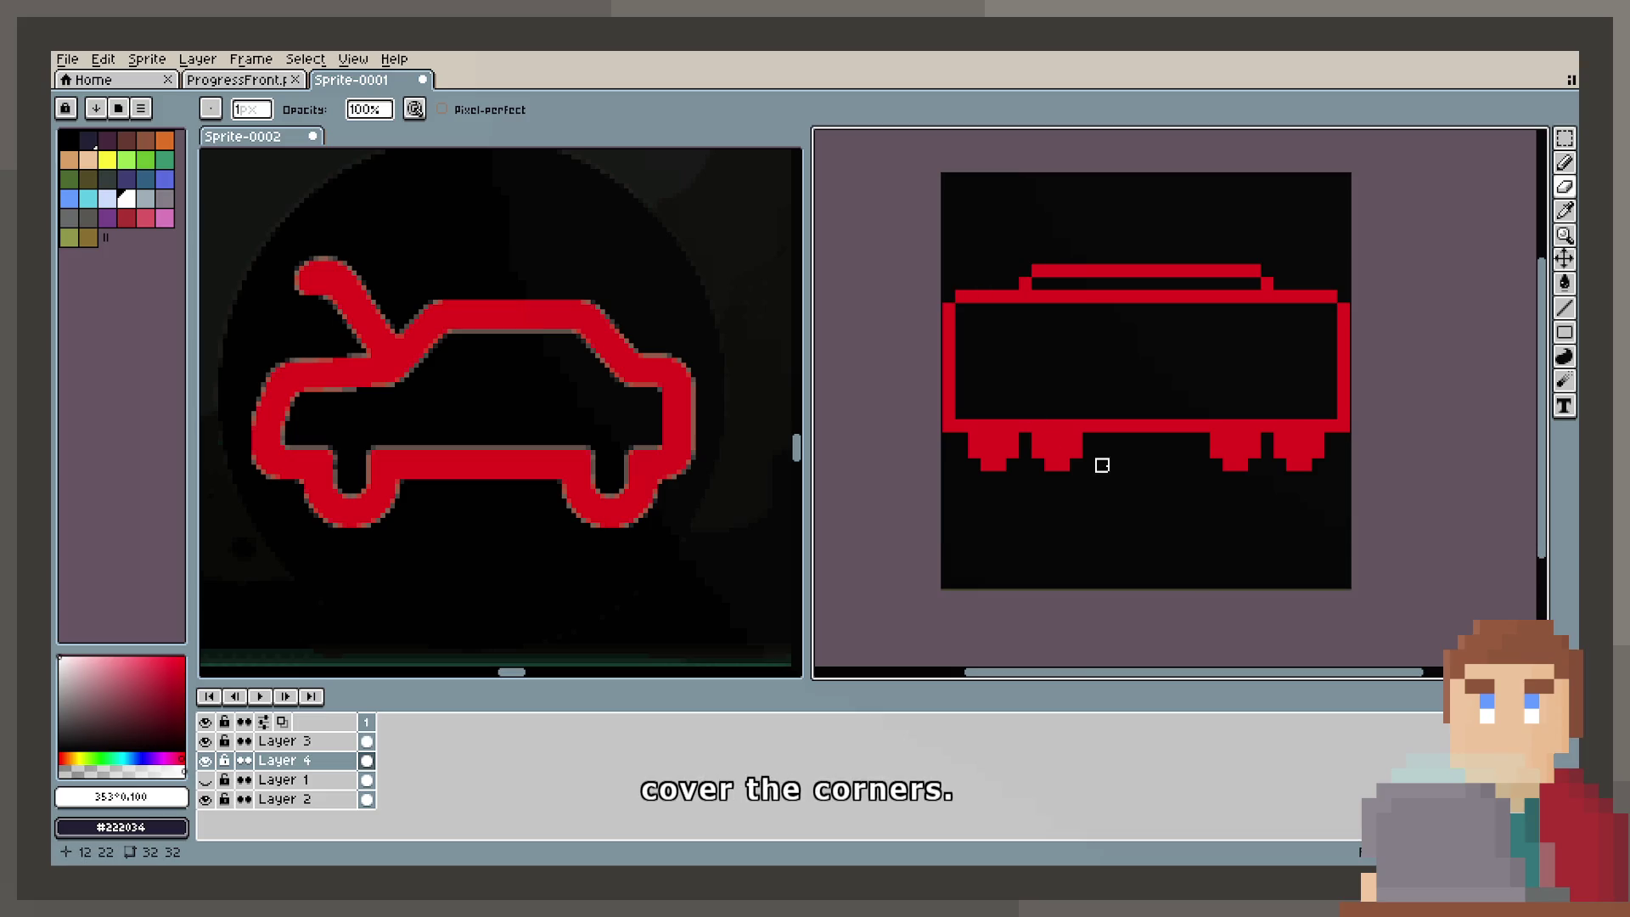
# Step: Try drawing two door outlines inside the train body, then undo them
pyautogui.scroll(1, 1102, 466)
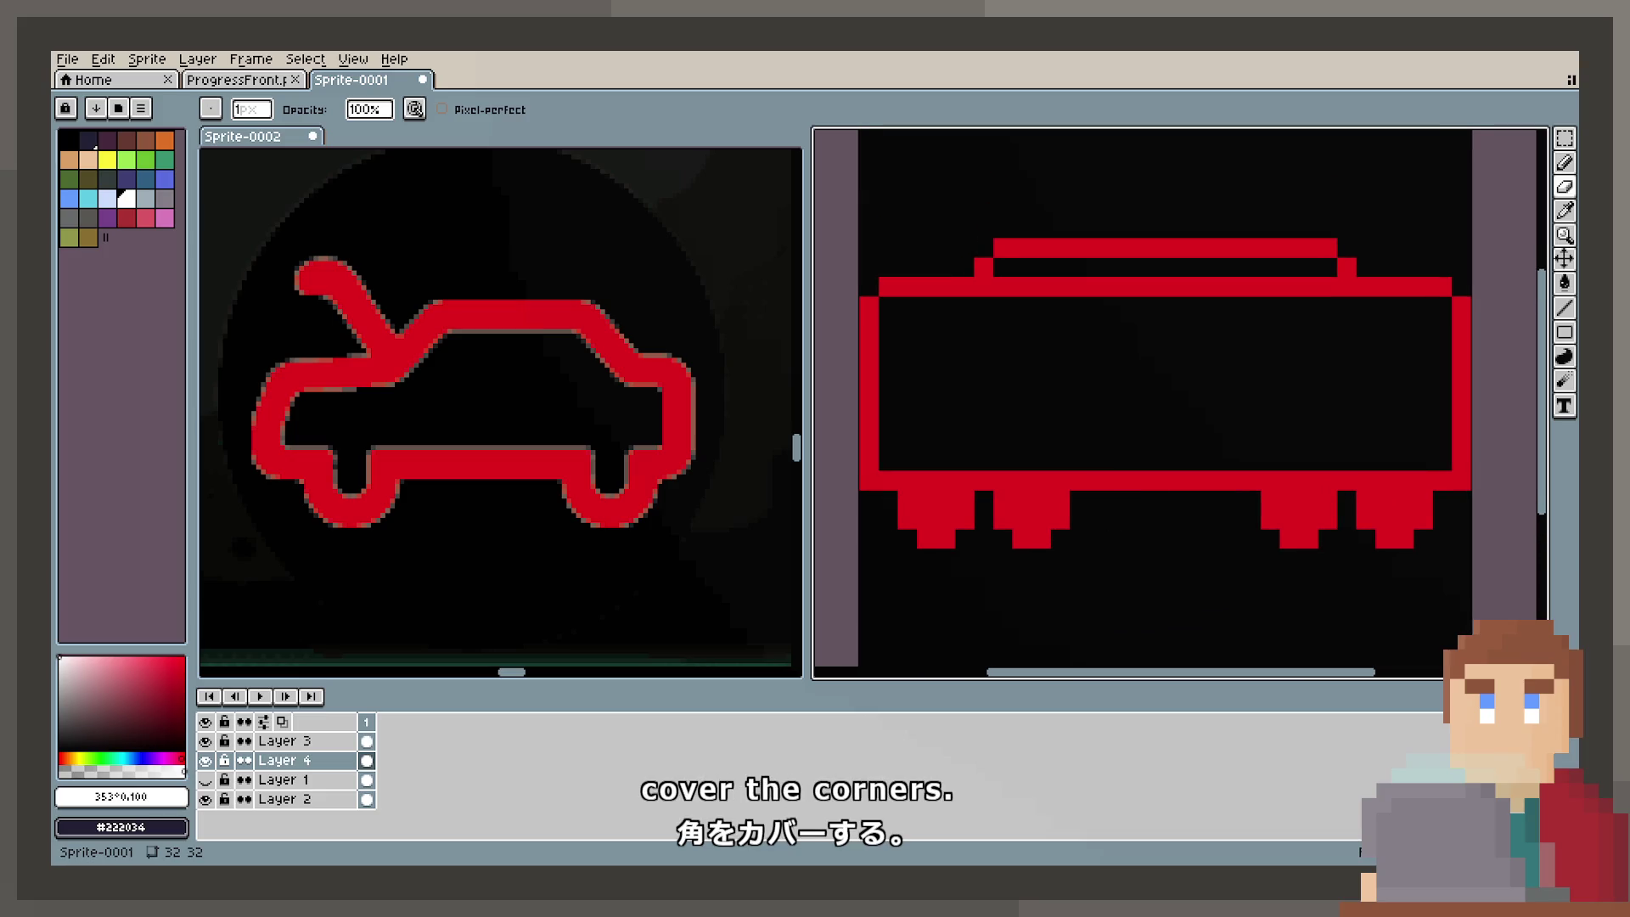
pyautogui.click(1565, 338)
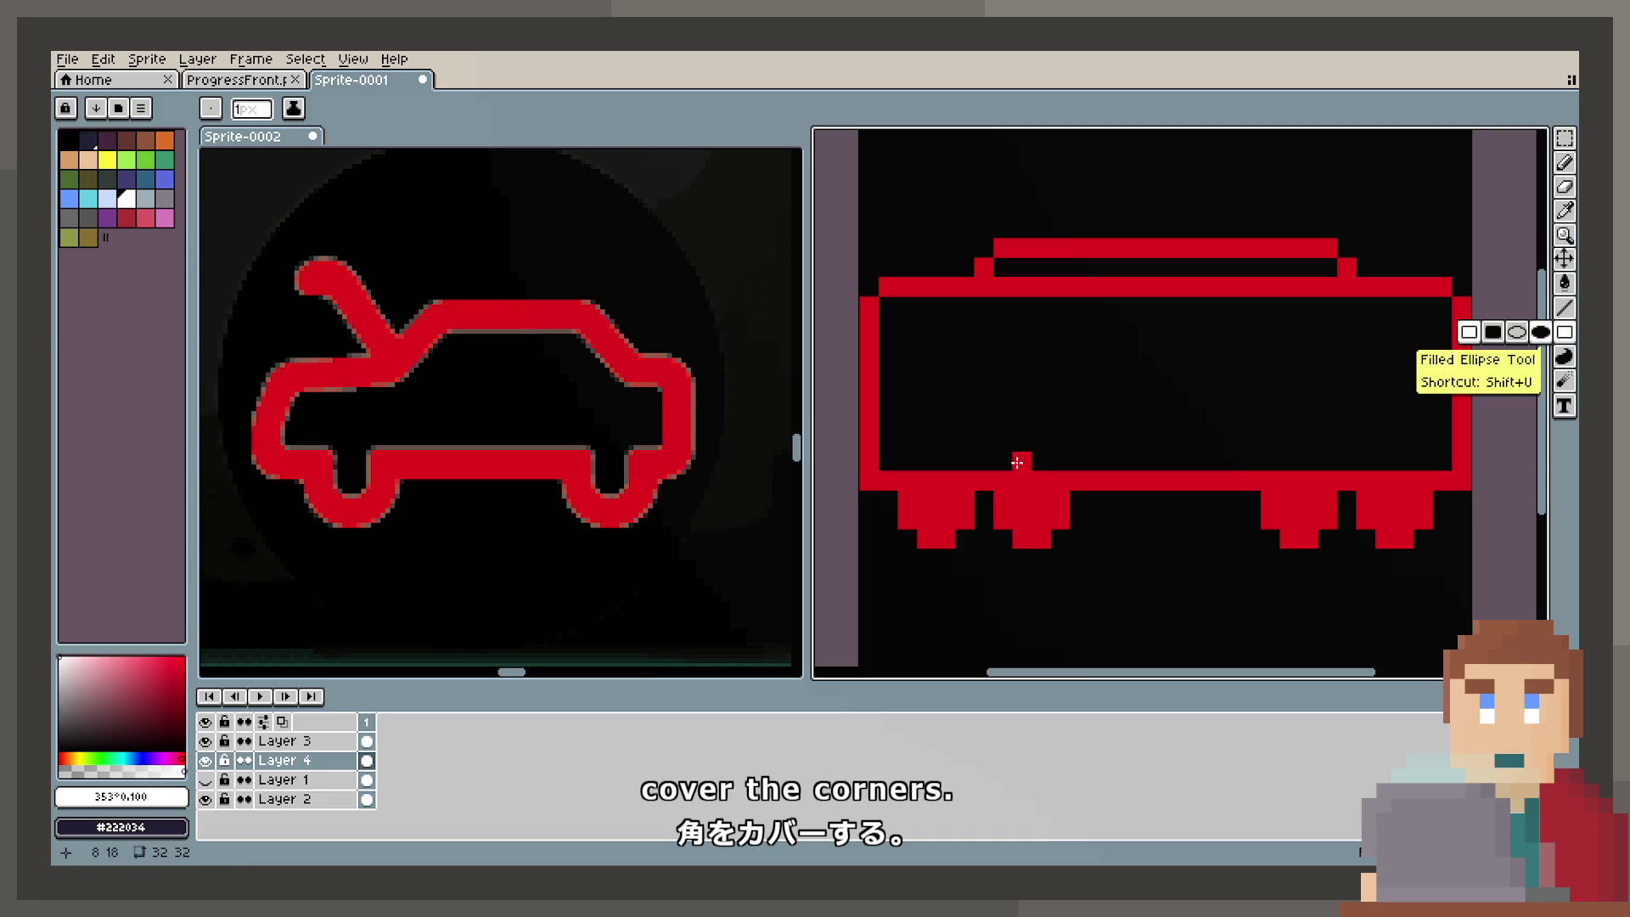
pyautogui.moveTo(1001, 472)
pyautogui.mouseDown()
pyautogui.moveTo(1099, 352)
pyautogui.moveTo(1061, 351)
pyautogui.mouseUp()
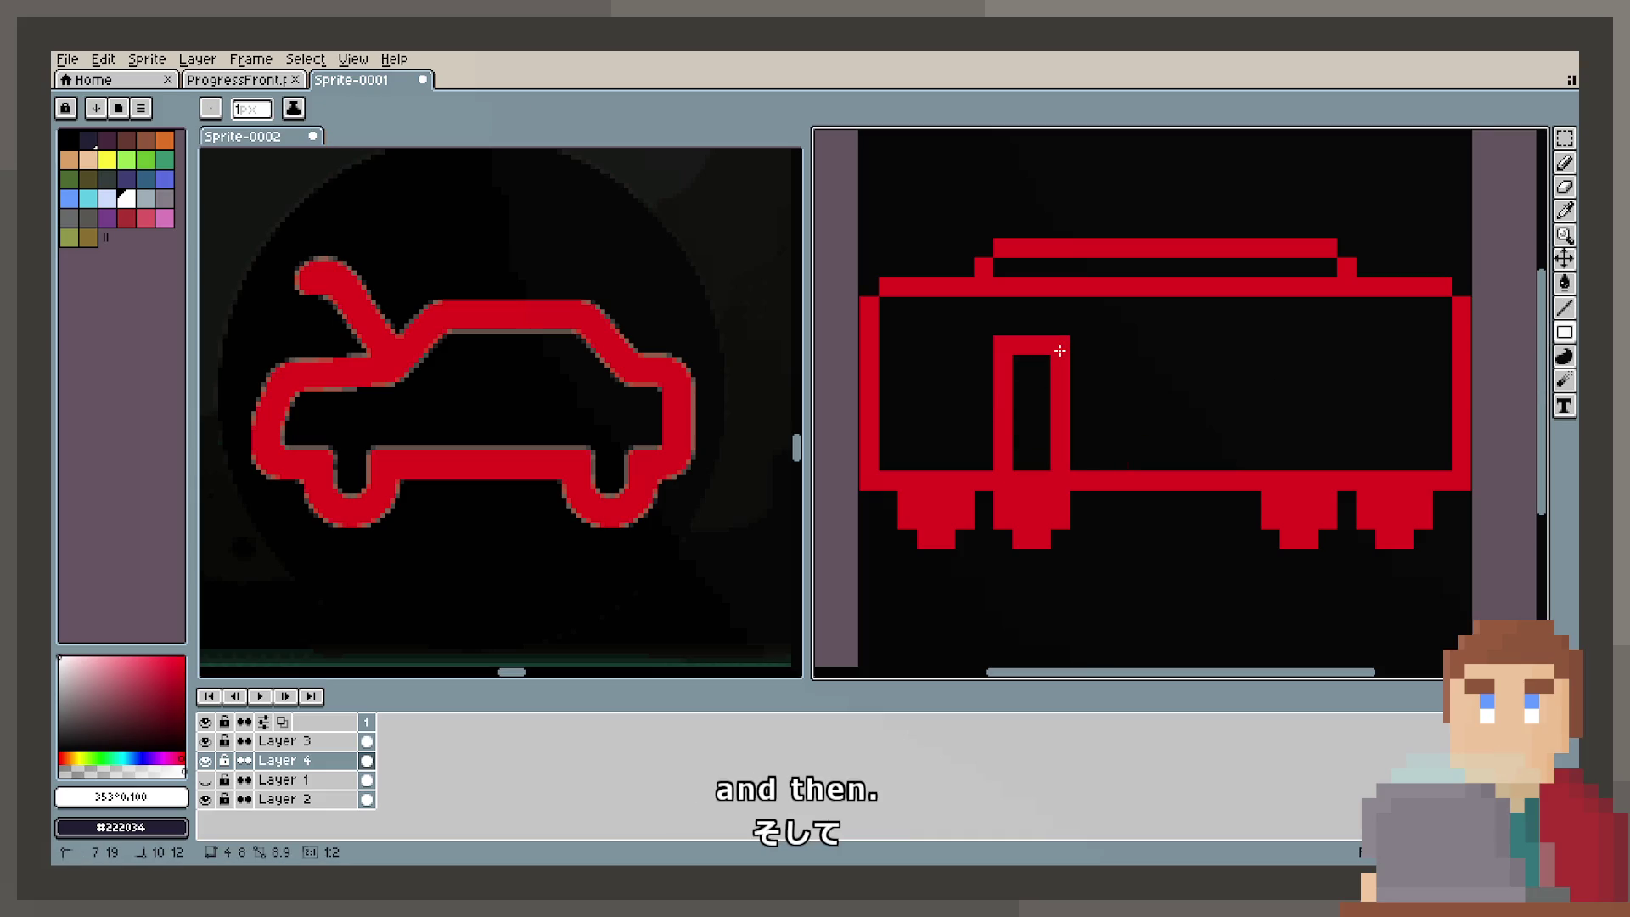
pyautogui.moveTo(1078, 463)
pyautogui.mouseDown()
pyautogui.moveTo(1092, 346)
pyautogui.moveTo(1137, 346)
pyautogui.mouseUp()
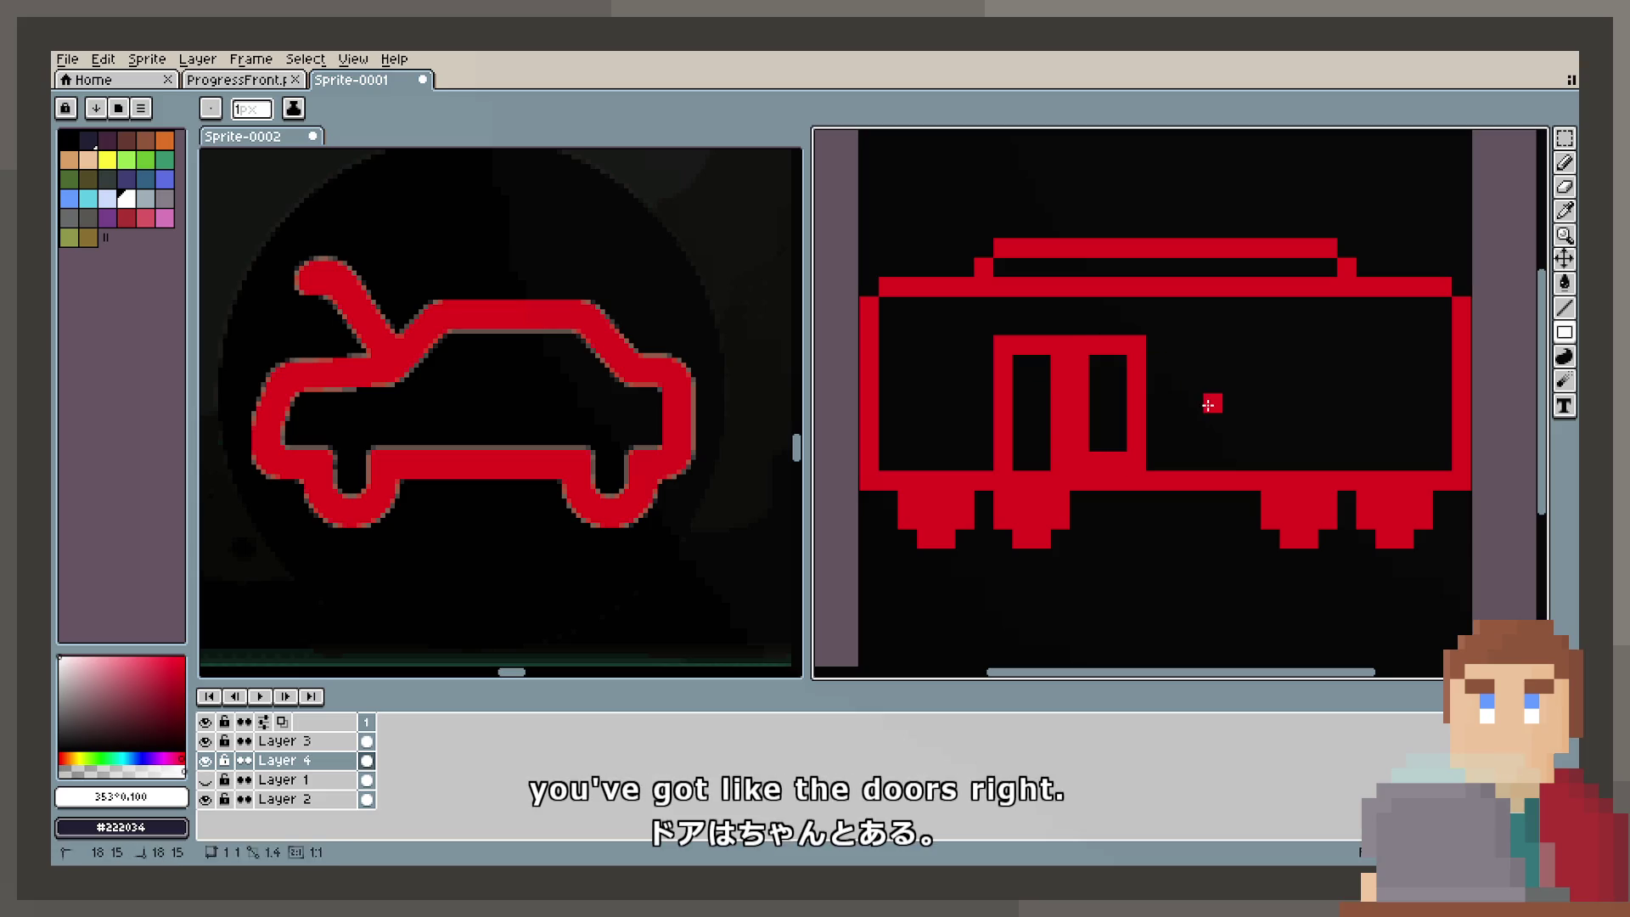
pyautogui.hotkey('ctrl', 'z')
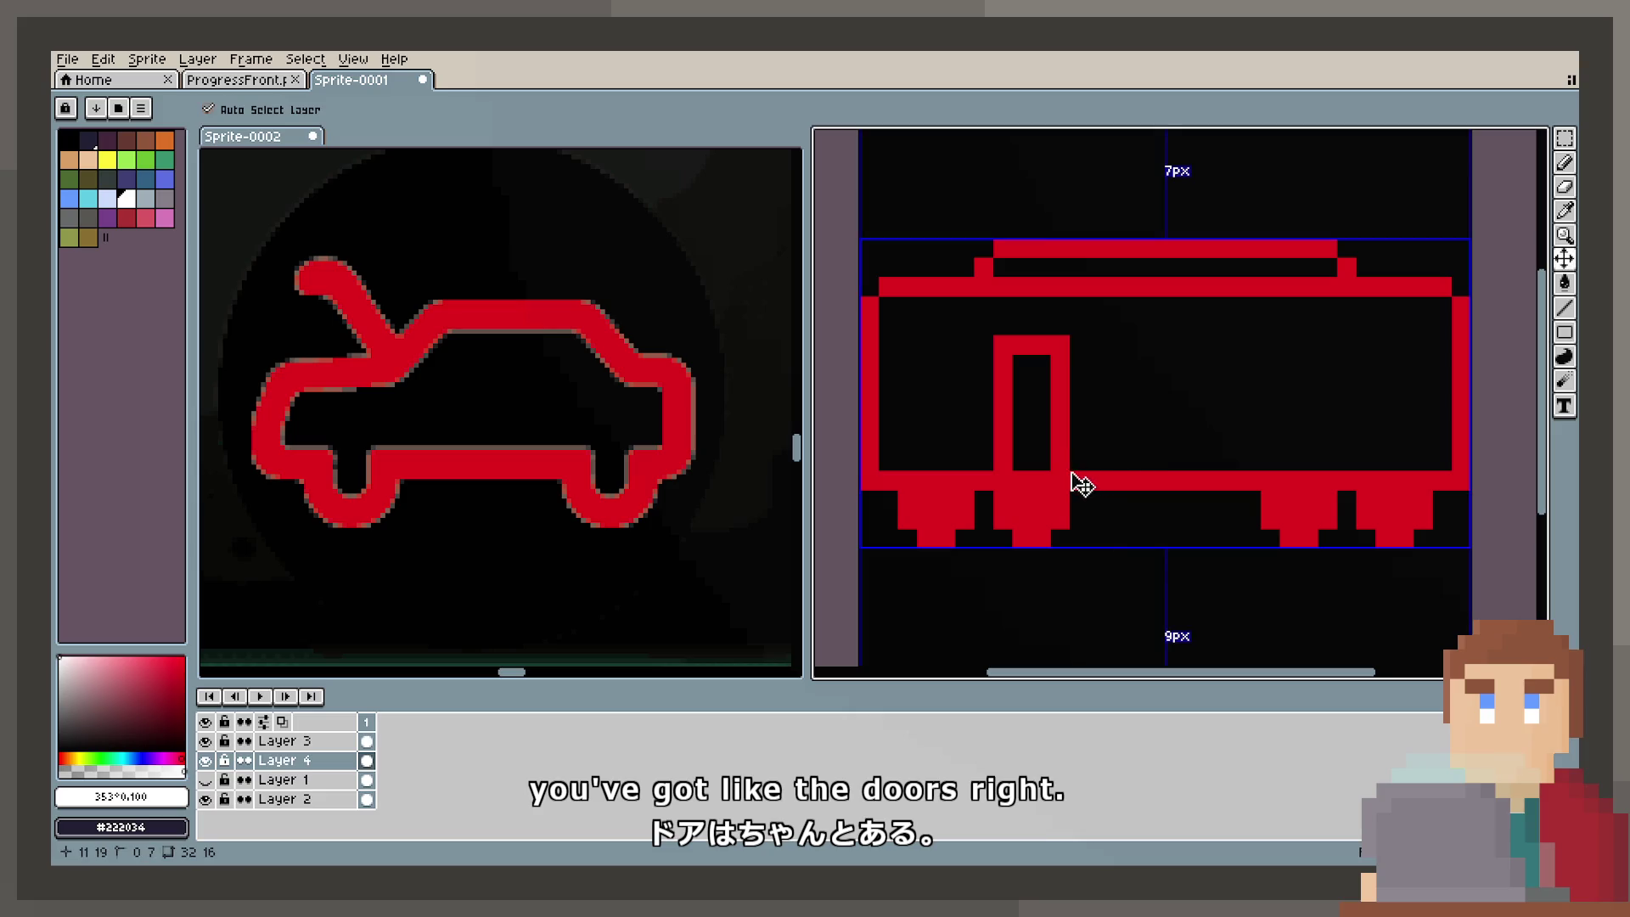
pyautogui.moveTo(1071, 469); pyautogui.dragTo(1111, 348)
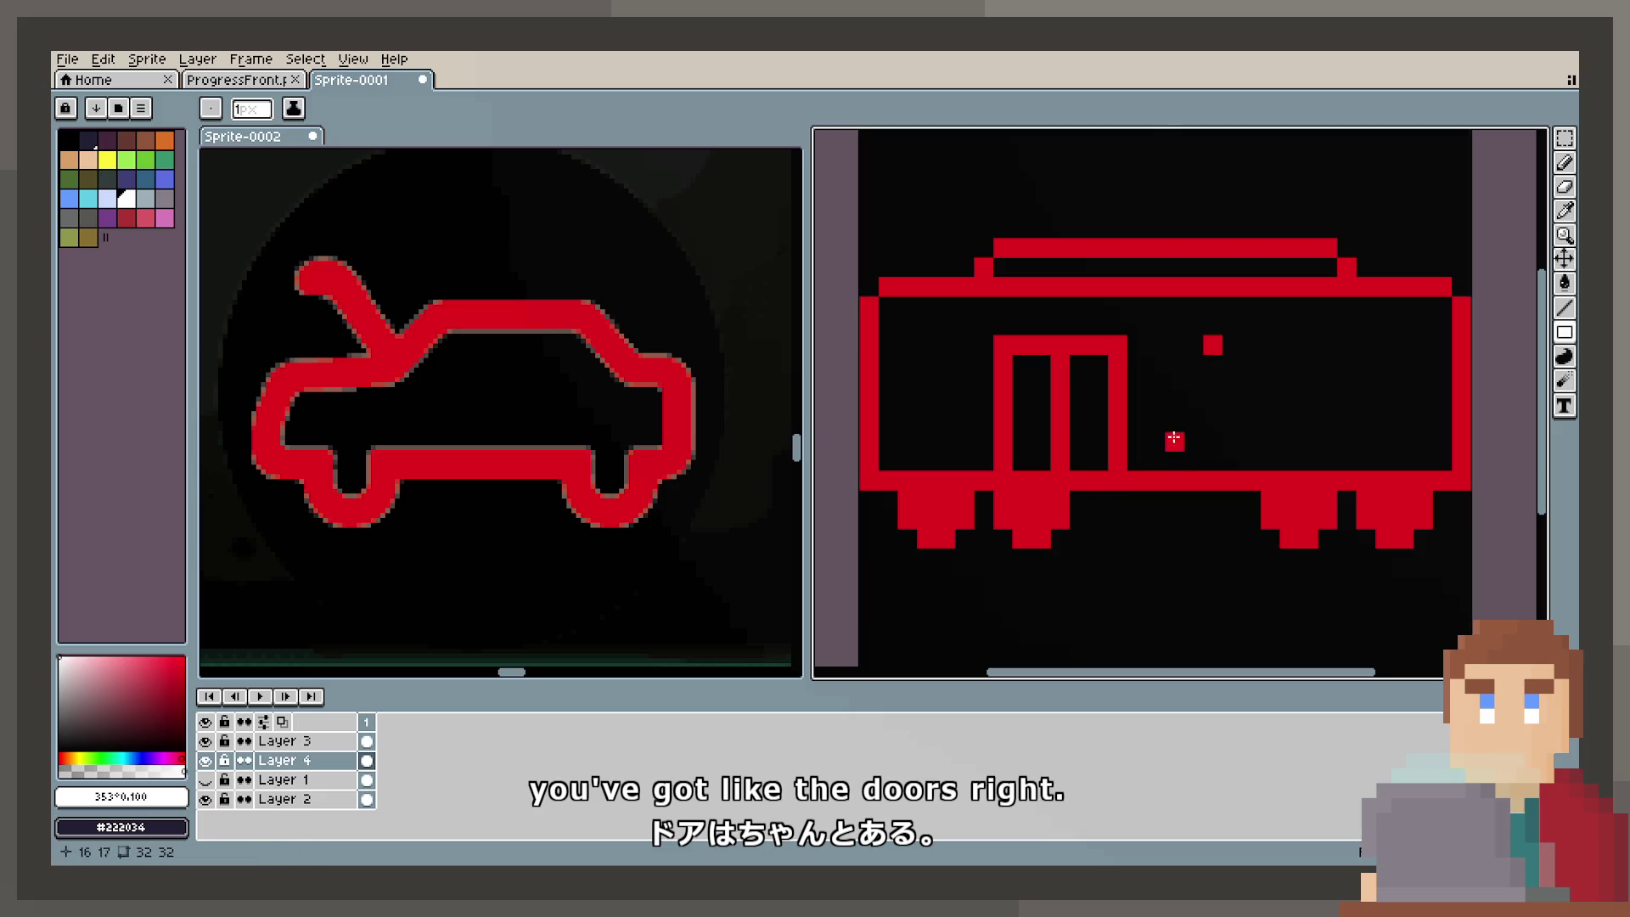
pyautogui.hotkey('ctrl', 'z')
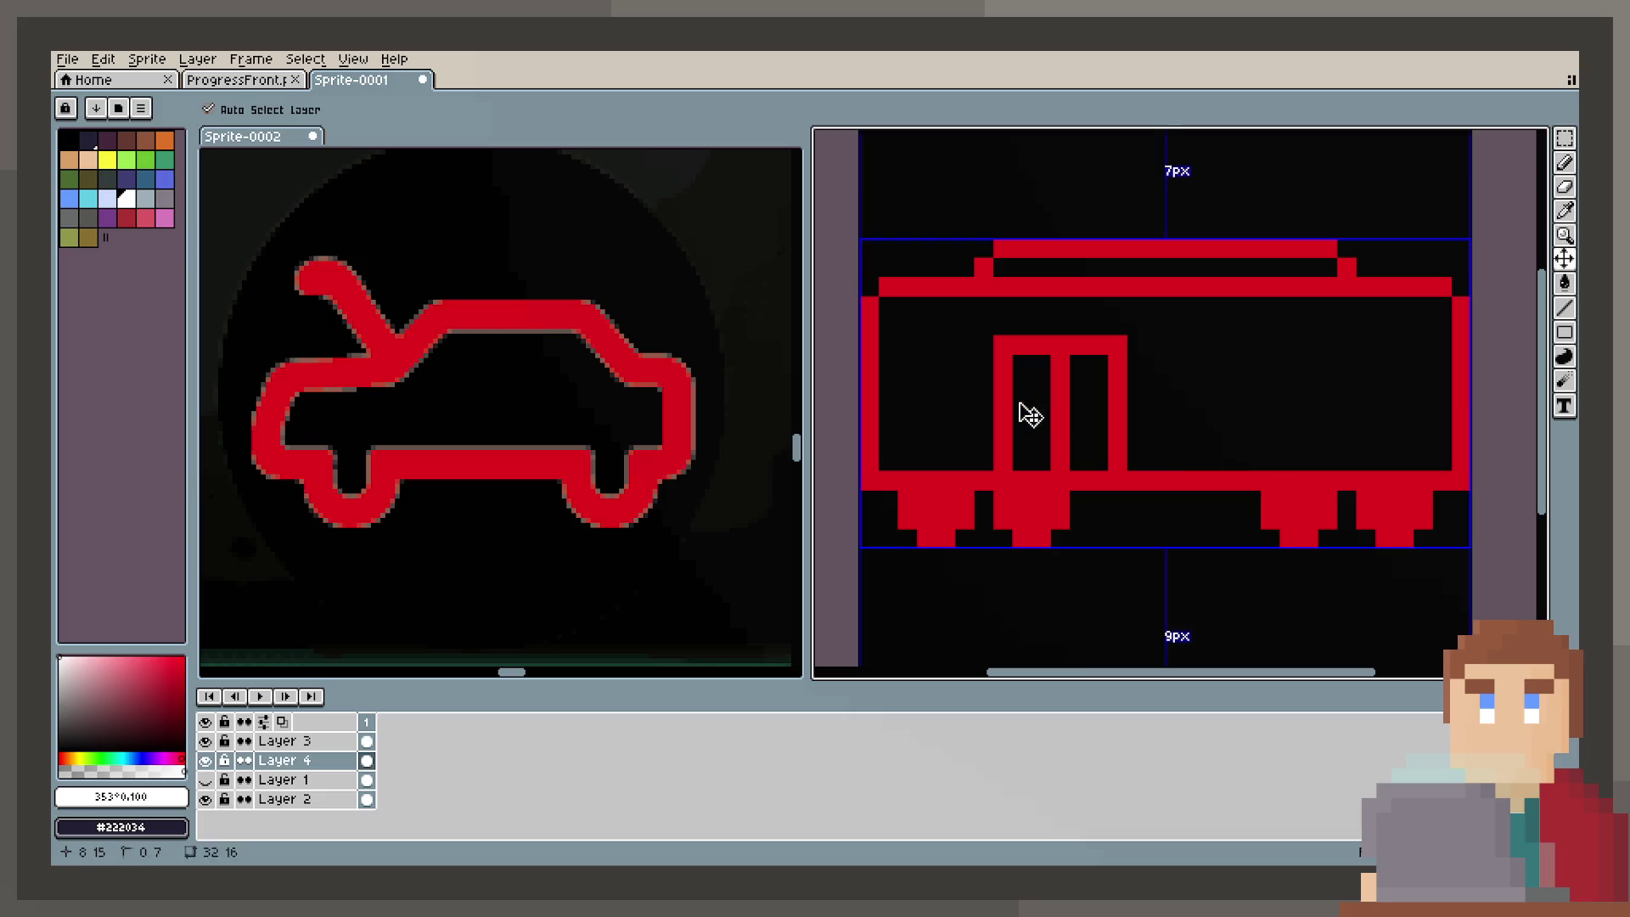
pyautogui.hotkey('ctrl', 'z')
pyautogui.hotkey('ctrl', 'z')
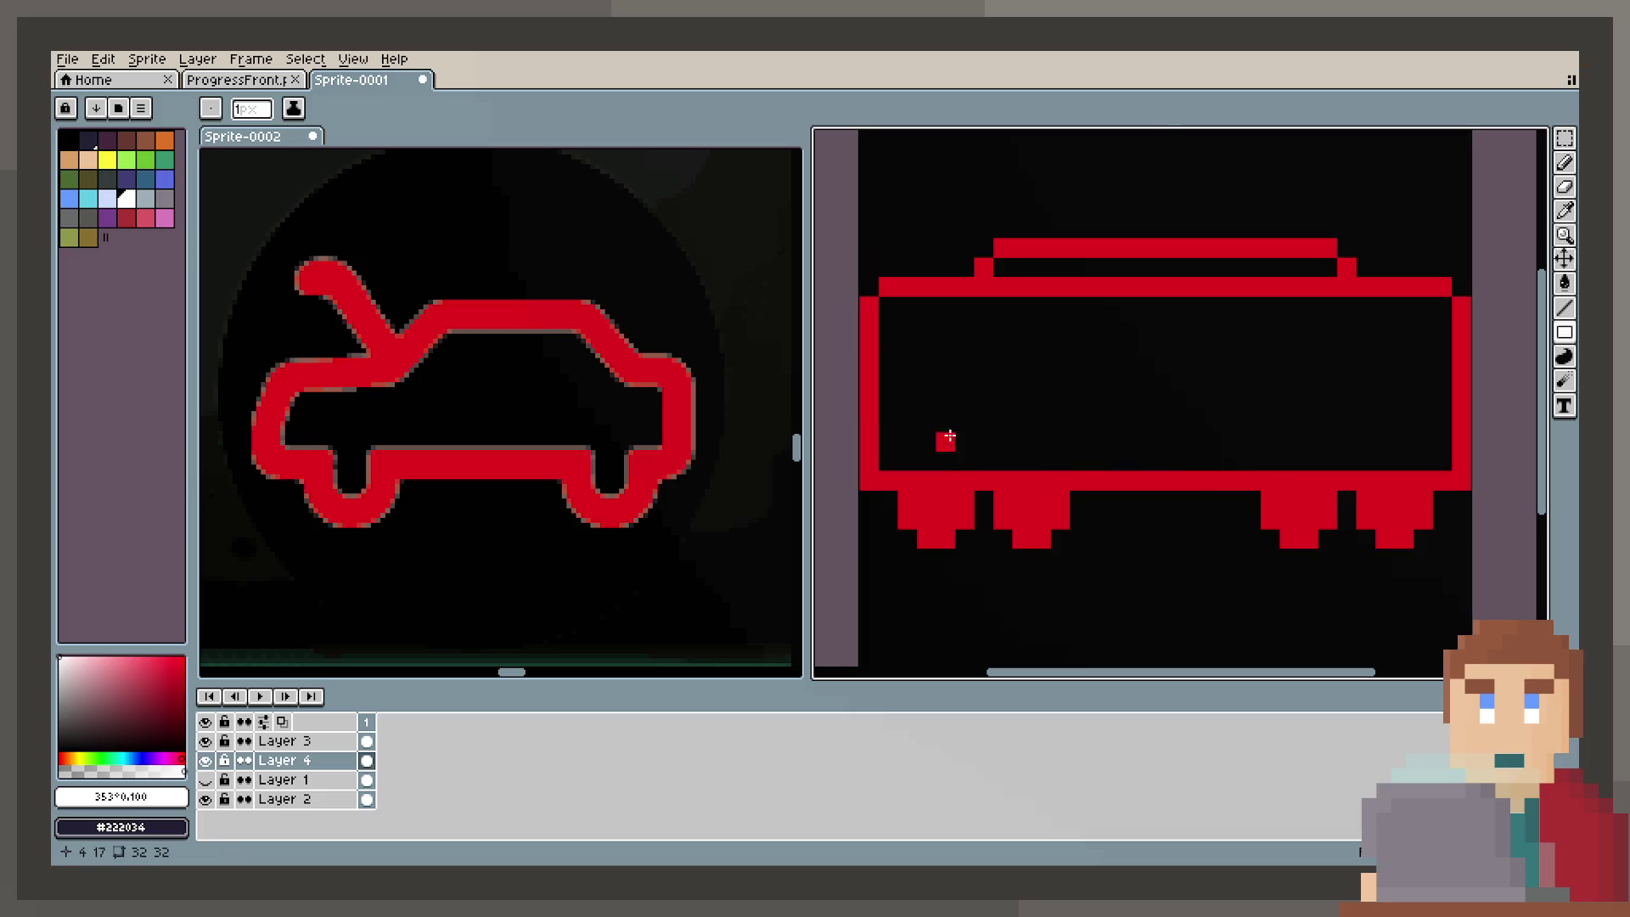
# Step: Draw two adjoining pane outlines forming the window section on the body's left half
pyautogui.moveTo(945, 461)
pyautogui.mouseDown()
pyautogui.moveTo(976, 355)
pyautogui.moveTo(1103, 342)
pyautogui.mouseUp()
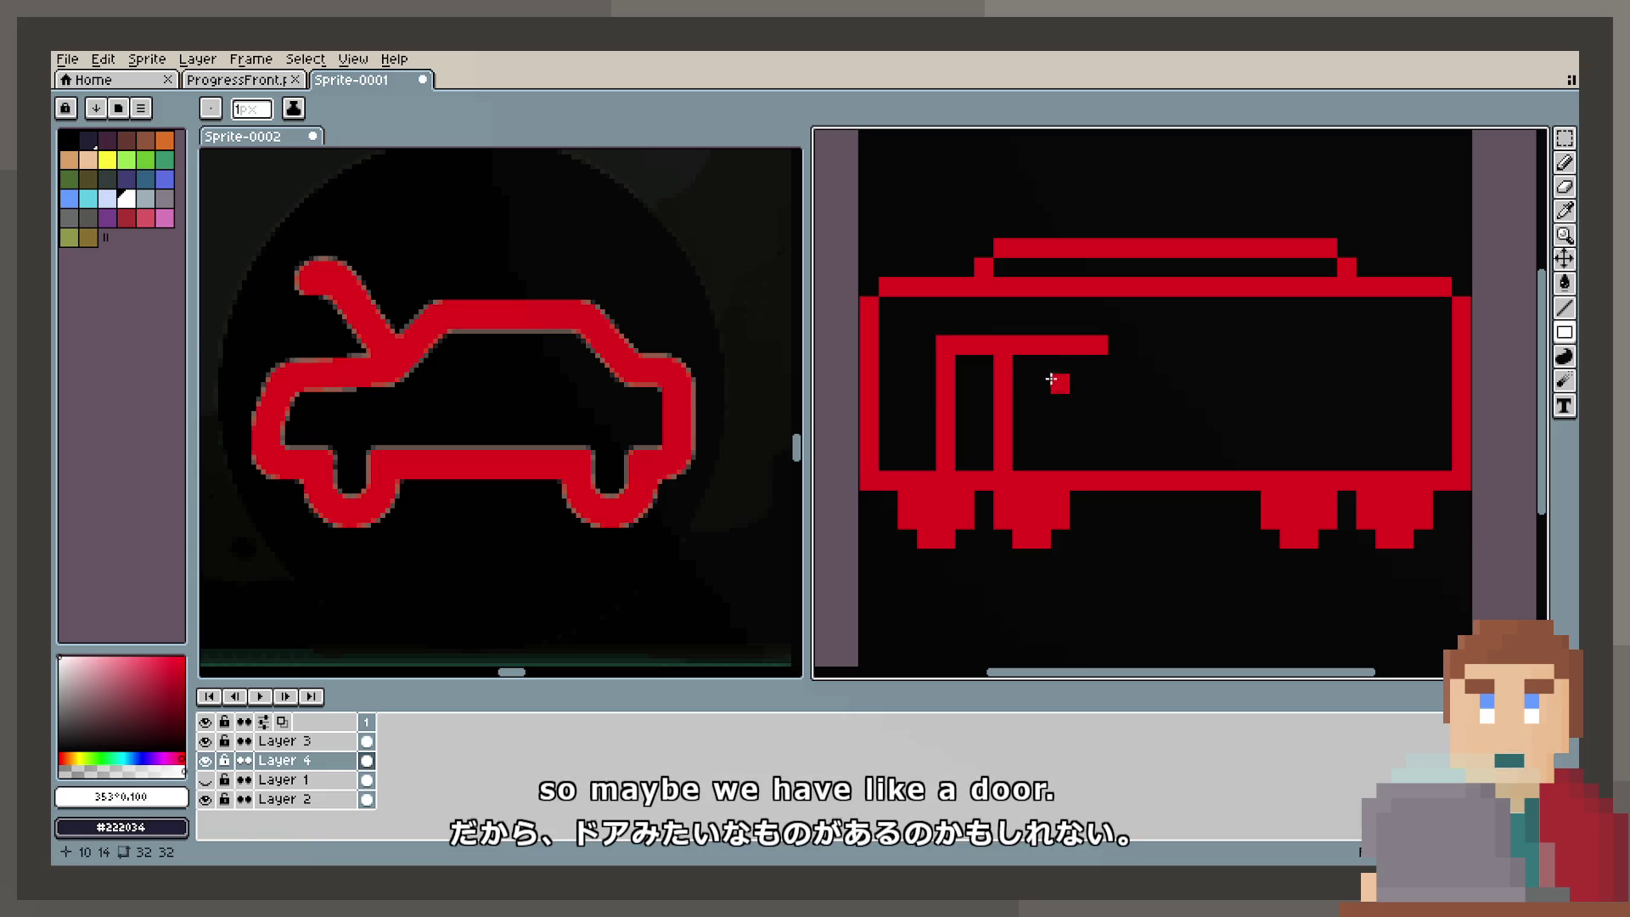
pyautogui.moveTo(1092, 344); pyautogui.dragTo(1153, 473)
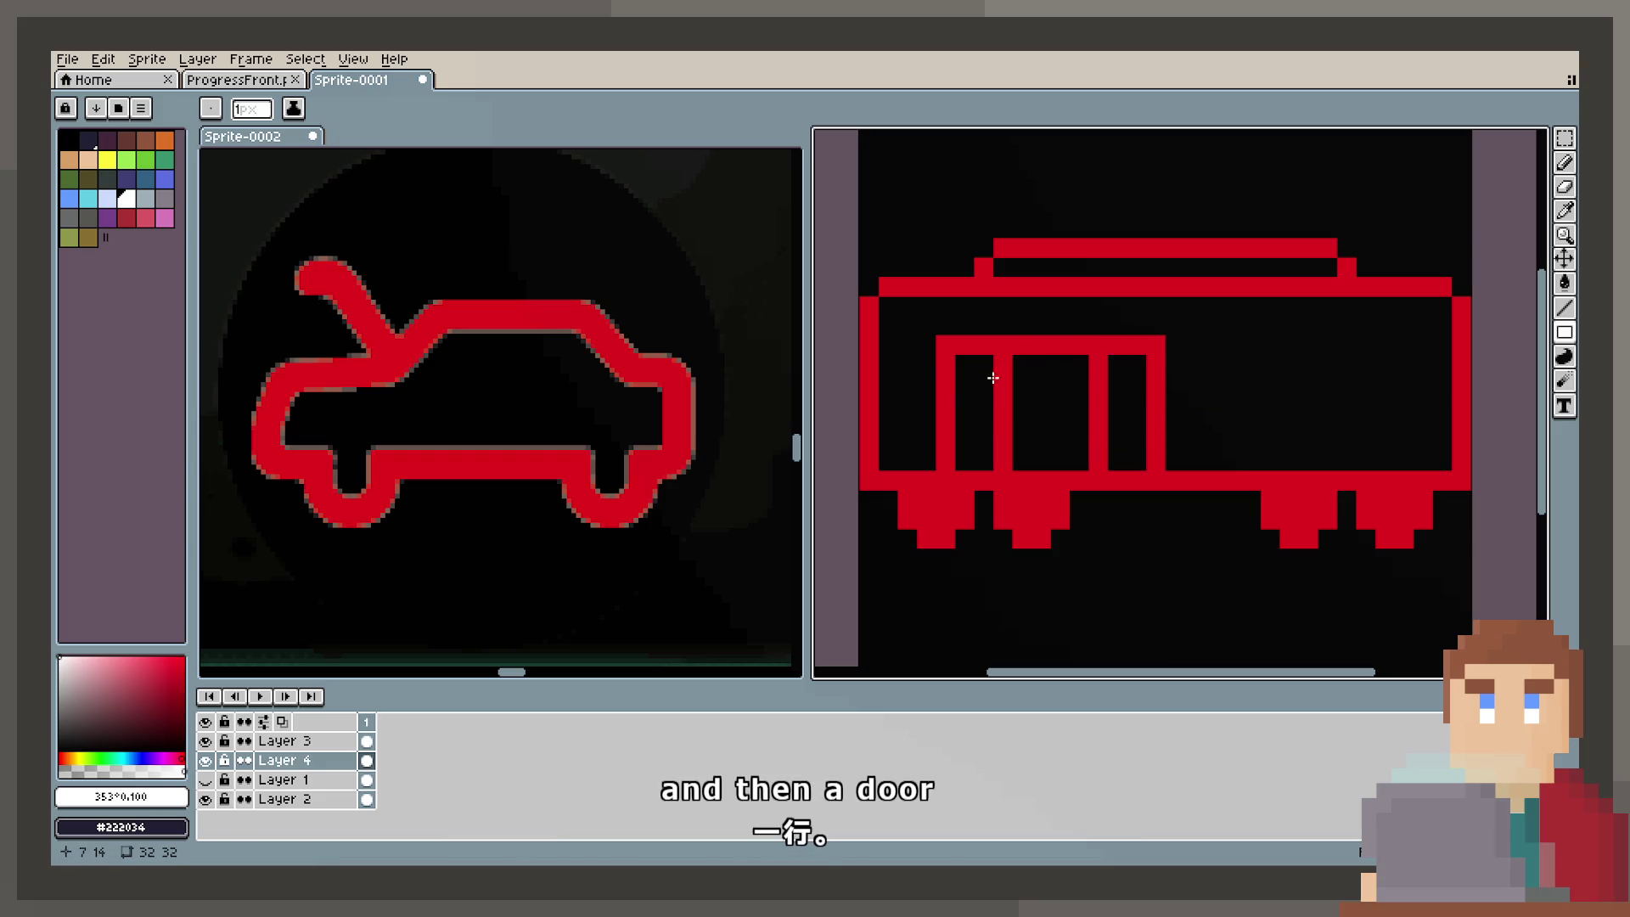
pyautogui.moveTo(933, 345); pyautogui.dragTo(927, 424)
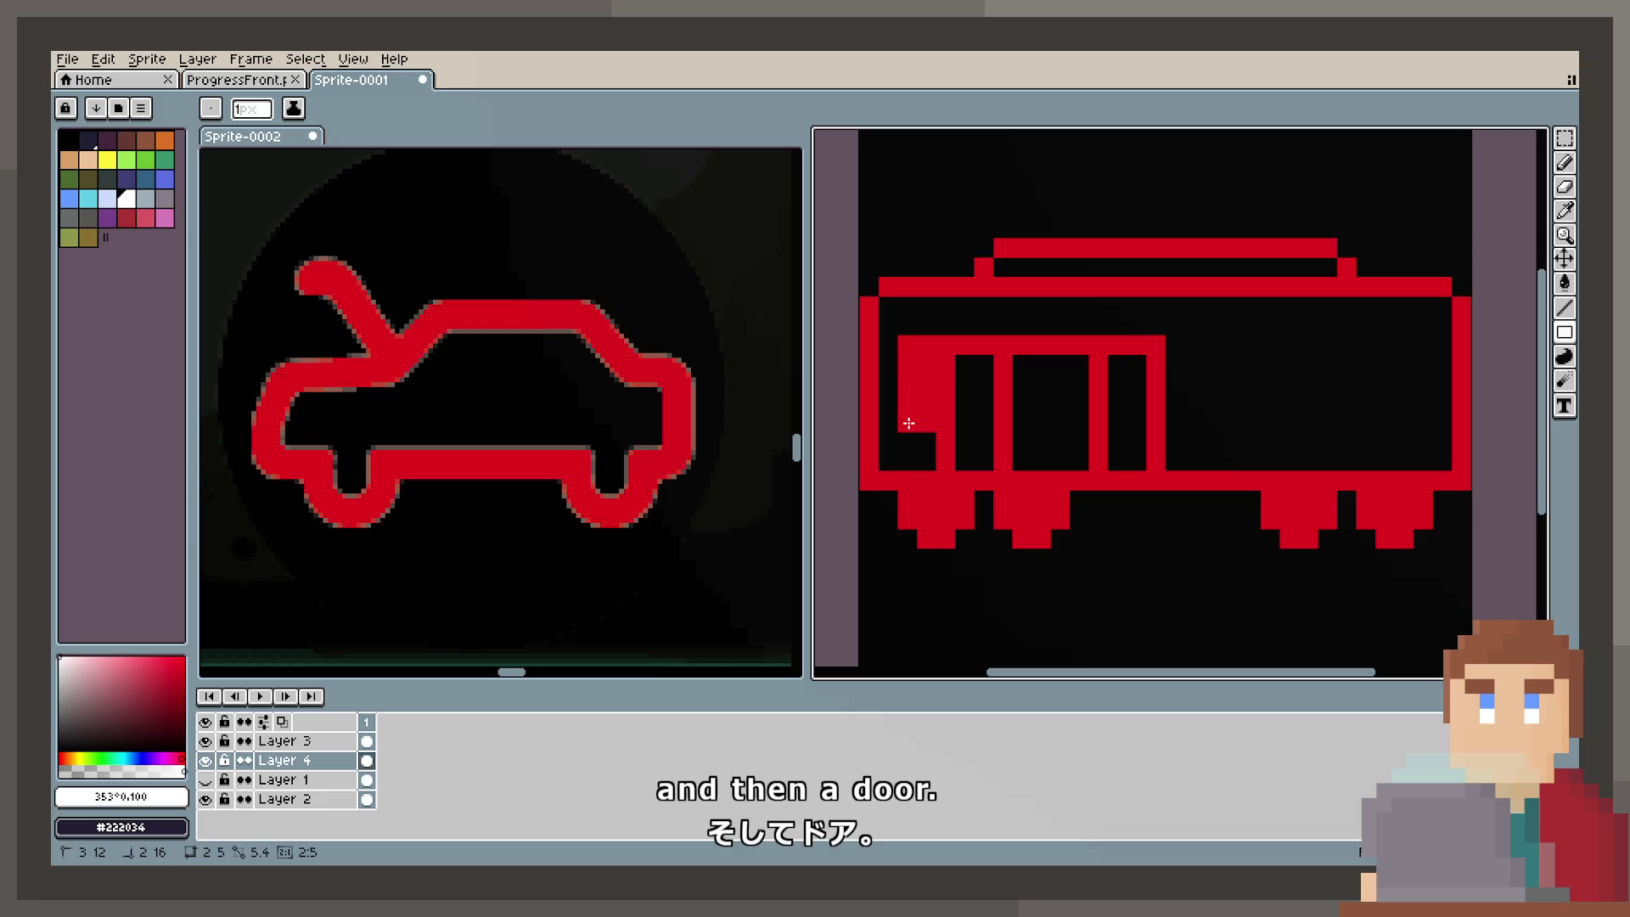
pyautogui.hotkey('ctrl', 'z')
pyautogui.press('b')
pyautogui.click(1564, 162)
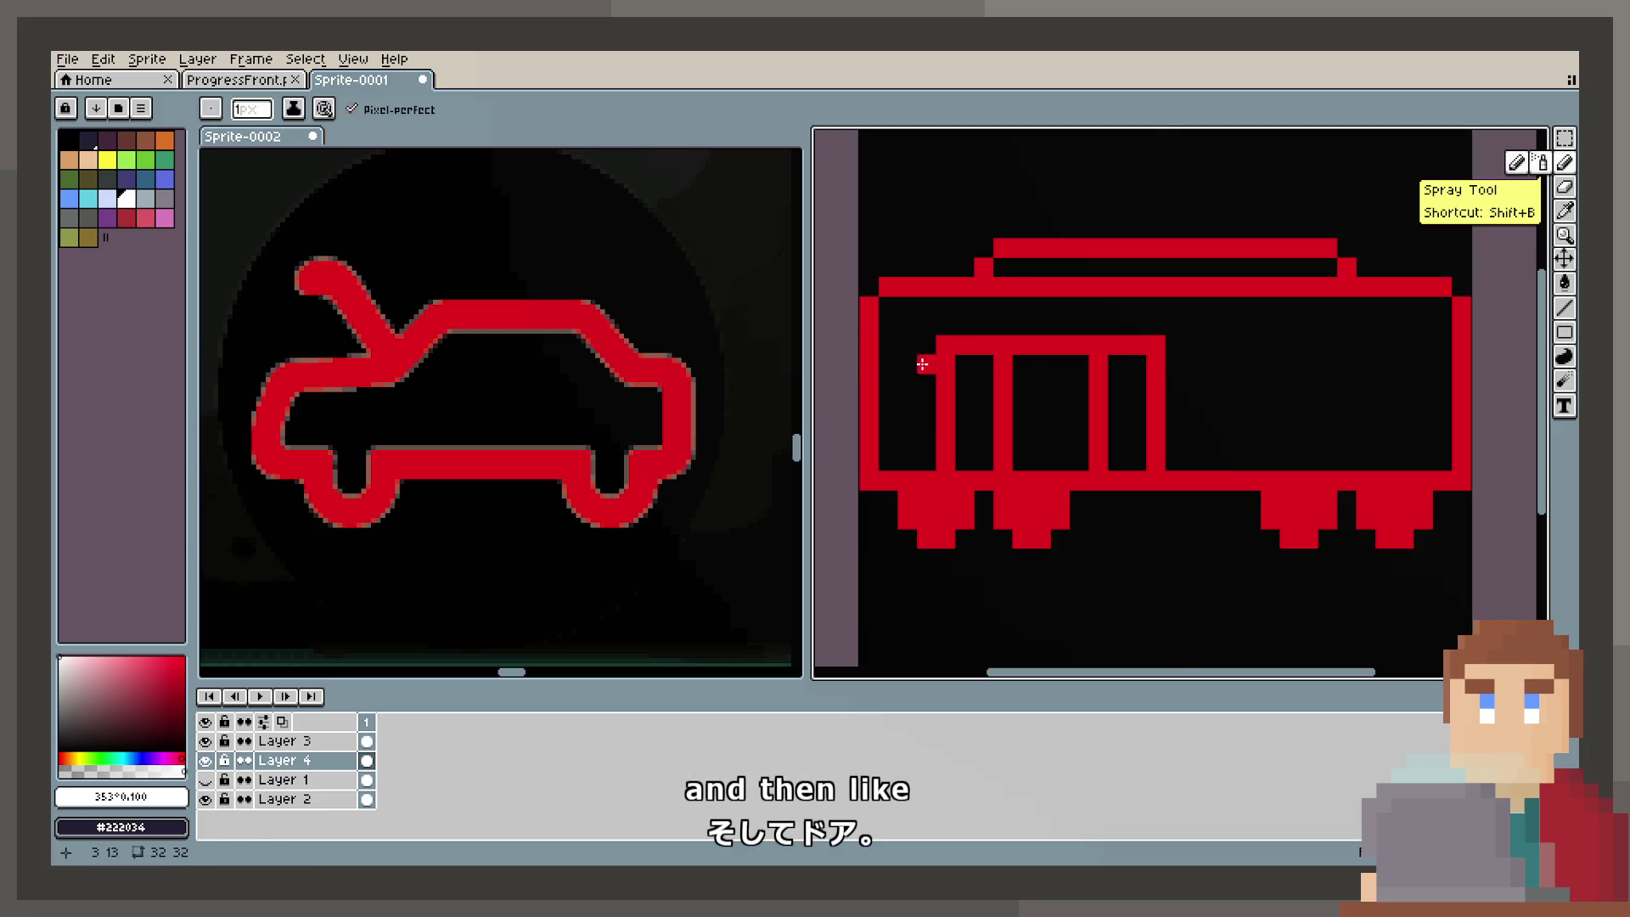
pyautogui.moveTo(927, 345); pyautogui.dragTo(908, 350)
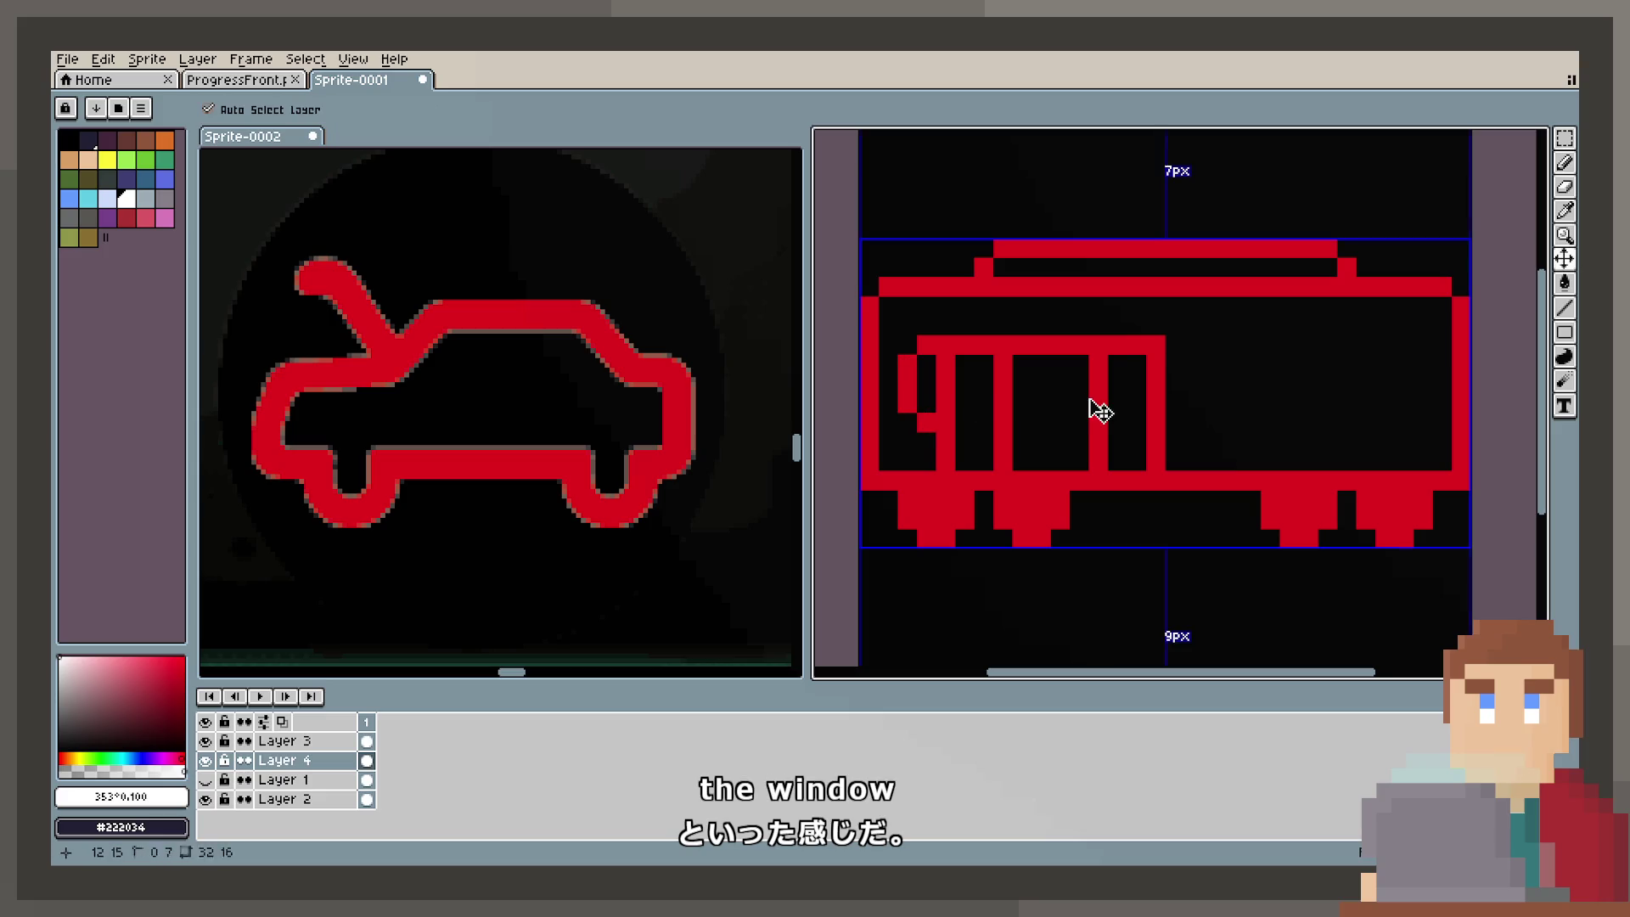
pyautogui.hotkey('ctrl', 'z')
pyautogui.hotkey('ctrl', 'z')
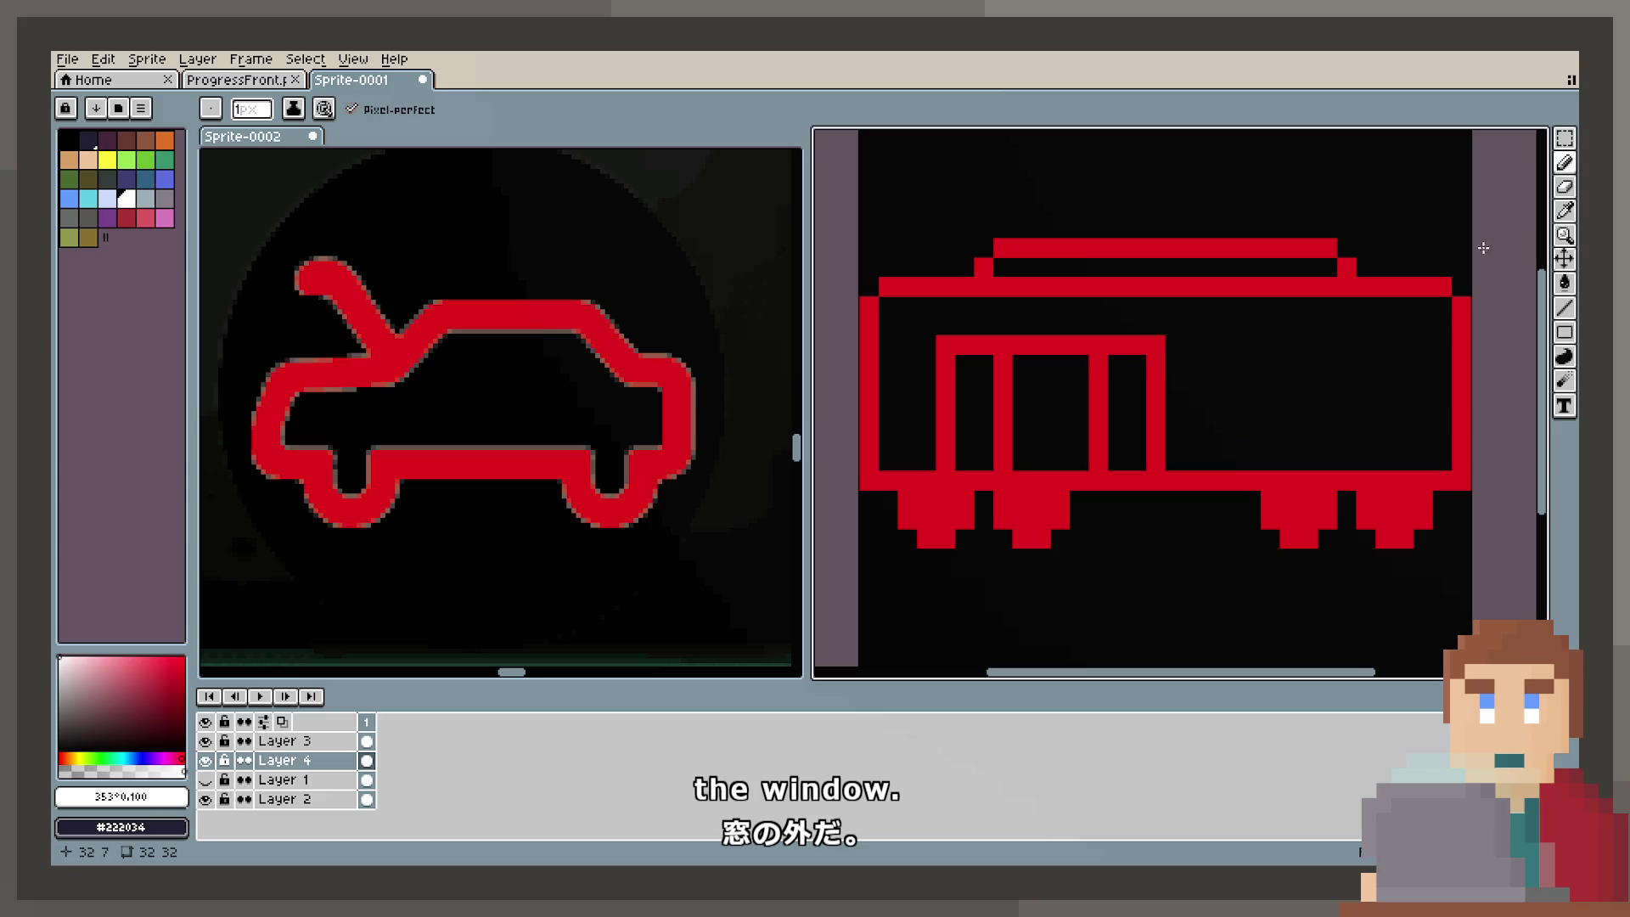
pyautogui.click(1565, 137)
# Step: Copy the paned window section onto the right half and nudge the left one a pixel left
pyautogui.moveTo(937, 336)
pyautogui.mouseDown()
pyautogui.moveTo(1136, 461)
pyautogui.moveTo(1336, 441)
pyautogui.moveTo(1392, 456)
pyautogui.mouseUp()
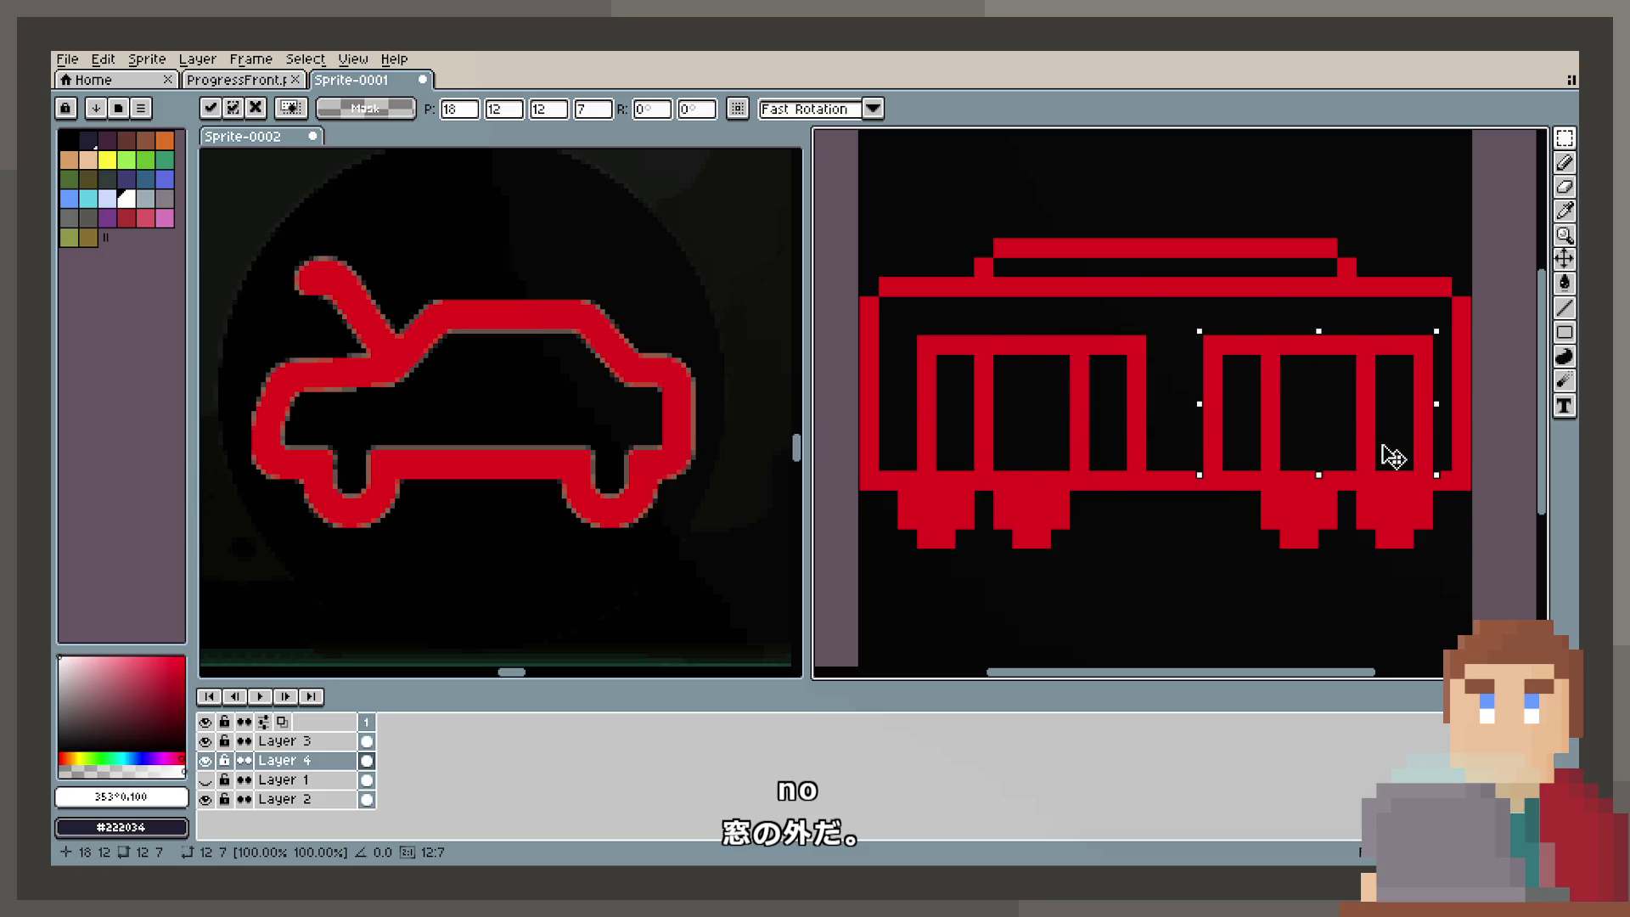
pyautogui.moveTo(919, 337); pyautogui.dragTo(1117, 461)
pyautogui.click(1154, 462)
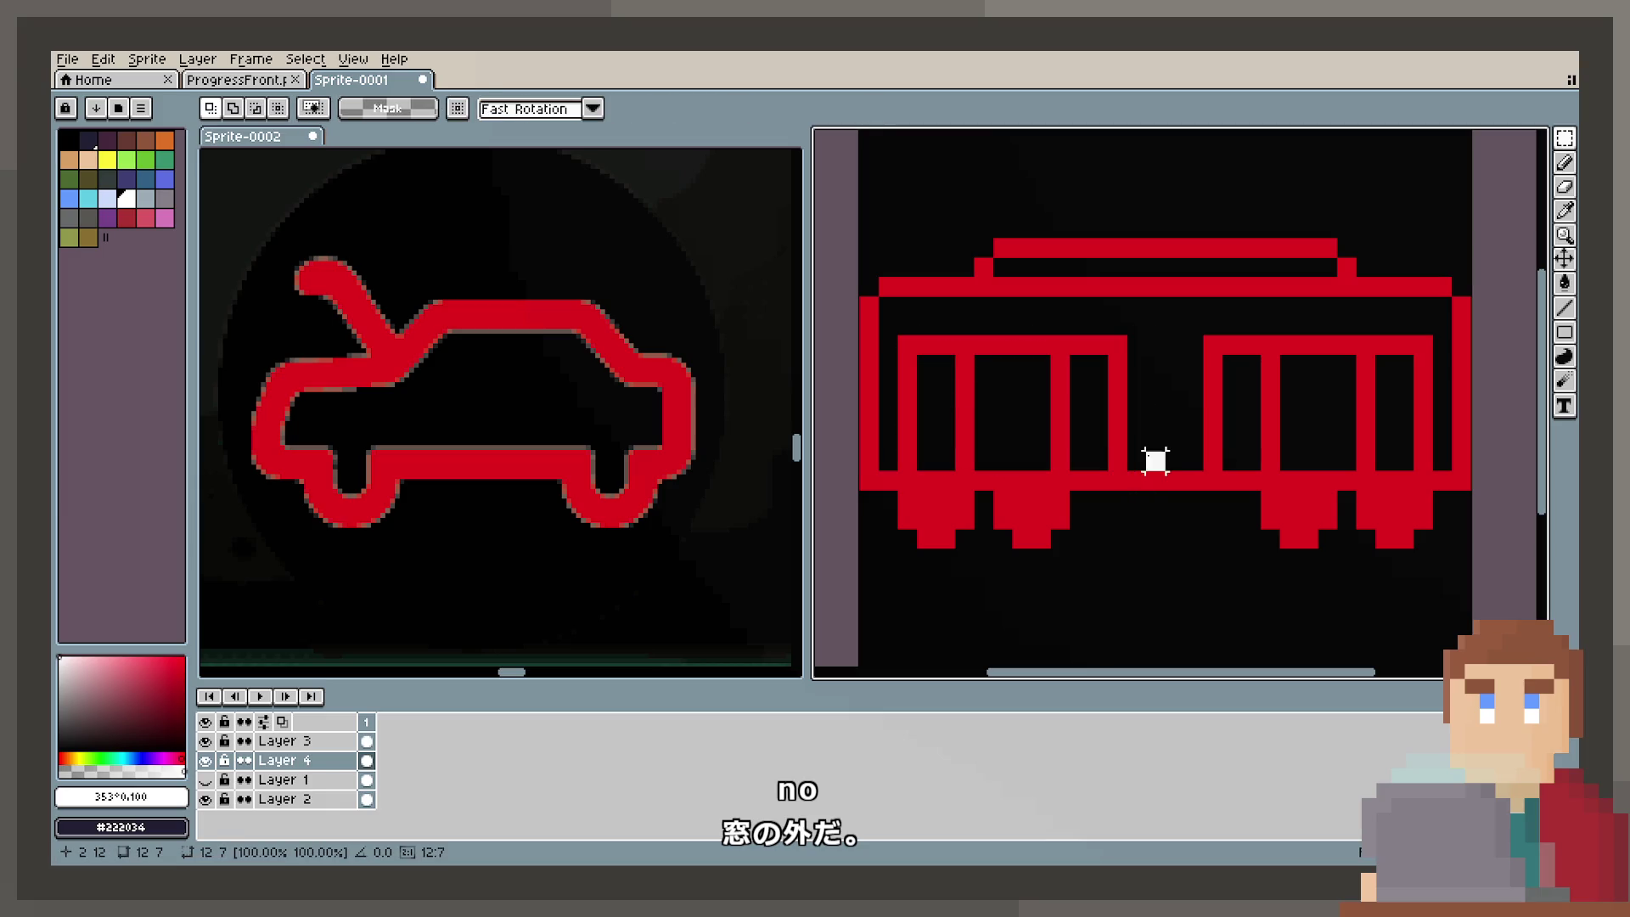
pyautogui.scroll(-2, 1175, 501)
pyautogui.scroll(2, 1179, 501)
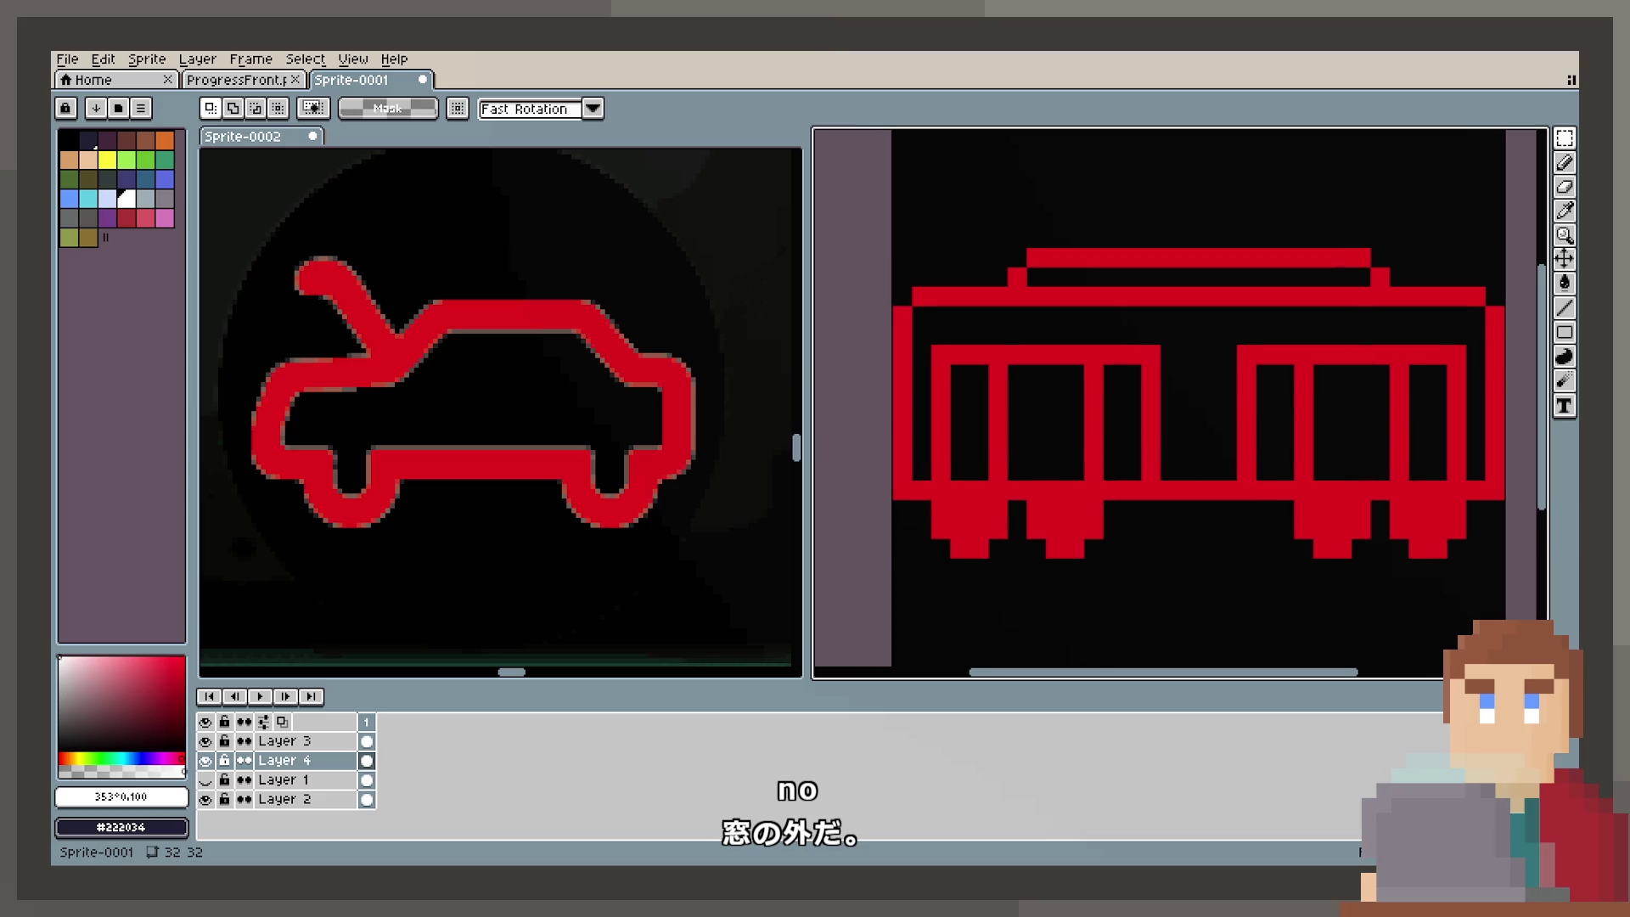
pyautogui.click(1566, 163)
# Step: Draw a red divider mark between the windows, then erase three window-bar pixels
pyautogui.moveTo(1186, 355); pyautogui.dragTo(1231, 355)
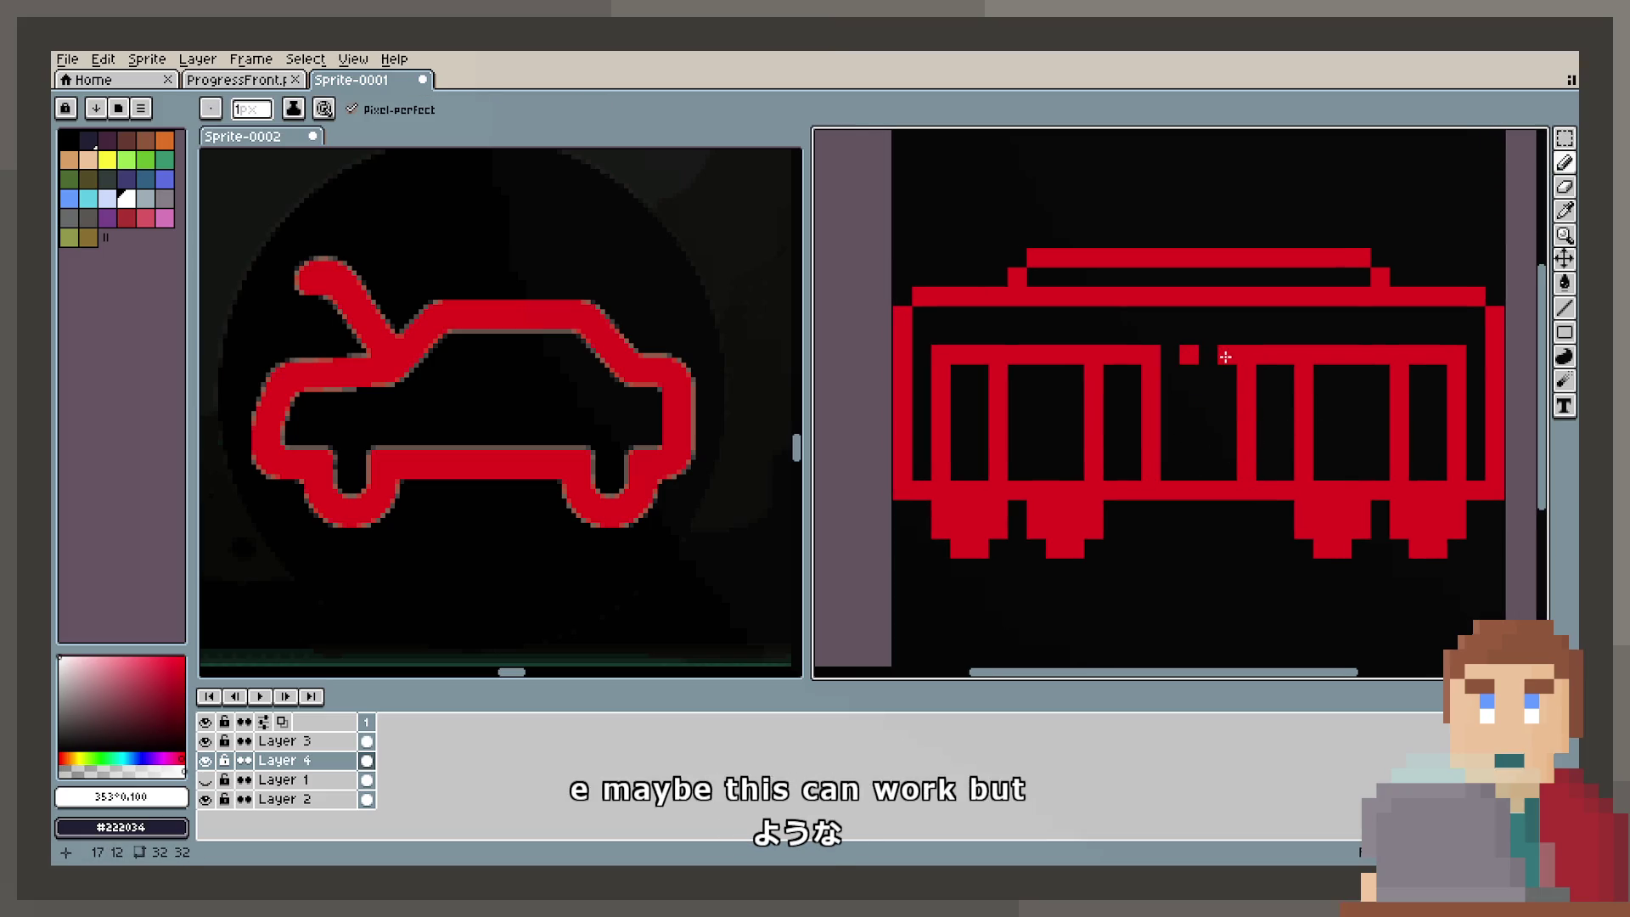
pyautogui.hotkey('ctrl', 'z')
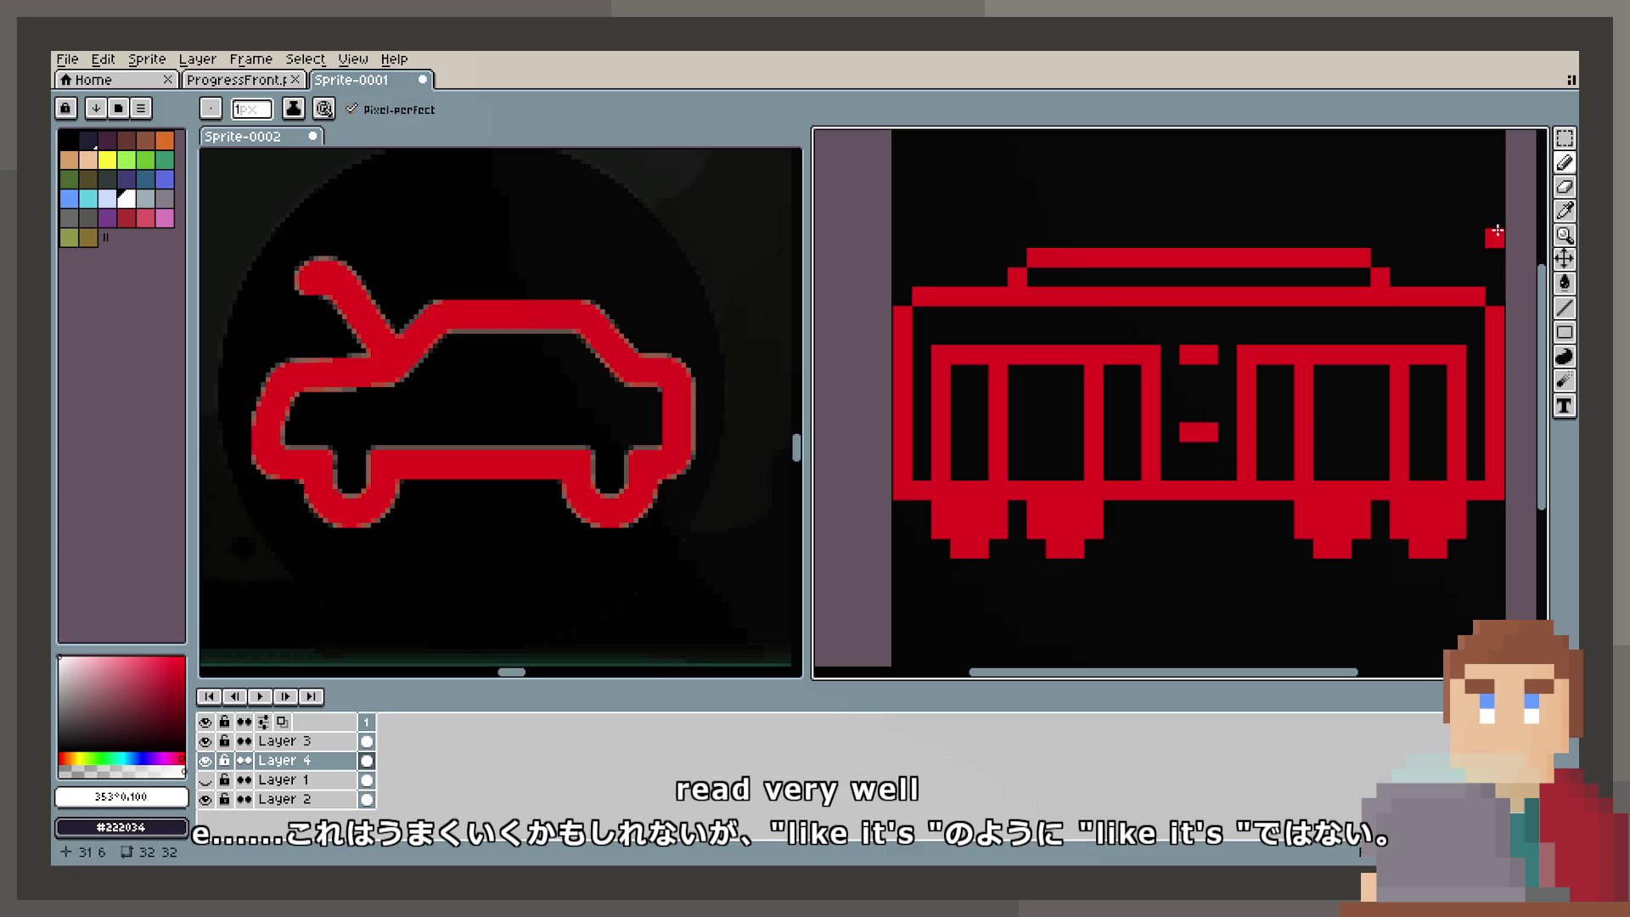
pyautogui.click(1564, 187)
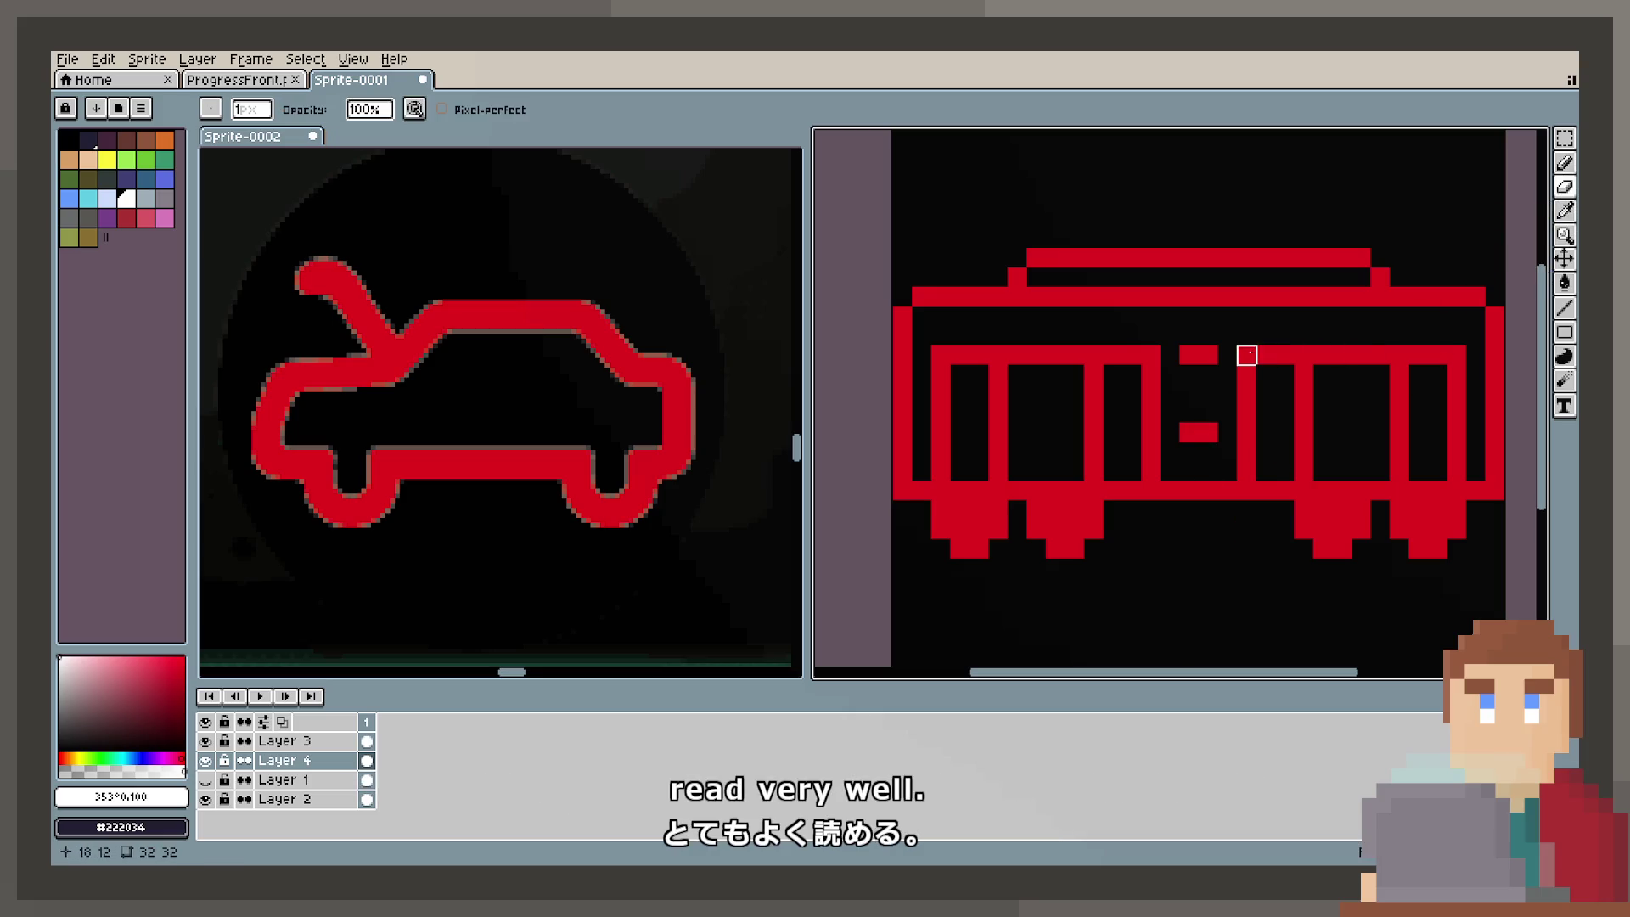
pyautogui.click(1152, 355)
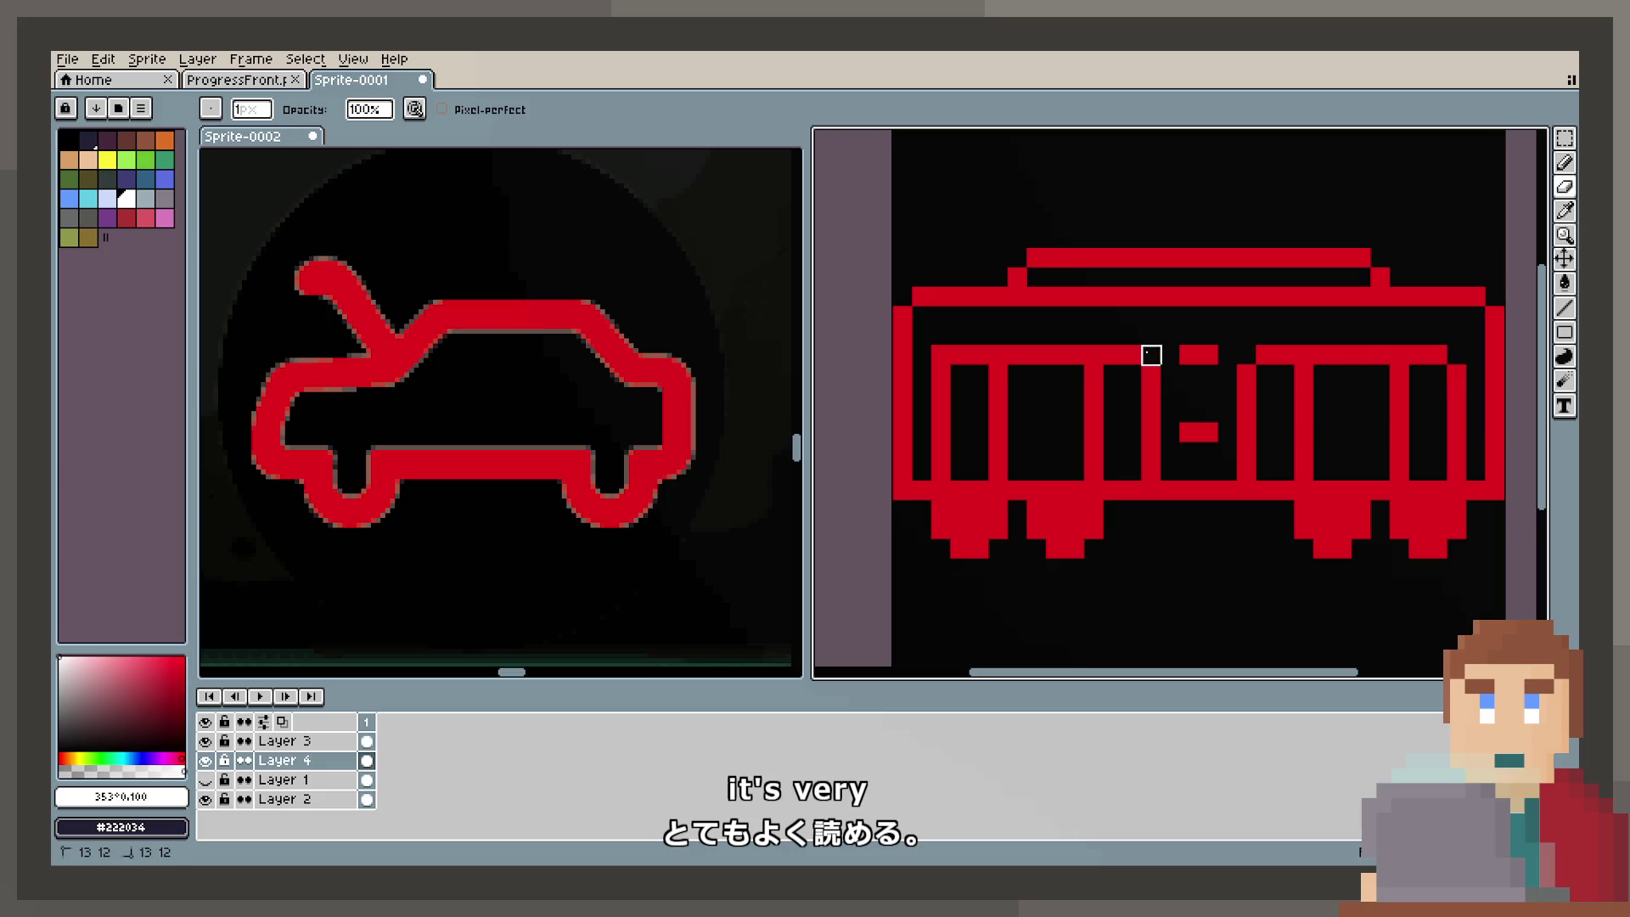
pyautogui.click(1093, 355)
pyautogui.click(999, 355)
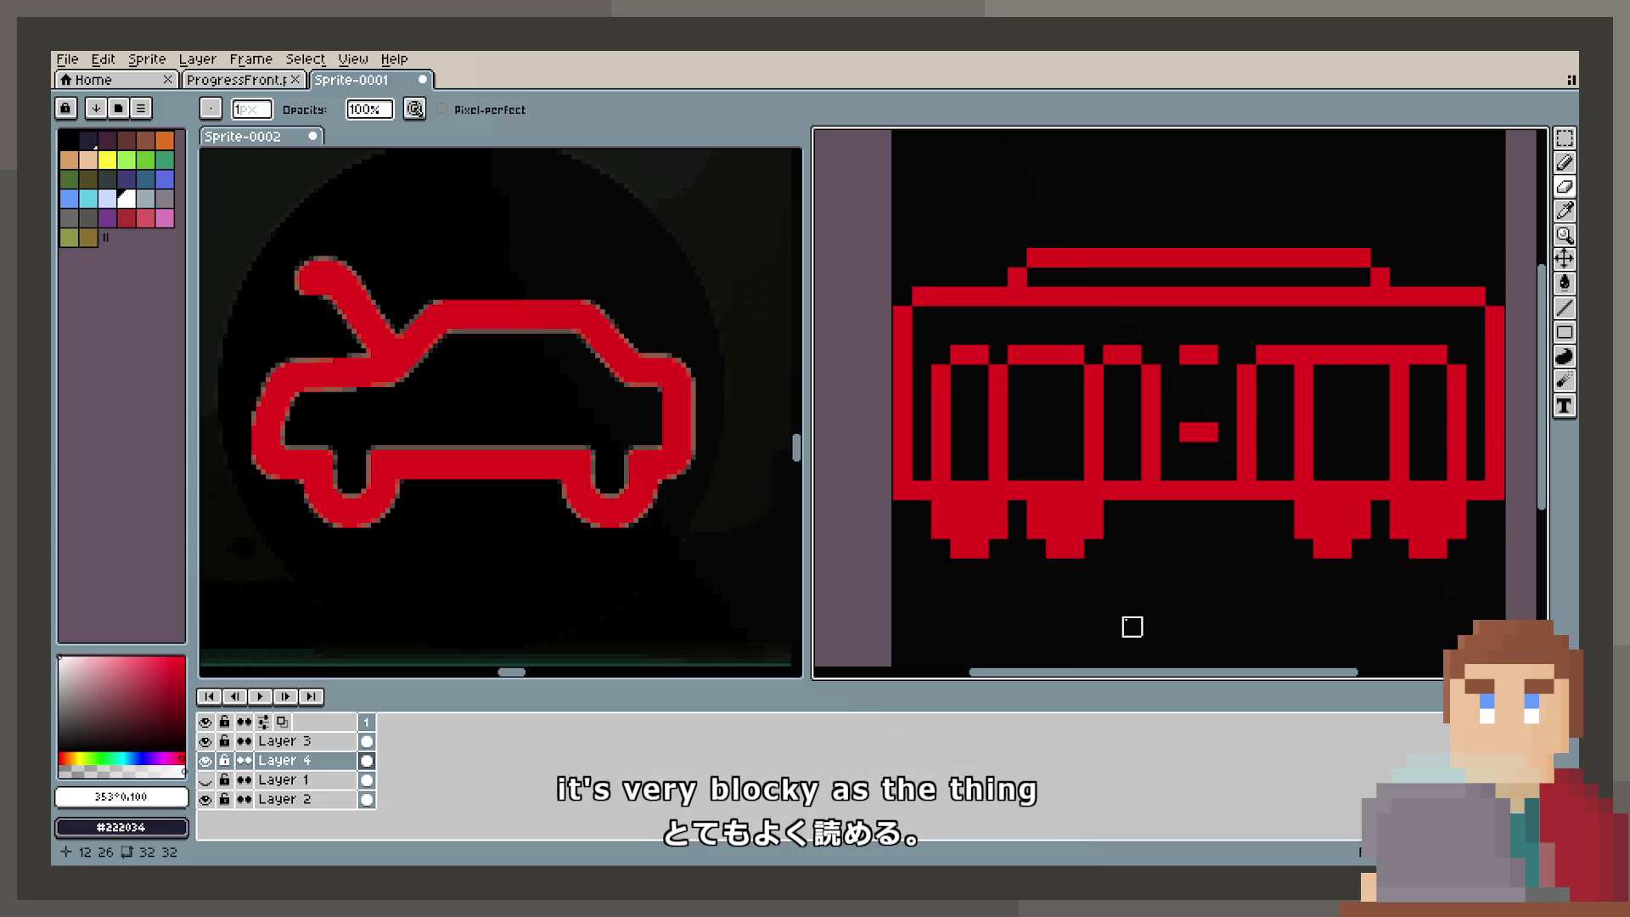
pyautogui.press('v')
# Step: Restore the erased window pixels and fill the roof gap solid red
pyautogui.hotkey('ctrl', 'z')
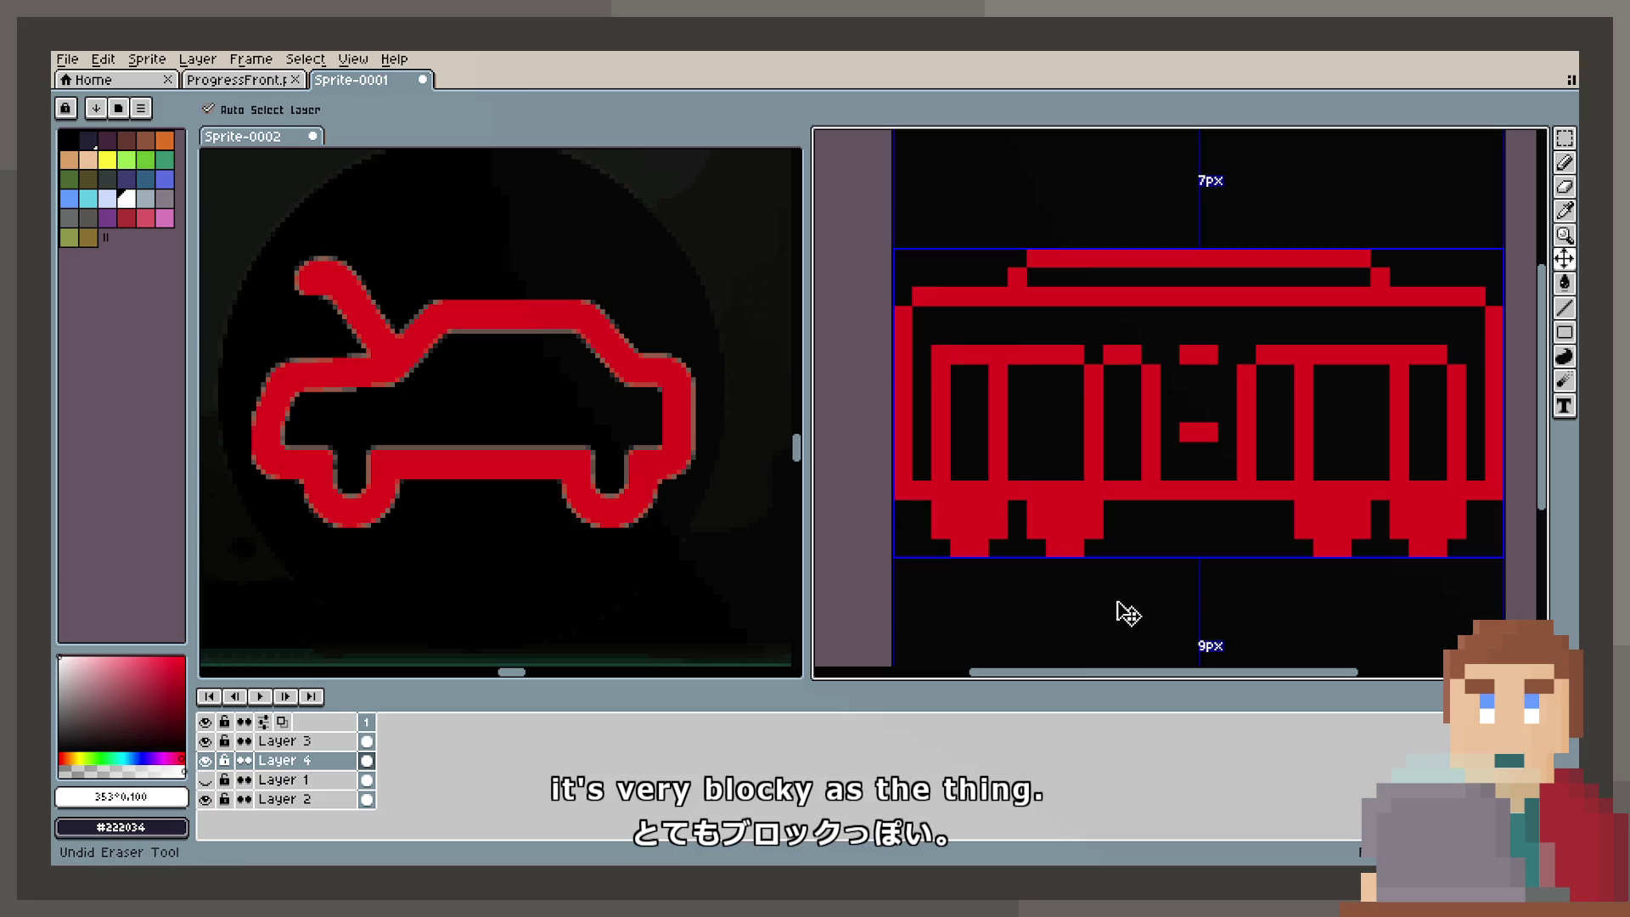
pyautogui.hotkey('ctrl', 'z')
pyautogui.hotkey('ctrl', 'z')
pyautogui.press('b')
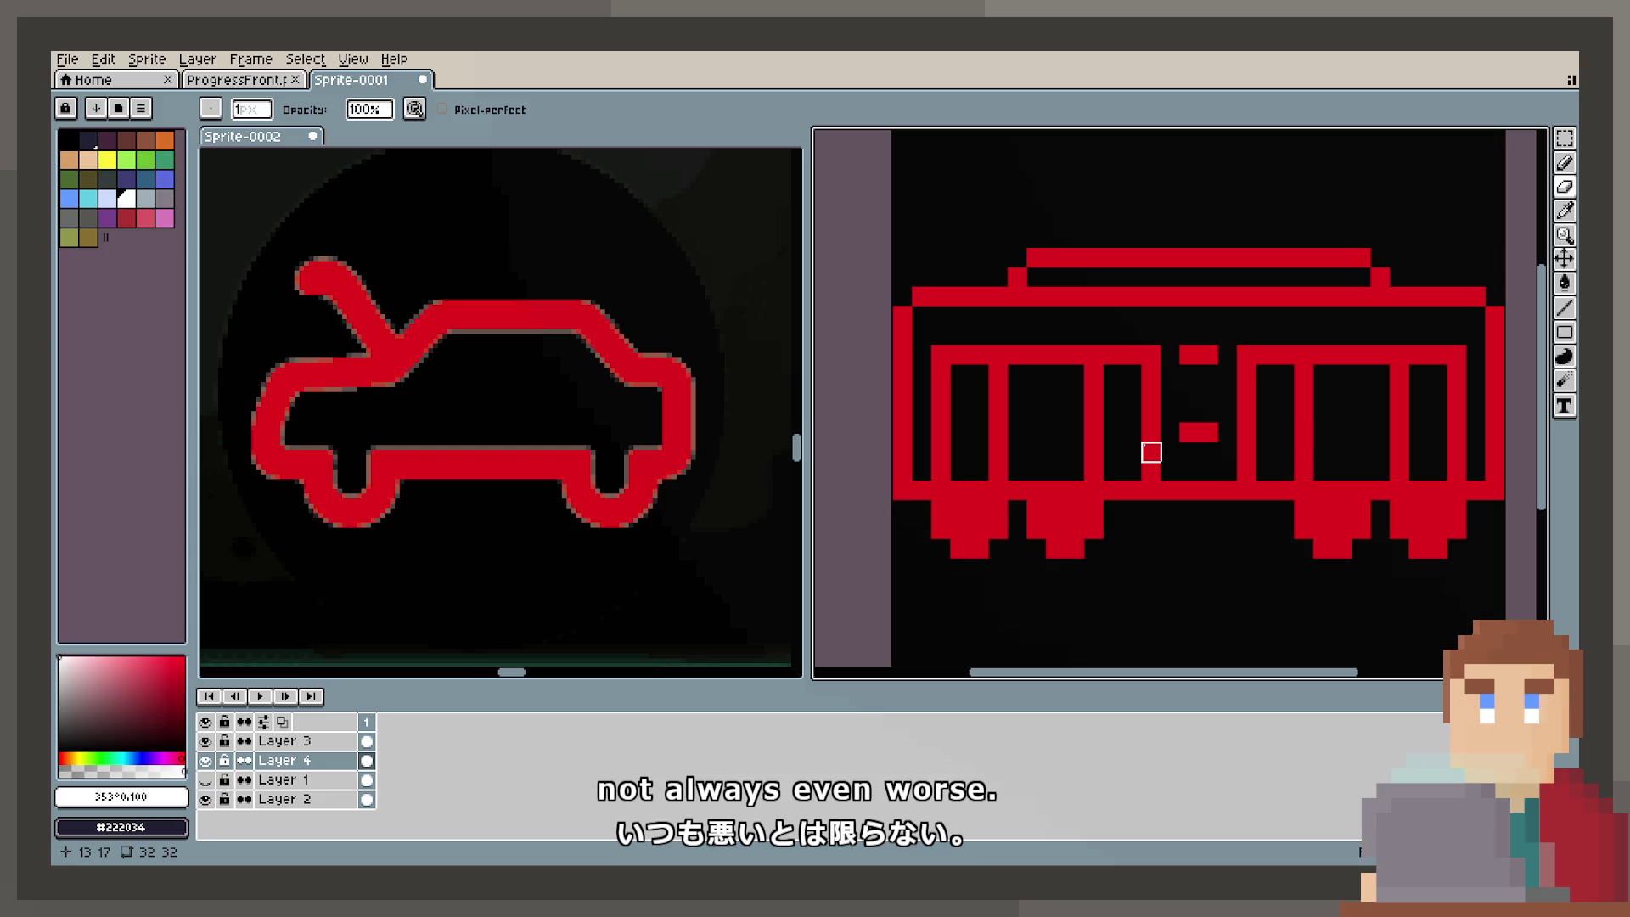
pyautogui.click(1567, 163)
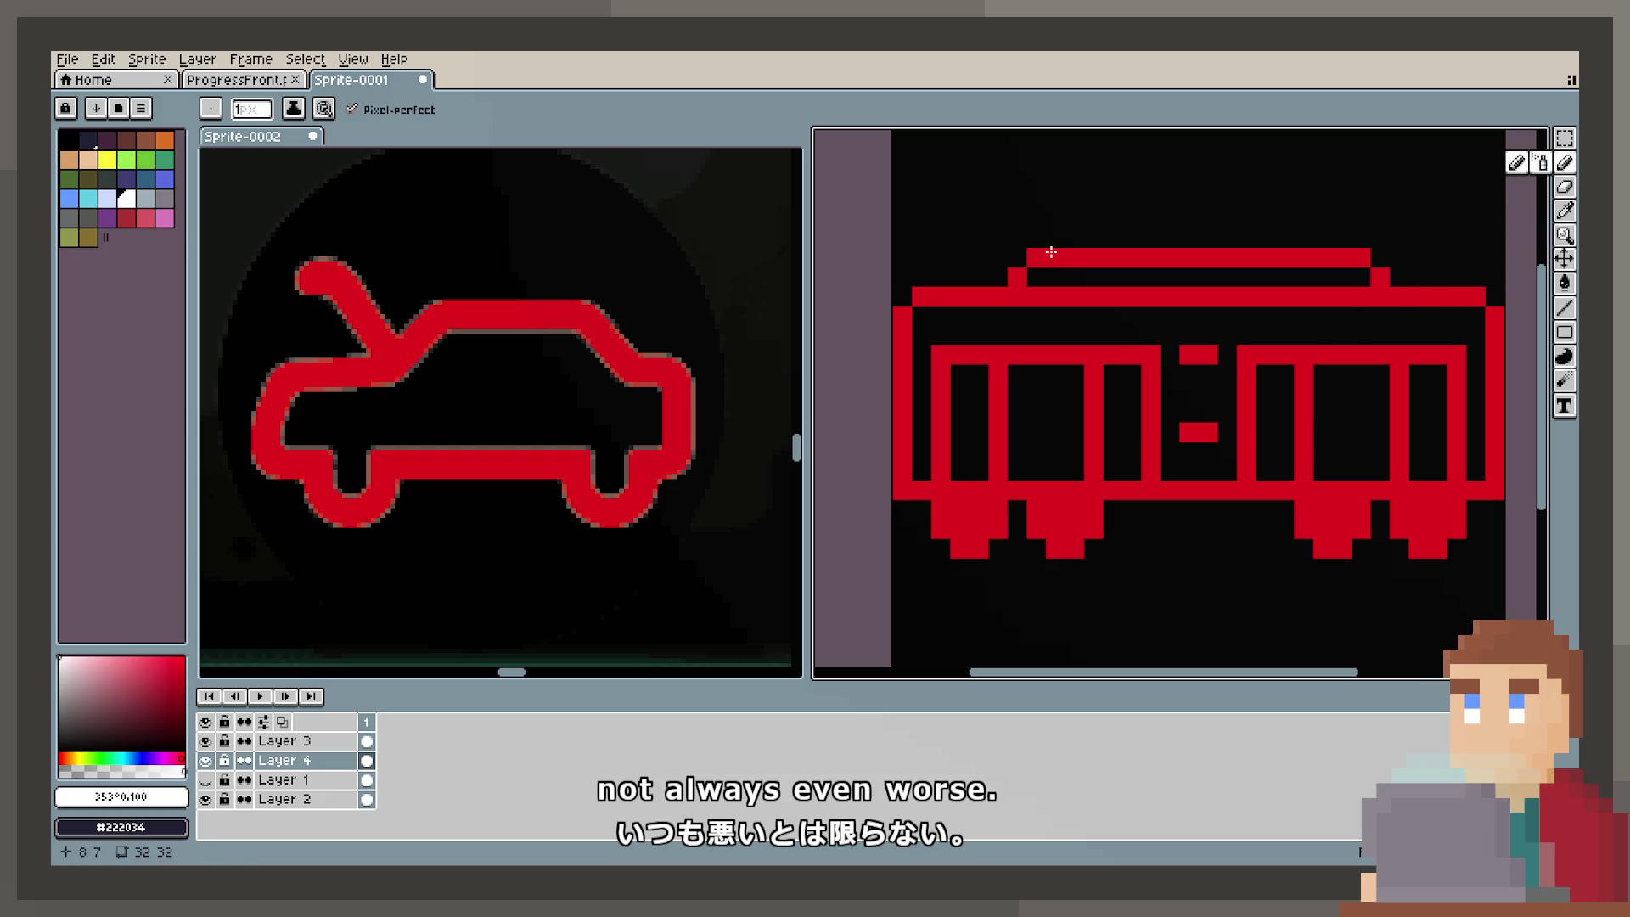
pyautogui.moveTo(1378, 278); pyautogui.dragTo(1054, 273)
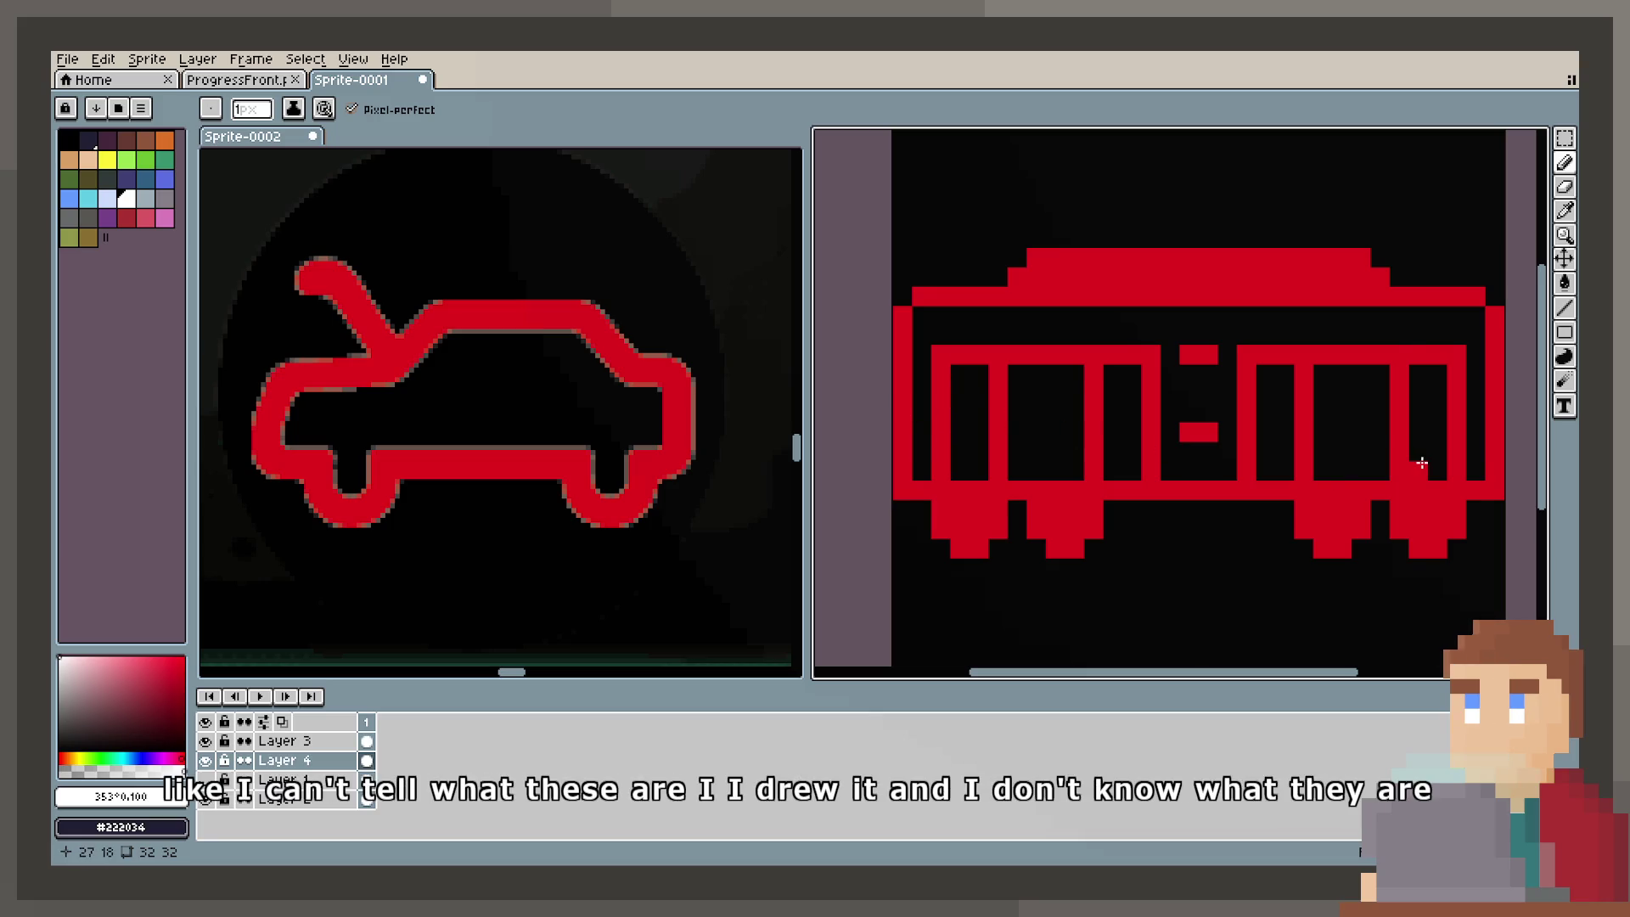
# Step: Delete the divider marks between the two window sections
pyautogui.scroll(-2, 1422, 463)
pyautogui.scroll(1, 1251, 441)
pyautogui.scroll(-2, 1157, 424)
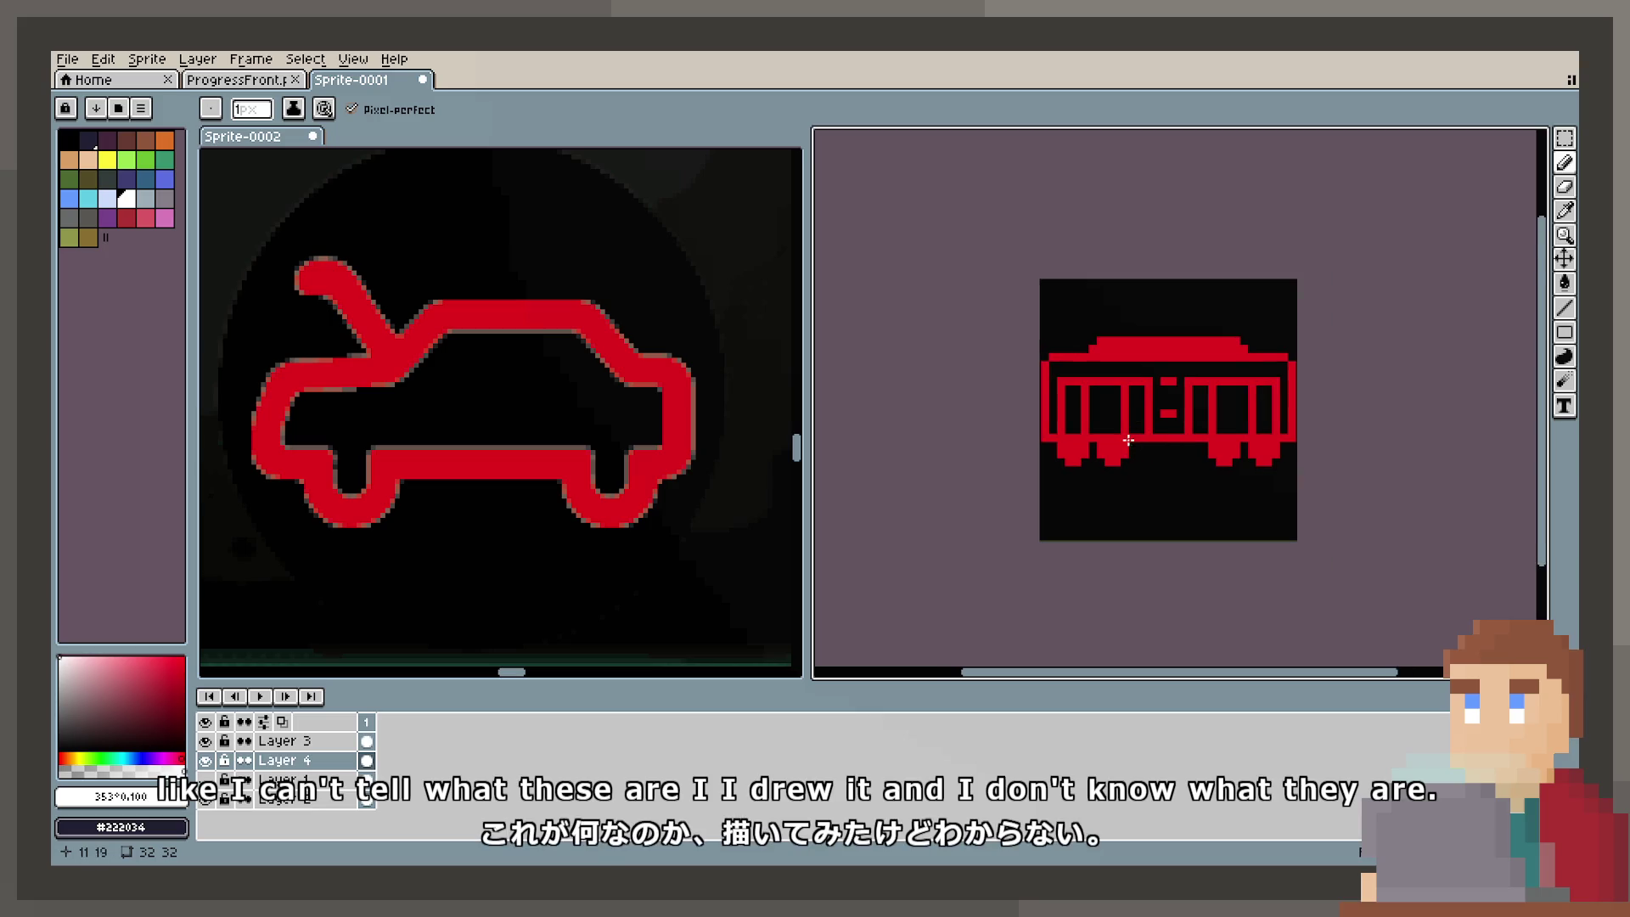
pyautogui.scroll(3, 1131, 429)
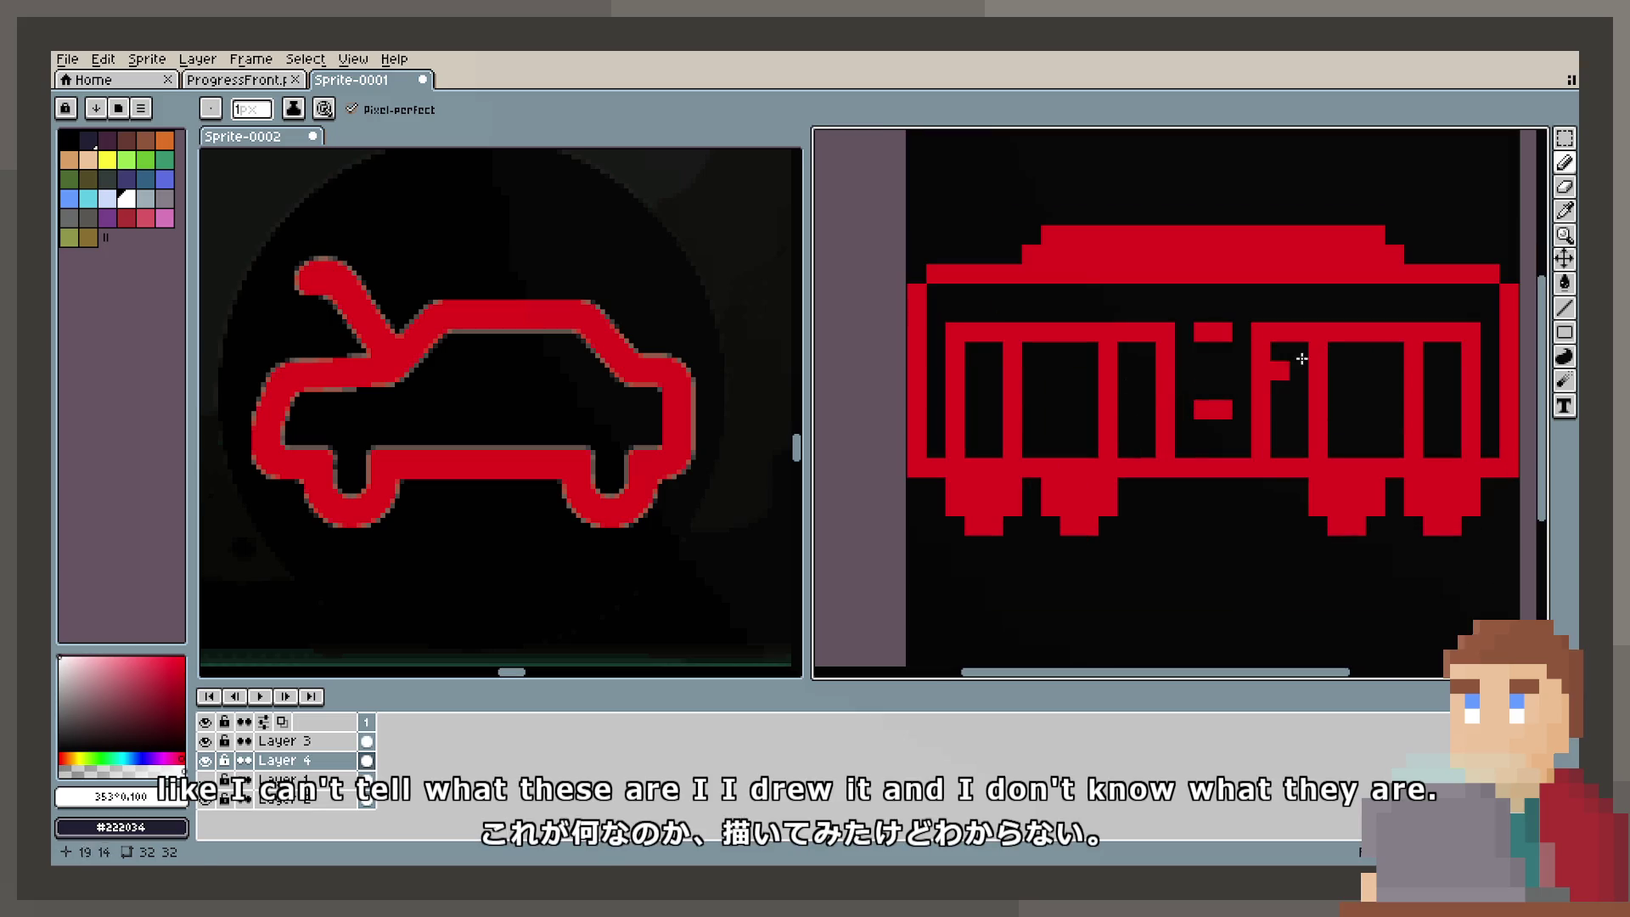
pyautogui.click(1565, 137)
pyautogui.moveTo(1176, 306)
pyautogui.mouseDown()
pyautogui.moveTo(1242, 484)
pyautogui.moveTo(1242, 431)
pyautogui.mouseUp()
pyautogui.press('Delete')
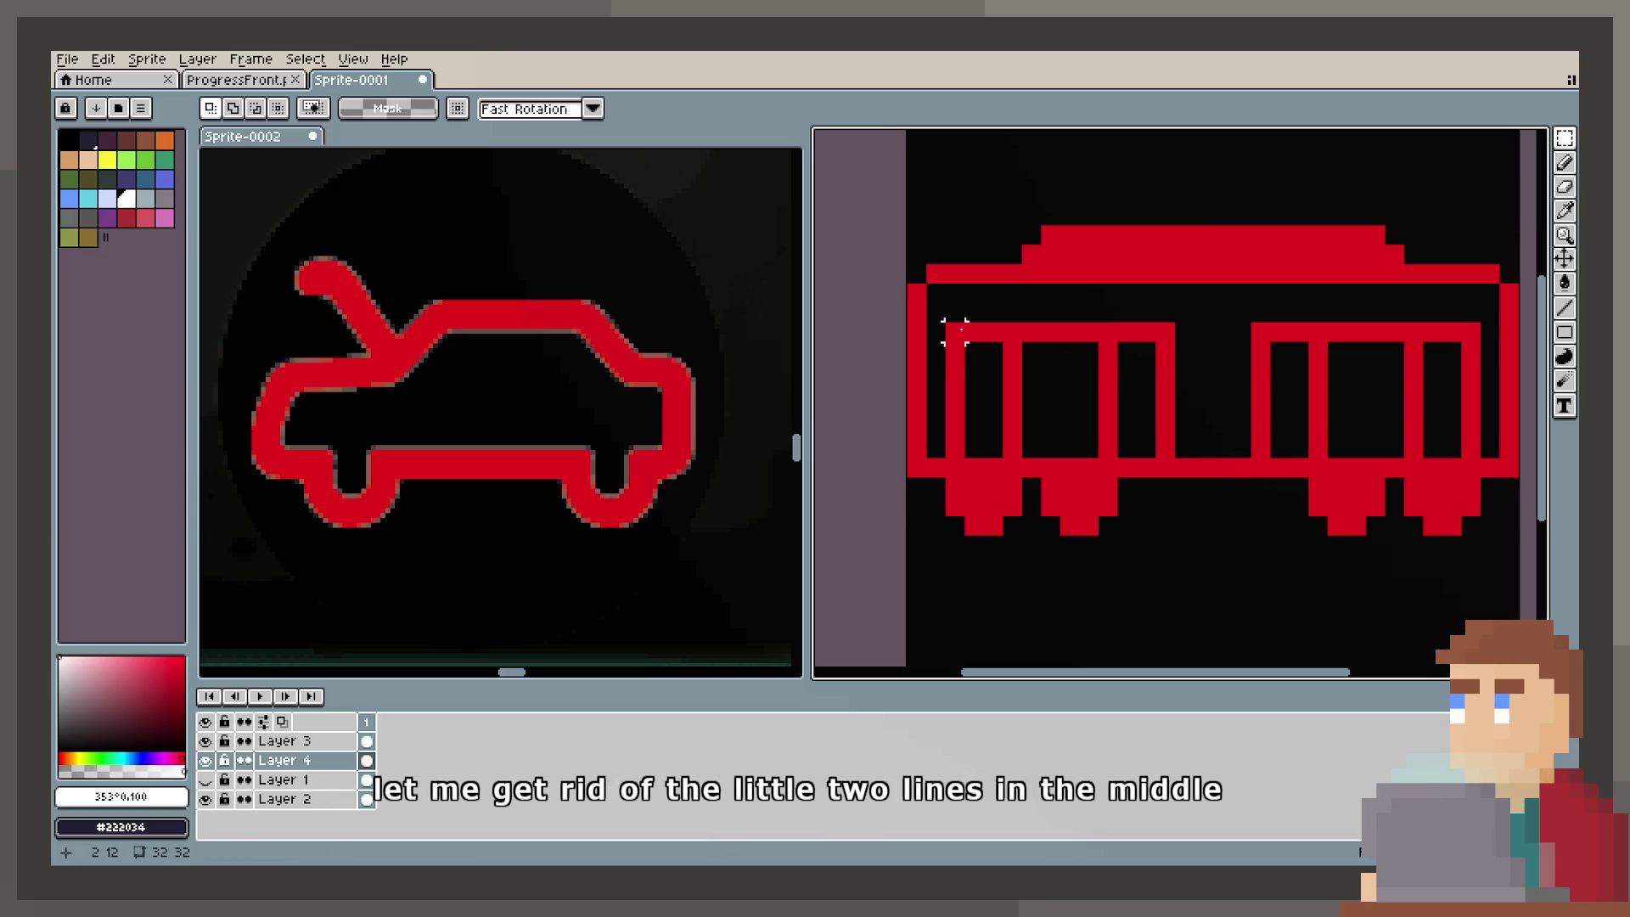
# Step: Nudge the left window section right and the right section left to respace them
pyautogui.moveTo(949, 326)
pyautogui.mouseDown()
pyautogui.moveTo(1168, 431)
pyautogui.moveTo(1164, 460)
pyautogui.mouseUp()
pyautogui.press('Right')
pyautogui.press('Return')
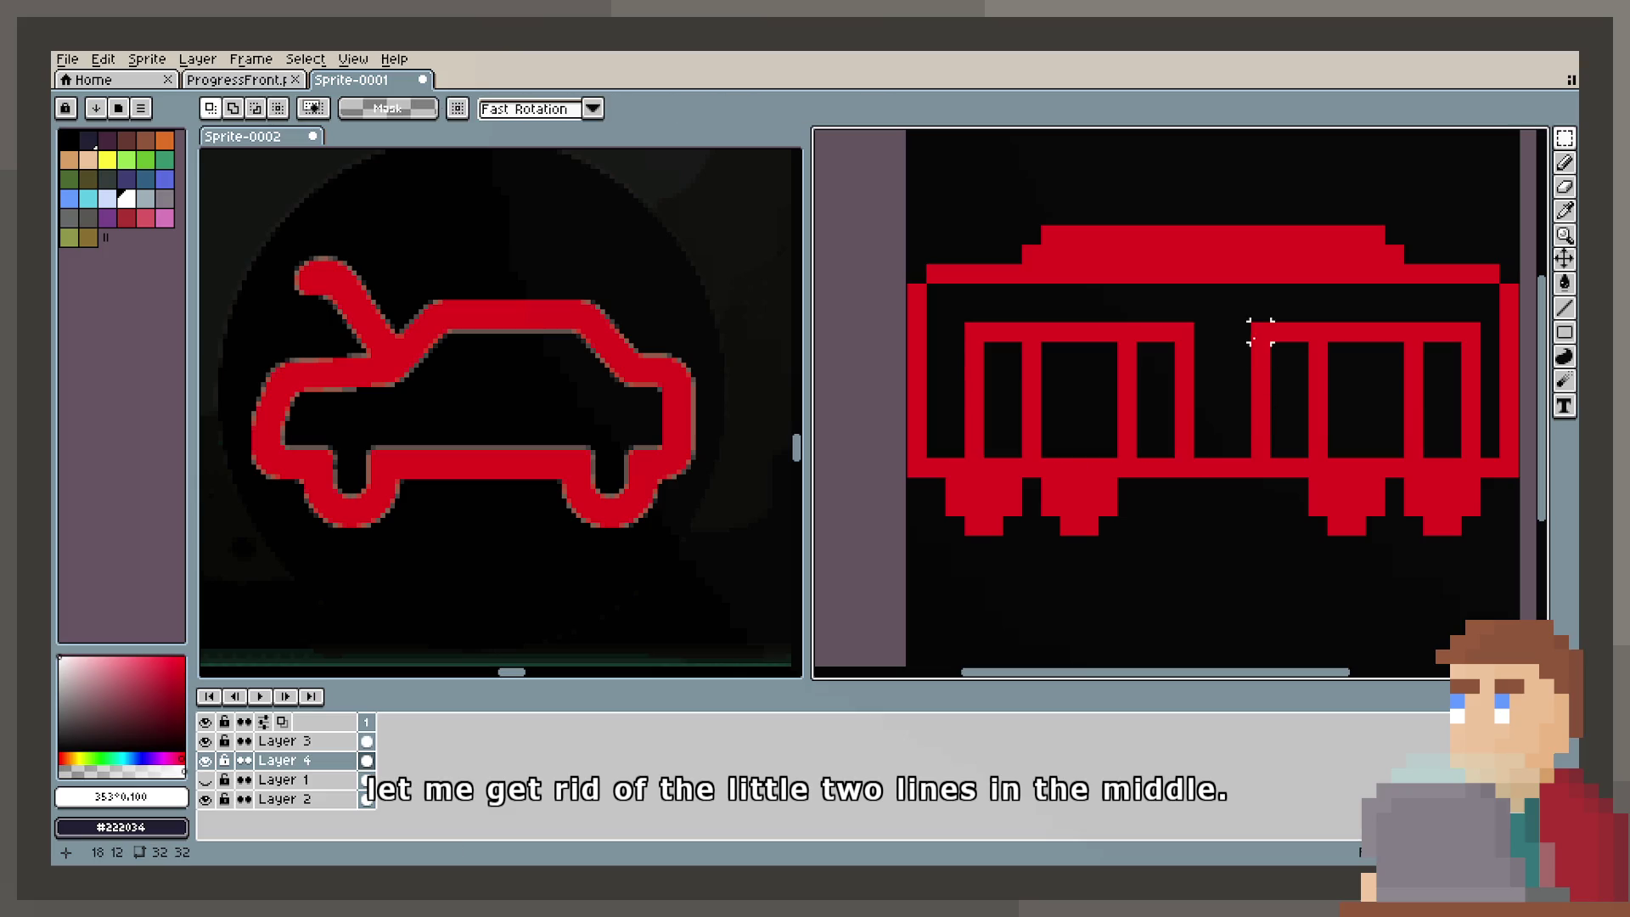
pyautogui.moveTo(1255, 332); pyautogui.dragTo(1469, 437)
pyautogui.hotkey('ctrl', 'v')
pyautogui.press('Left')
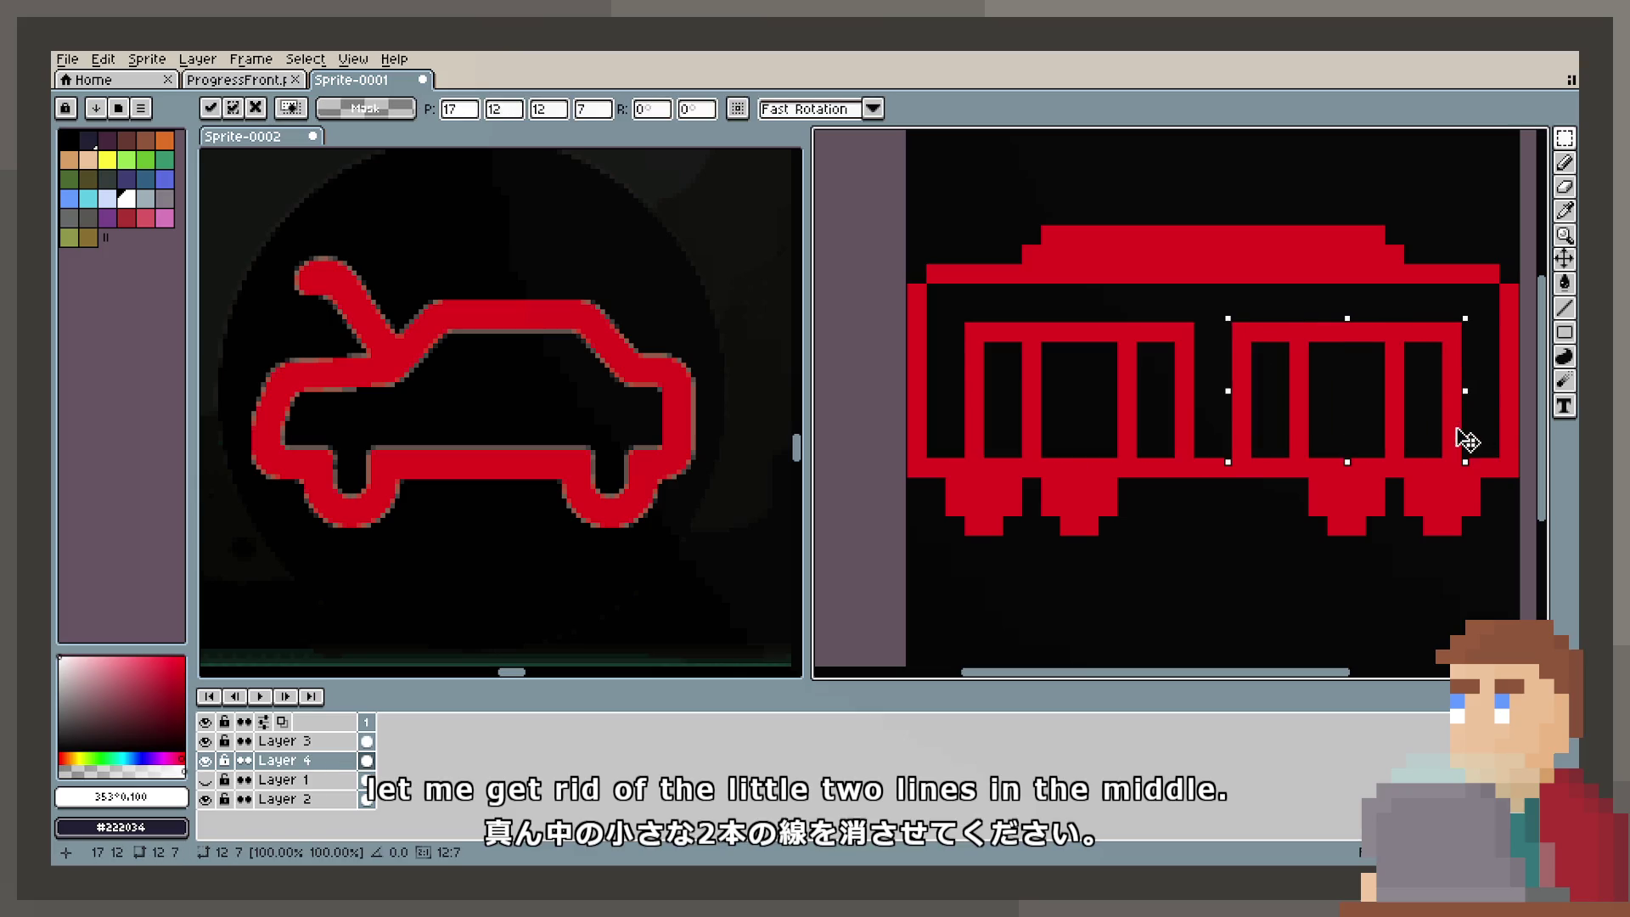
pyautogui.press('Return')
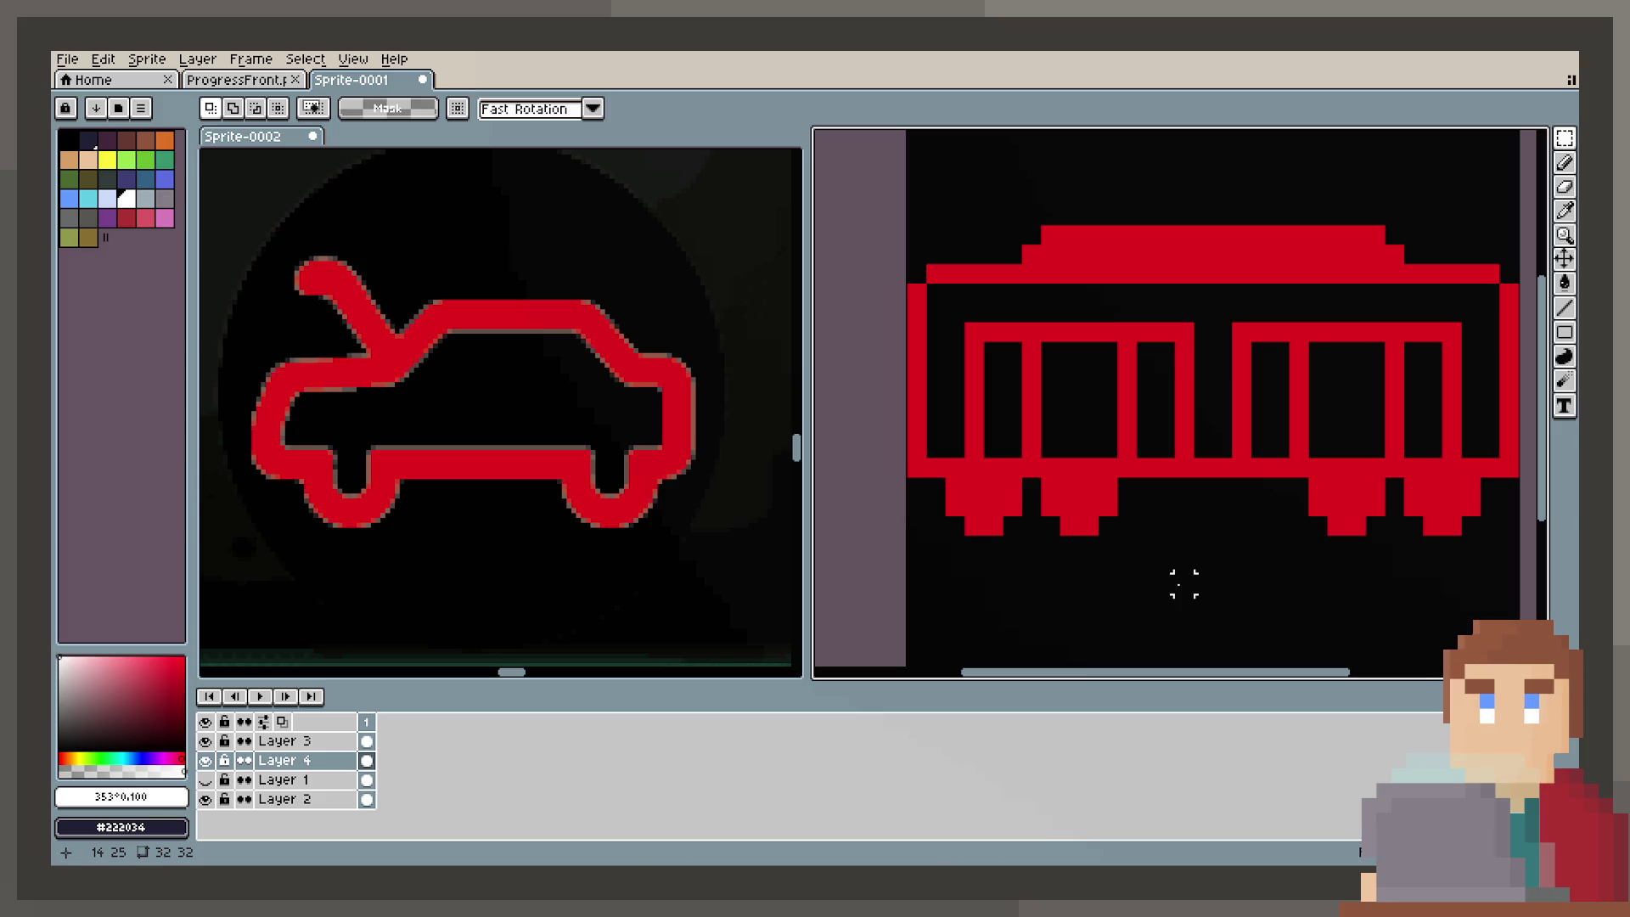
# Step: Move the top four roof rows down one pixel
pyautogui.moveTo(910, 227)
pyautogui.mouseDown()
pyautogui.moveTo(1382, 246)
pyautogui.moveTo(1510, 298)
pyautogui.mouseUp()
pyautogui.press('Down')
pyautogui.click(1452, 349)
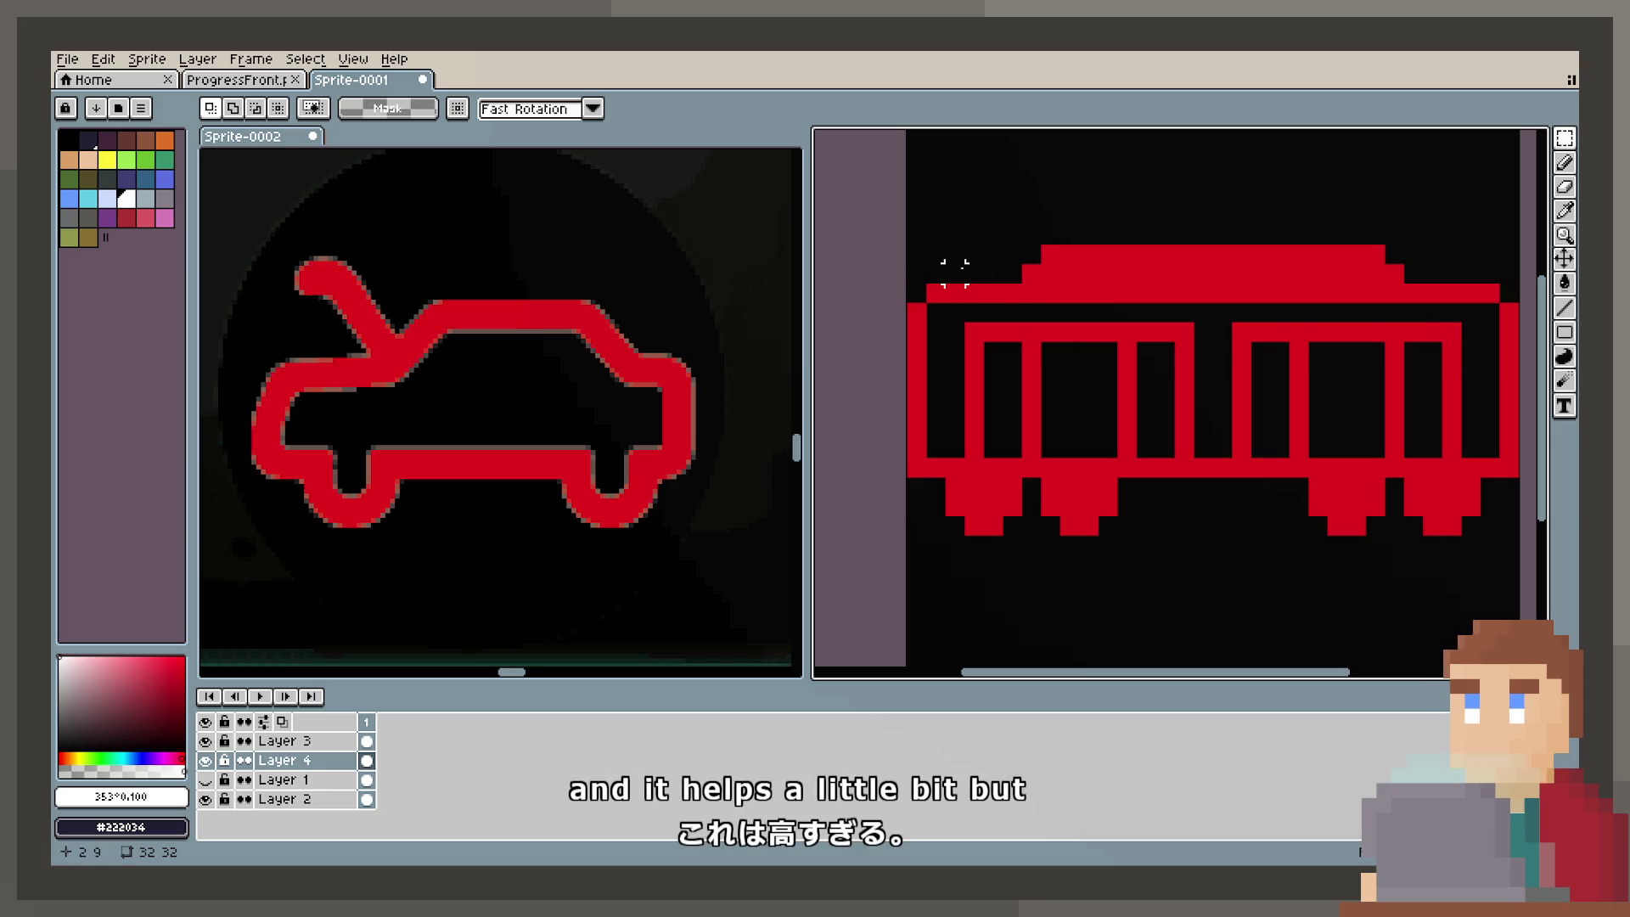
pyautogui.scroll(-1, 955, 273)
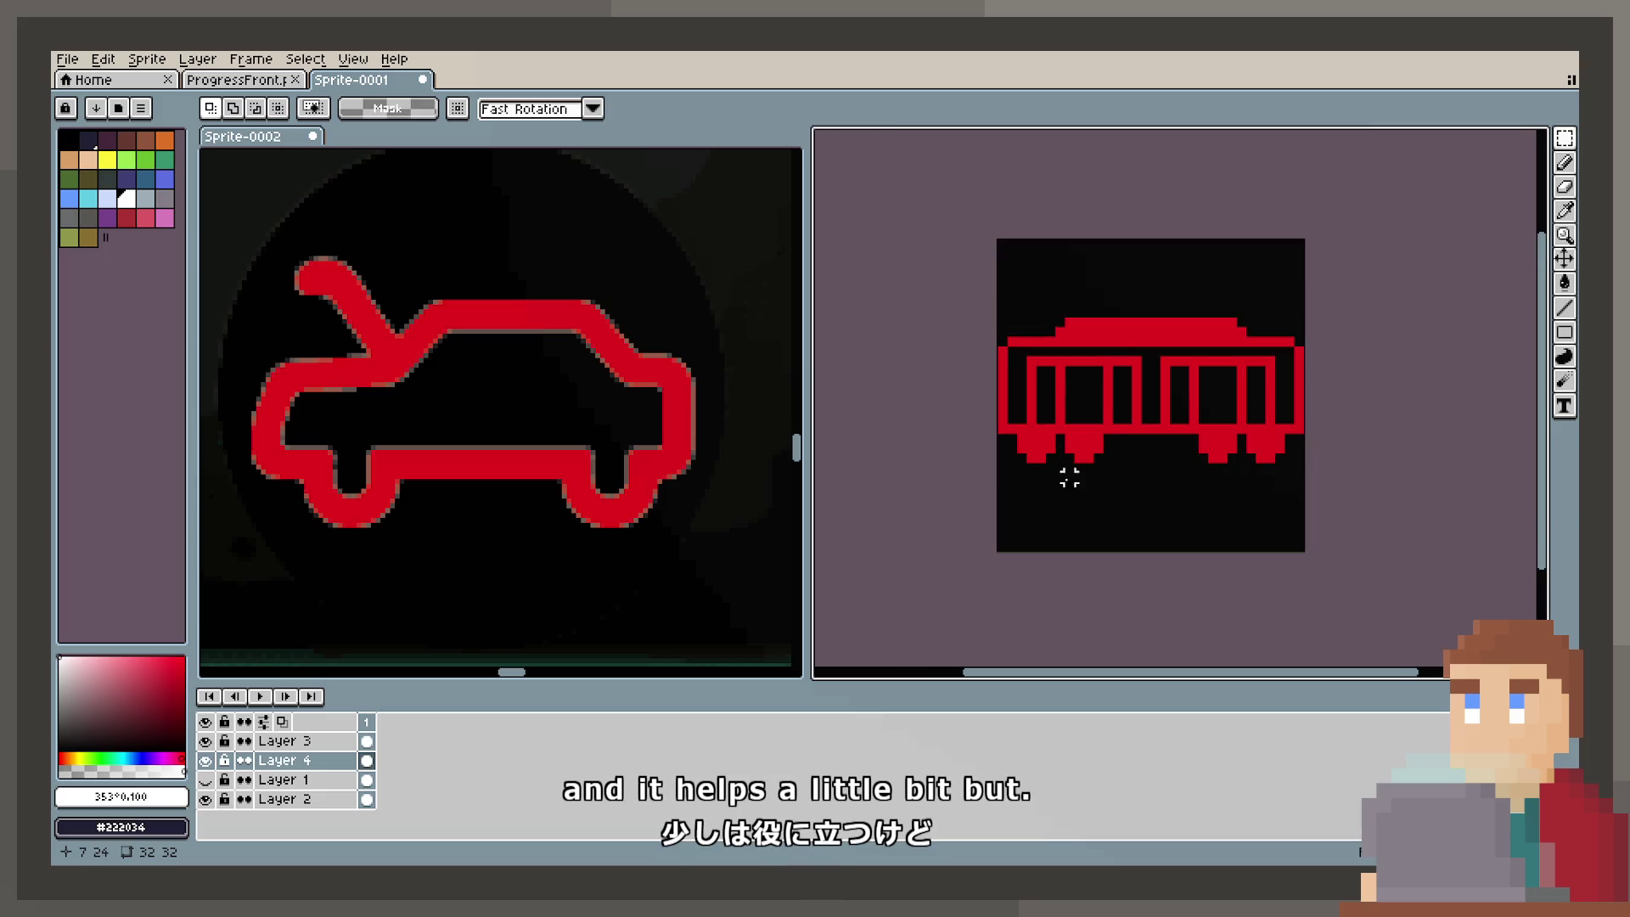
pyautogui.scroll(-2, 1069, 478)
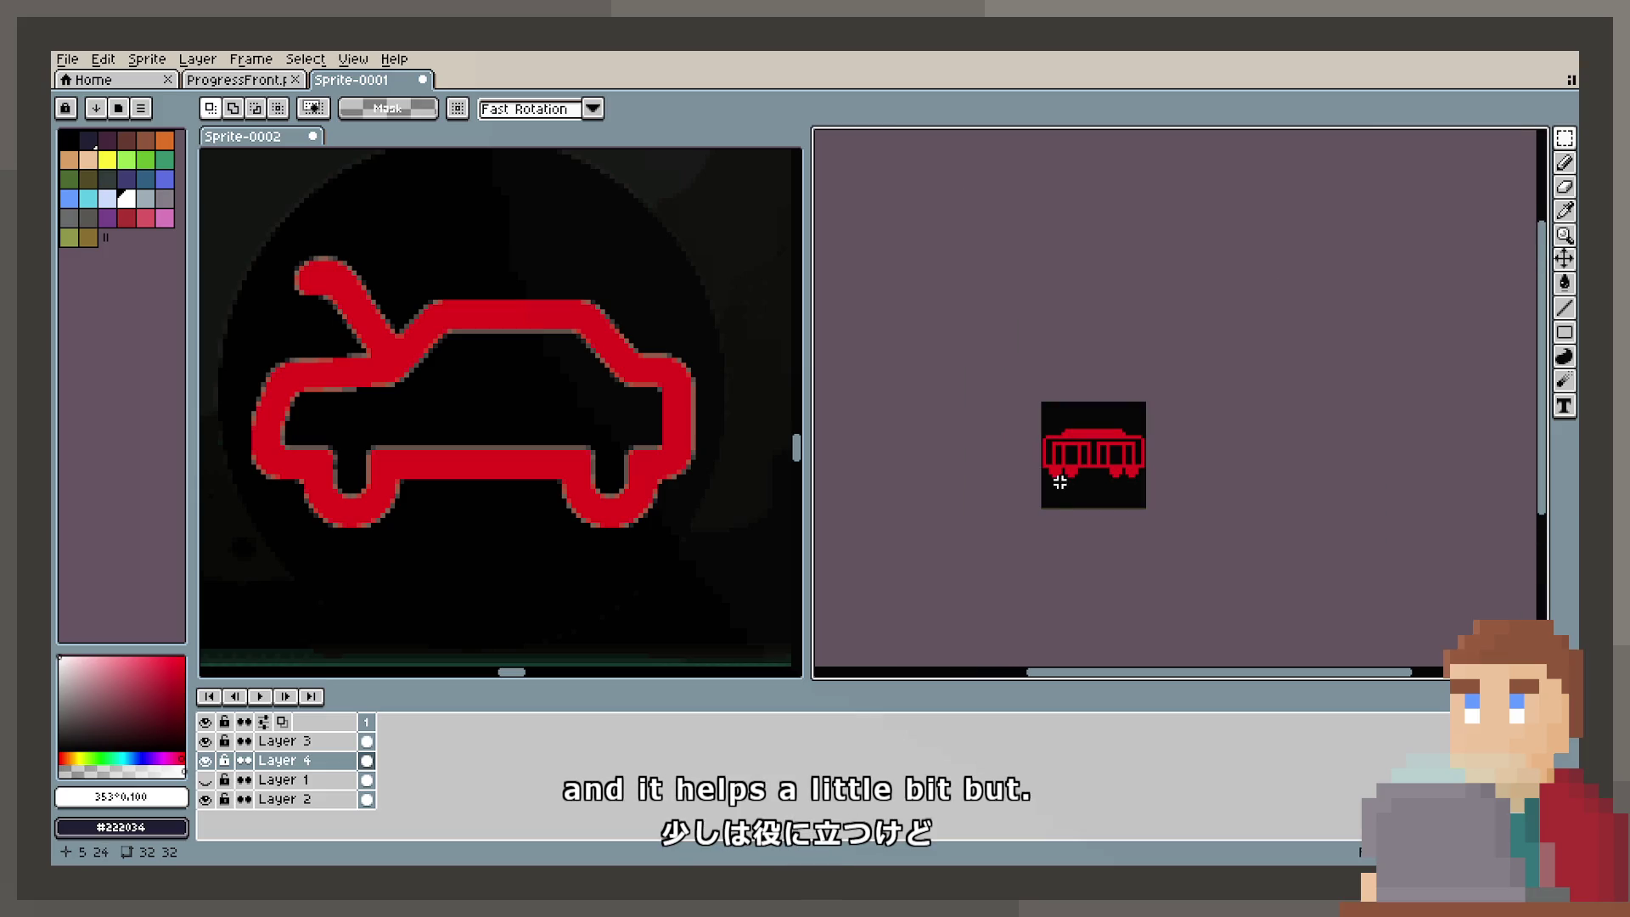
pyautogui.scroll(4, 1044, 416)
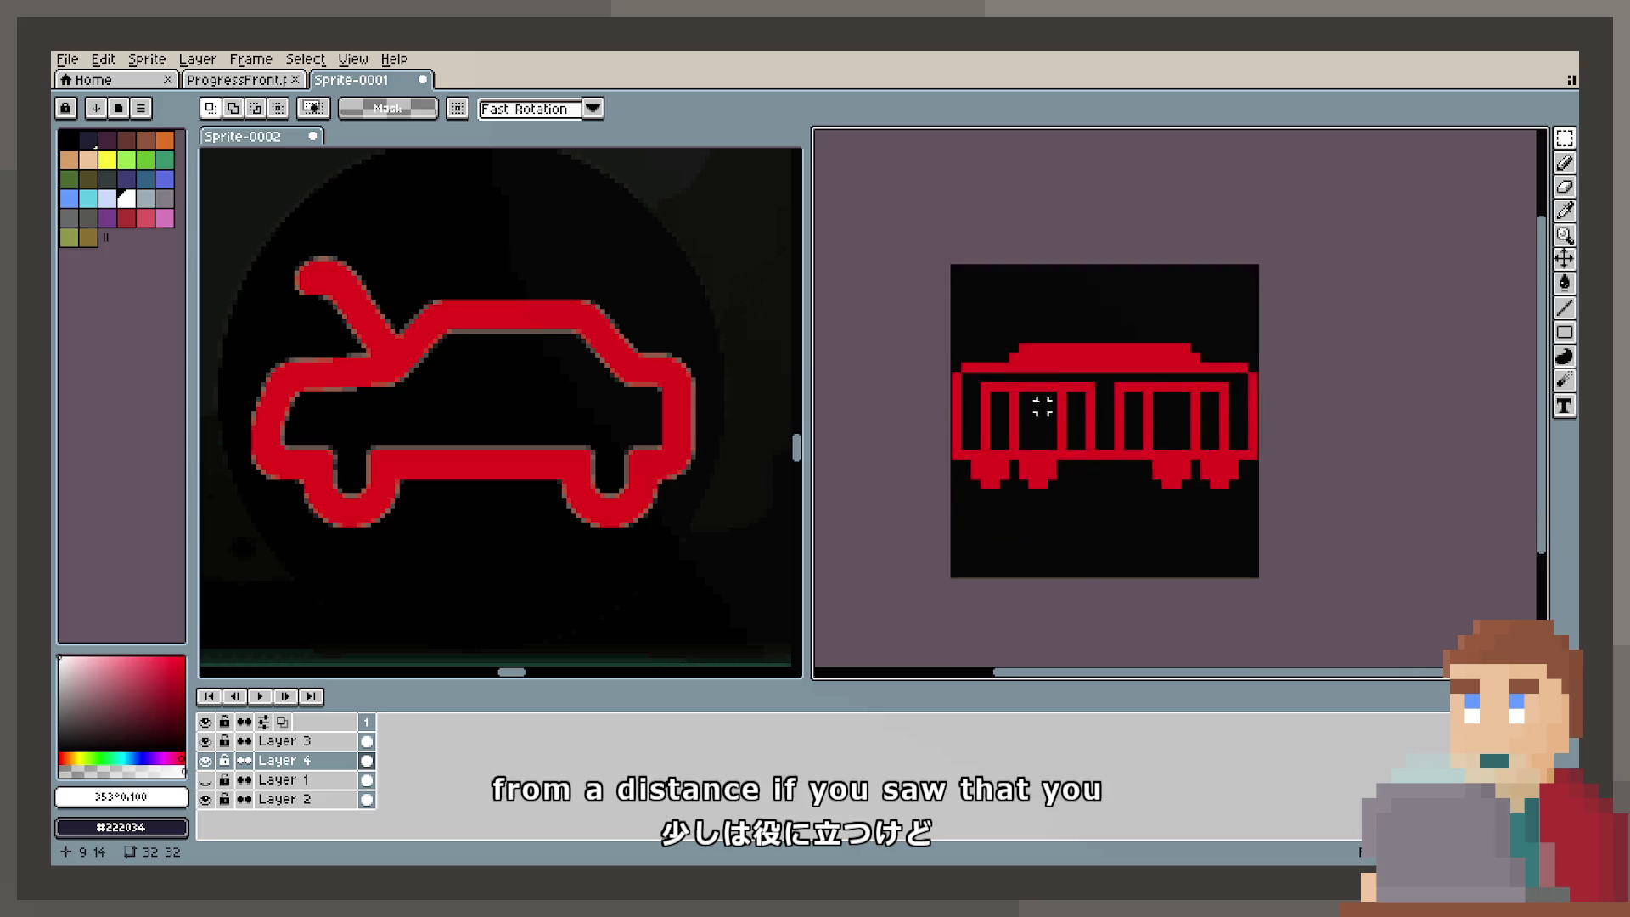
pyautogui.moveTo(1056, 407); pyautogui.dragTo(1031, 364)
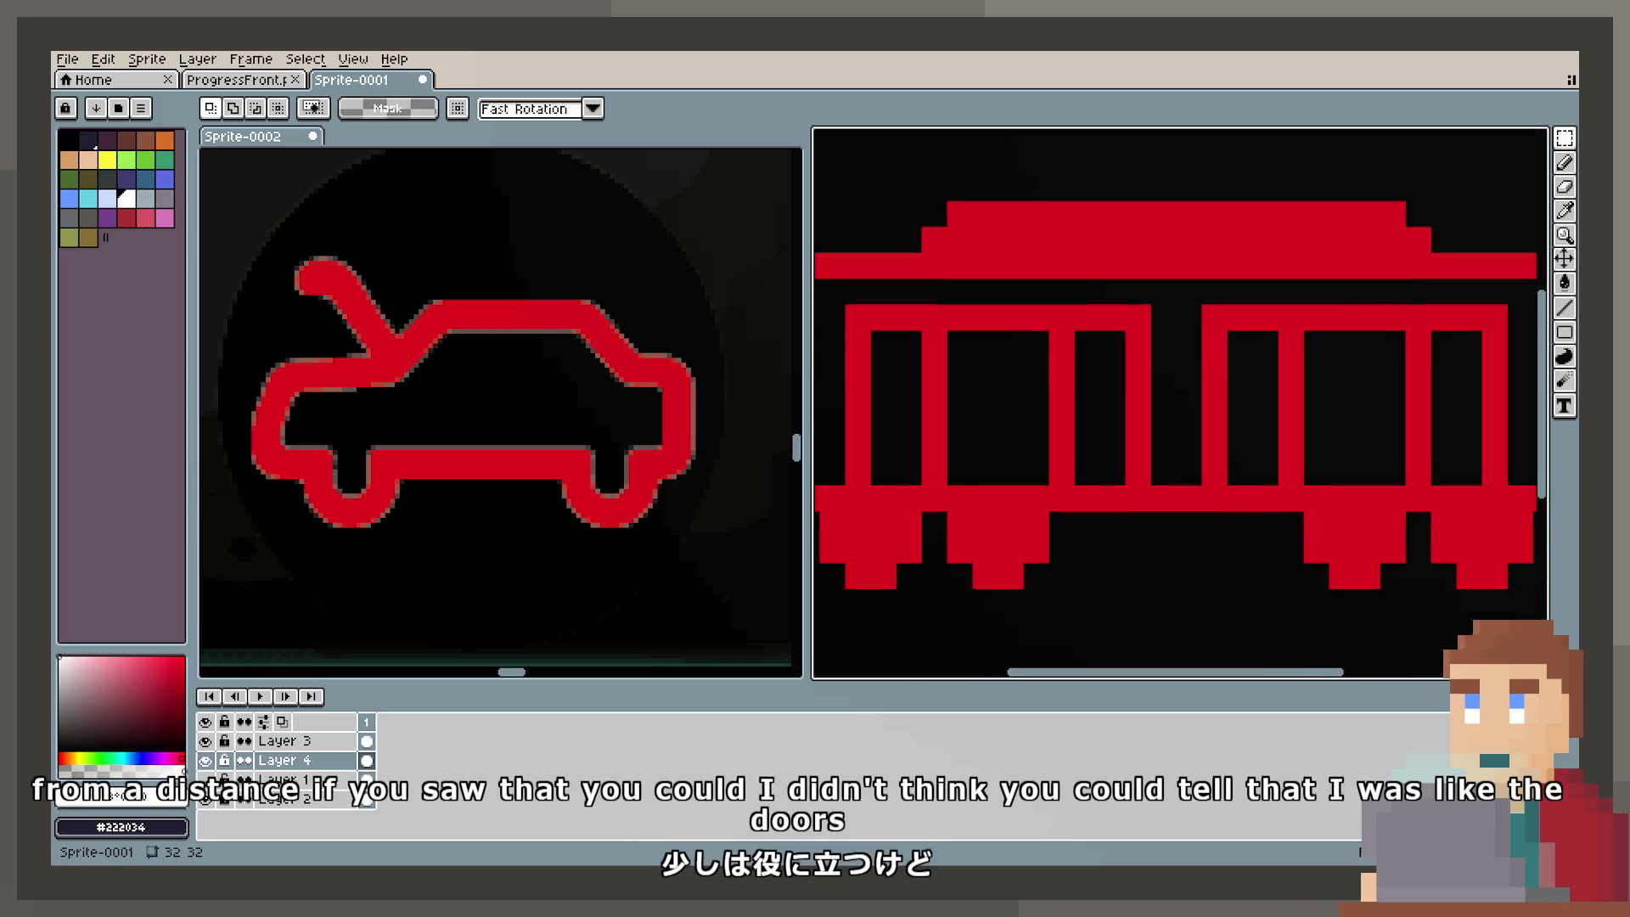
pyautogui.click(1565, 283)
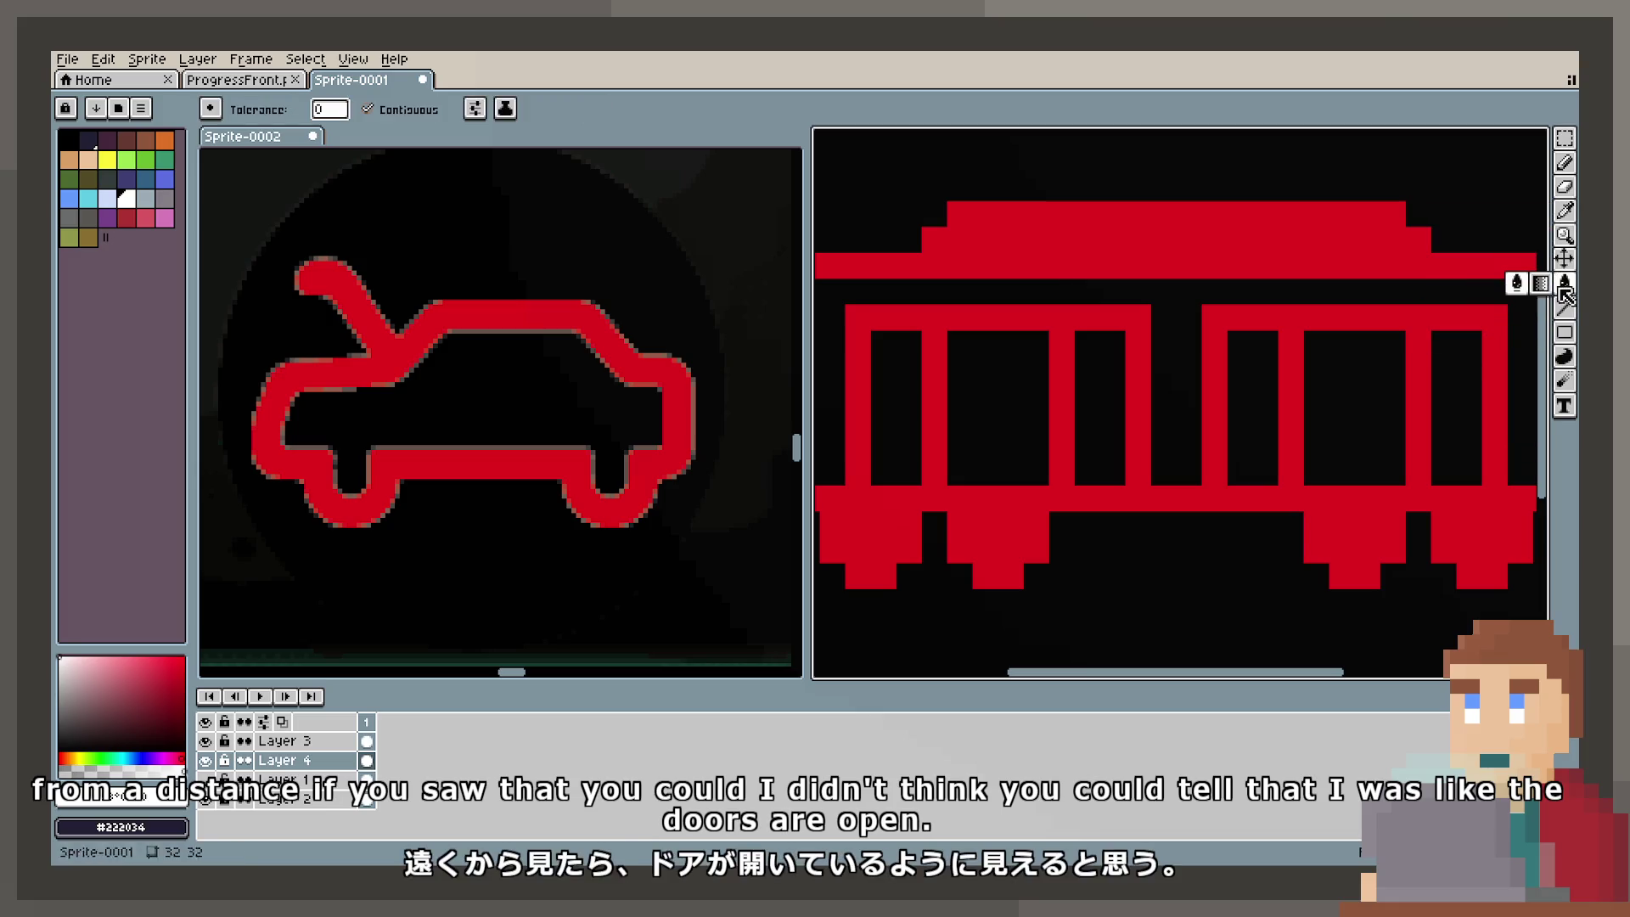
# Step: Fill three of the door openings solid red
pyautogui.click(1467, 368)
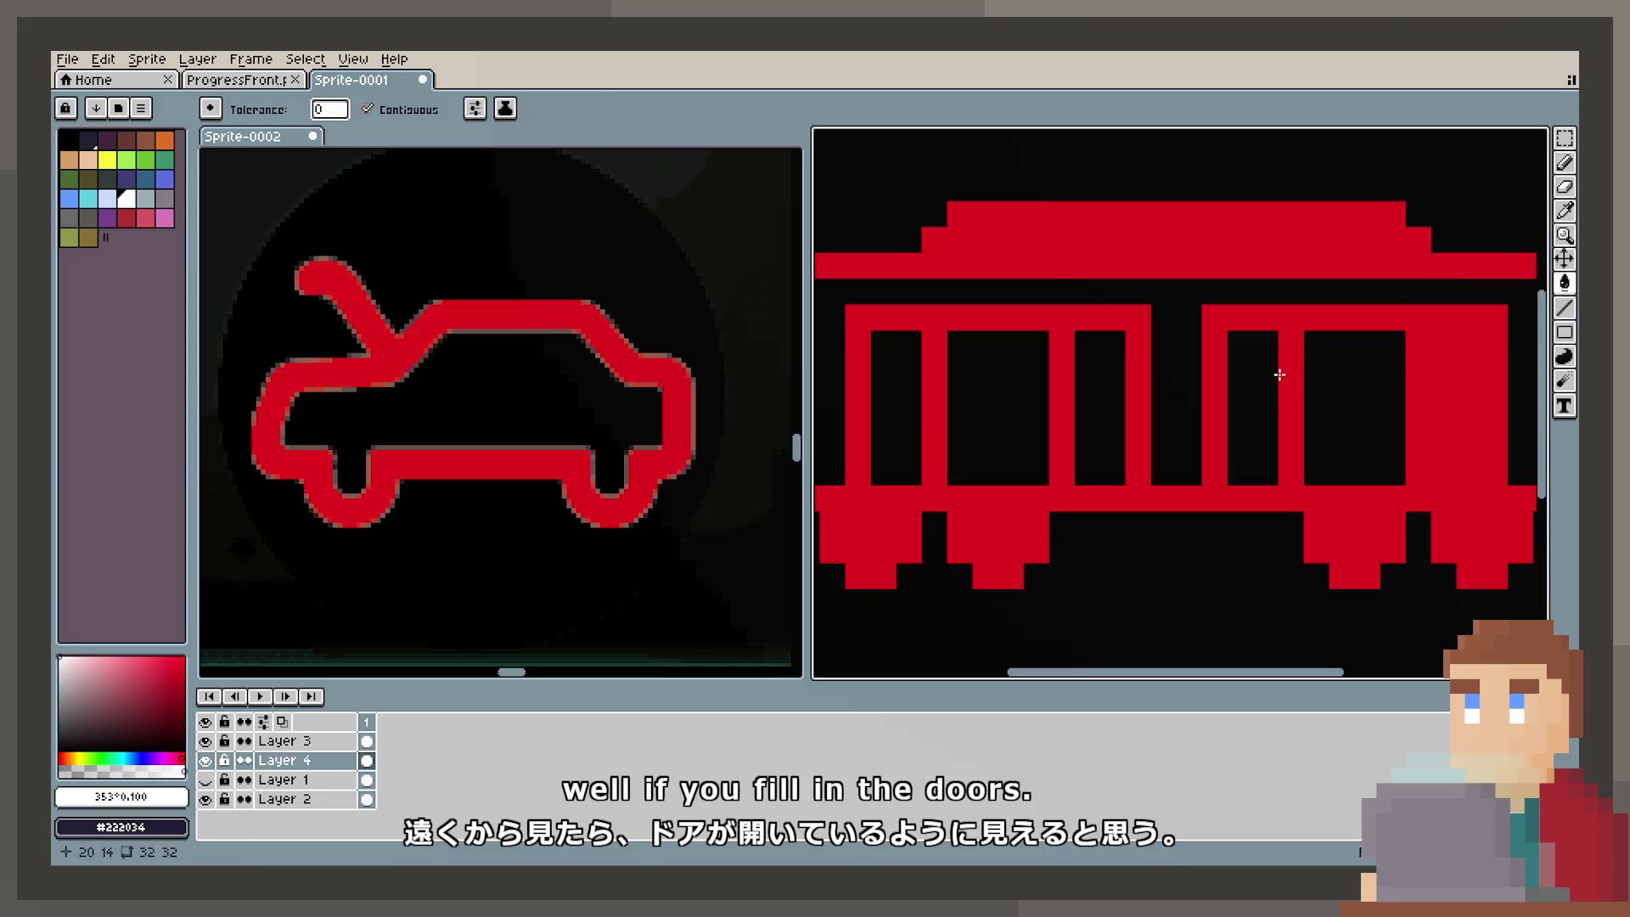
pyautogui.click(1266, 368)
pyautogui.click(1112, 395)
pyautogui.scroll(-2, 877, 410)
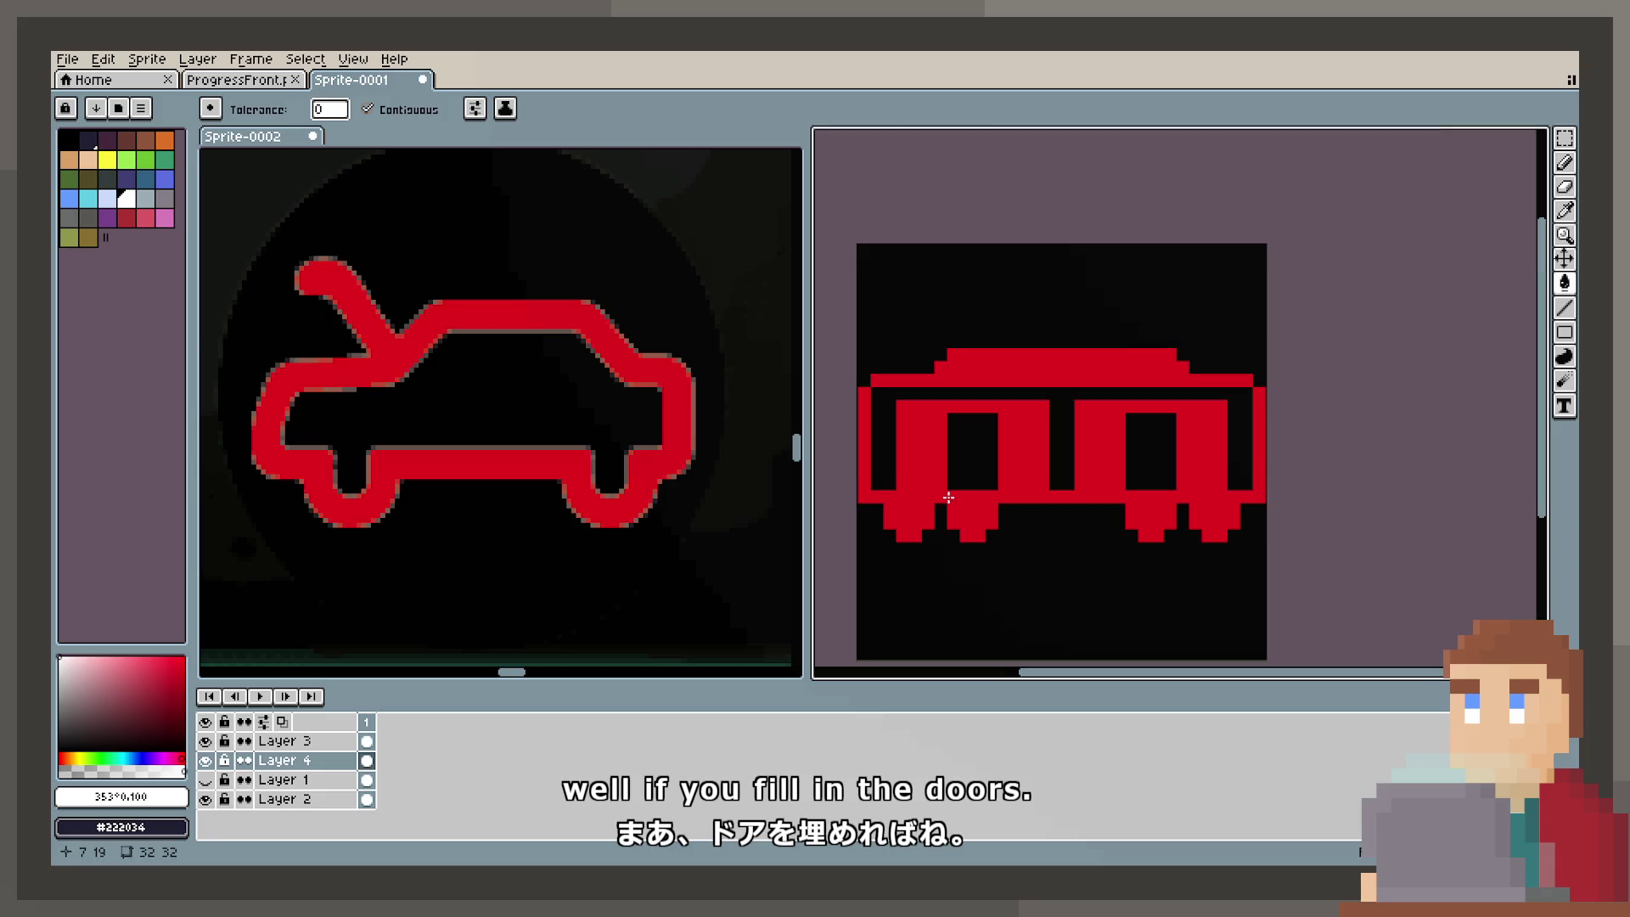
pyautogui.scroll(1, 1029, 484)
pyautogui.scroll(-1, 591, 527)
pyautogui.scroll(-2, 592, 527)
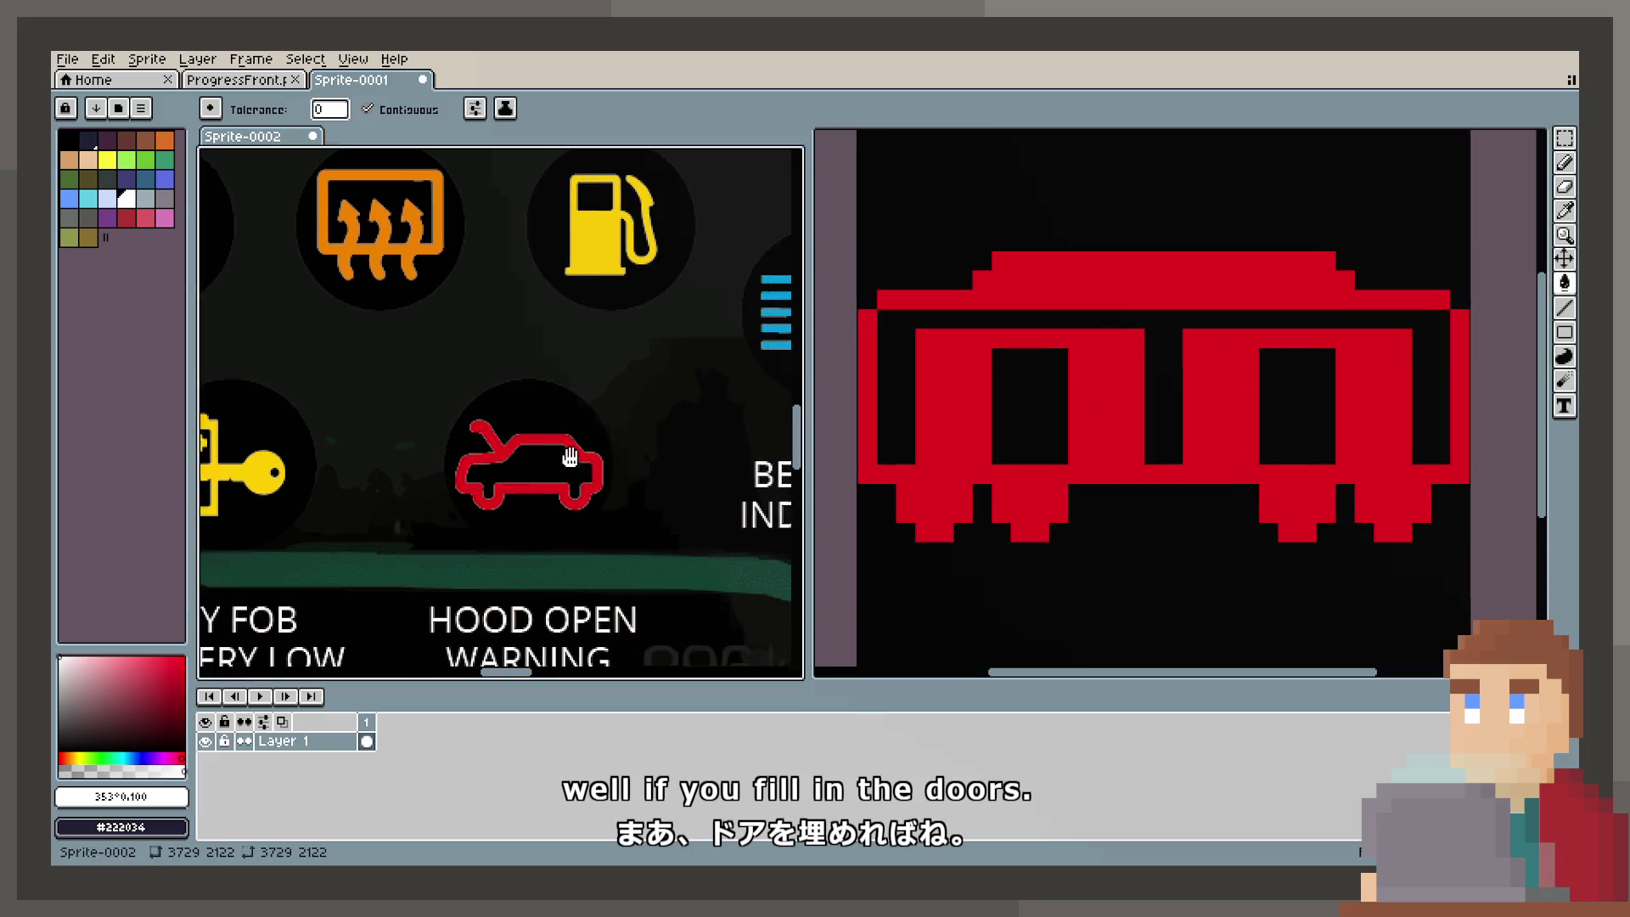
pyautogui.scroll(3, 954, 484)
# Step: Erase the round wheel pixels under both cars and zoom out to view the whole train
pyautogui.click(1565, 189)
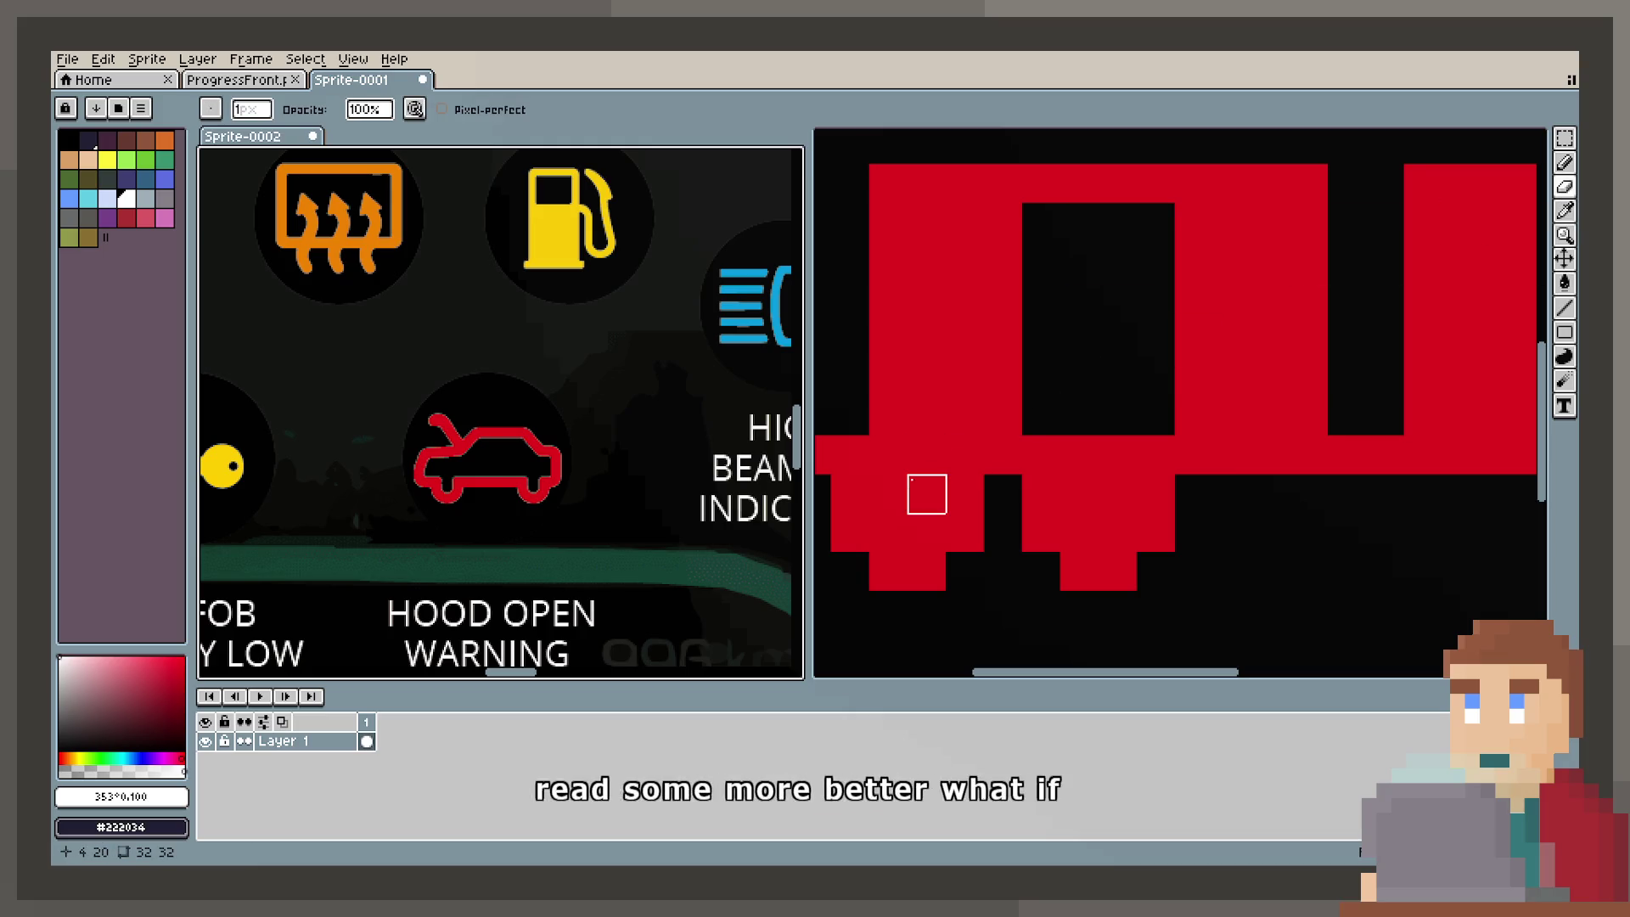
pyautogui.moveTo(887, 493)
pyautogui.mouseDown()
pyautogui.moveTo(924, 491)
pyautogui.moveTo(884, 531)
pyautogui.moveTo(925, 532)
pyautogui.mouseUp()
pyautogui.moveTo(1080, 533); pyautogui.dragTo(1118, 495)
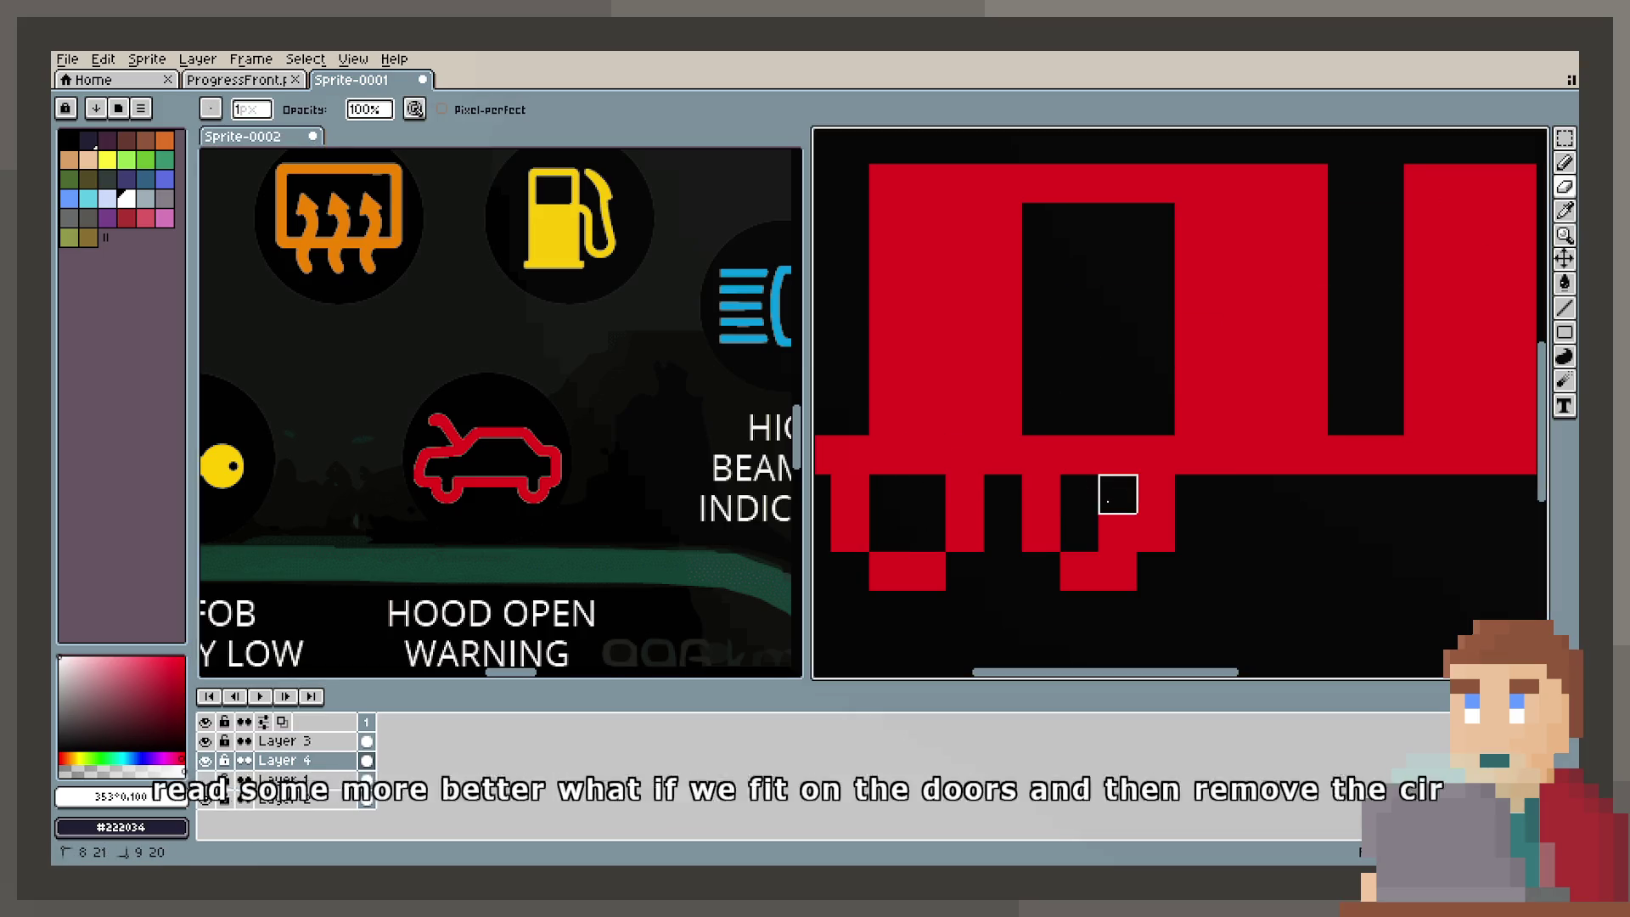
pyautogui.hscroll(5, 1274, 557)
pyautogui.moveTo(1213, 522)
pyautogui.mouseDown()
pyautogui.moveTo(1252, 484)
pyautogui.moveTo(1252, 522)
pyautogui.mouseUp()
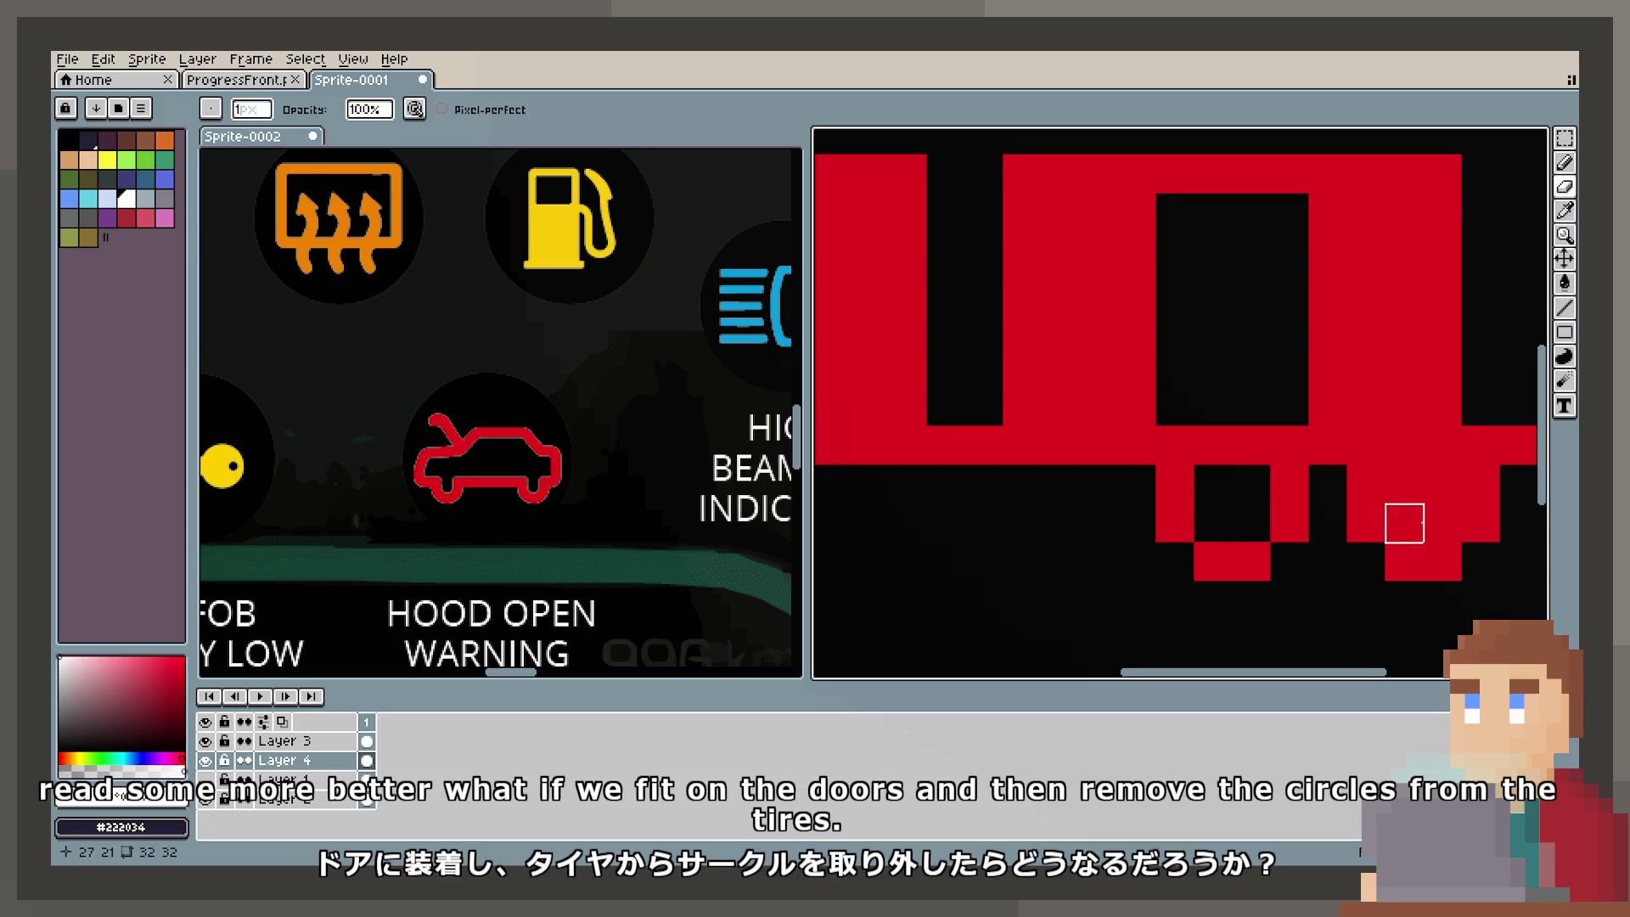
pyautogui.moveTo(1400, 520)
pyautogui.mouseDown()
pyautogui.moveTo(1440, 520)
pyautogui.moveTo(1440, 480)
pyautogui.mouseUp()
pyautogui.scroll(-2, 1226, 503)
pyautogui.scroll(-3, 1226, 503)
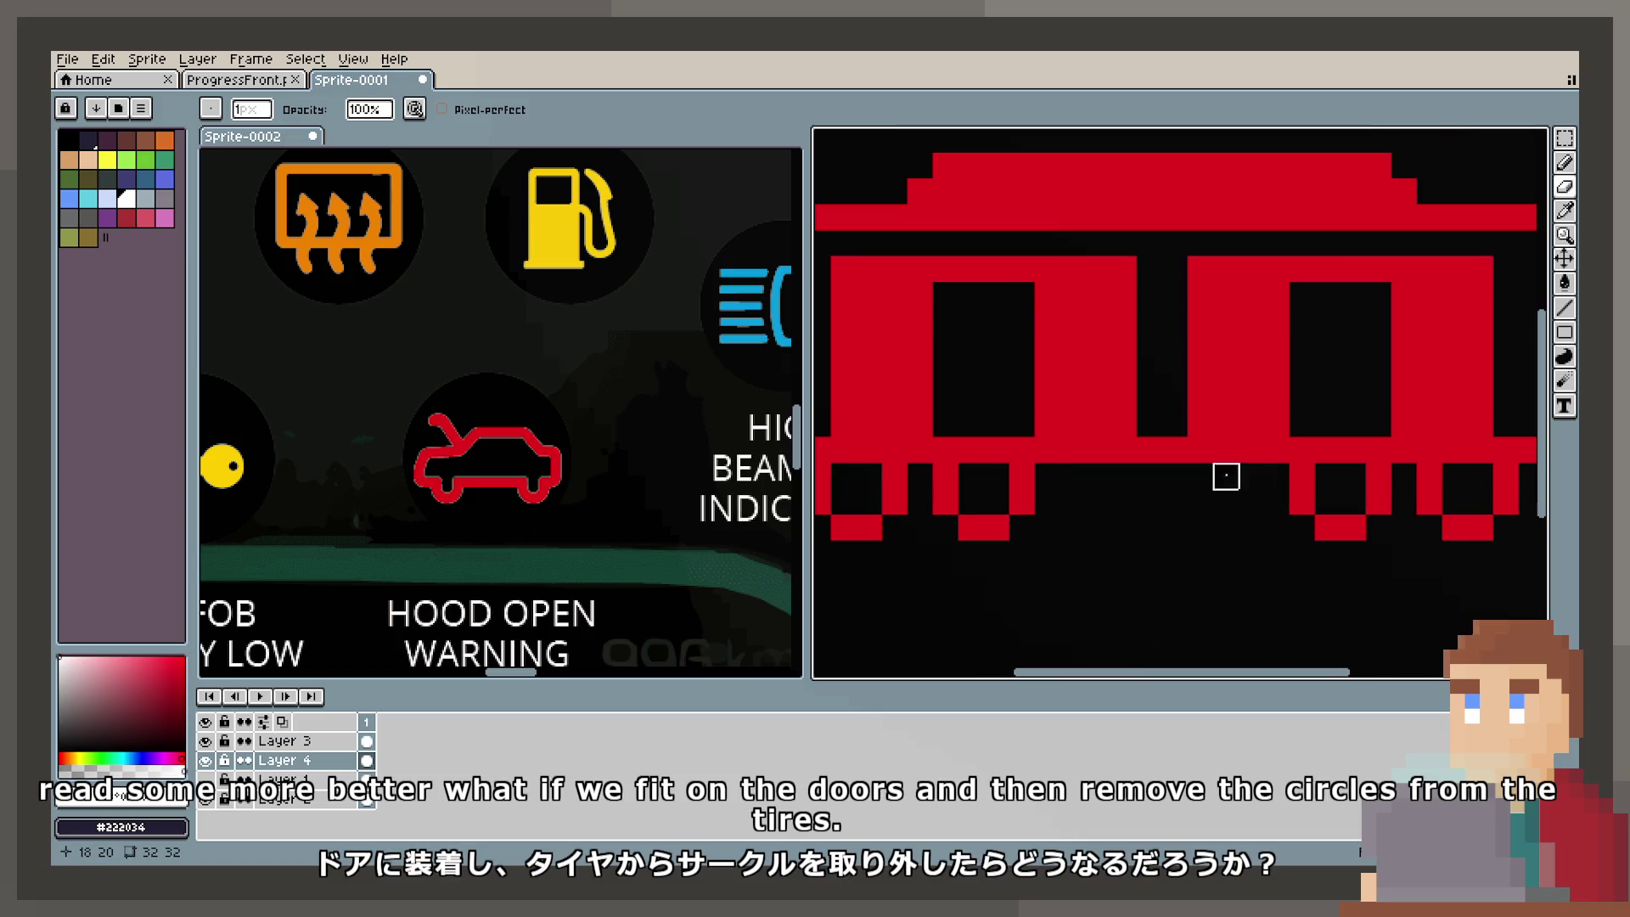
pyautogui.moveTo(1282, 435); pyautogui.dragTo(1197, 441)
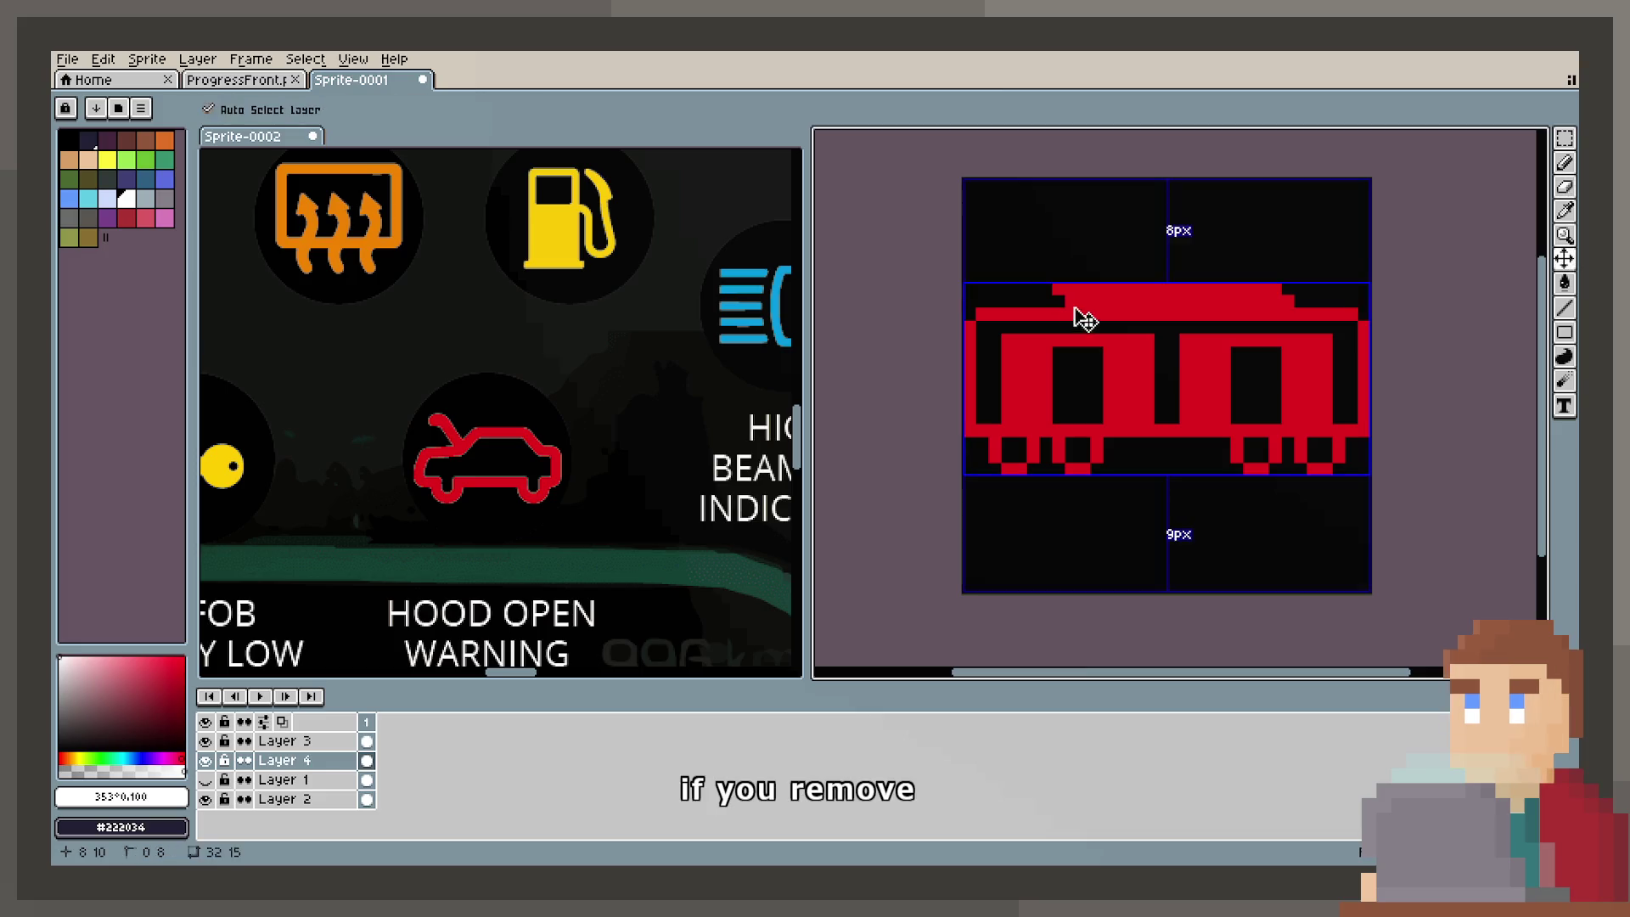
# Step: Add a red roof-edge pixel, then select the roof's top row and move it down one pixel
pyautogui.click(1047, 301)
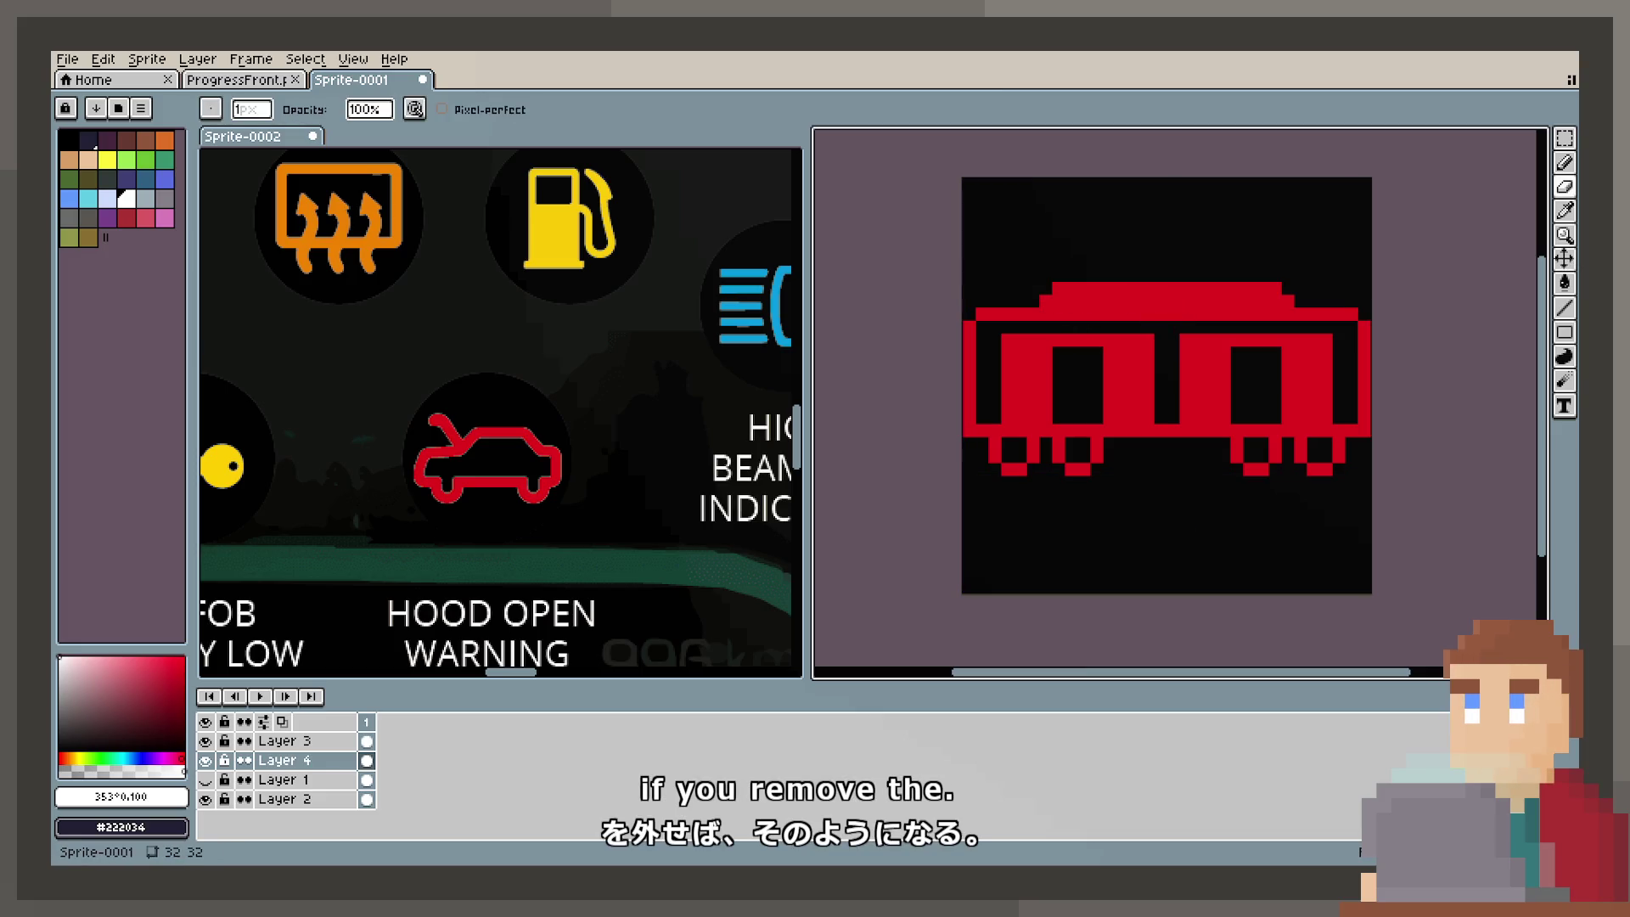
pyautogui.click(1565, 137)
pyautogui.moveTo(1053, 289); pyautogui.dragTo(1282, 293)
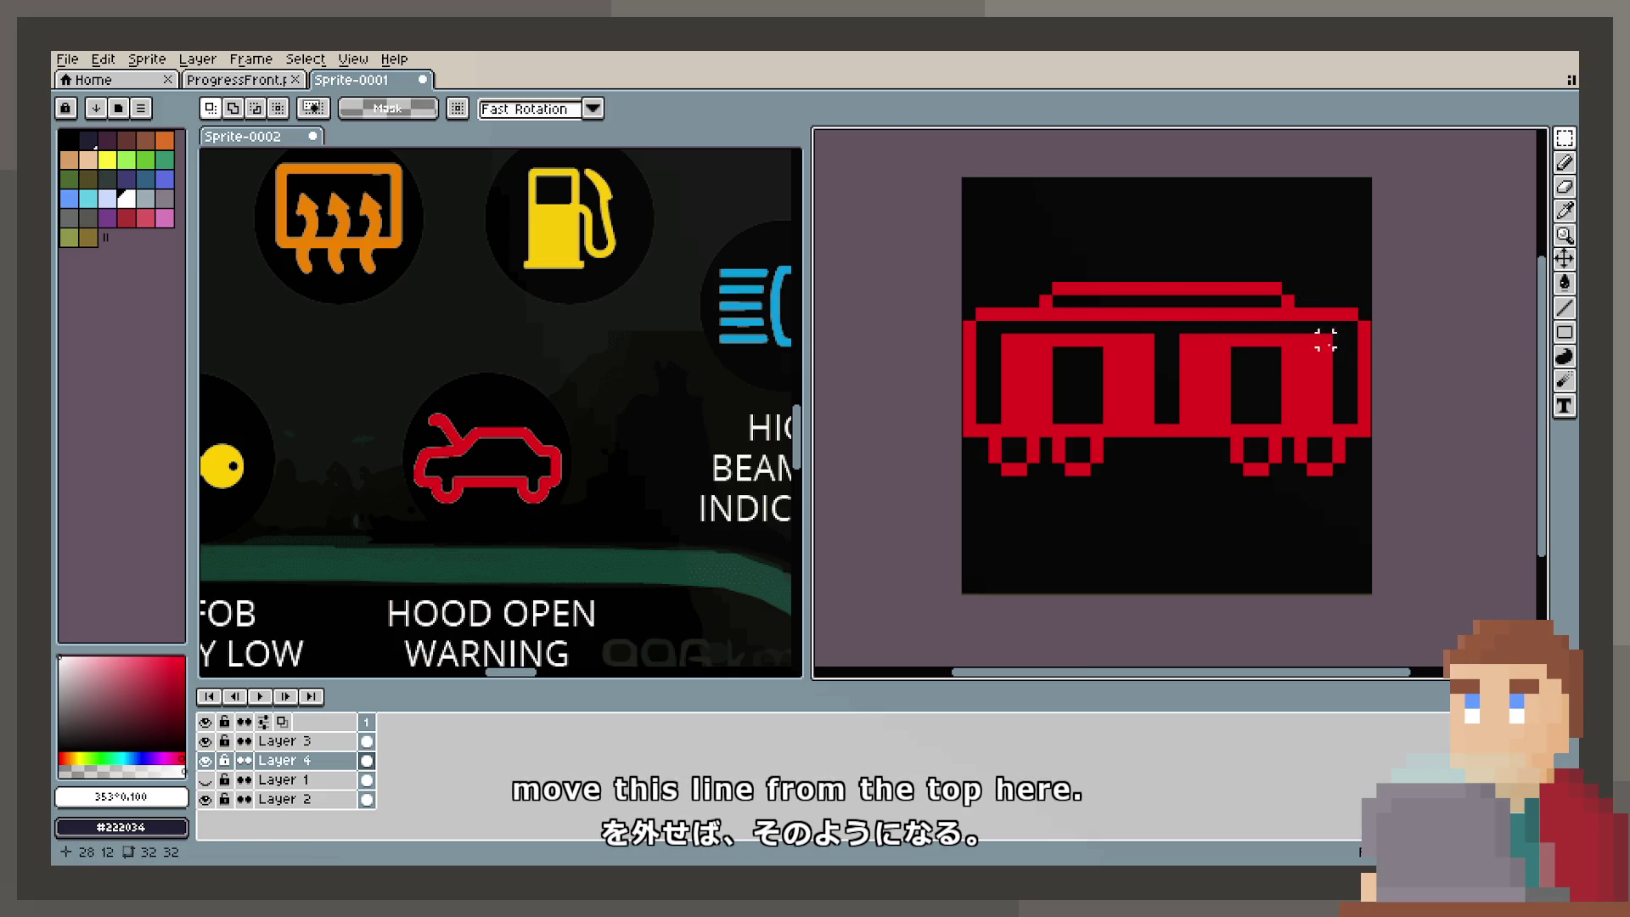
pyautogui.moveTo(1041, 259)
pyautogui.mouseDown()
pyautogui.moveTo(1303, 266)
pyautogui.moveTo(1324, 287)
pyautogui.moveTo(1255, 306)
pyautogui.mouseUp()
pyautogui.click(1325, 432)
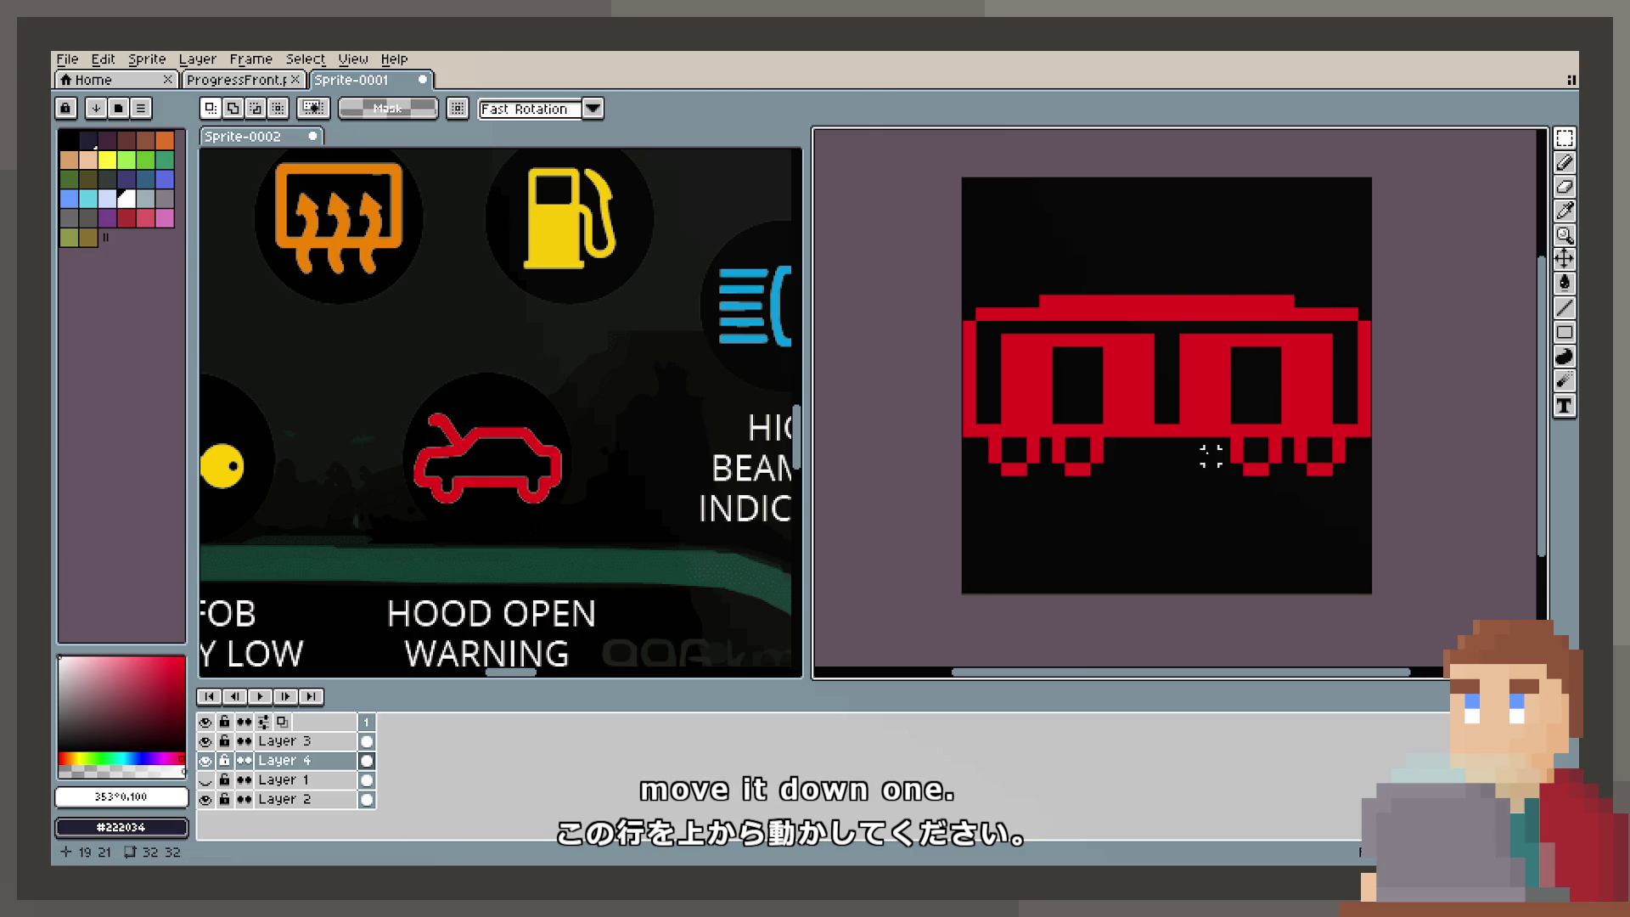
pyautogui.scroll(-3, 500, 488)
pyautogui.scroll(2, 499, 488)
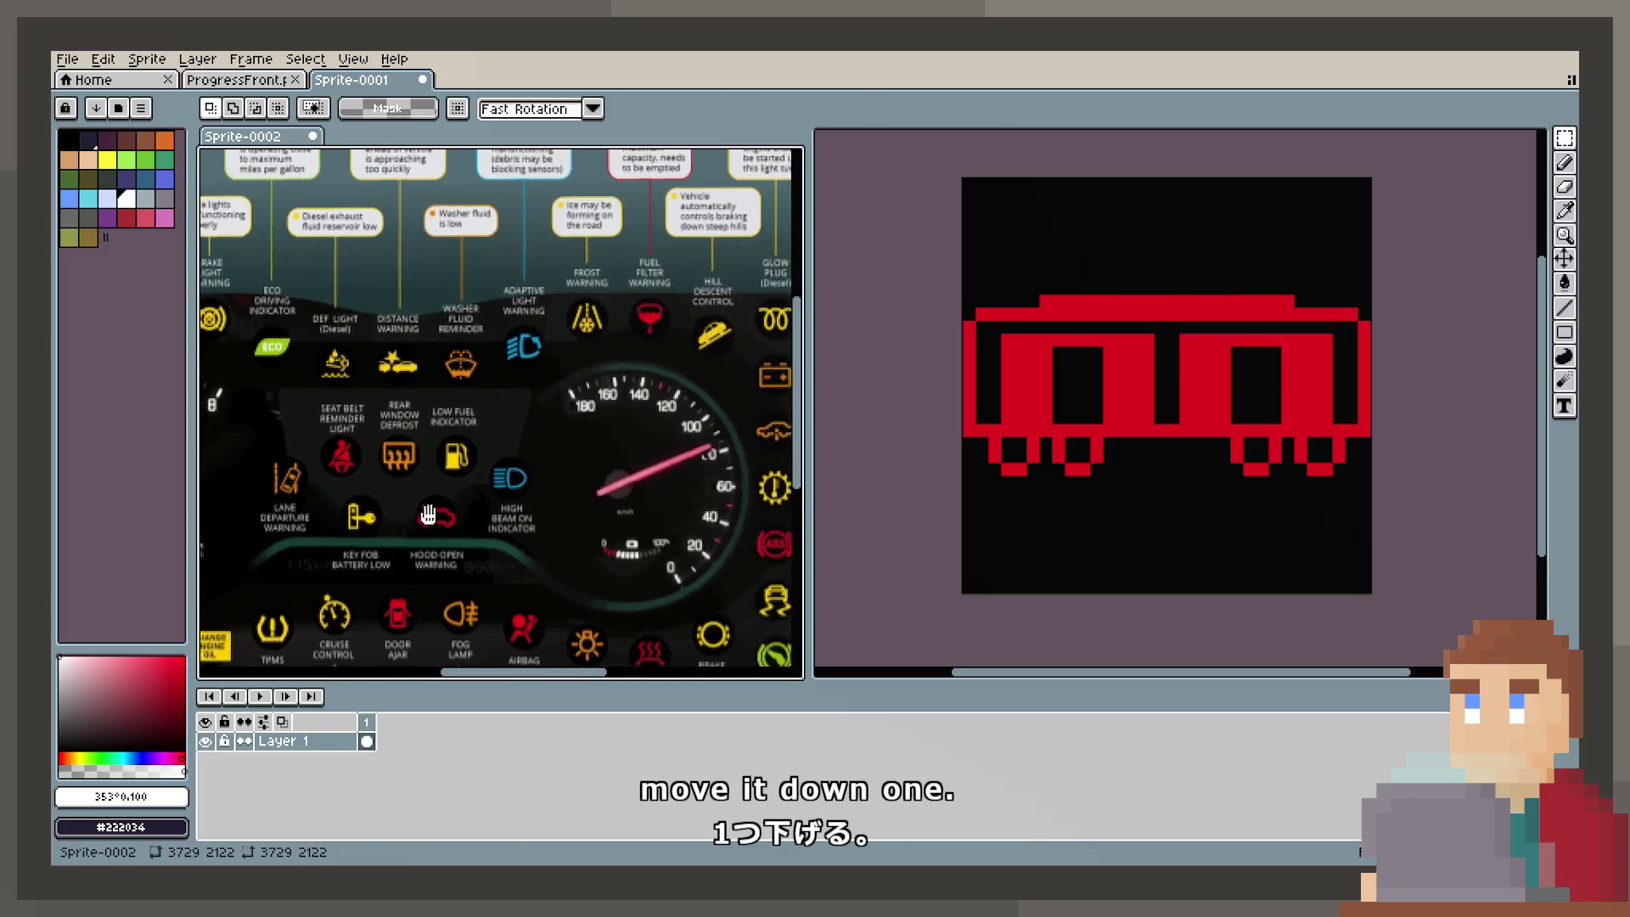
# Step: Pan and zoom the Sprite-0002 dashboard reference to show the ABS and traction-control icons
pyautogui.moveTo(723, 524); pyautogui.dragTo(490, 403)
pyautogui.scroll(2, 569, 554)
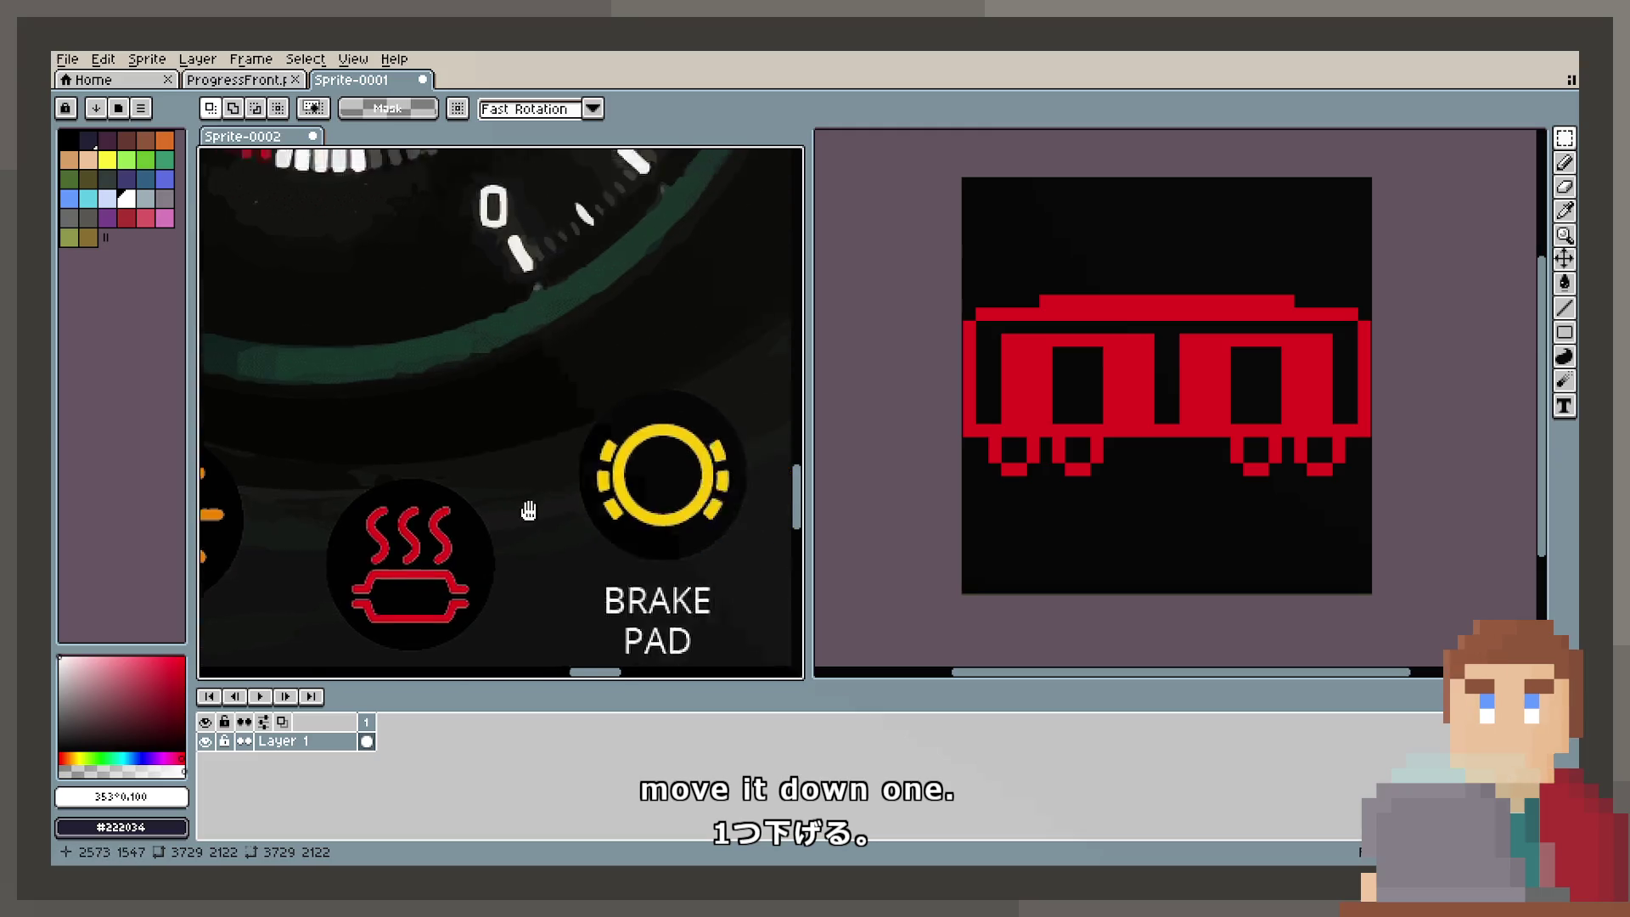
pyautogui.moveTo(648, 302); pyautogui.dragTo(430, 291)
pyautogui.scroll(2, 503, 405)
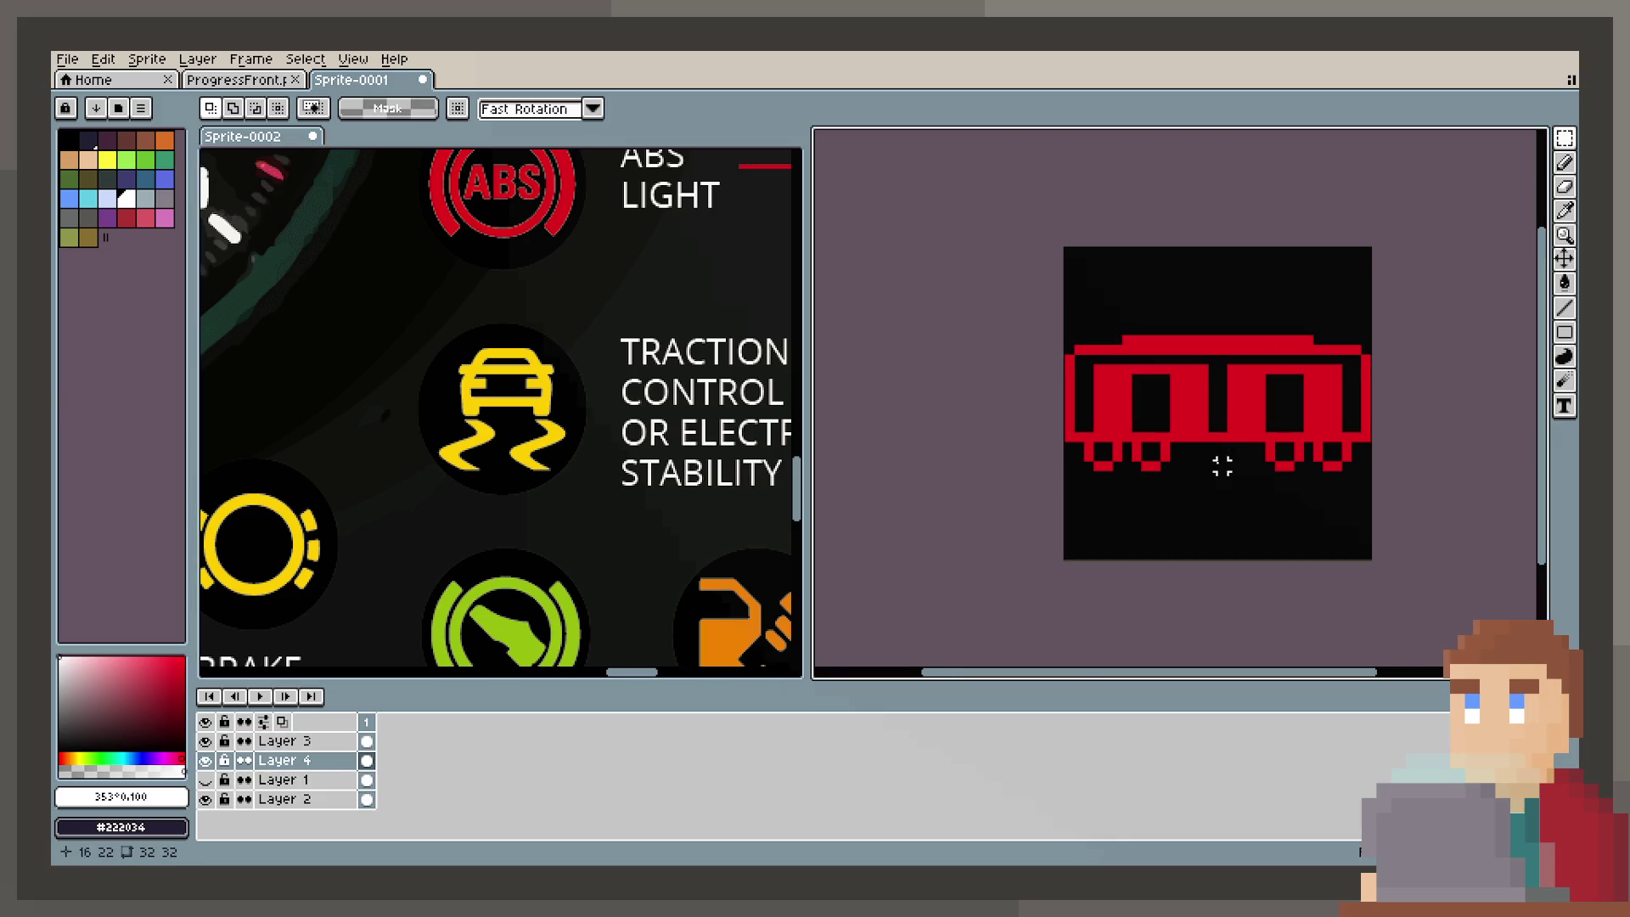
pyautogui.scroll(2, 1222, 466)
# Step: Reshape the train's lower wheel row and cut a small black window into the car
pyautogui.moveTo(940, 466)
pyautogui.mouseDown()
pyautogui.moveTo(1520, 489)
pyautogui.moveTo(1485, 462)
pyautogui.mouseUp()
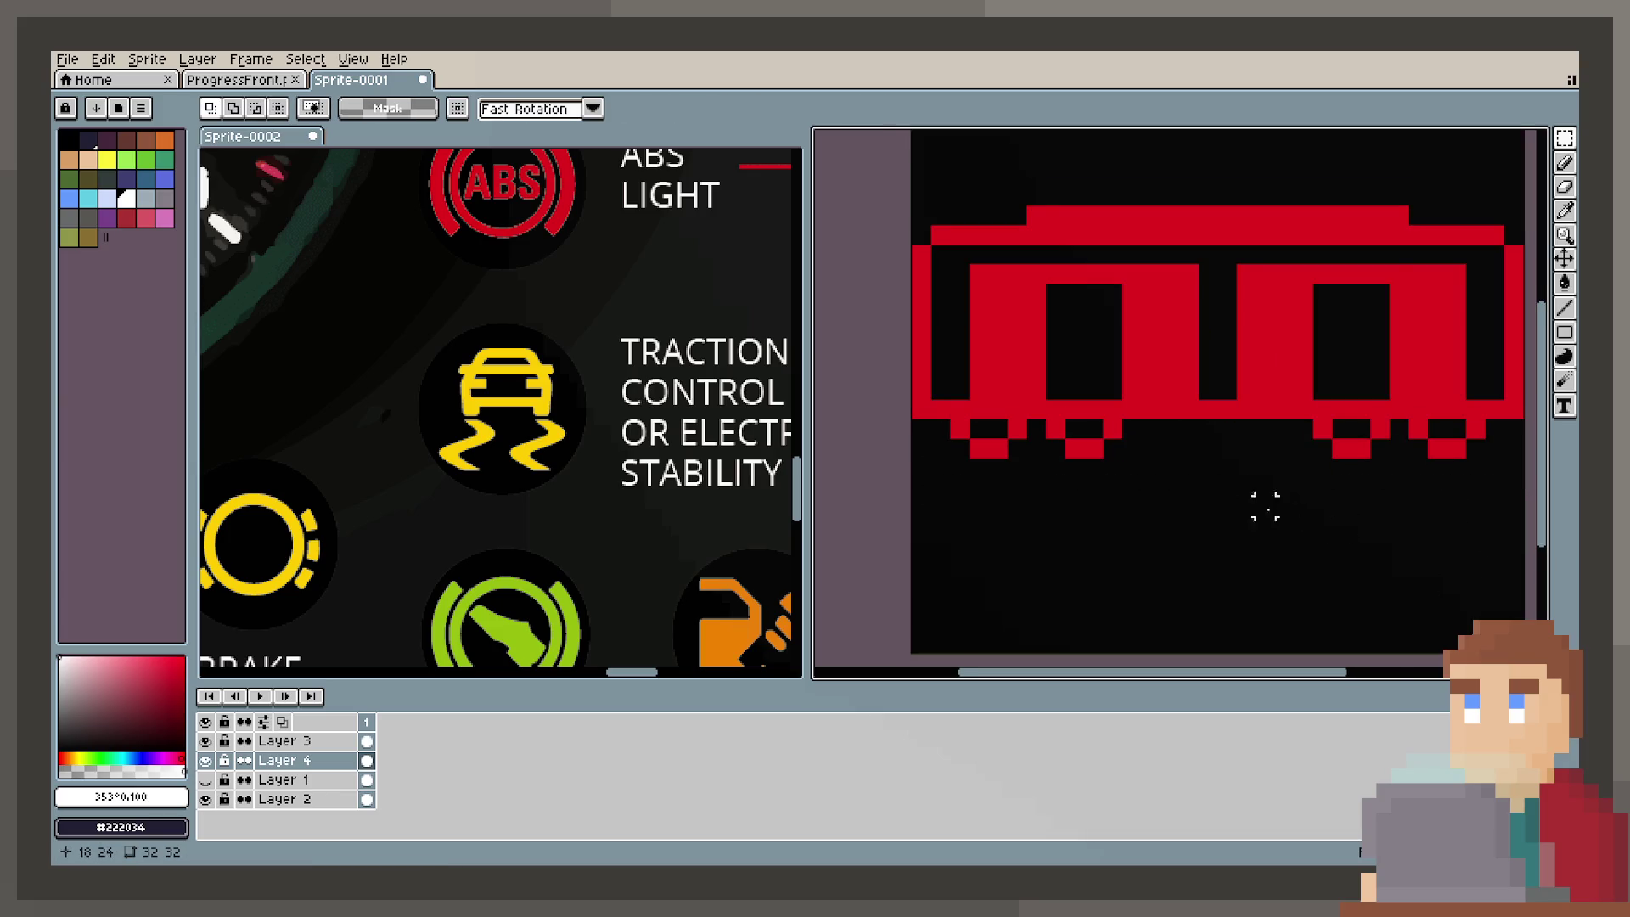
pyautogui.scroll(-2, 1265, 506)
pyautogui.moveTo(1197, 530); pyautogui.dragTo(1181, 473)
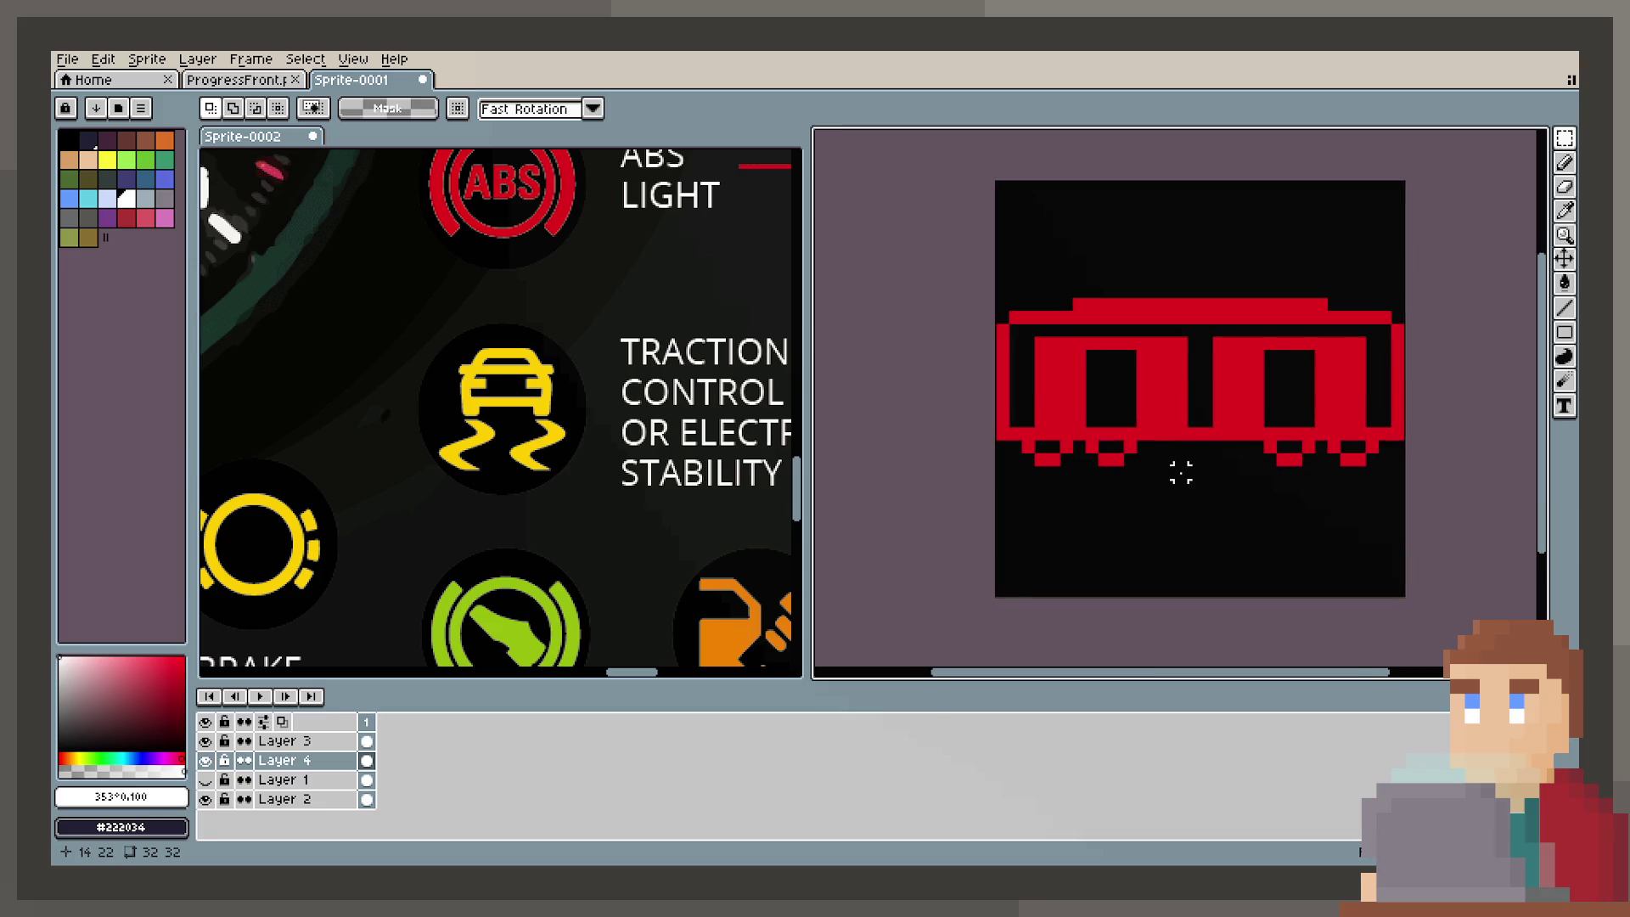
pyautogui.scroll(2, 1222, 407)
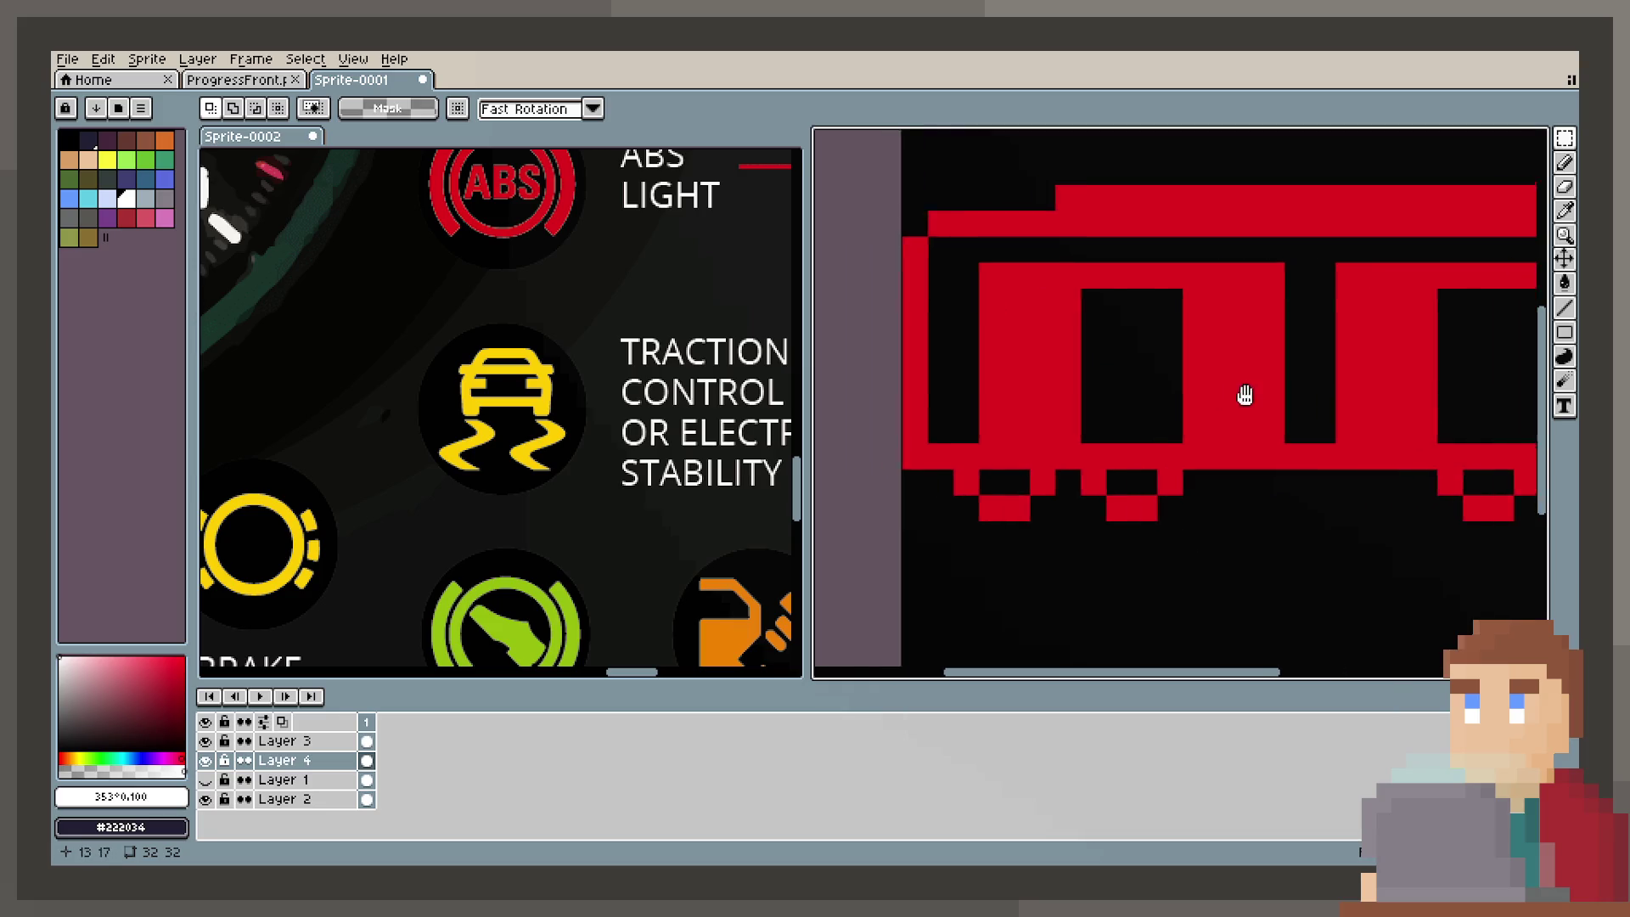
pyautogui.press('b')
pyautogui.moveTo(1052, 306); pyautogui.dragTo(1051, 332)
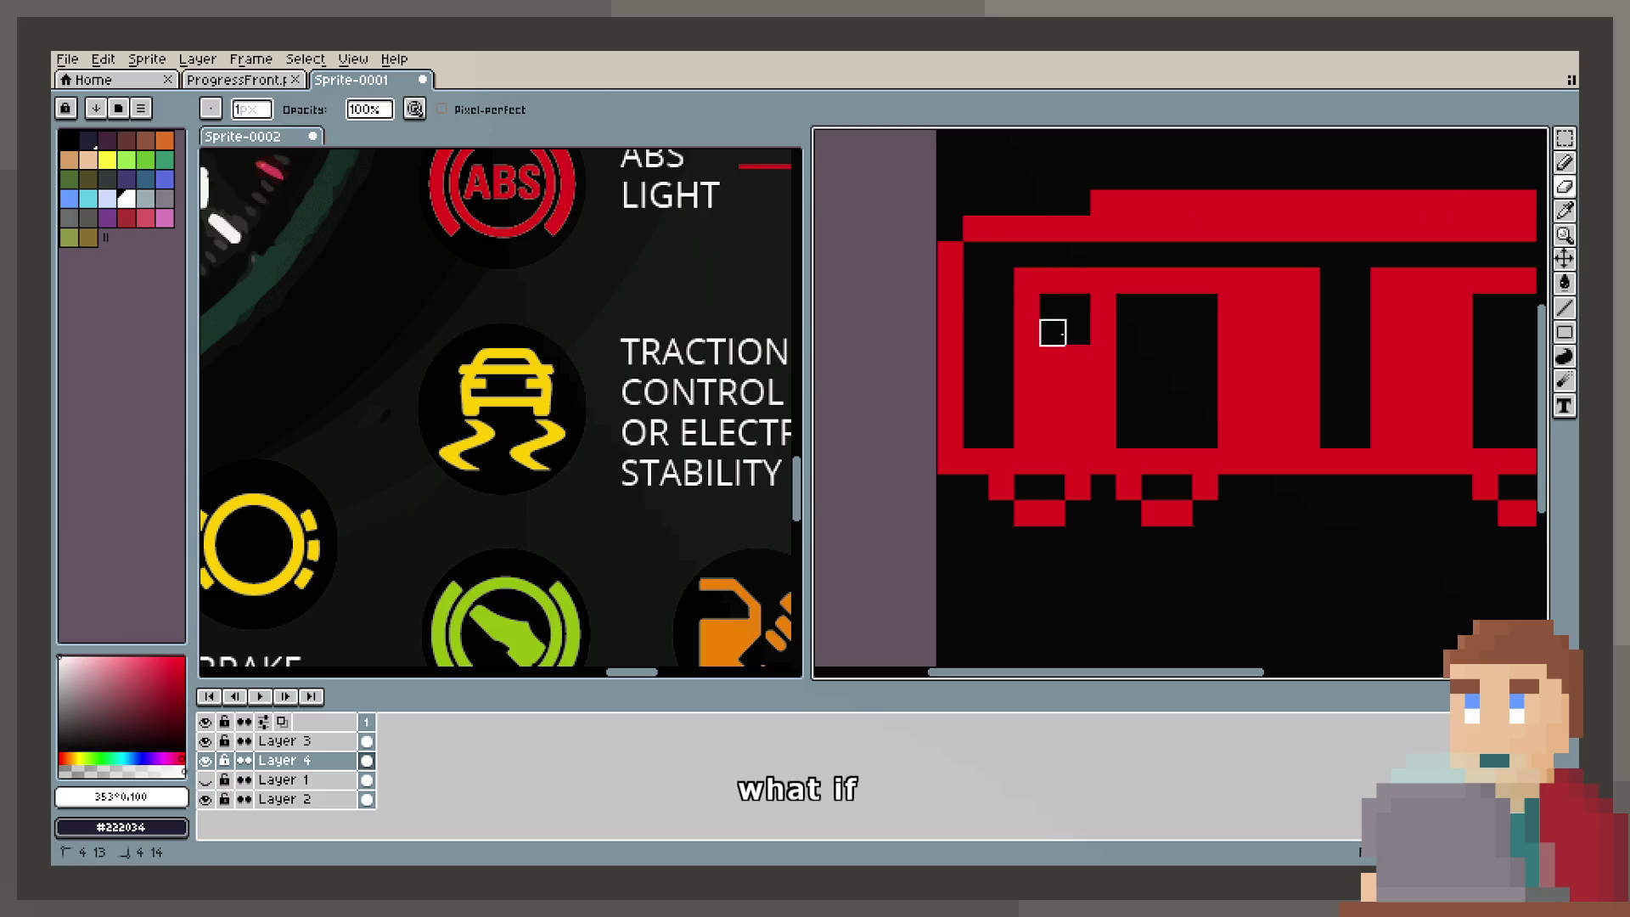
# Step: Draw 2x2 black windows beside the doors of both train cars
pyautogui.moveTo(1256, 307)
pyautogui.mouseDown()
pyautogui.moveTo(1256, 332)
pyautogui.moveTo(1282, 332)
pyautogui.mouseUp()
pyautogui.hscroll(3, 1138, 378)
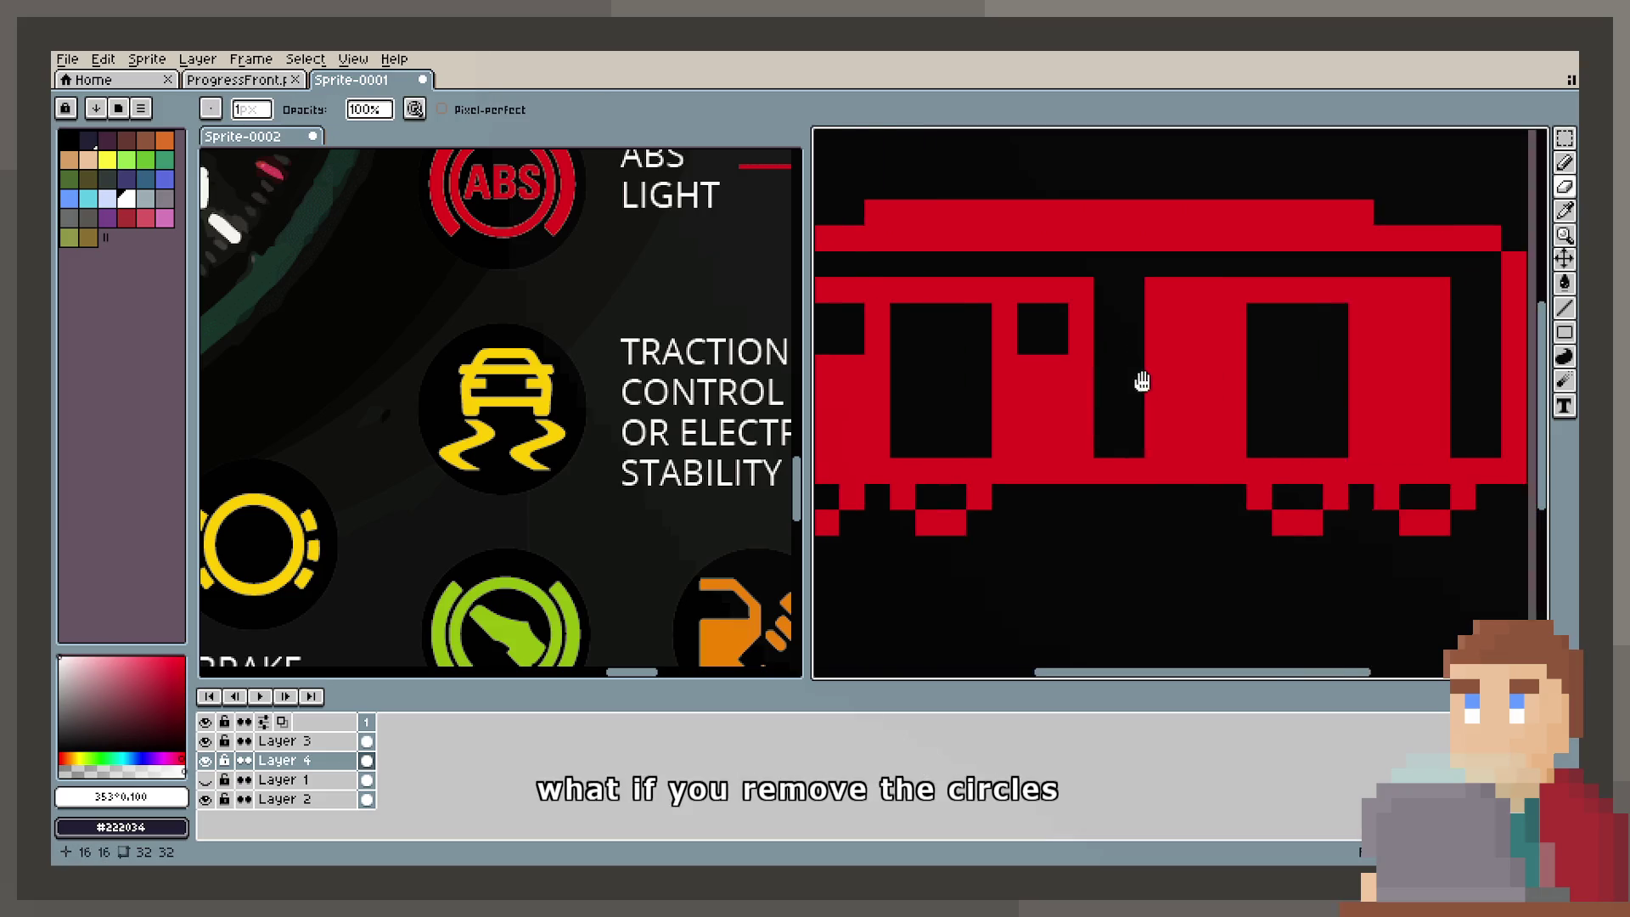
pyautogui.moveTo(1179, 315); pyautogui.dragTo(1175, 338)
pyautogui.click(1204, 339)
pyautogui.moveTo(1384, 315); pyautogui.dragTo(1382, 338)
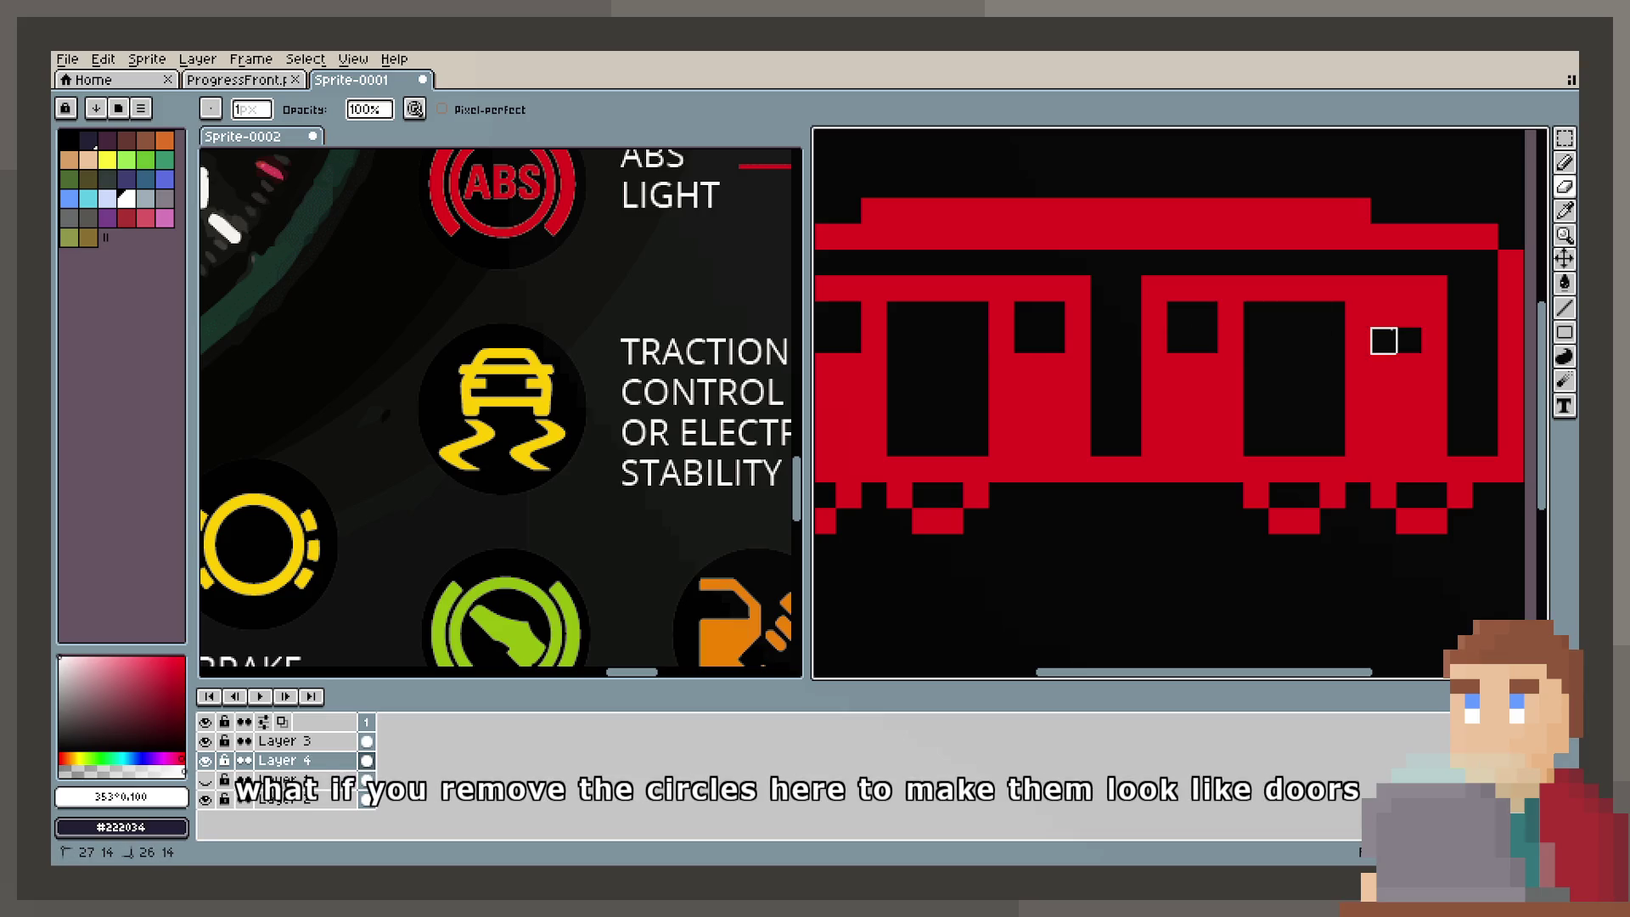
pyautogui.scroll(-2, 1299, 455)
pyautogui.scroll(1, 1257, 444)
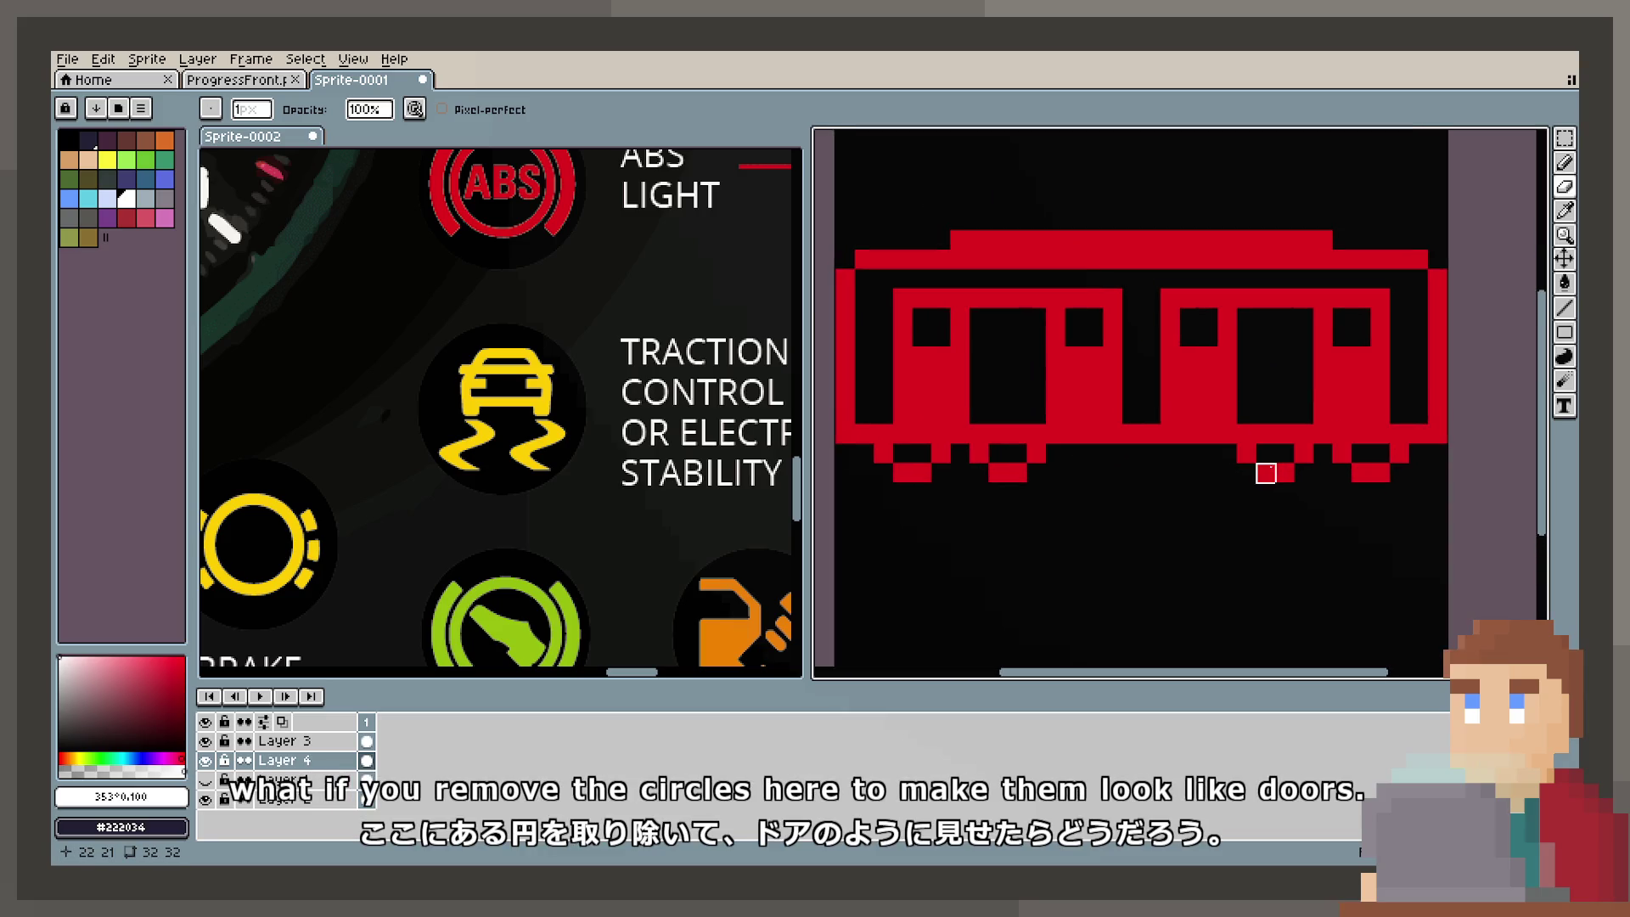
# Step: Flip the wheel row upside down and add red pixels to form stepped wheels
pyautogui.click(1565, 137)
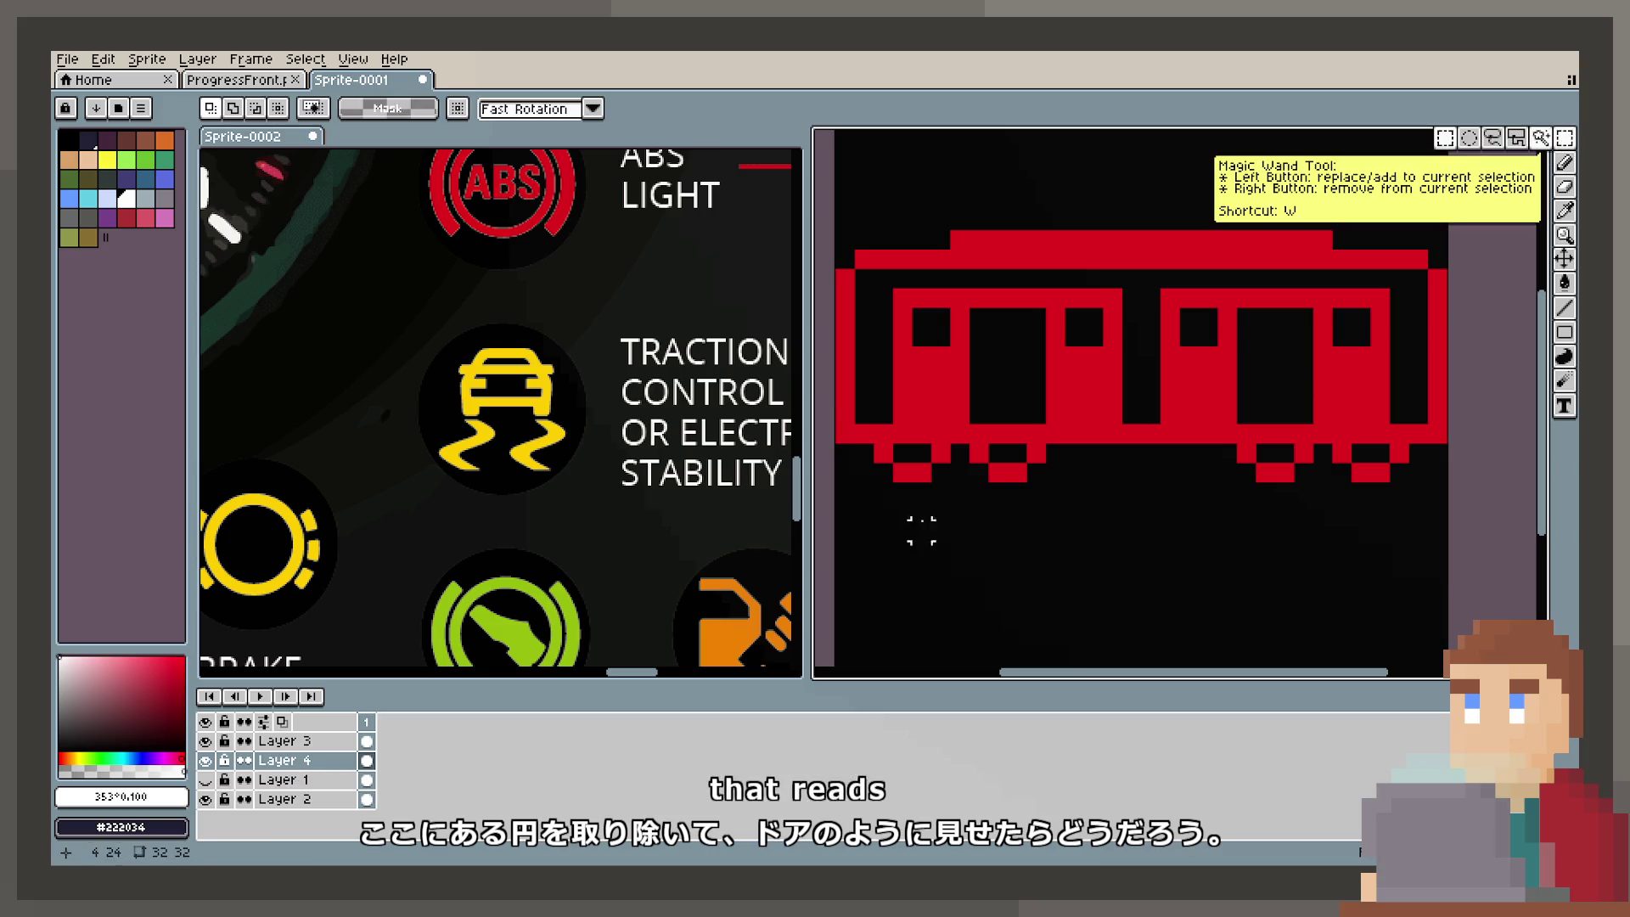
pyautogui.moveTo(836, 503)
pyautogui.mouseDown()
pyautogui.moveTo(877, 482)
pyautogui.moveTo(1401, 448)
pyautogui.mouseUp()
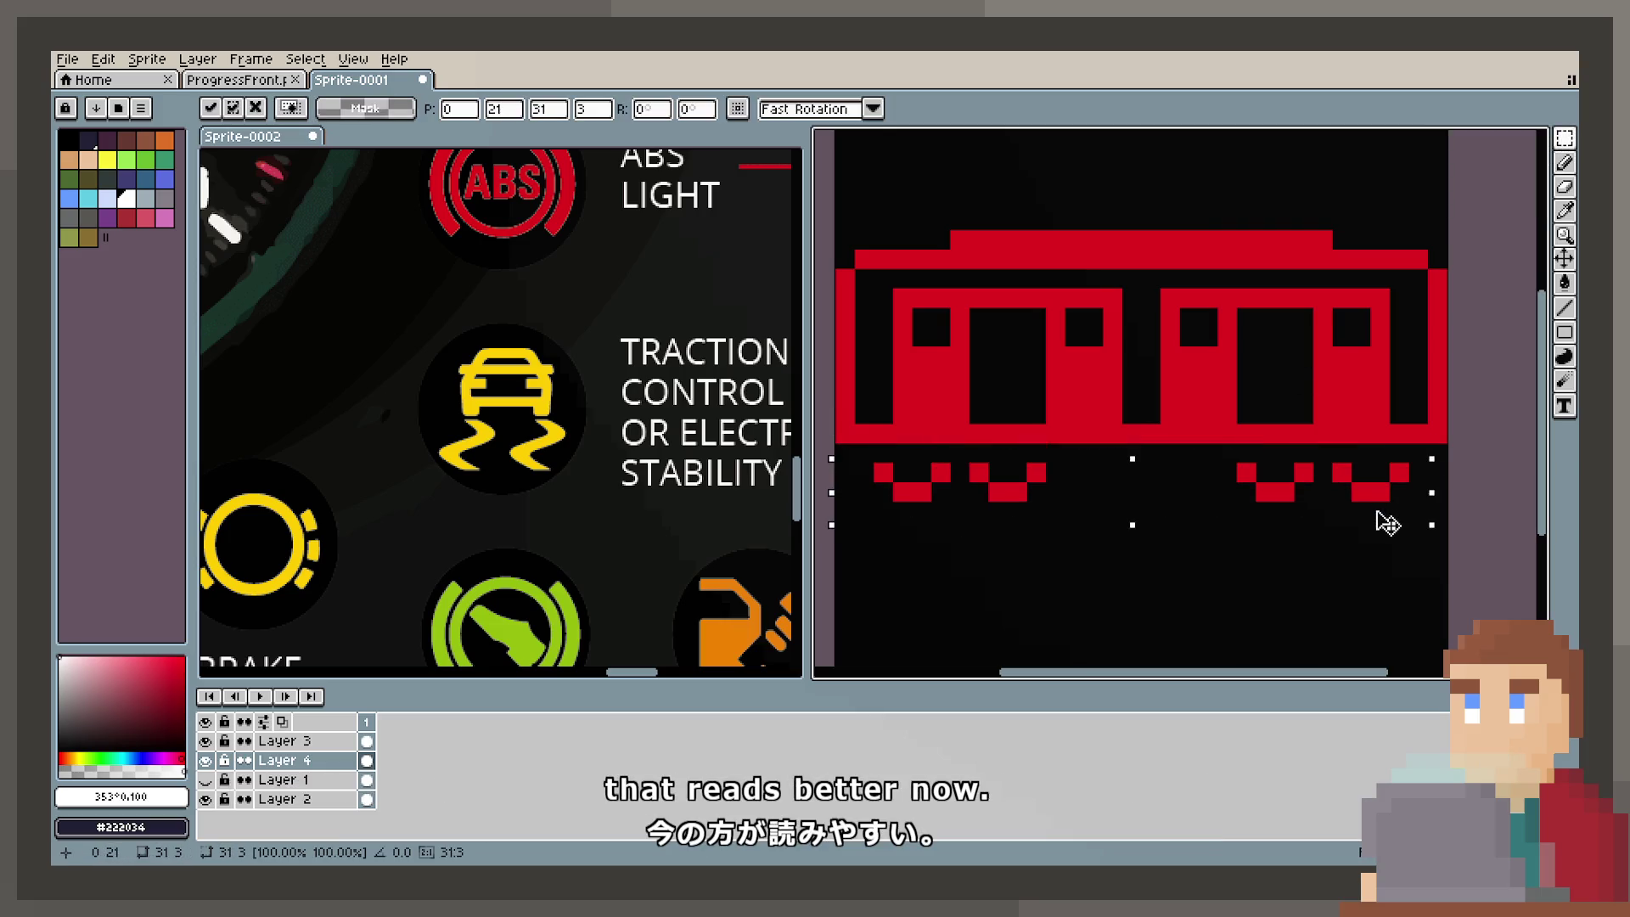
pyautogui.hotkey('ctrl', 'd')
pyautogui.press('b')
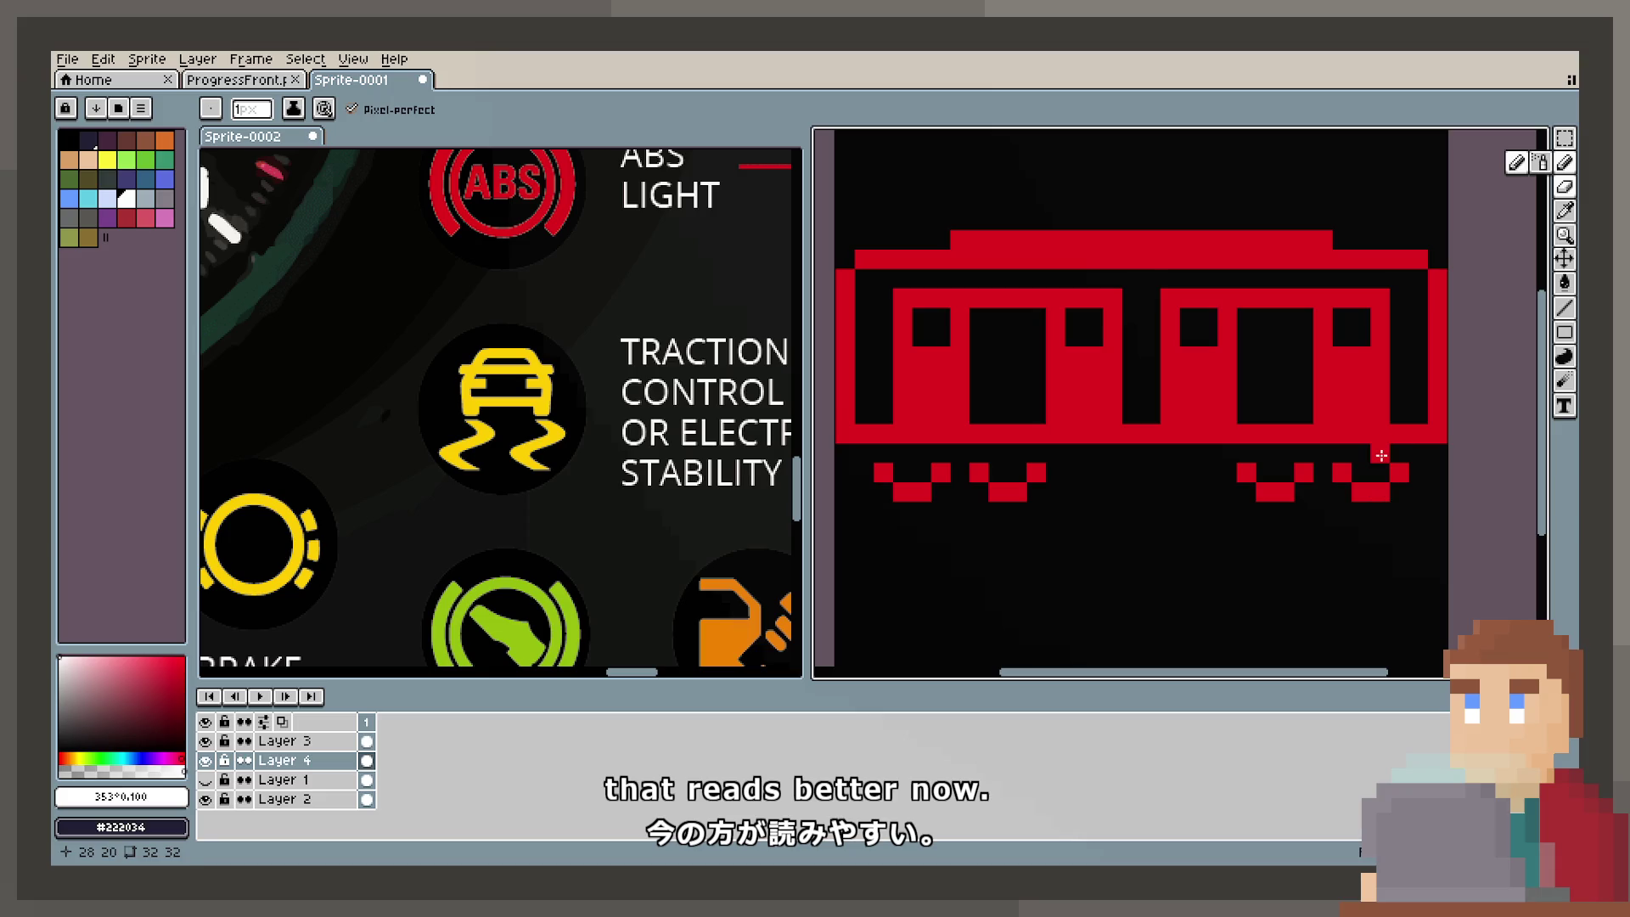
pyautogui.click(1364, 456)
pyautogui.click(1401, 458)
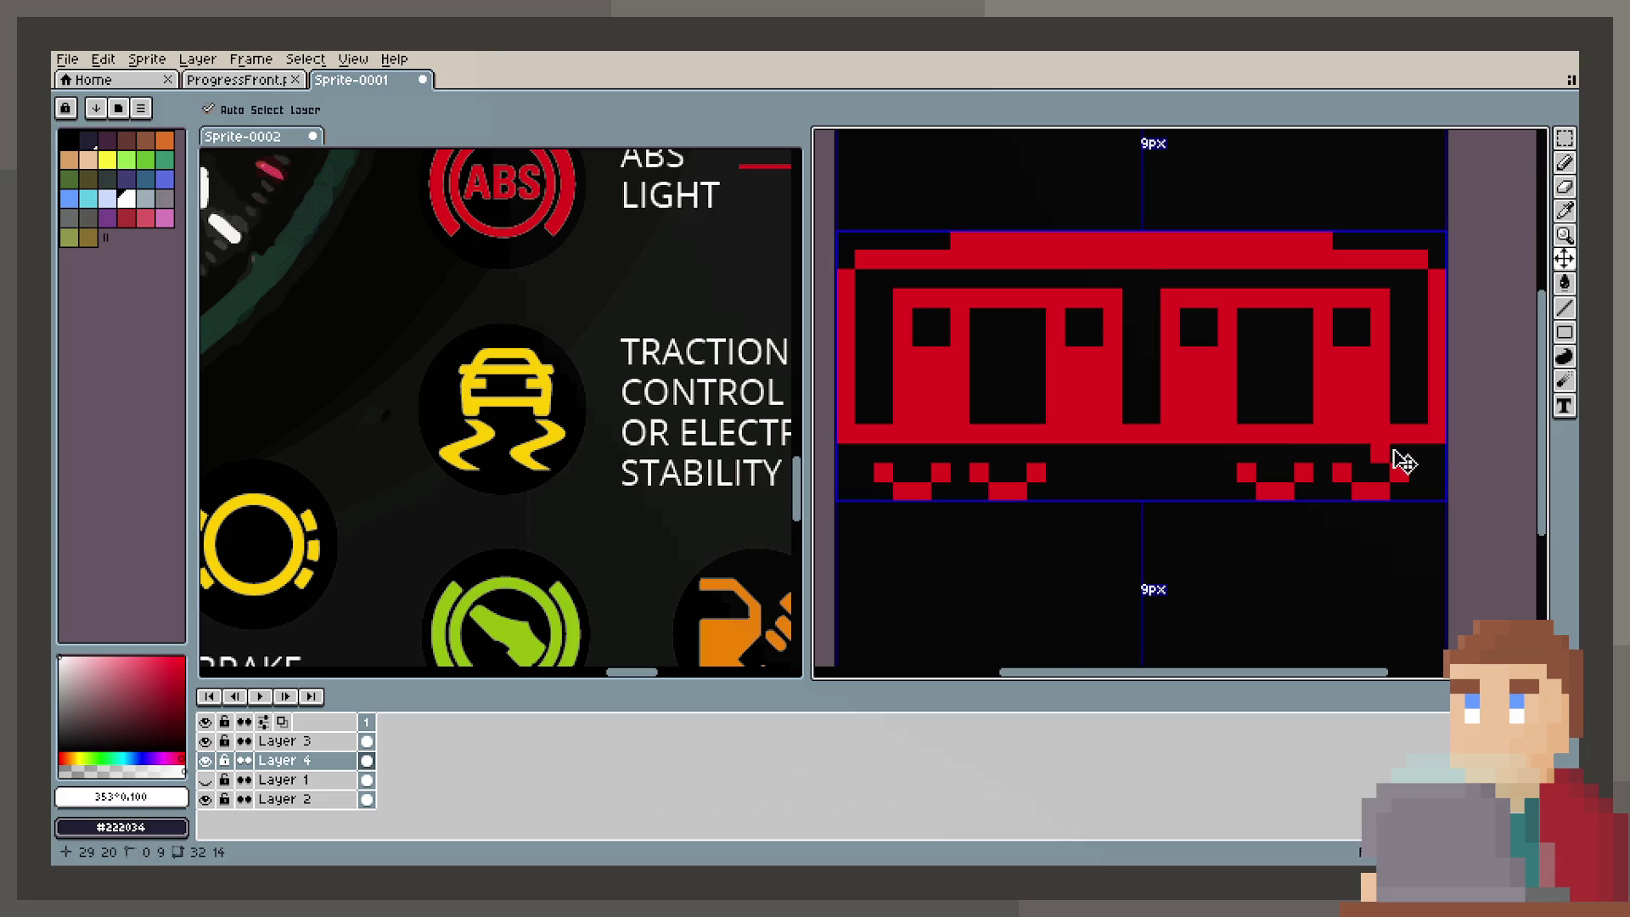
pyautogui.click(1339, 453)
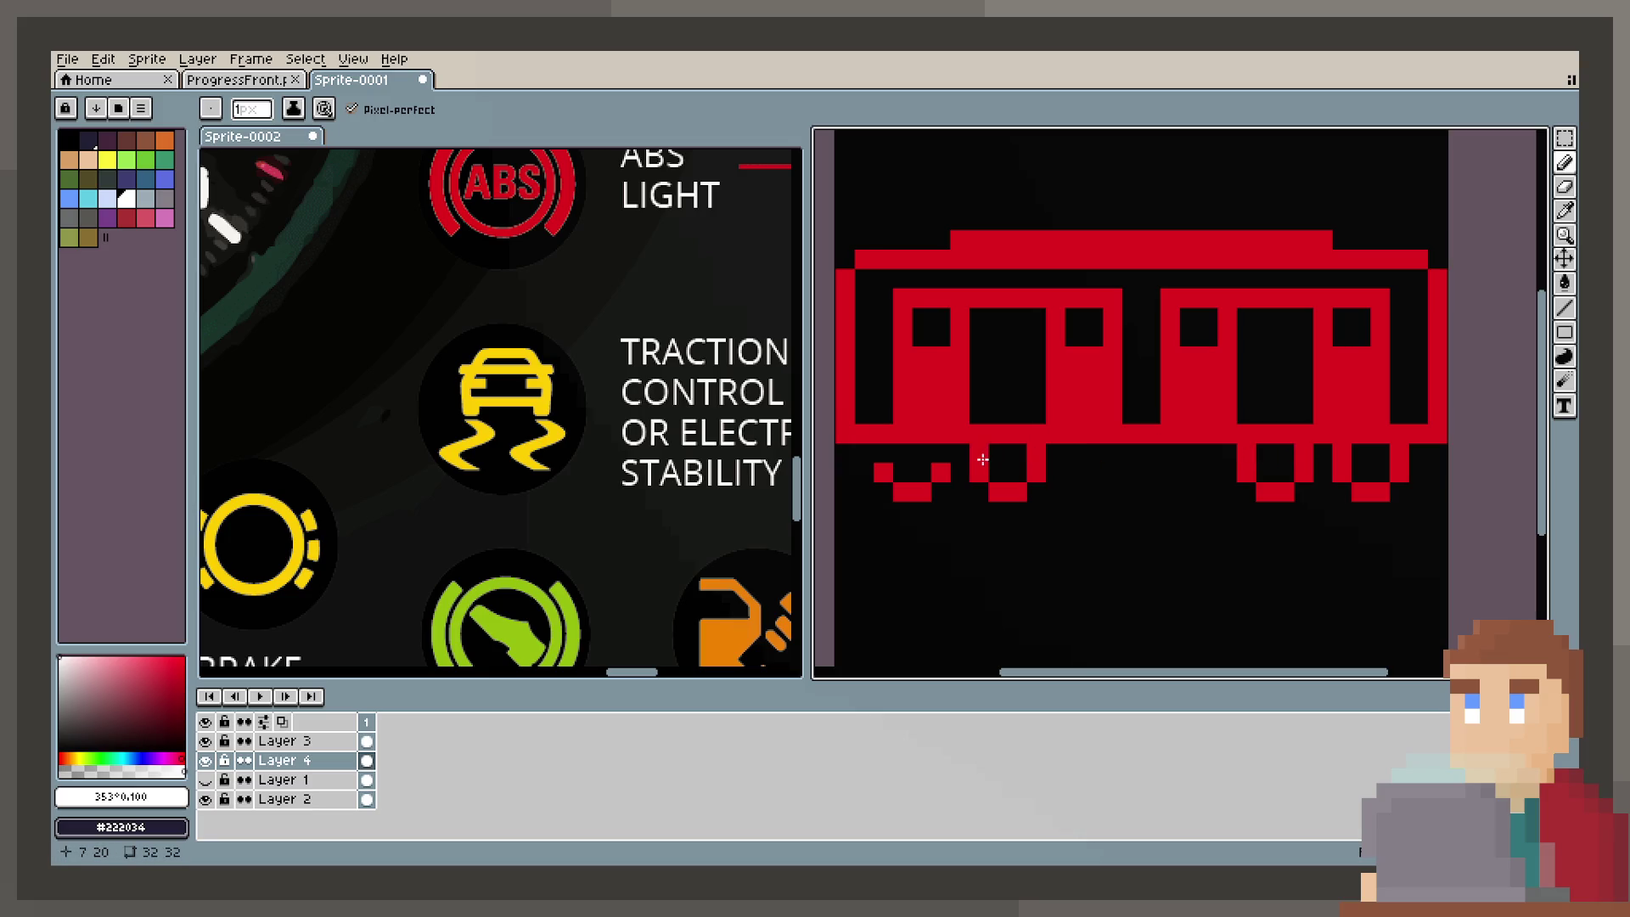
pyautogui.scroll(-1, 894, 457)
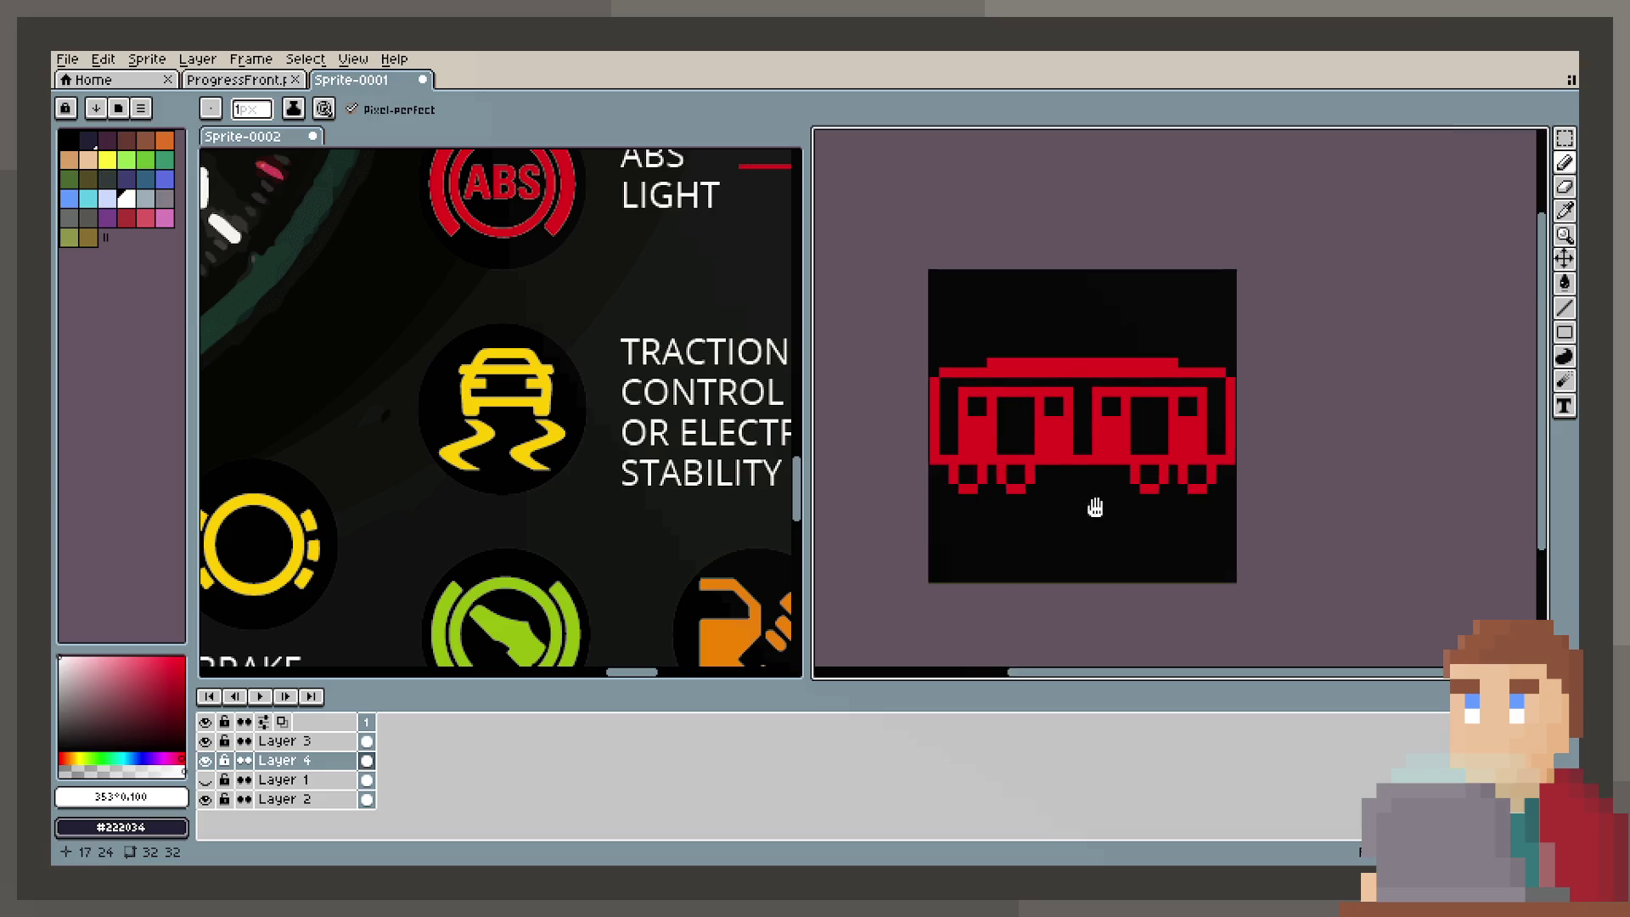
pyautogui.click(1178, 513)
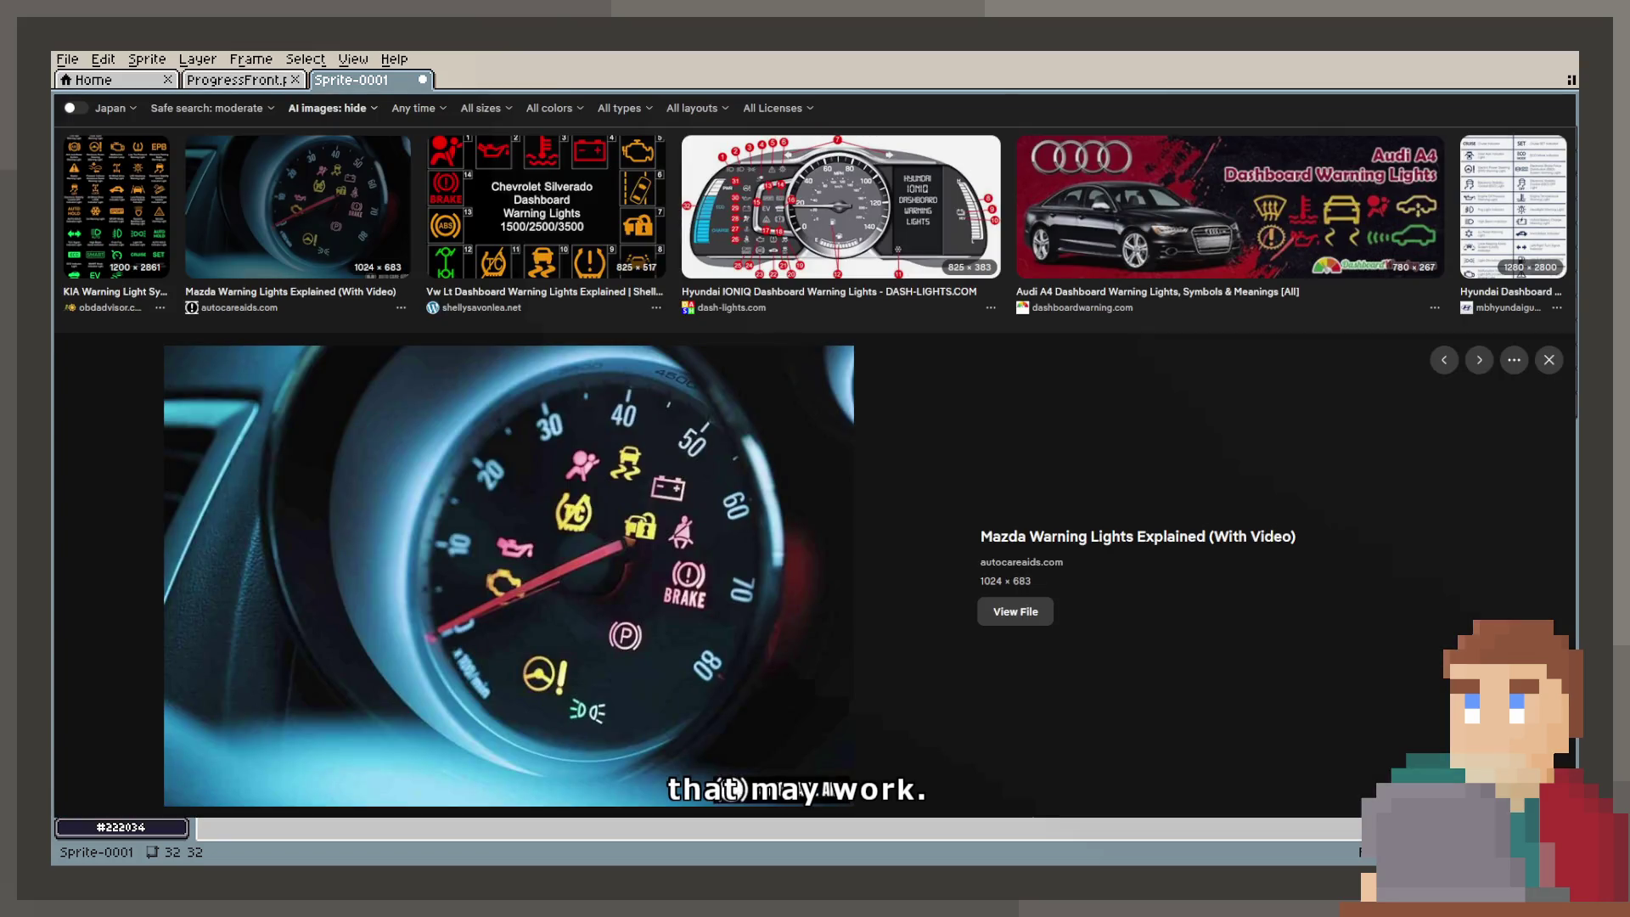
pyautogui.scroll(1, 568, 323)
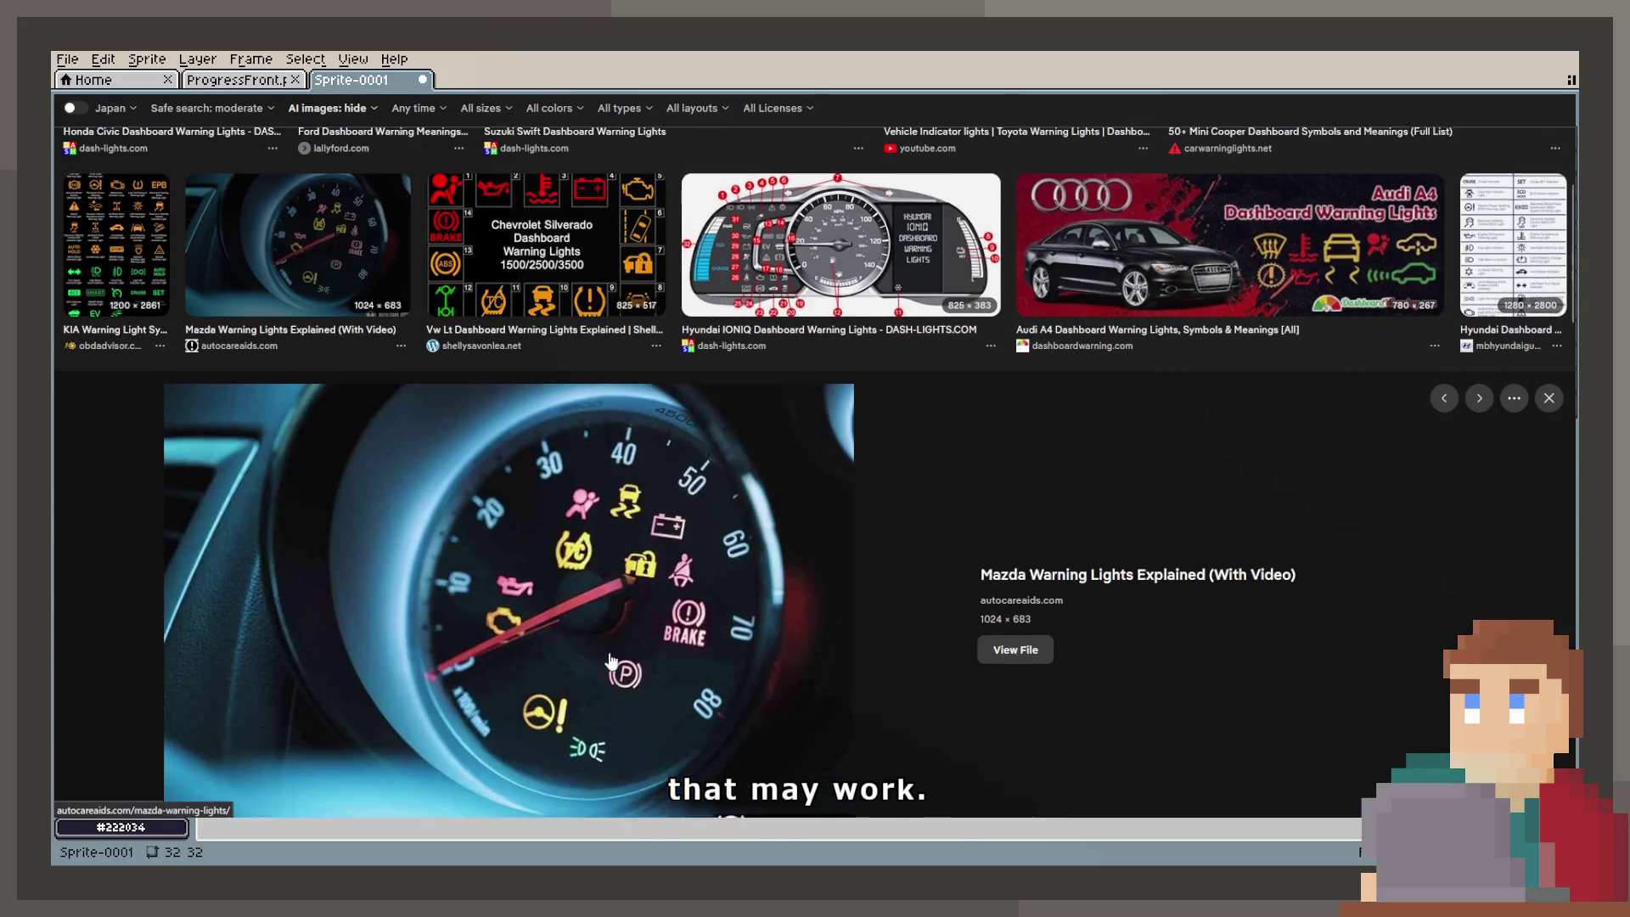
# Step: Preview the Chevrolet Silverado Dashboard Warning Lights image
pyautogui.click(569, 322)
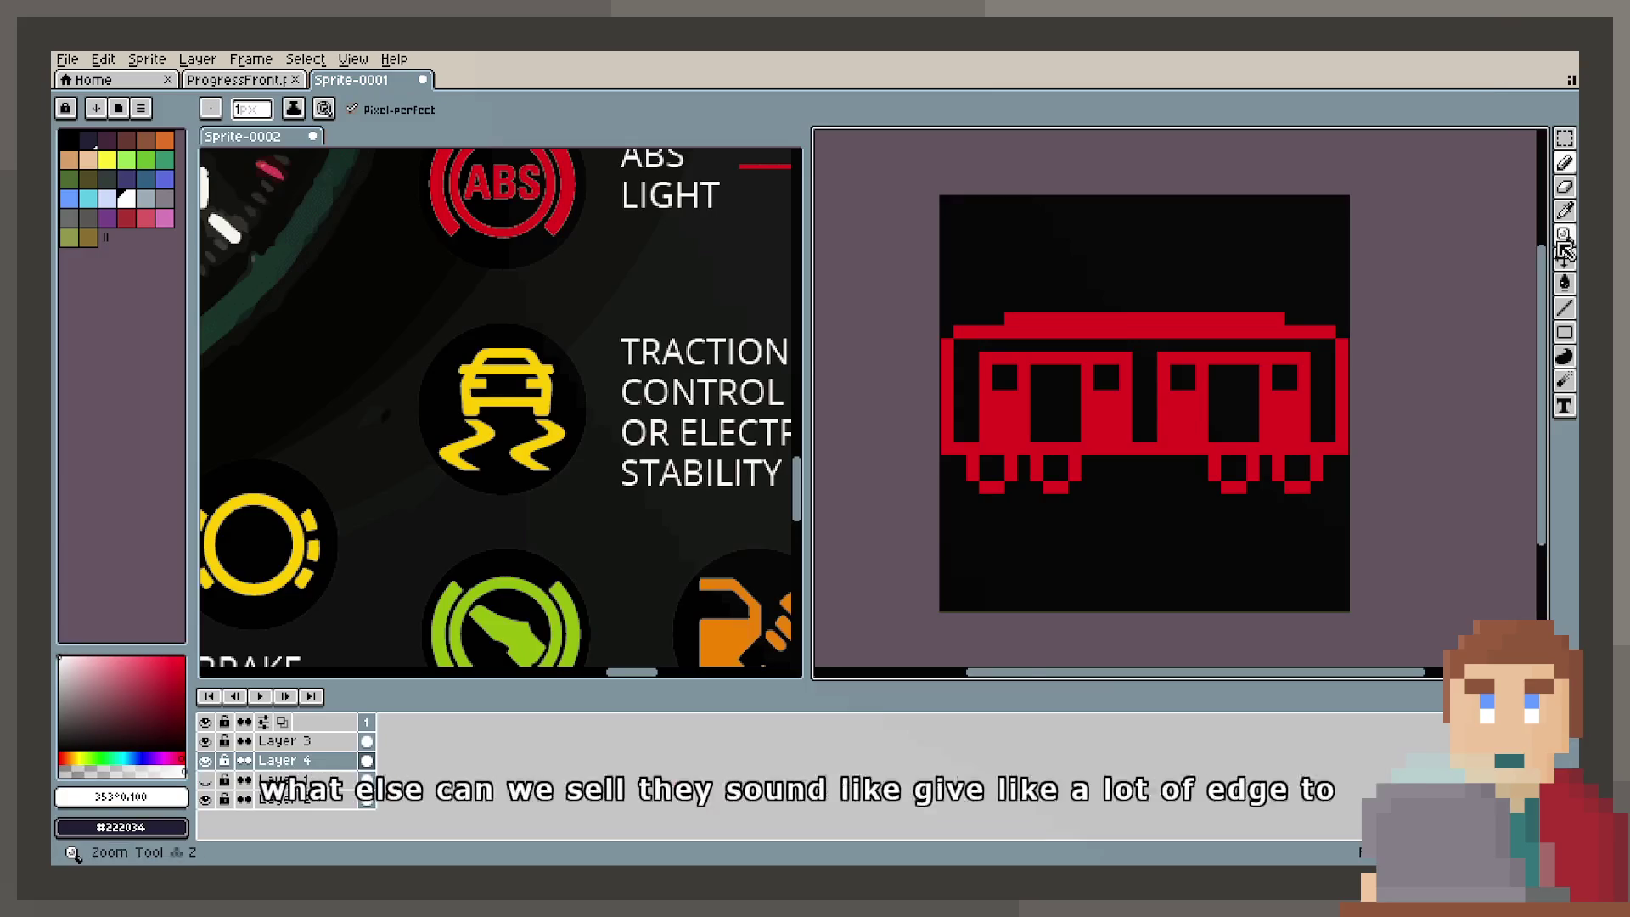
pyautogui.scroll(2, 1051, 455)
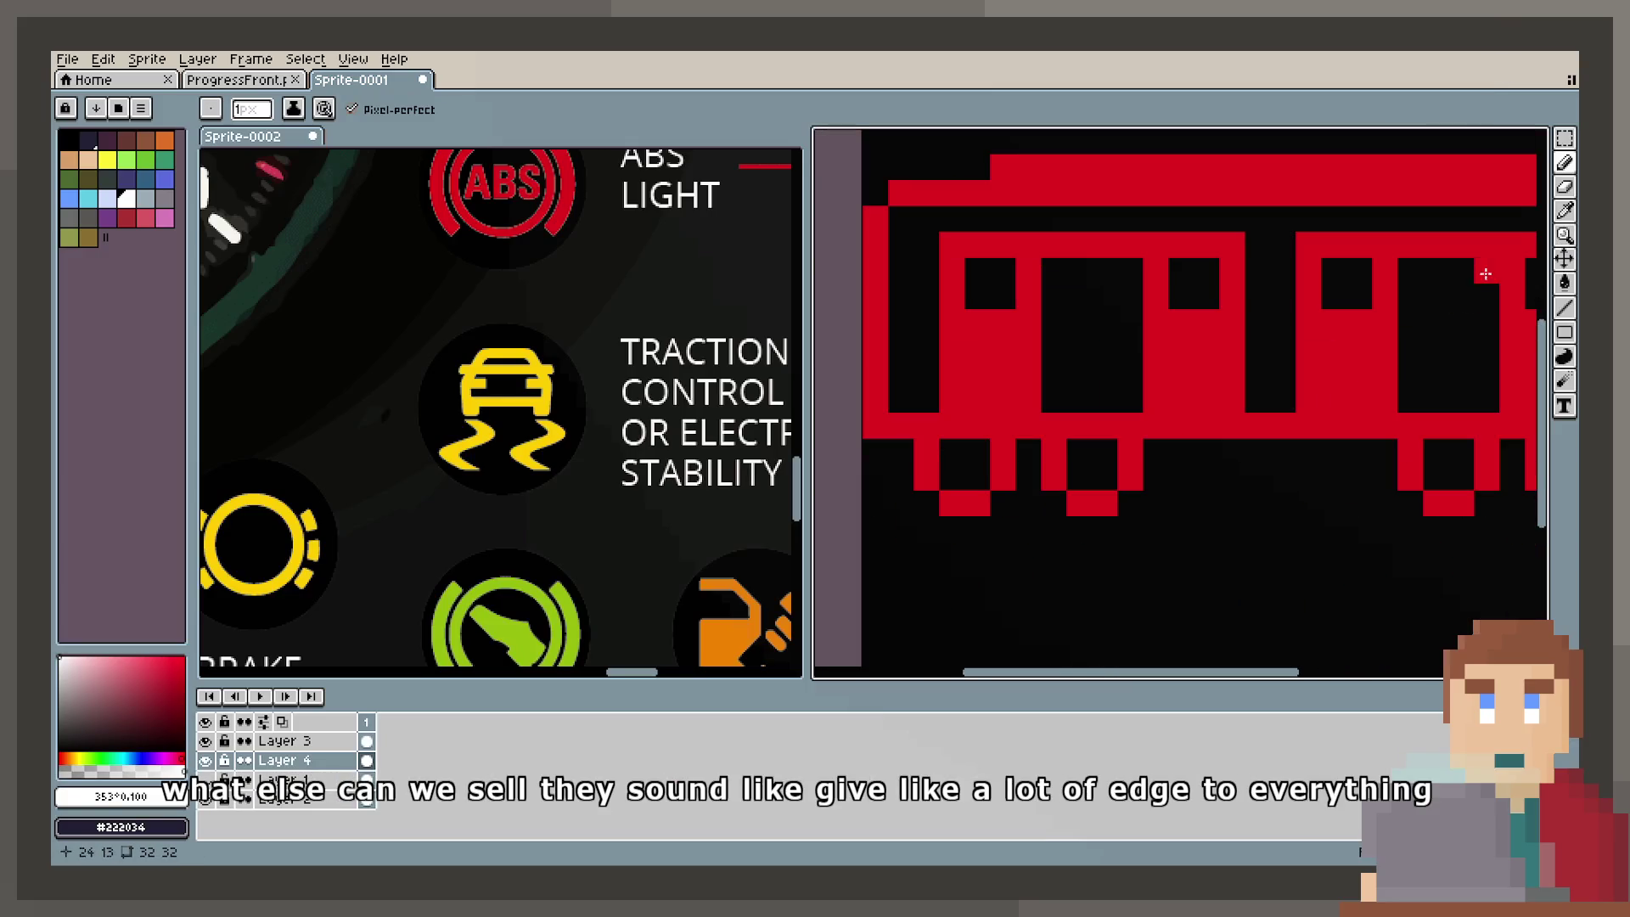
# Step: Black out the centre wheel pixels under the left and right cars
pyautogui.press('b')
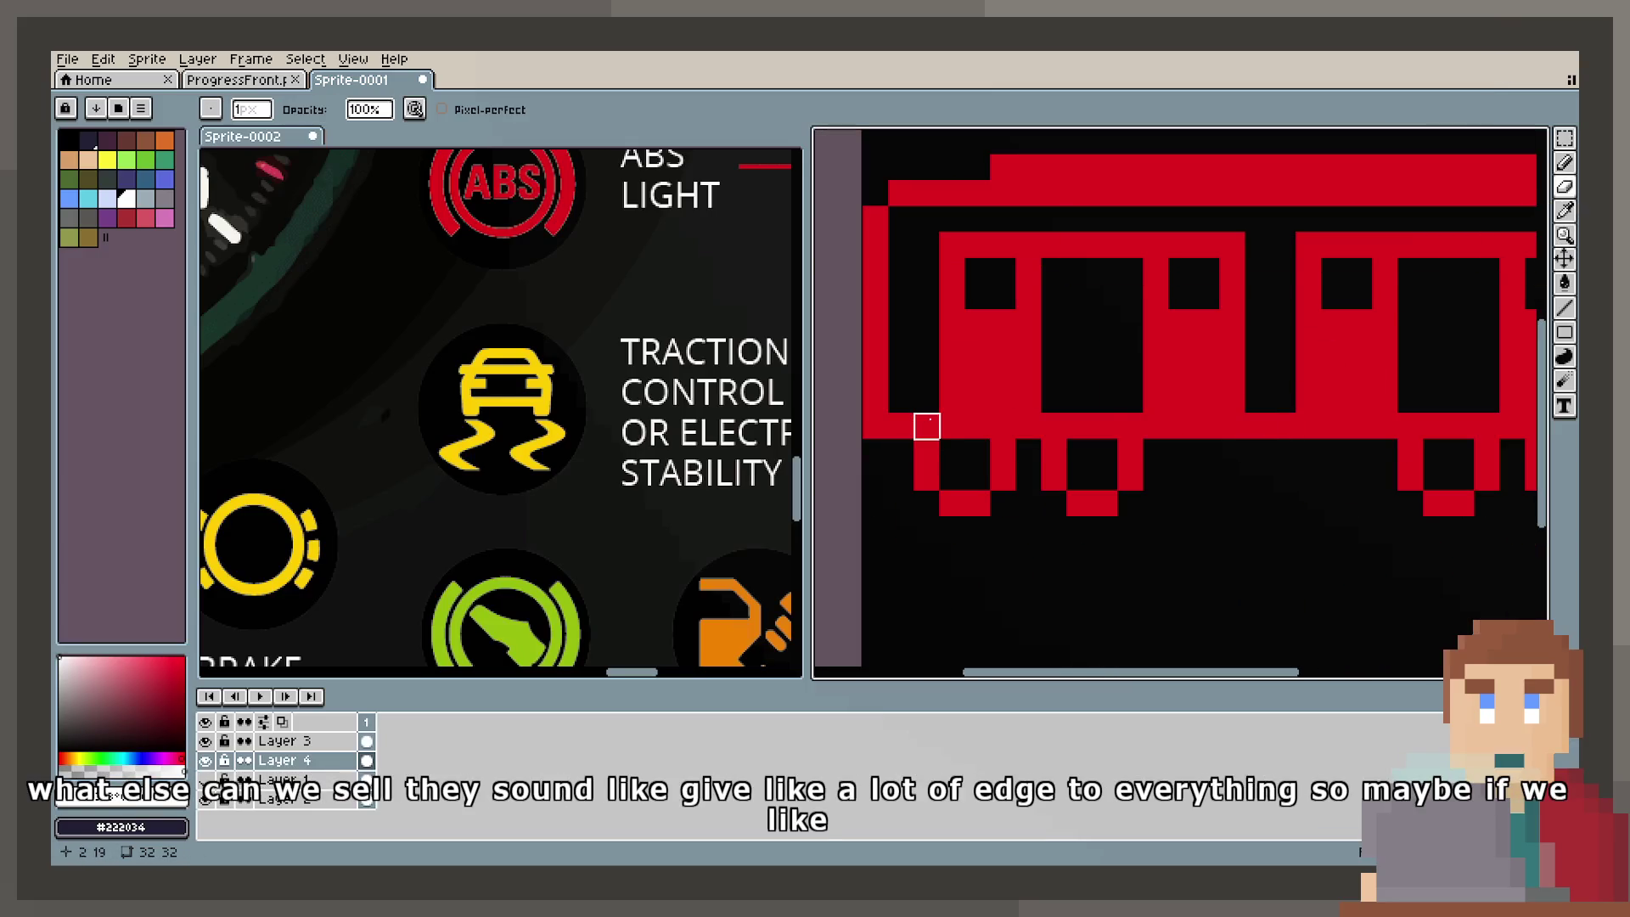
pyautogui.moveTo(1512, 426)
pyautogui.mouseDown()
pyautogui.moveTo(1114, 405)
pyautogui.moveTo(1174, 442)
pyautogui.mouseUp()
pyautogui.scroll(-1, 1026, 425)
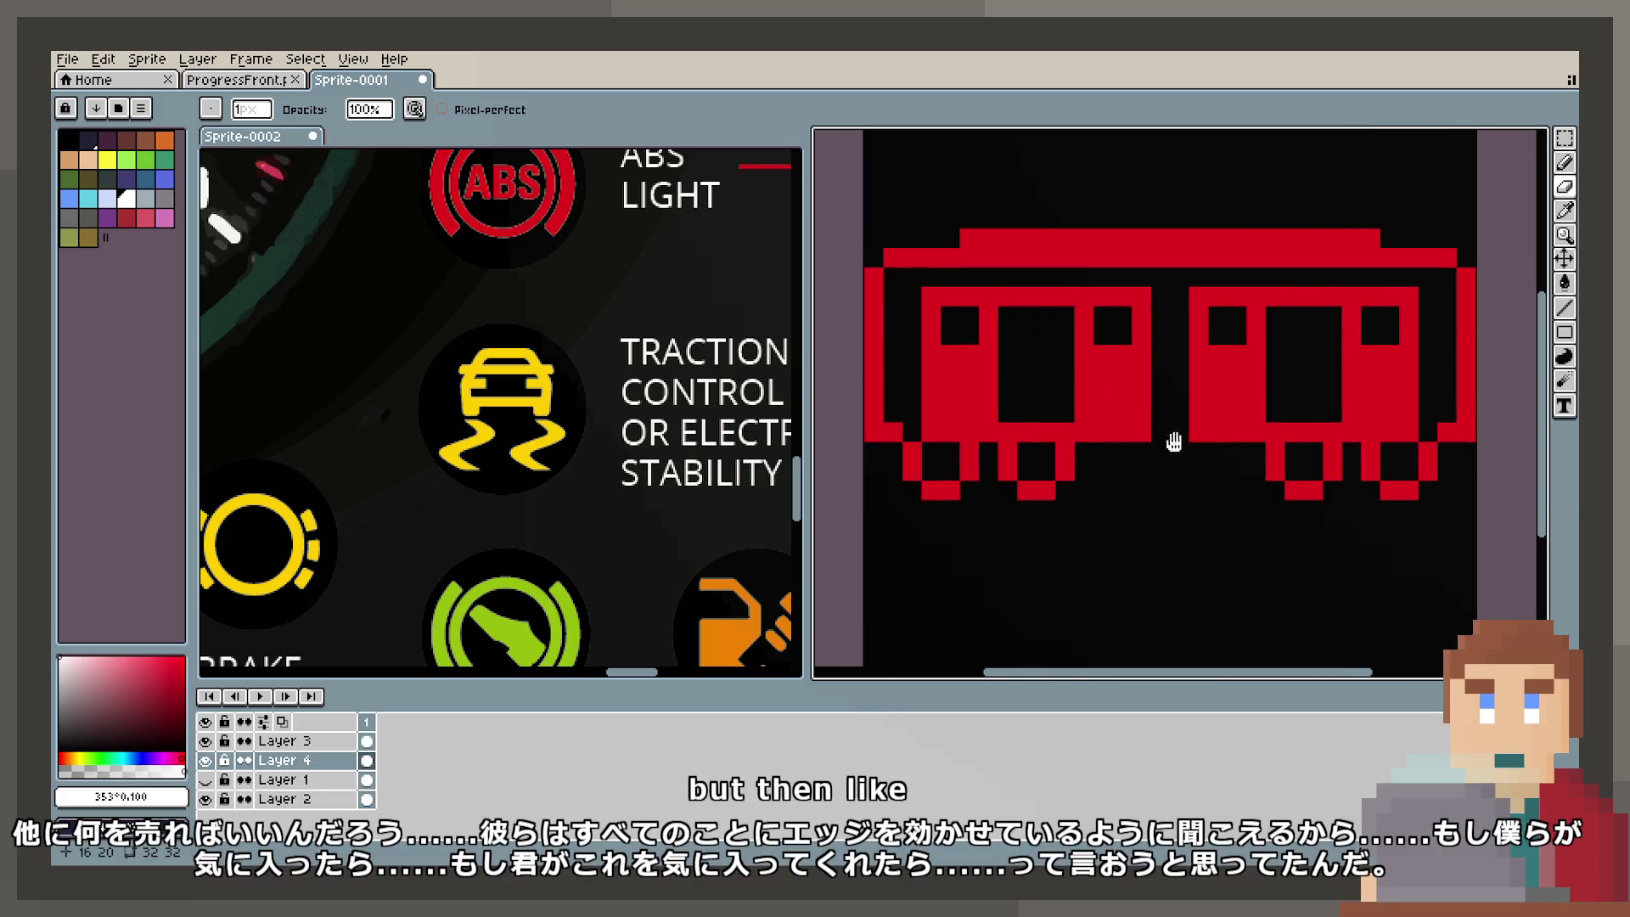
pyautogui.click(1064, 451)
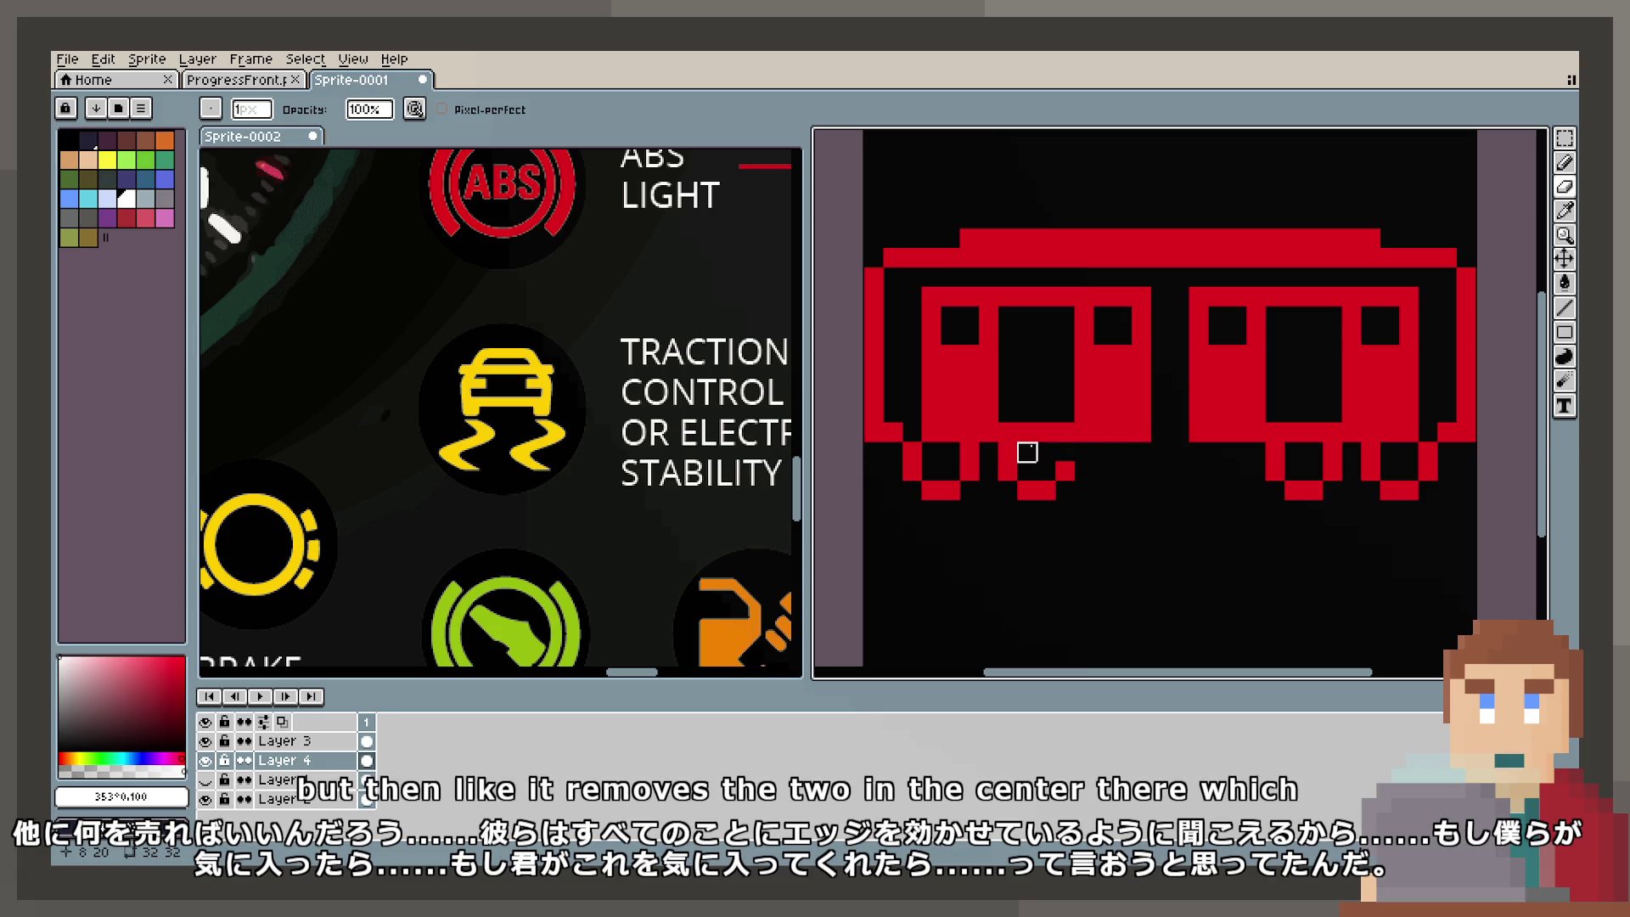
pyautogui.click(968, 451)
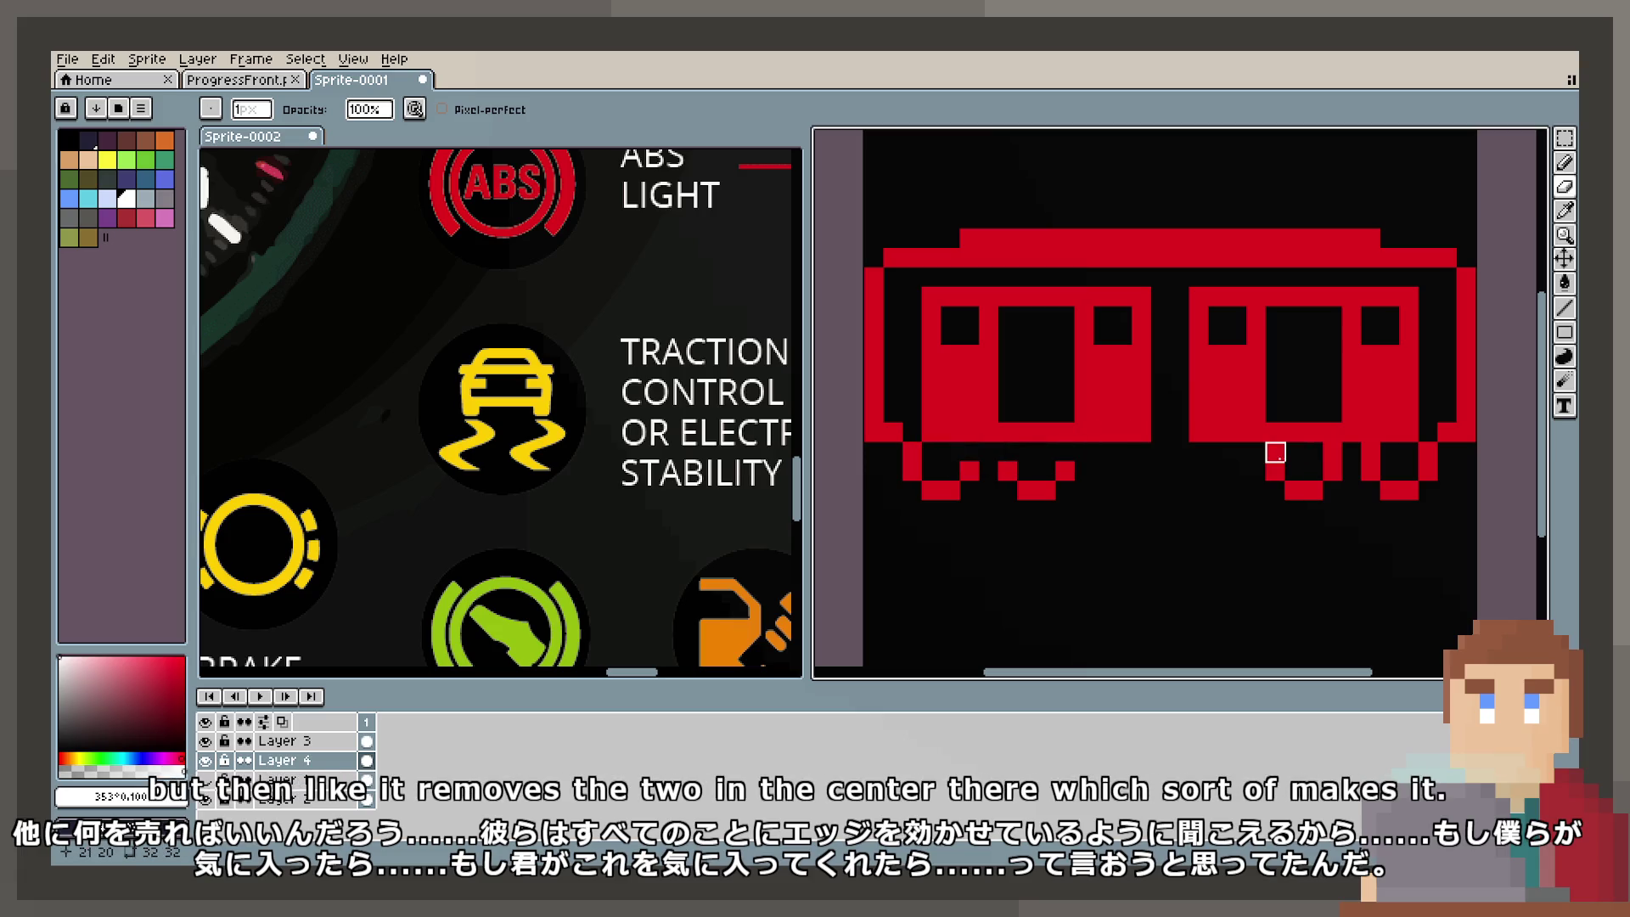
pyautogui.click(1352, 452)
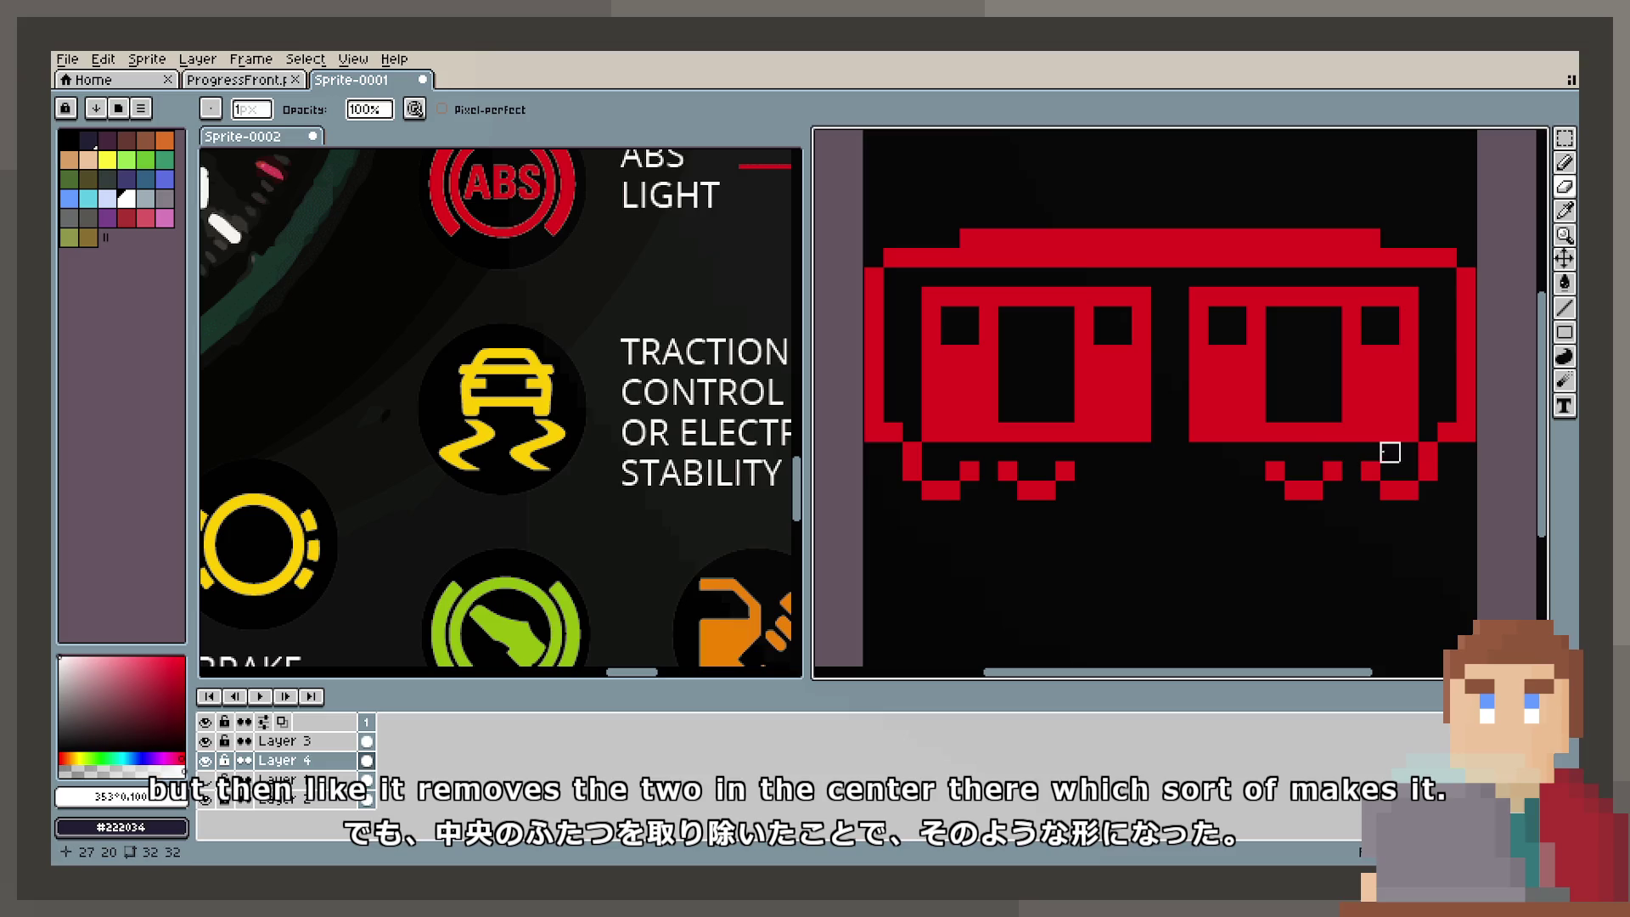
pyautogui.scroll(-1, 1333, 549)
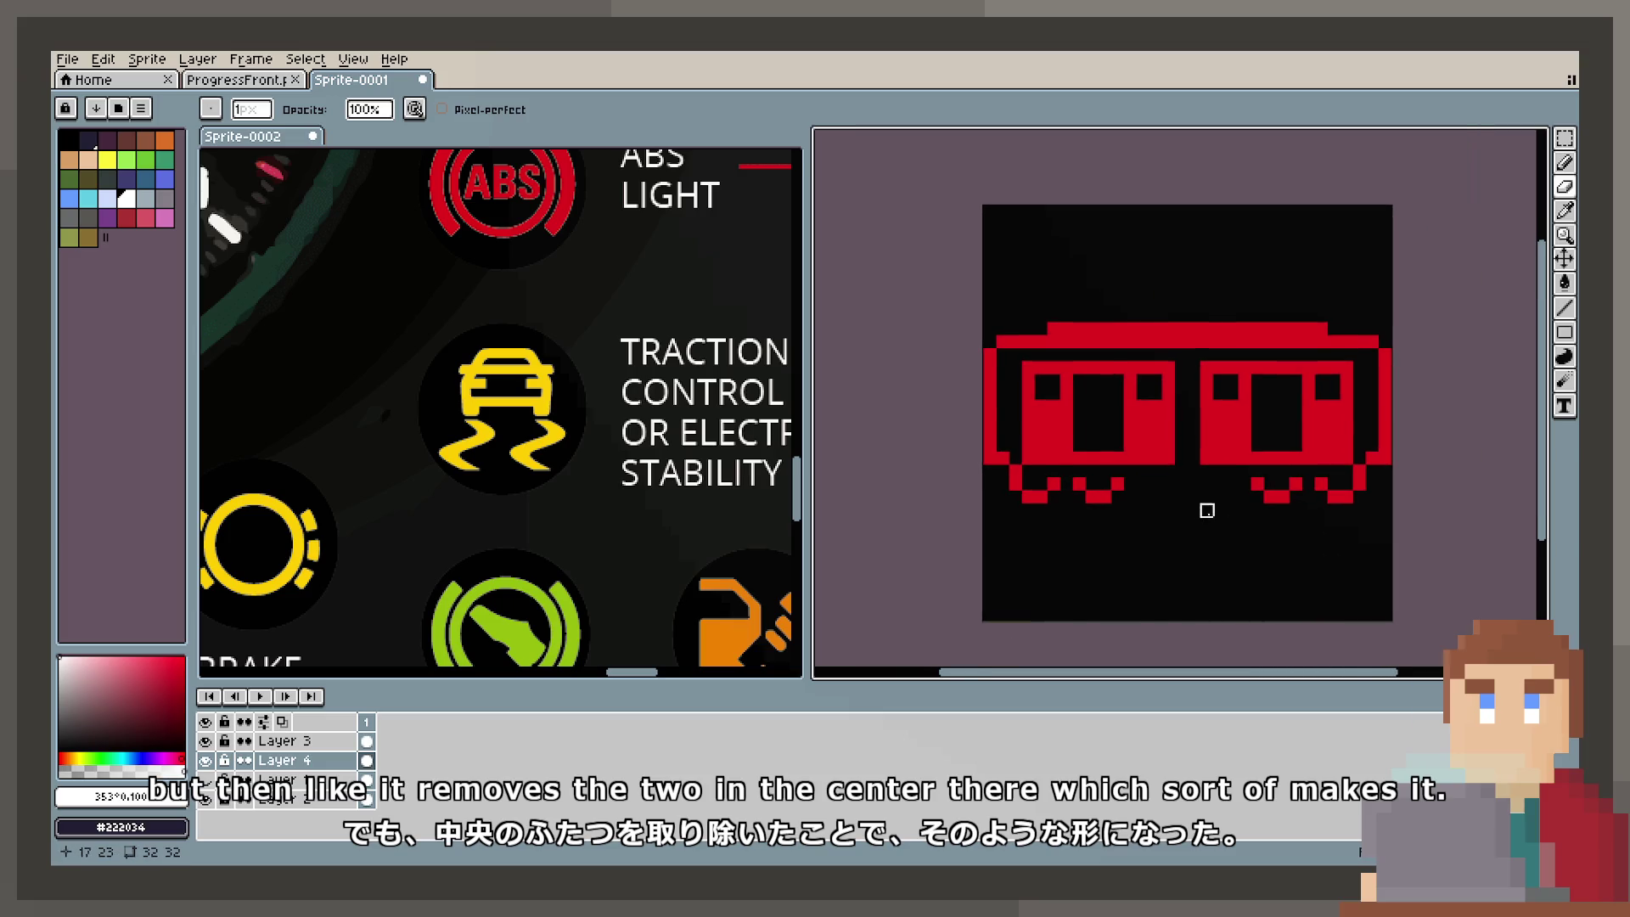
pyautogui.scroll(1, 1204, 509)
pyautogui.click(1564, 137)
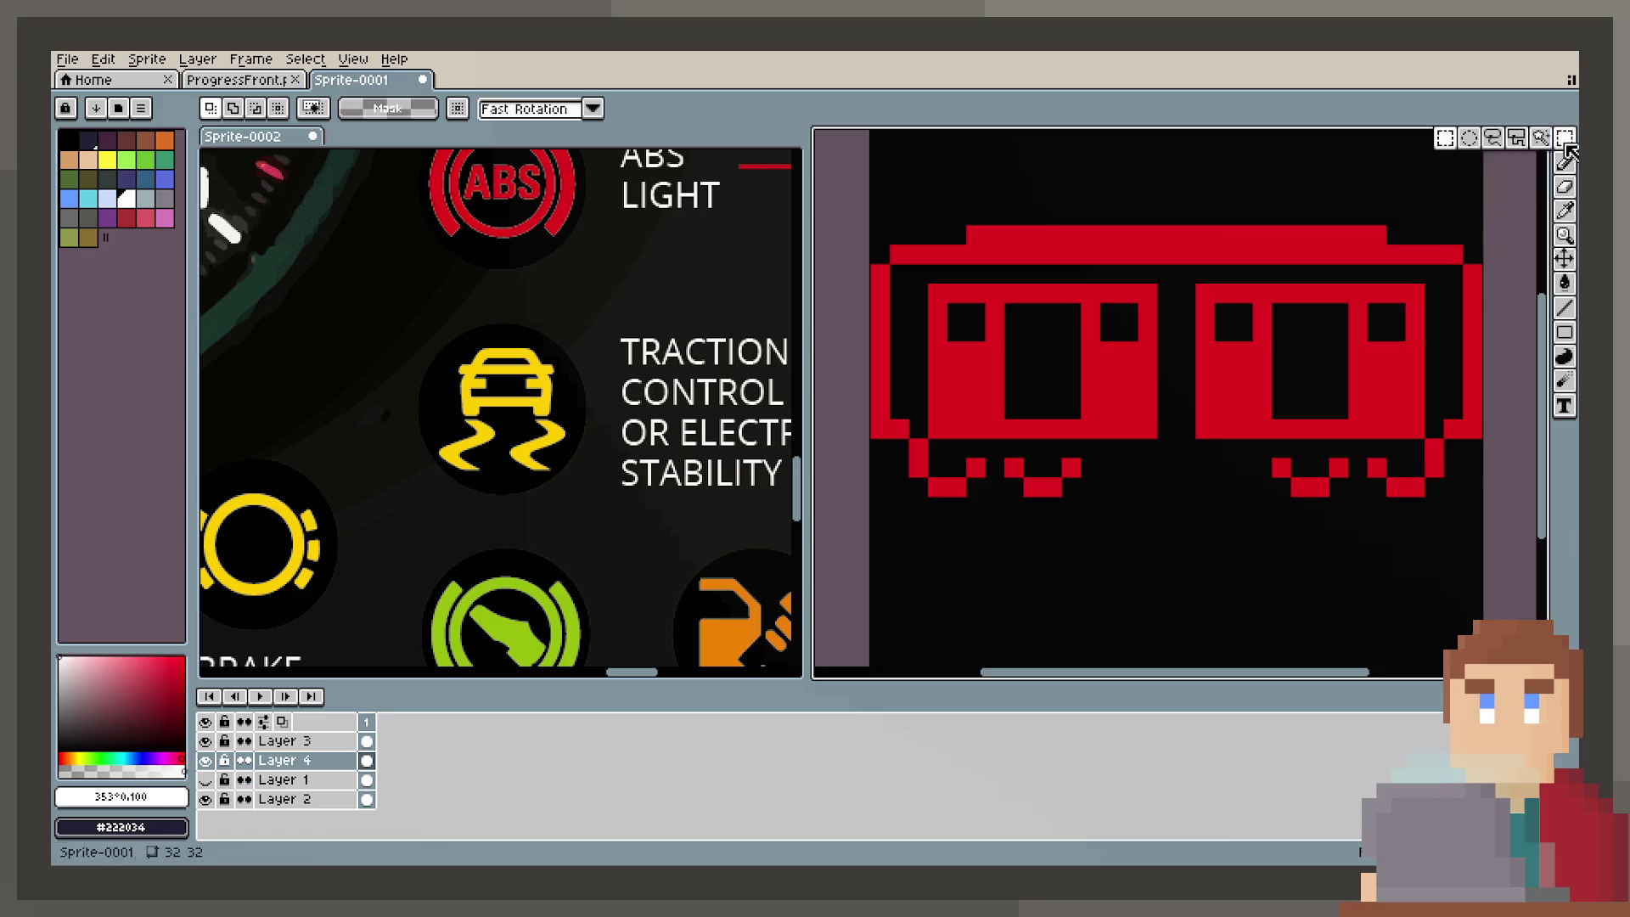
# Step: Select the right train car and nudge it one pixel outward, then deselect
pyautogui.moveTo(929, 286)
pyautogui.mouseDown()
pyautogui.moveTo(1100, 417)
pyautogui.moveTo(1200, 320)
pyautogui.moveTo(1341, 415)
pyautogui.moveTo(1444, 438)
pyautogui.mouseUp()
pyautogui.press('Return')
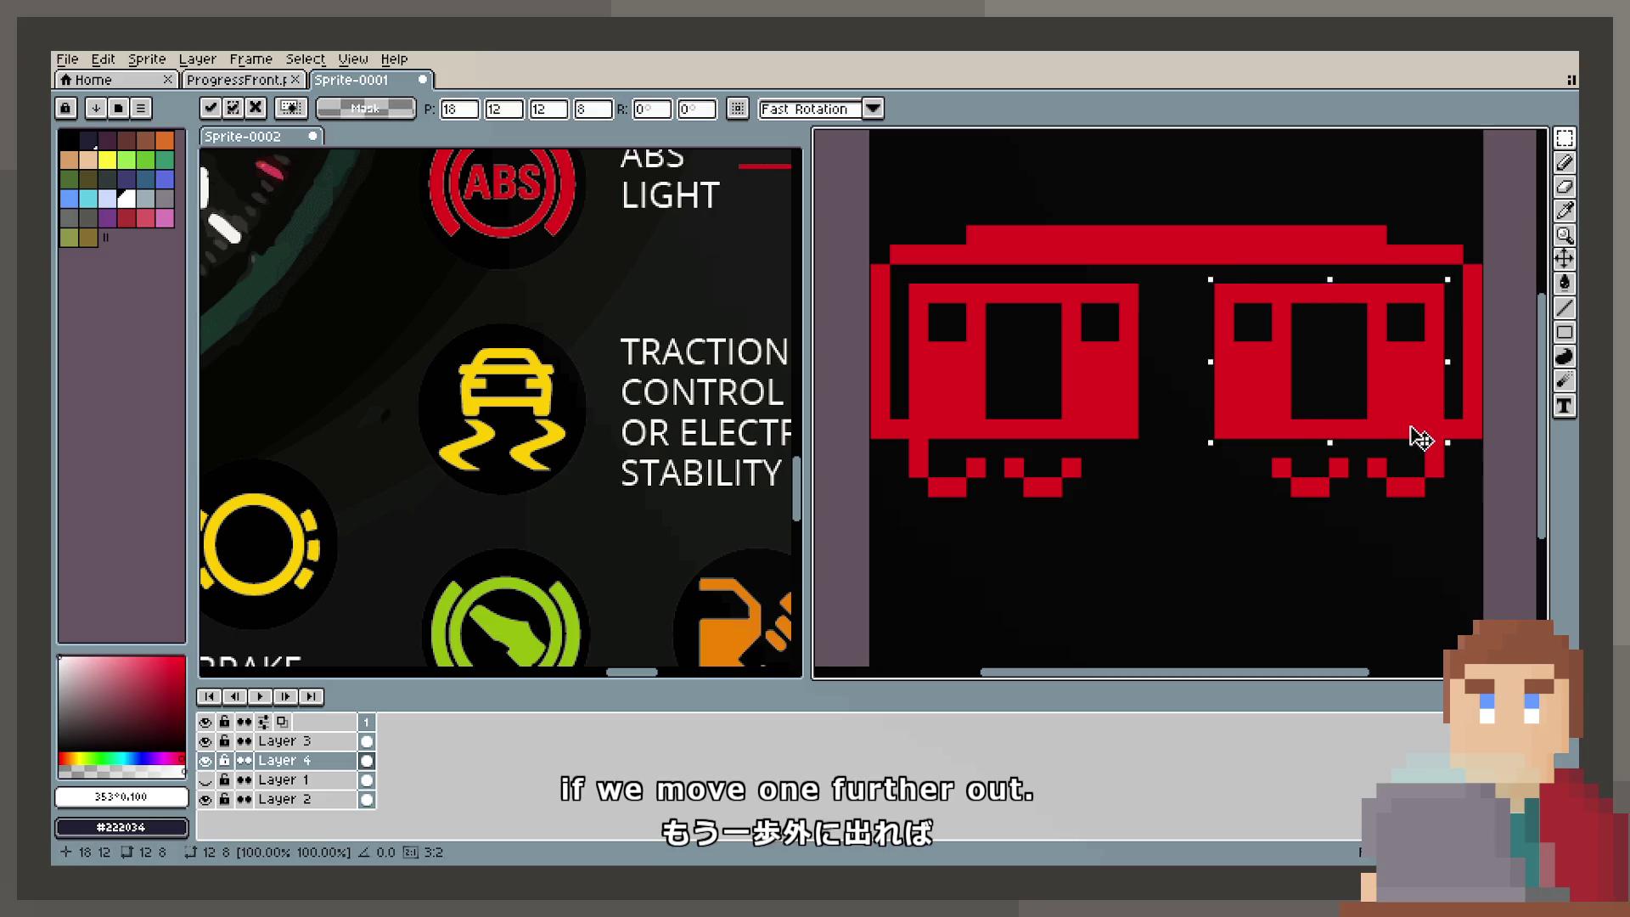
pyautogui.press('b')
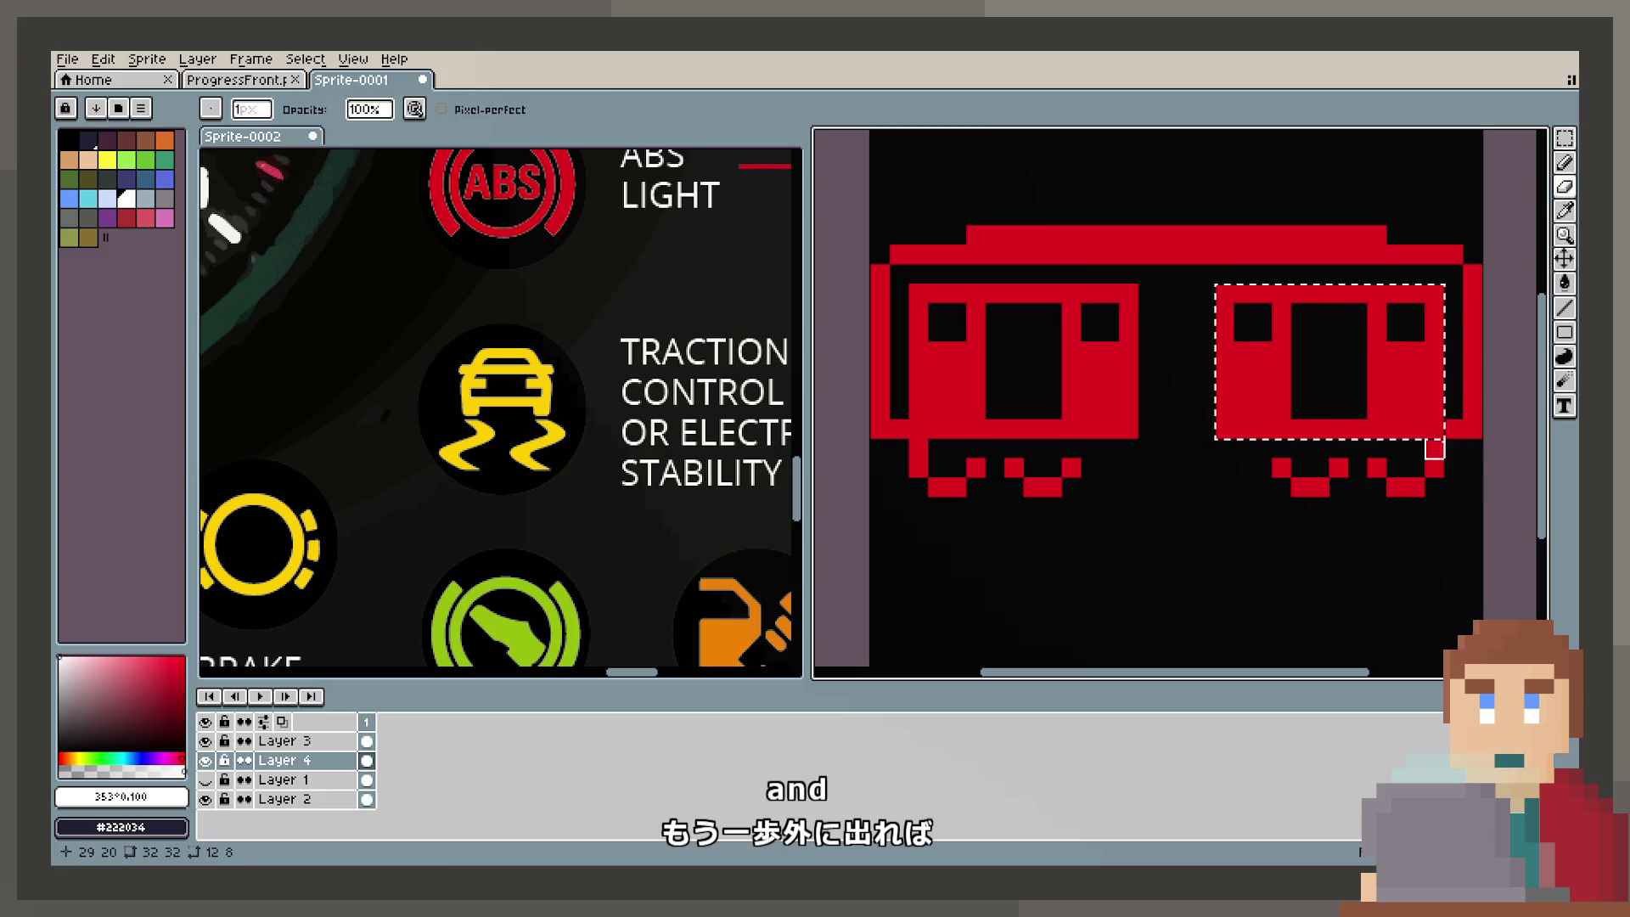
pyautogui.press('m')
pyautogui.hotkey('ctrl', 'd')
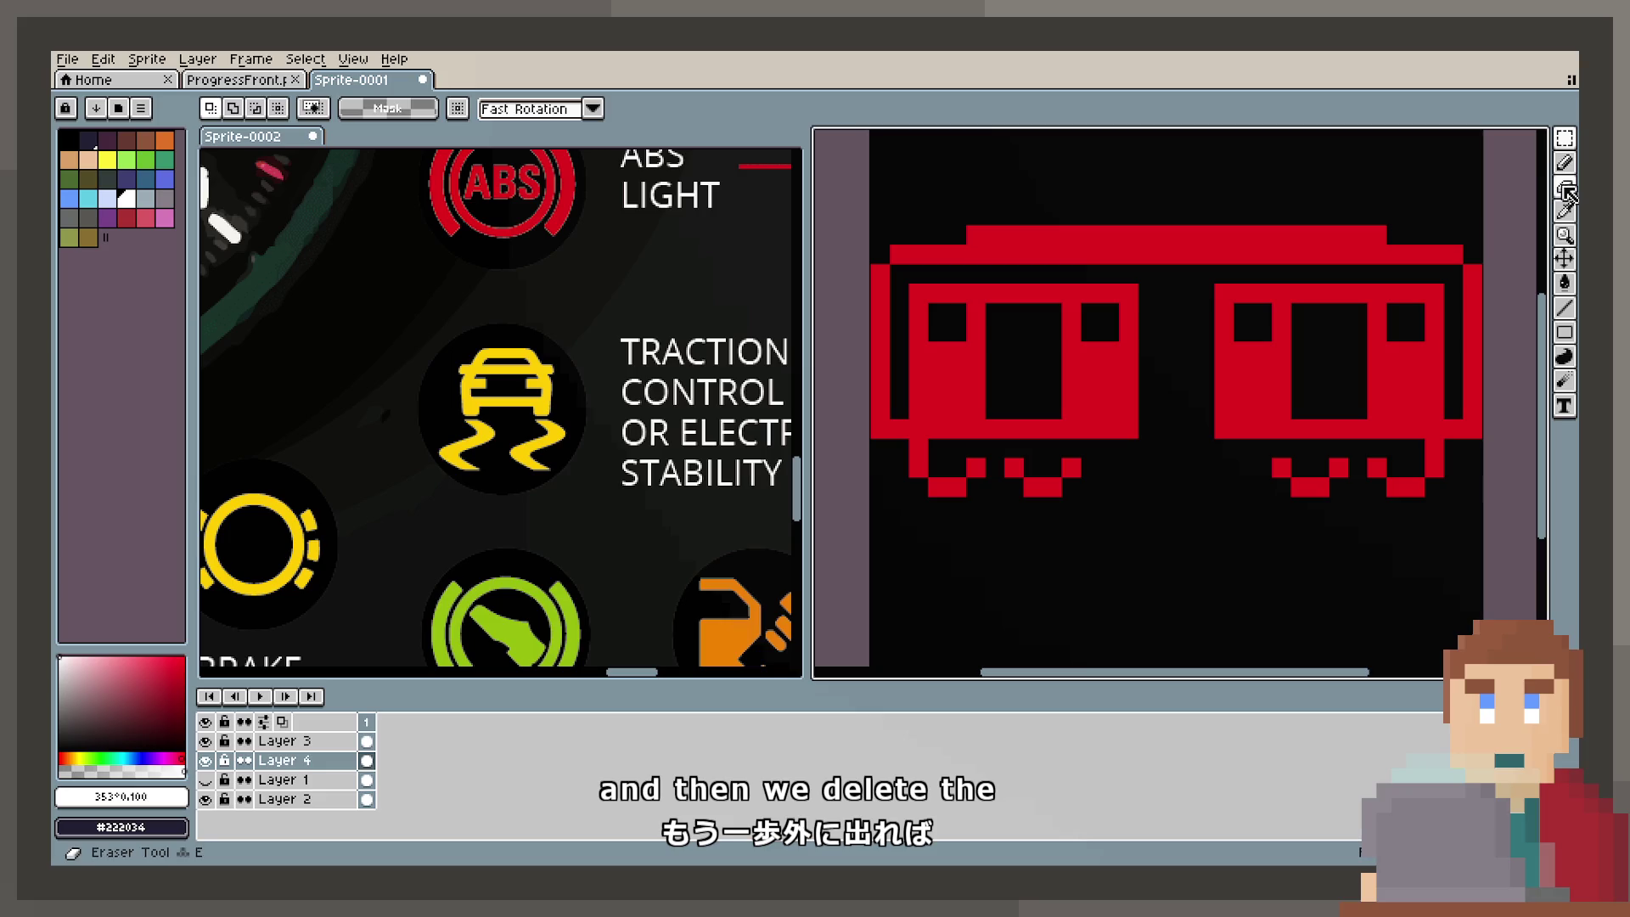
pyautogui.press('b')
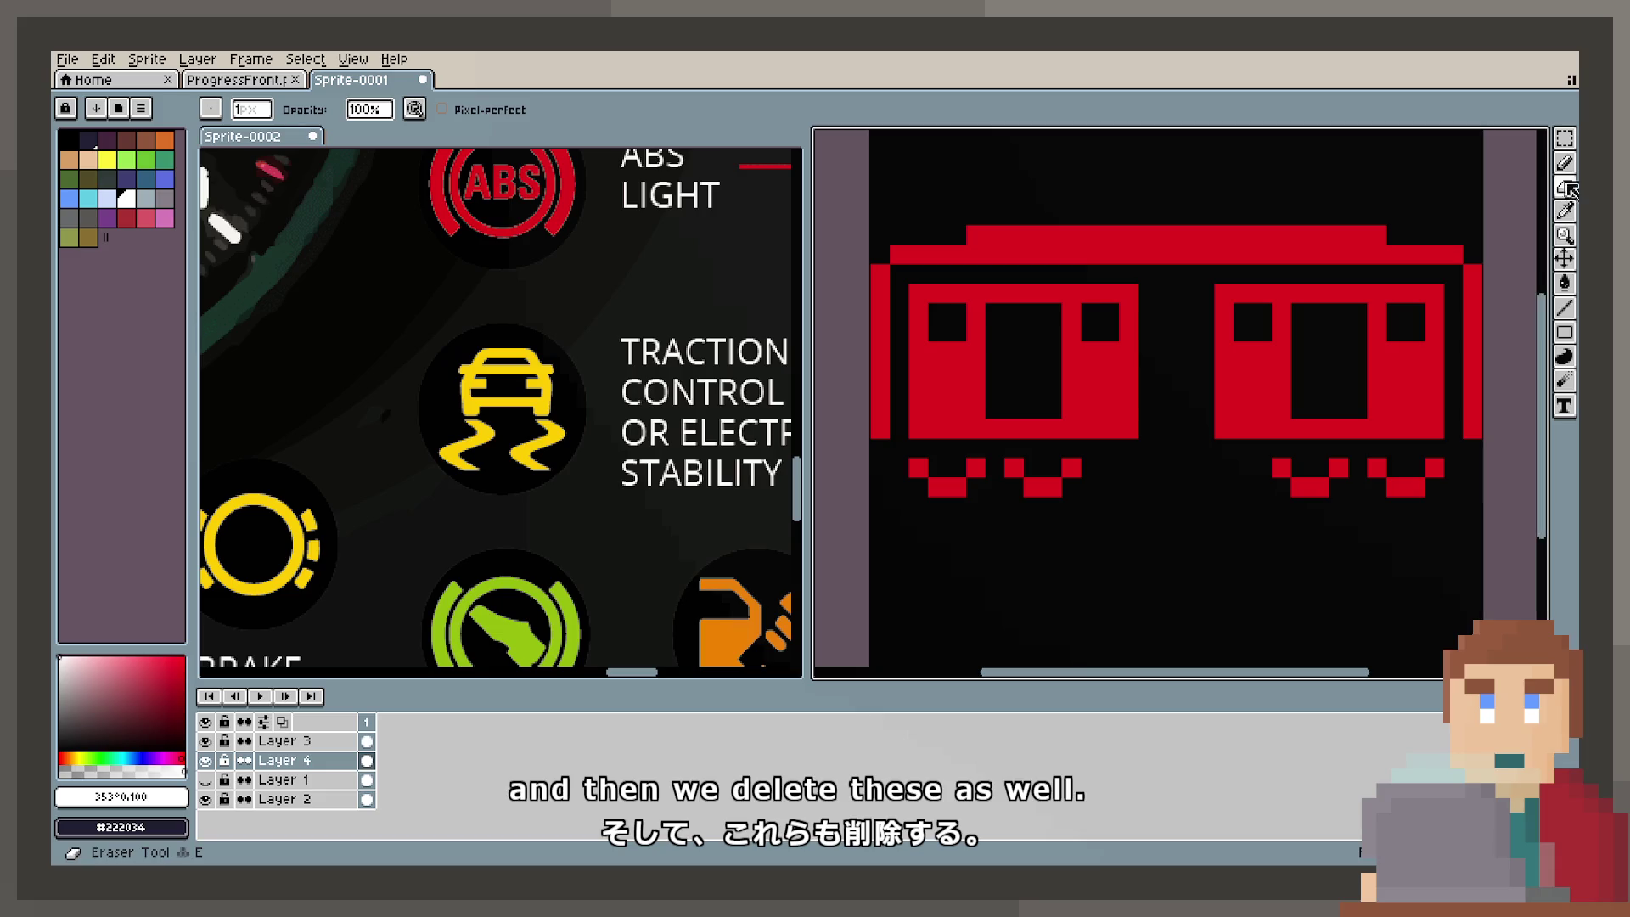
pyautogui.press('b')
# Step: Draw a coupling block between the cars and trim its top row with the eraser
pyautogui.click(1179, 432)
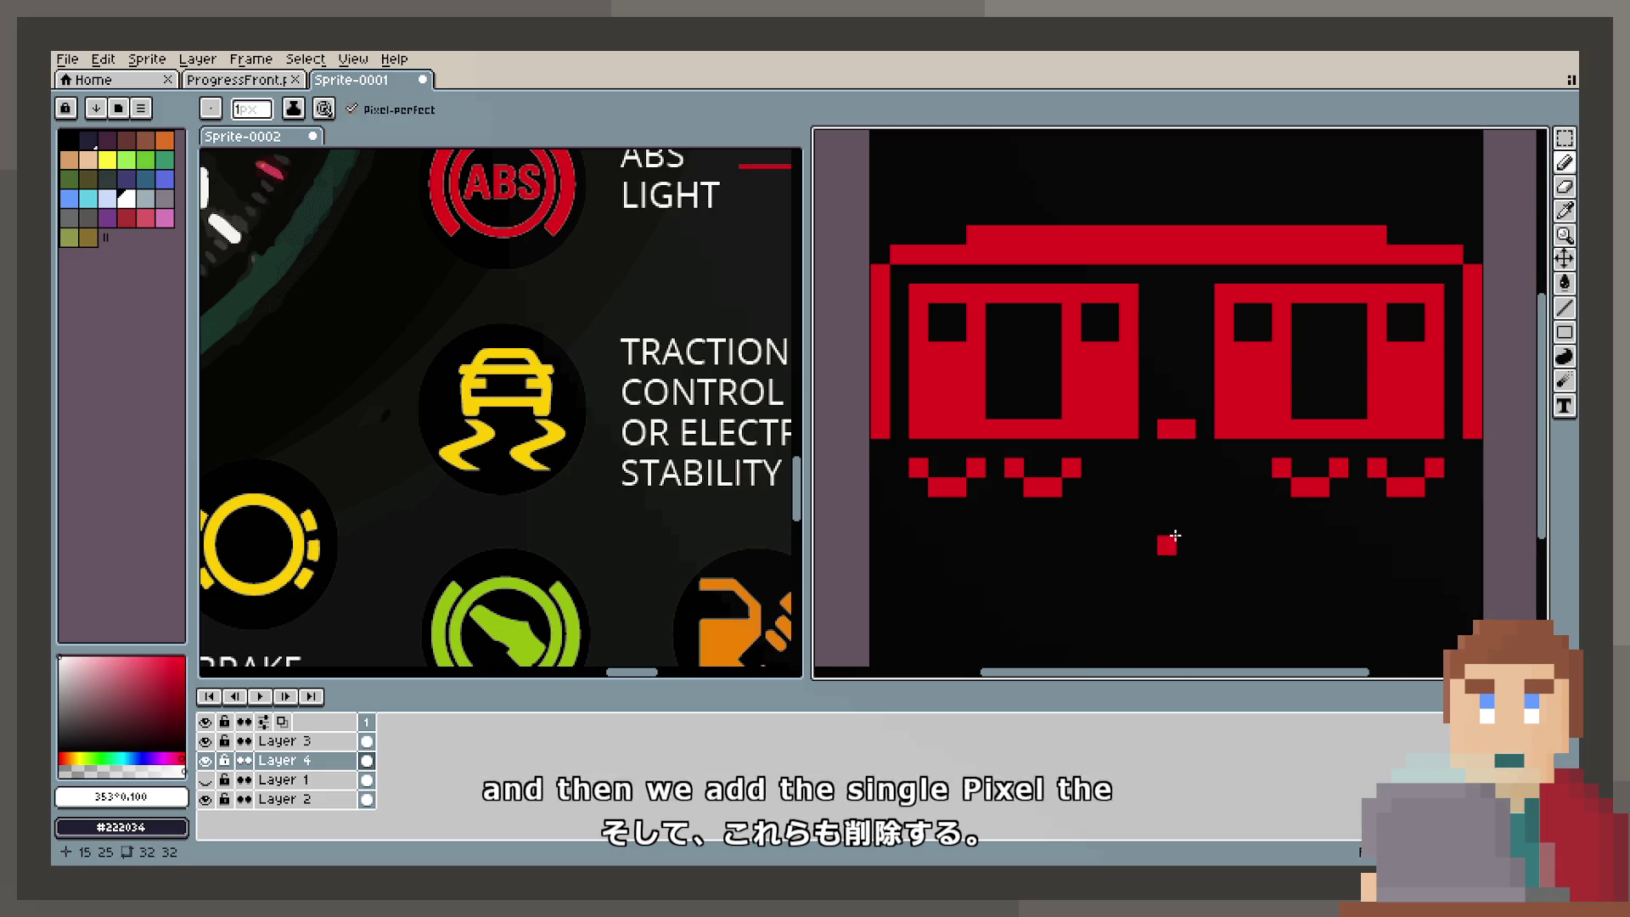
pyautogui.scroll(-1, 1172, 544)
pyautogui.scroll(1, 1175, 546)
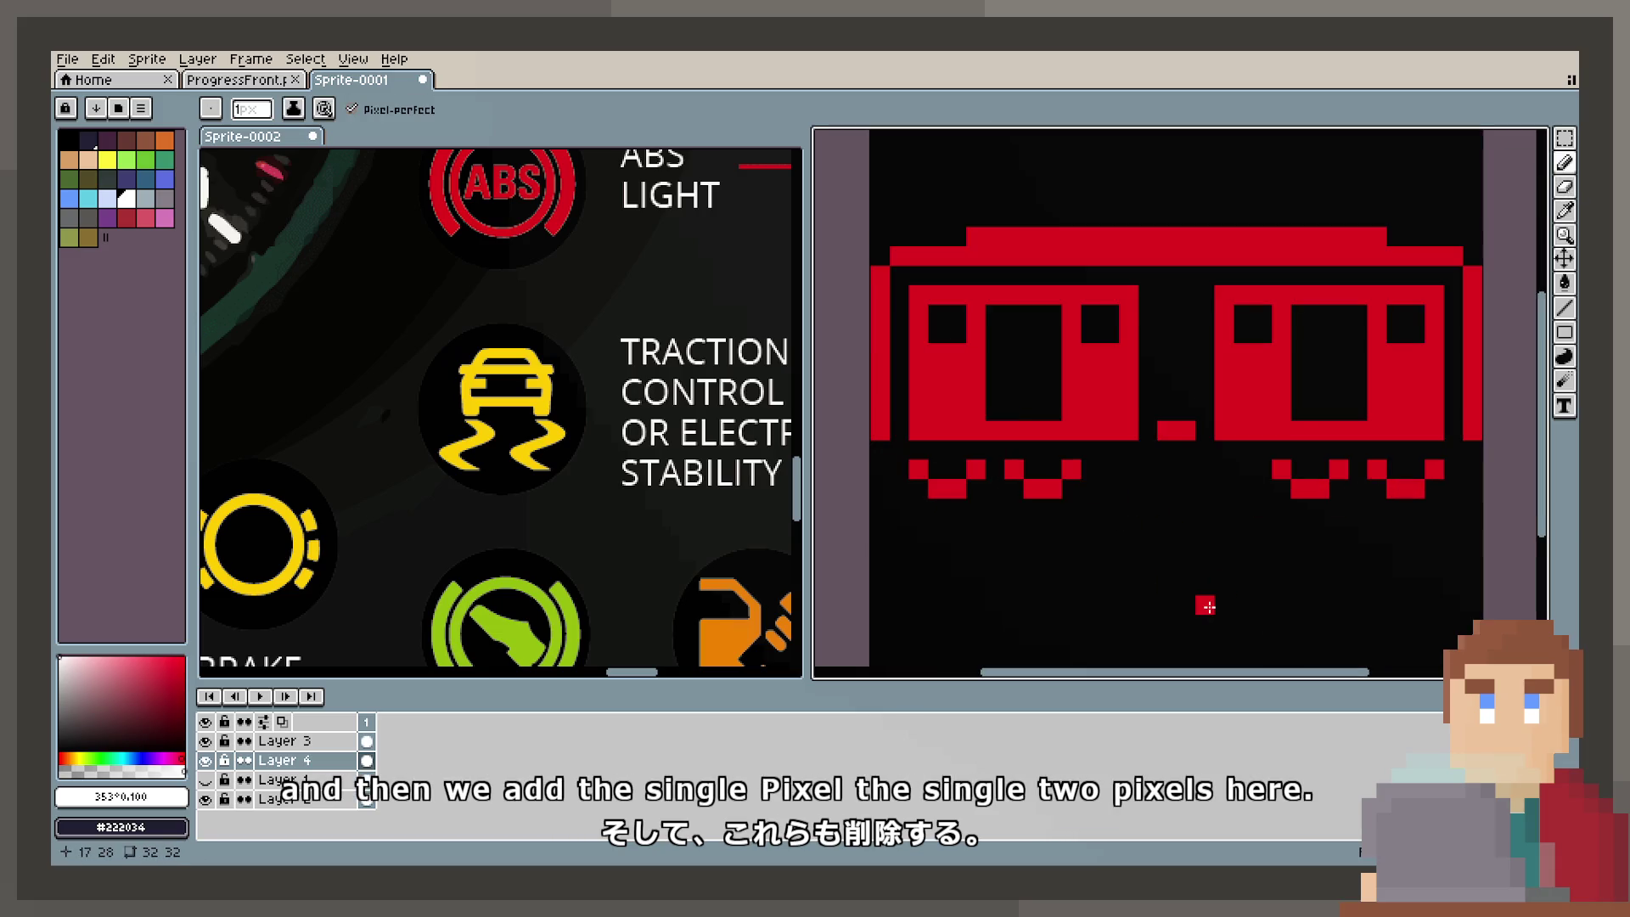
pyautogui.scroll(-1, 1206, 605)
pyautogui.scroll(1, 1201, 593)
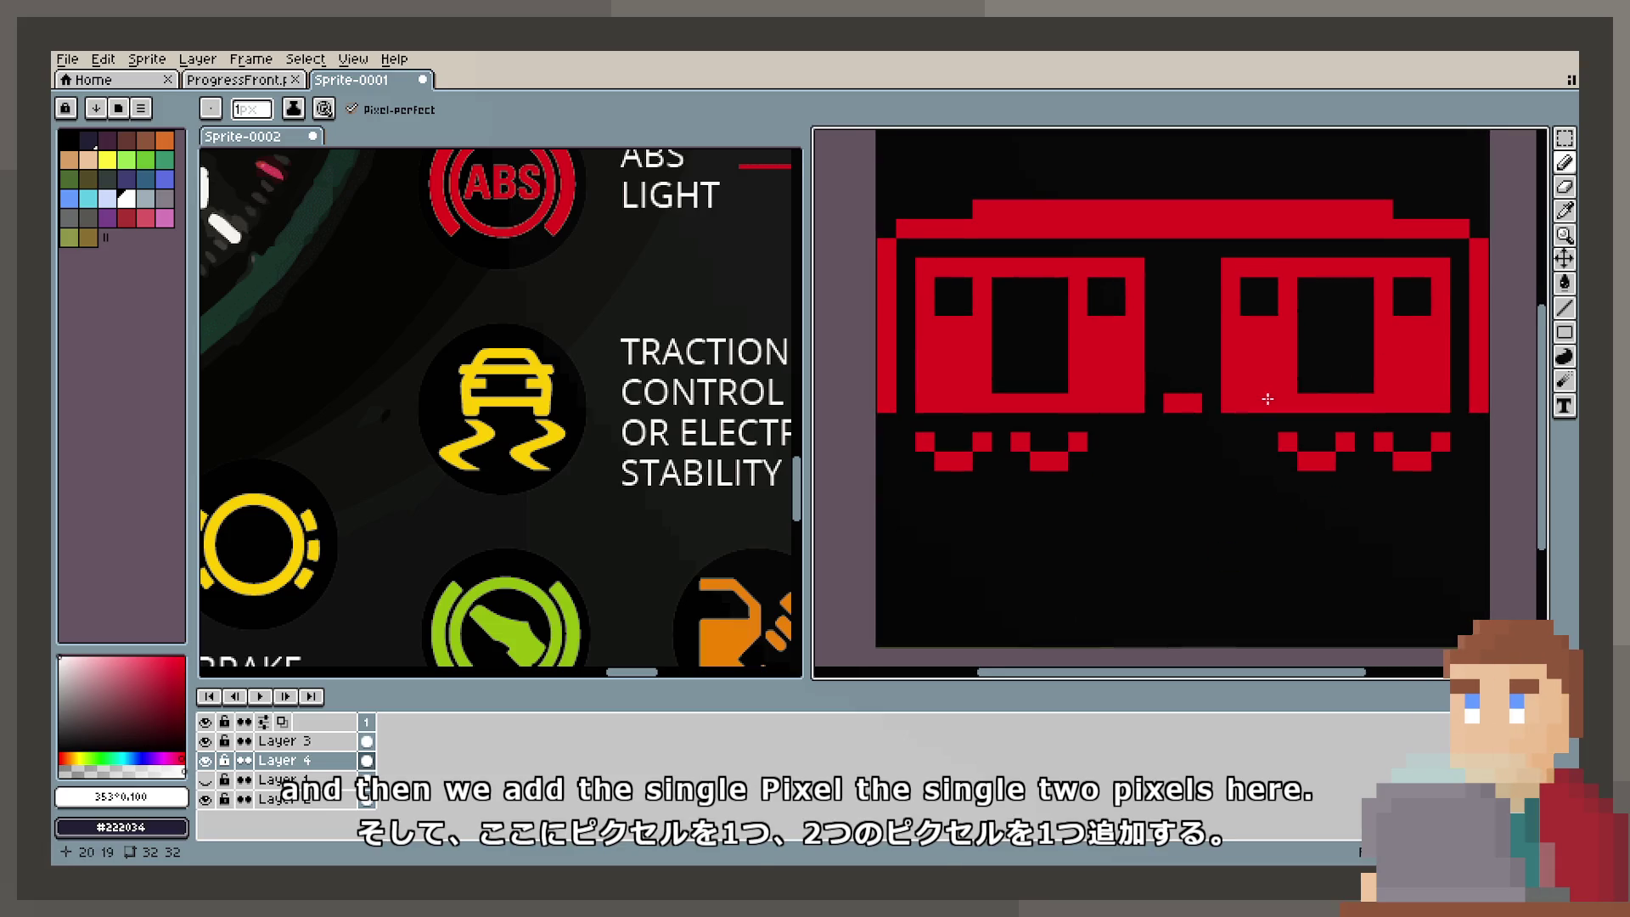
pyautogui.click(921, 424)
pyautogui.hotkey('ctrl', 'z')
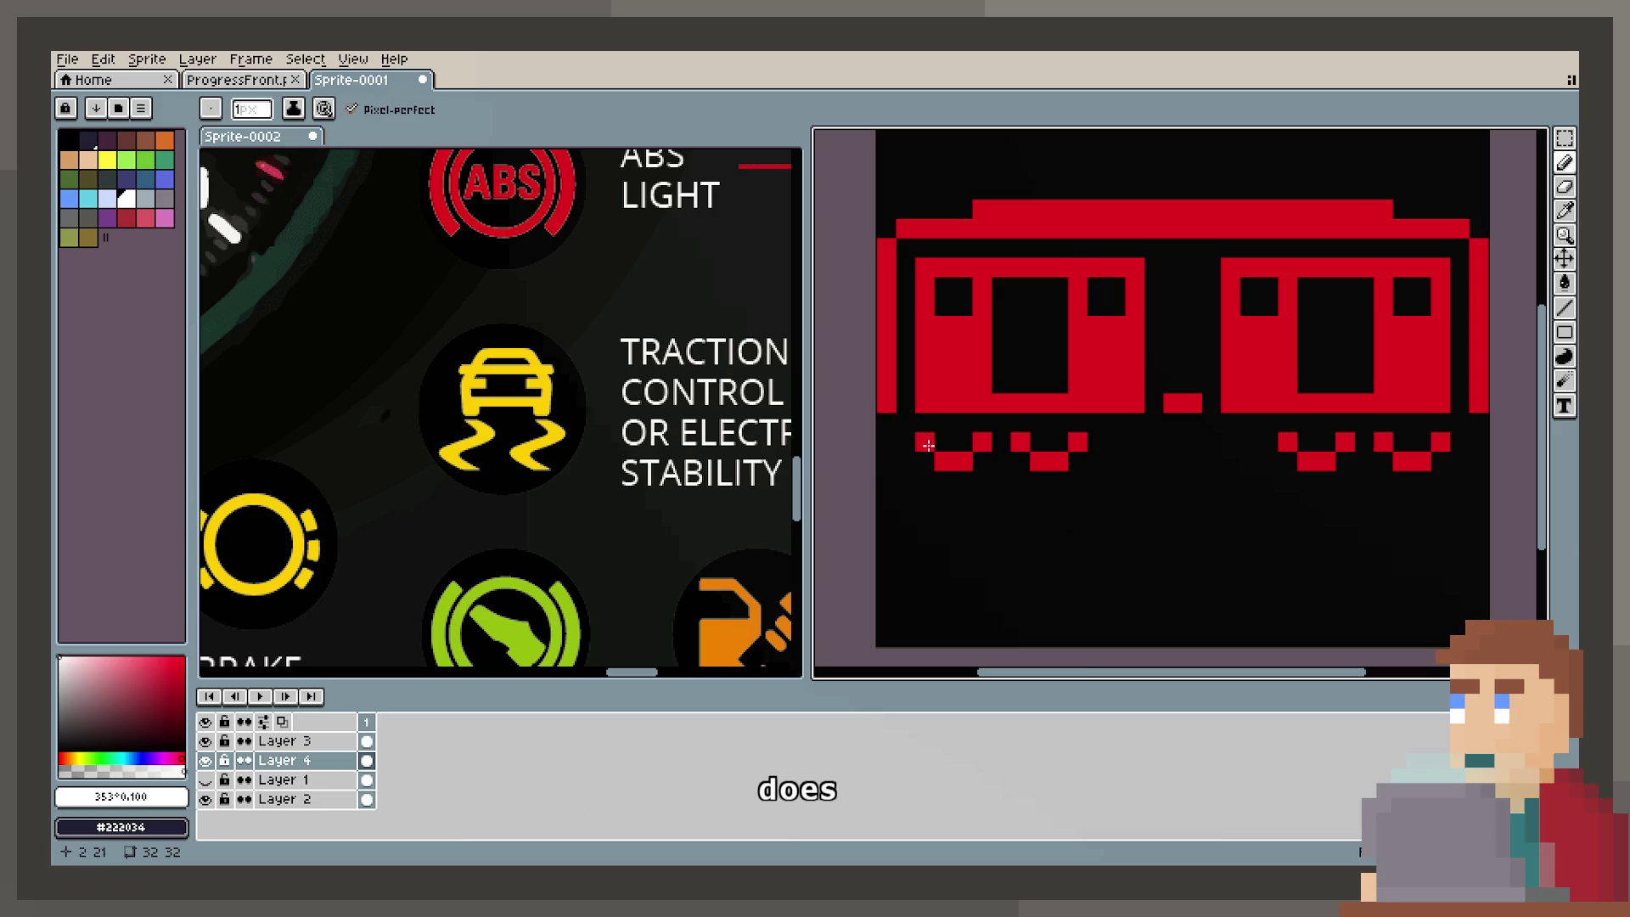
pyautogui.click(905, 422)
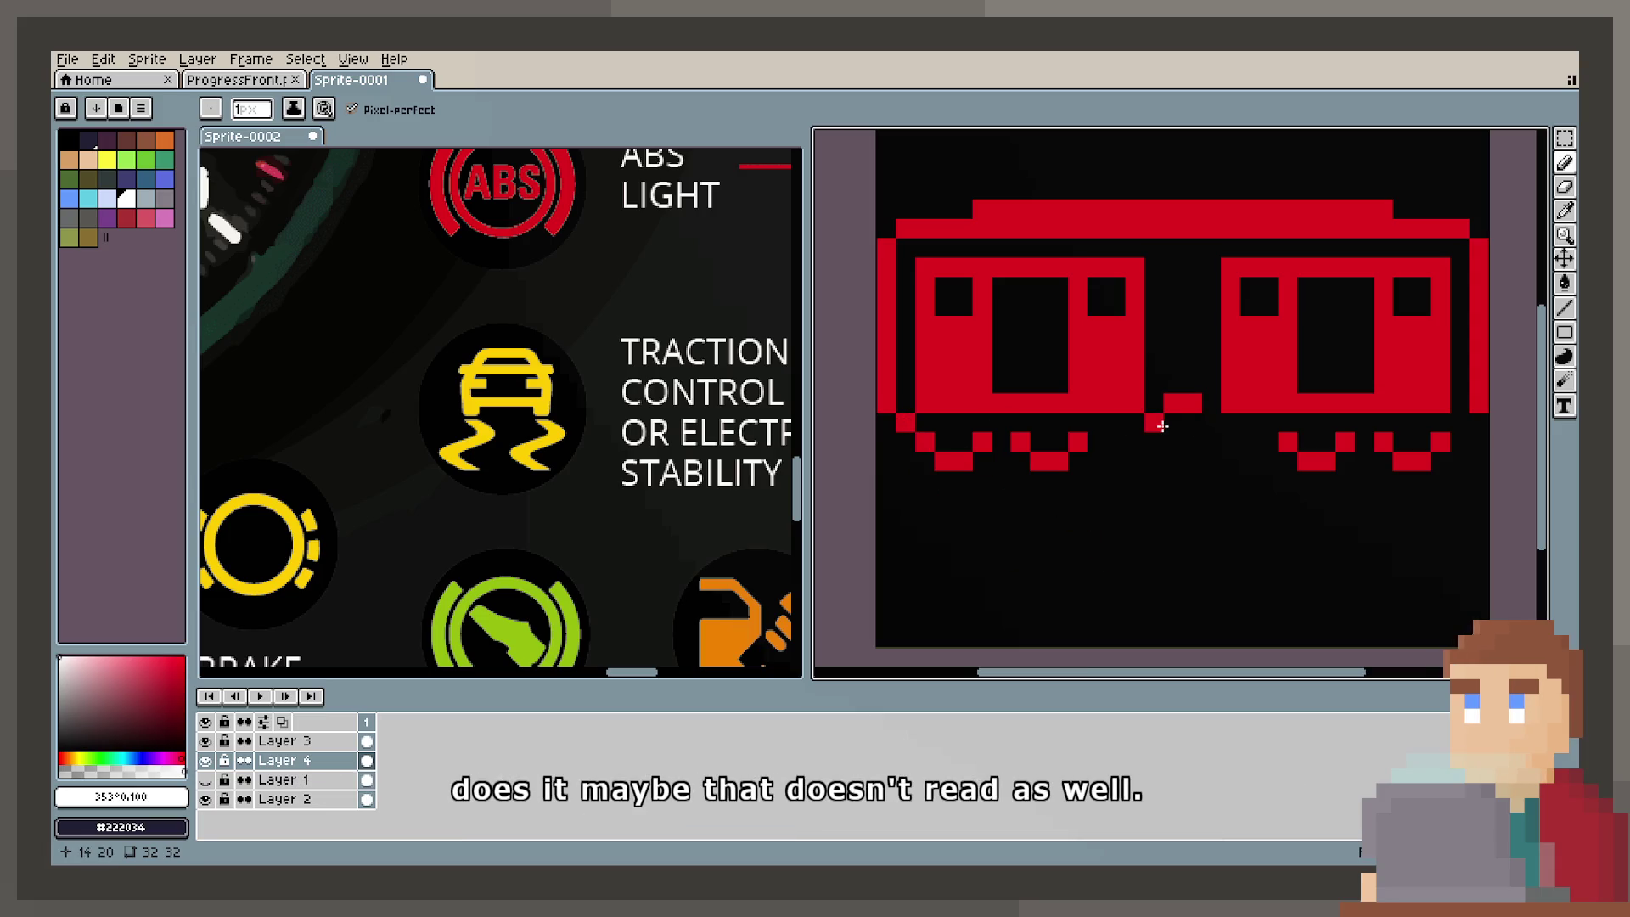
pyautogui.moveTo(1173, 422); pyautogui.dragTo(1192, 426)
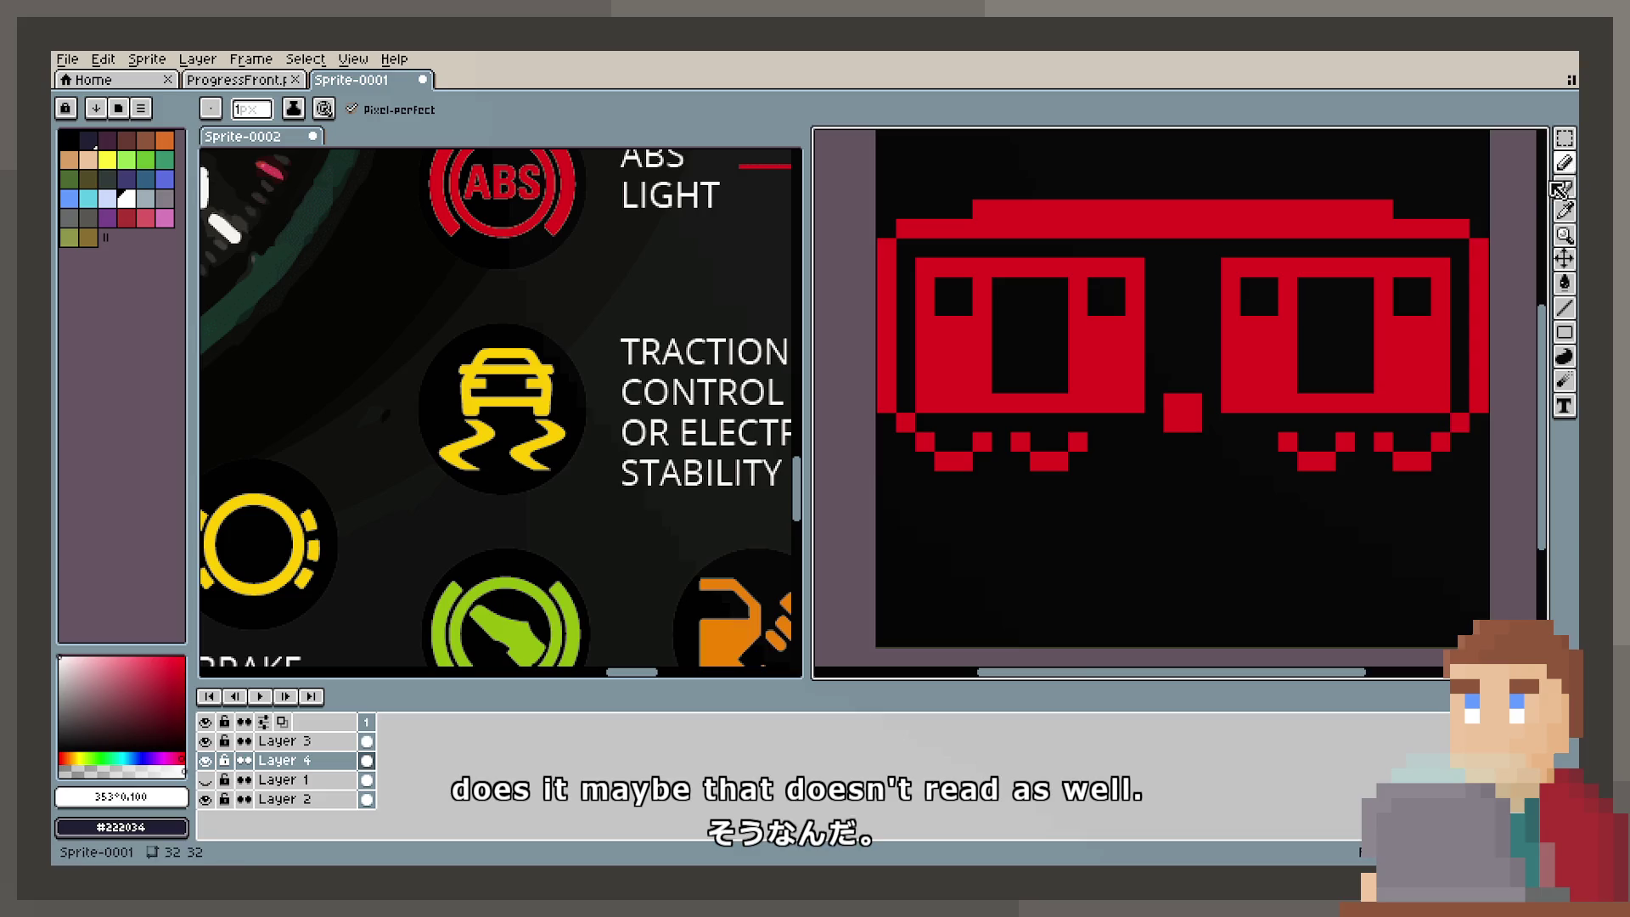
pyautogui.click(1565, 186)
pyautogui.moveTo(1174, 404); pyautogui.dragTo(1192, 403)
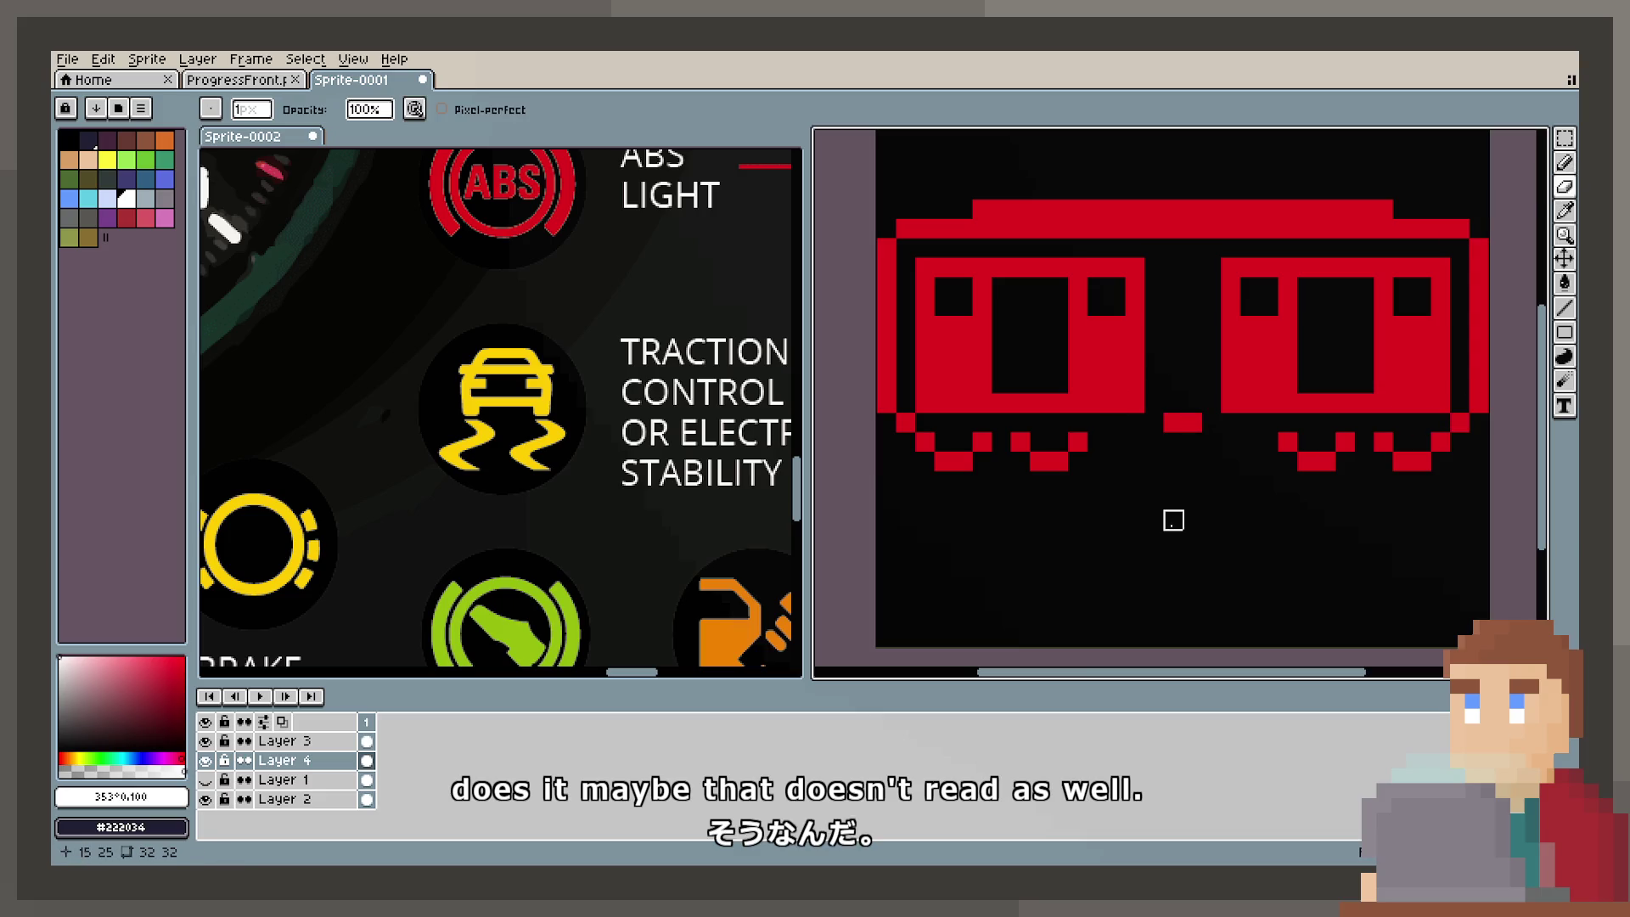
pyautogui.scroll(-1, 1174, 519)
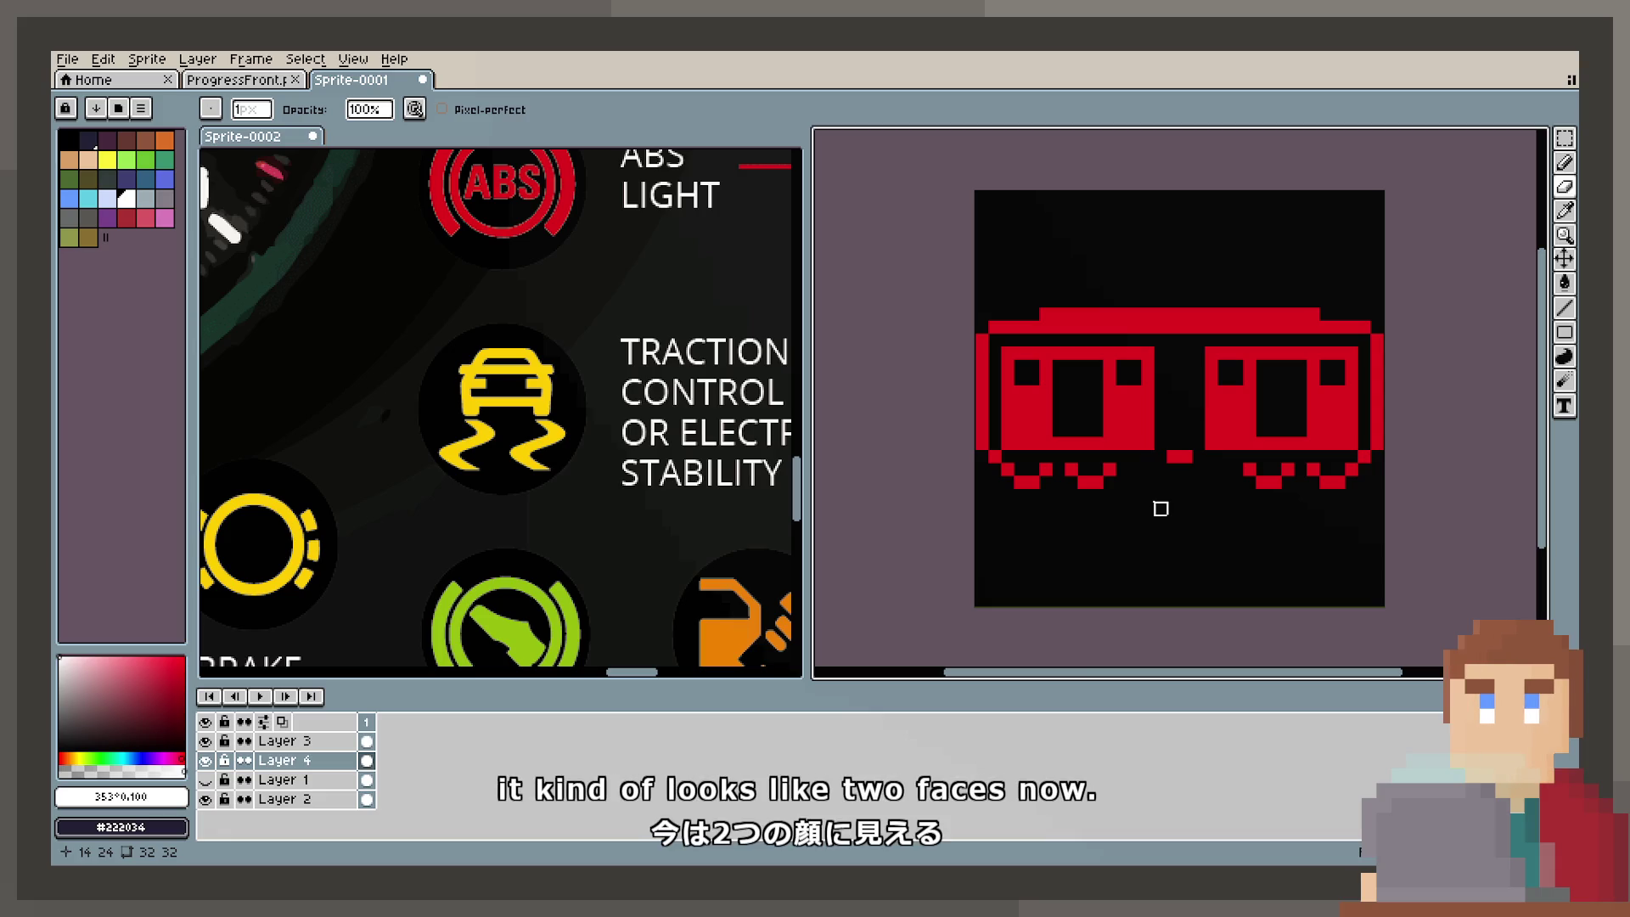
# Step: Undo four edits — pencil, car spacing and wheel changes — restoring the earlier tram design
pyautogui.scroll(-3, 680, 565)
pyautogui.hscroll(-10, 406, 394)
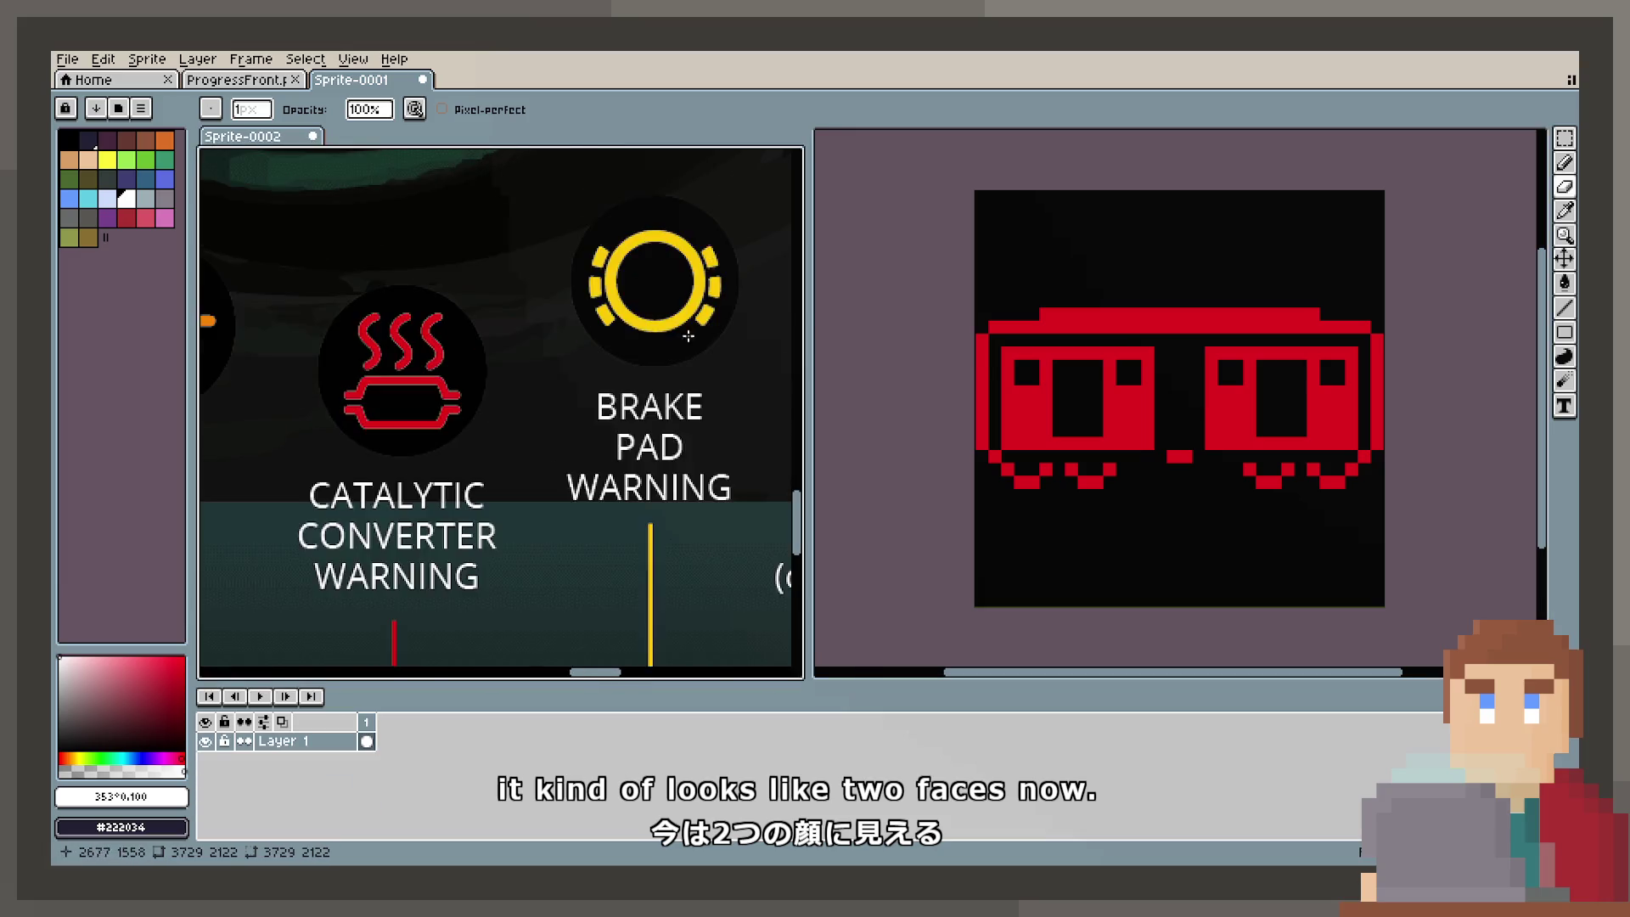
pyautogui.scroll(-3, 406, 394)
pyautogui.scroll(5, 480, 476)
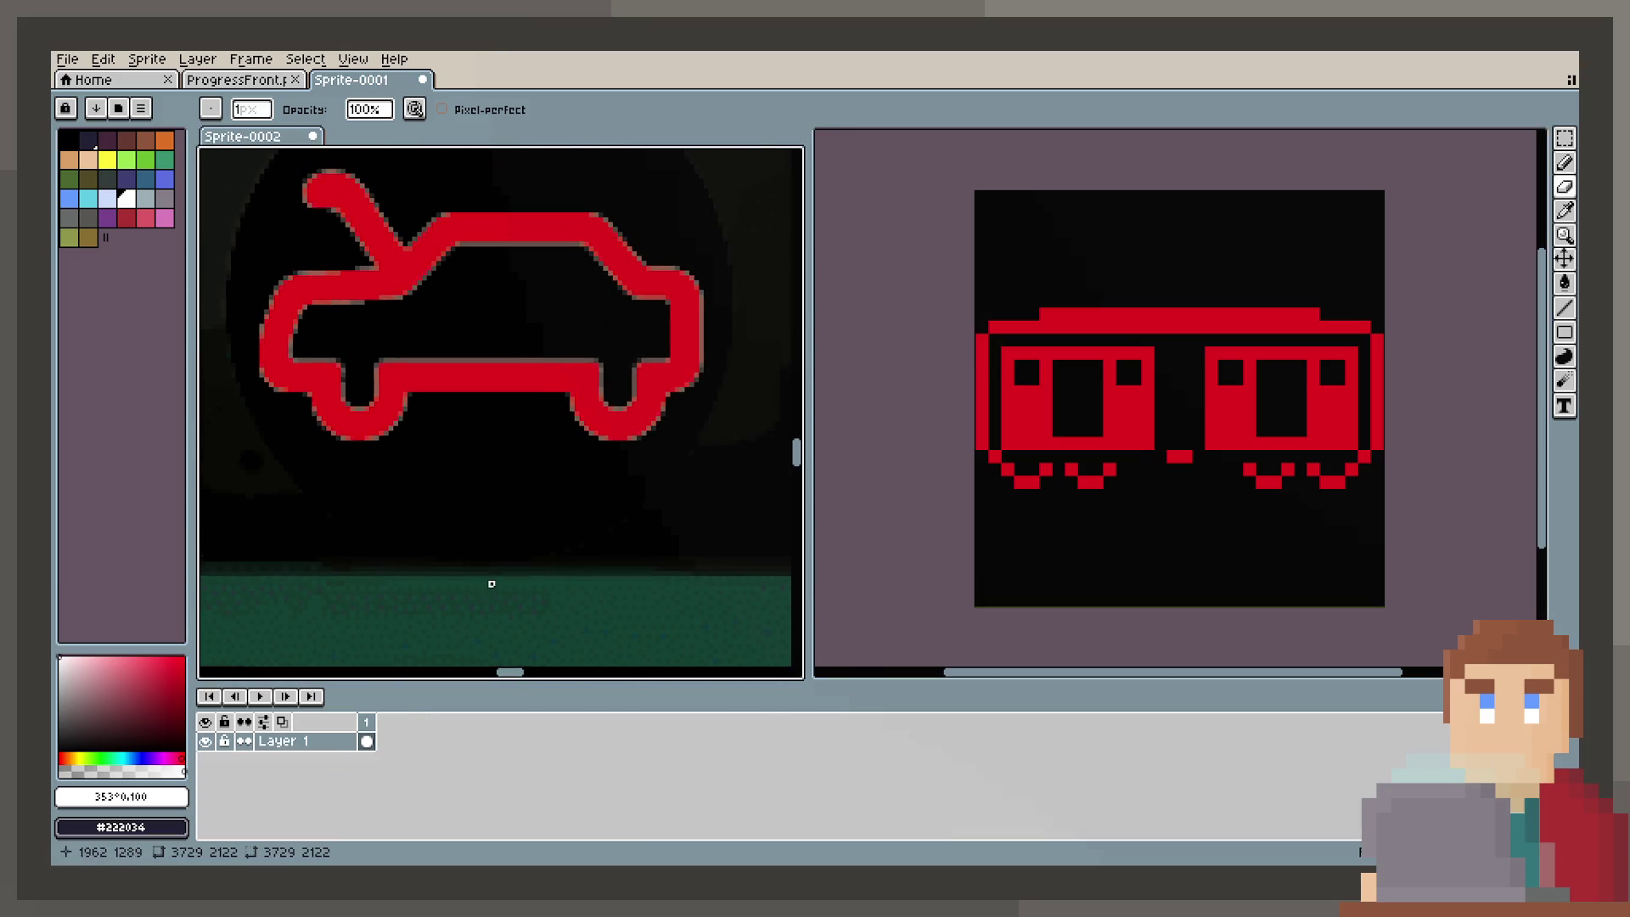
pyautogui.click(1173, 547)
pyautogui.hotkey('ctrl', 'z')
pyautogui.hotkey('ctrl', 'z')
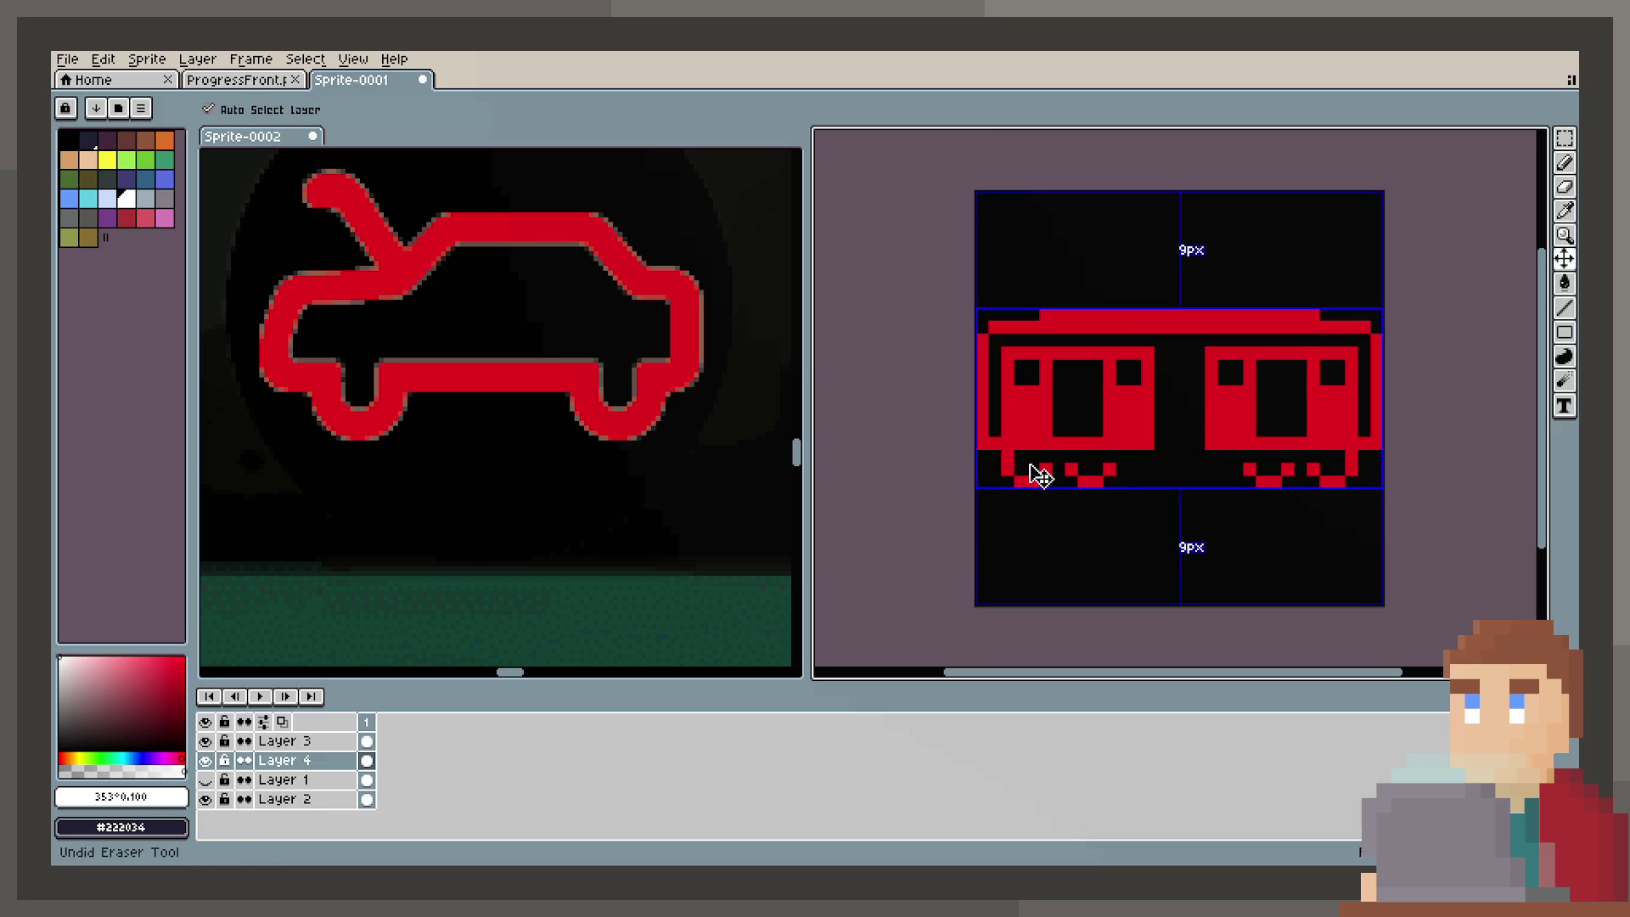
pyautogui.hotkey('ctrl', 'z')
pyautogui.hotkey('ctrl', 'z')
pyautogui.hotkey('ctrl', 'z')
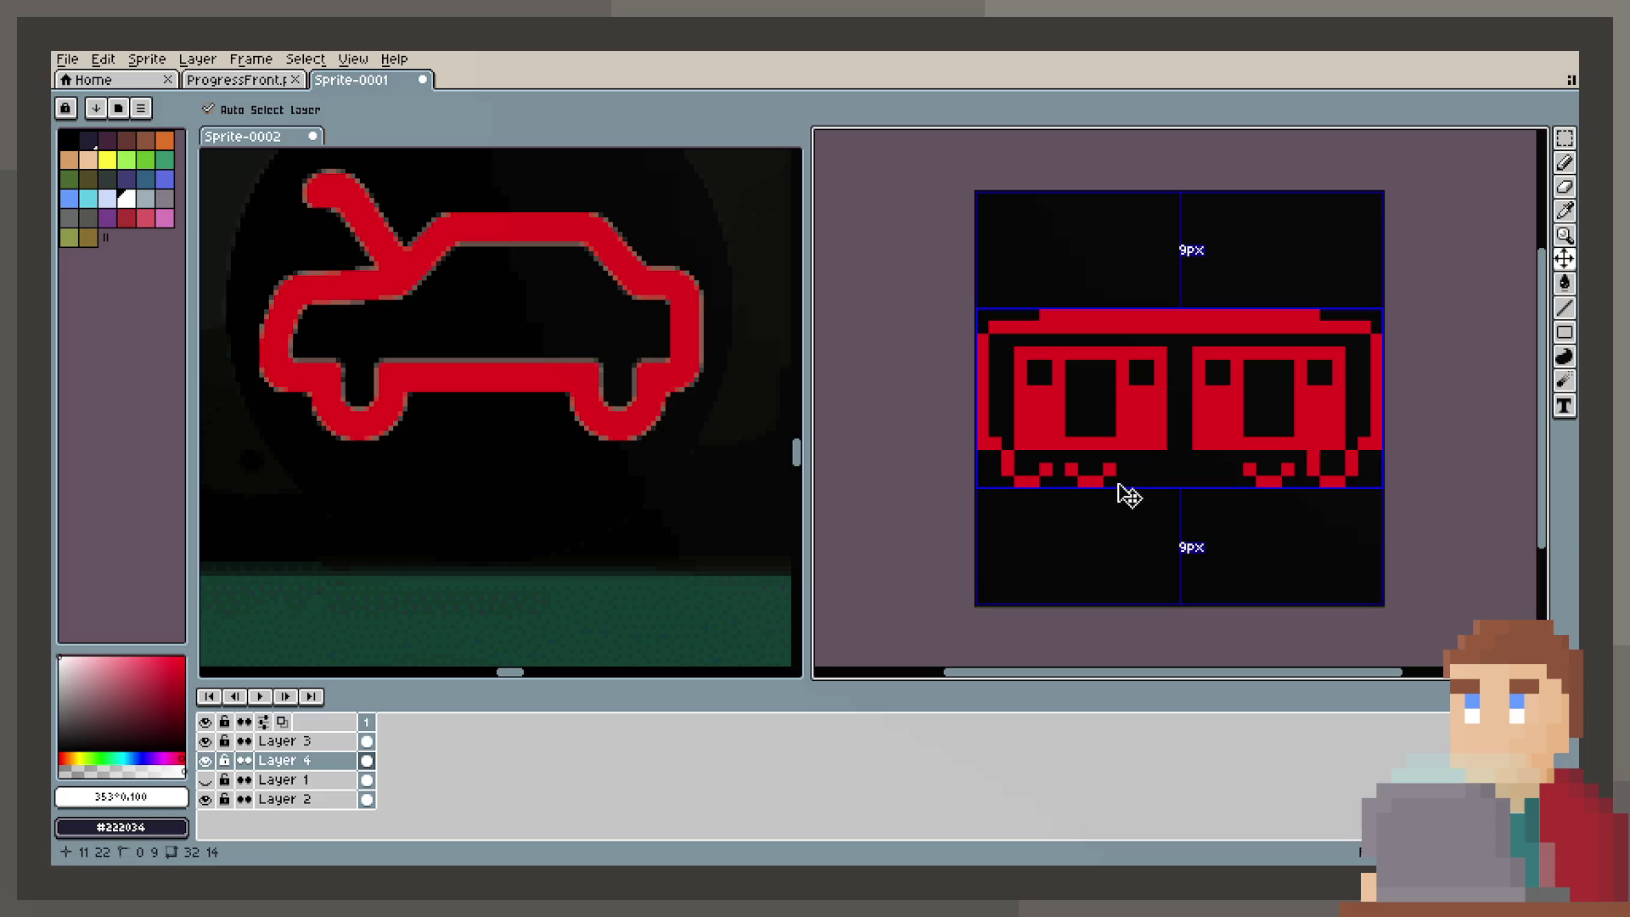
pyautogui.hotkey('ctrl', 'z')
pyautogui.hotkey('ctrl', 'z')
pyautogui.hotkey('ctrl', 'z')
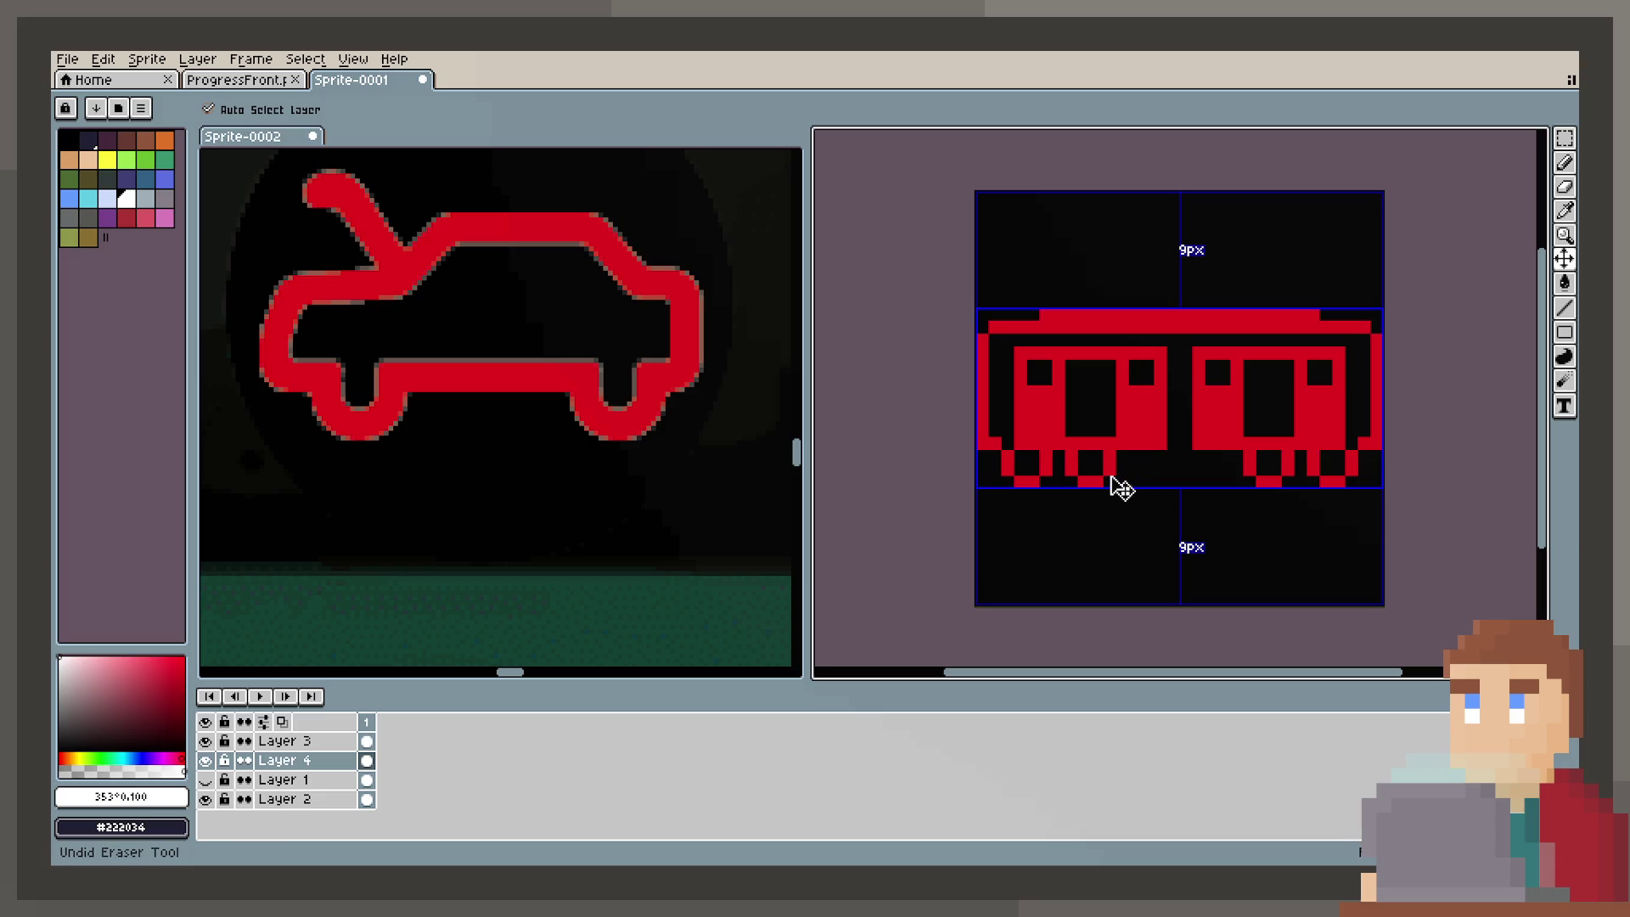
pyautogui.hotkey('ctrl', 'z')
pyautogui.hotkey('ctrl', 'z')
pyautogui.hotkey('ctrl', 'z')
pyautogui.press('b')
pyautogui.scroll(2, 1109, 483)
pyautogui.scroll(-2, 1105, 482)
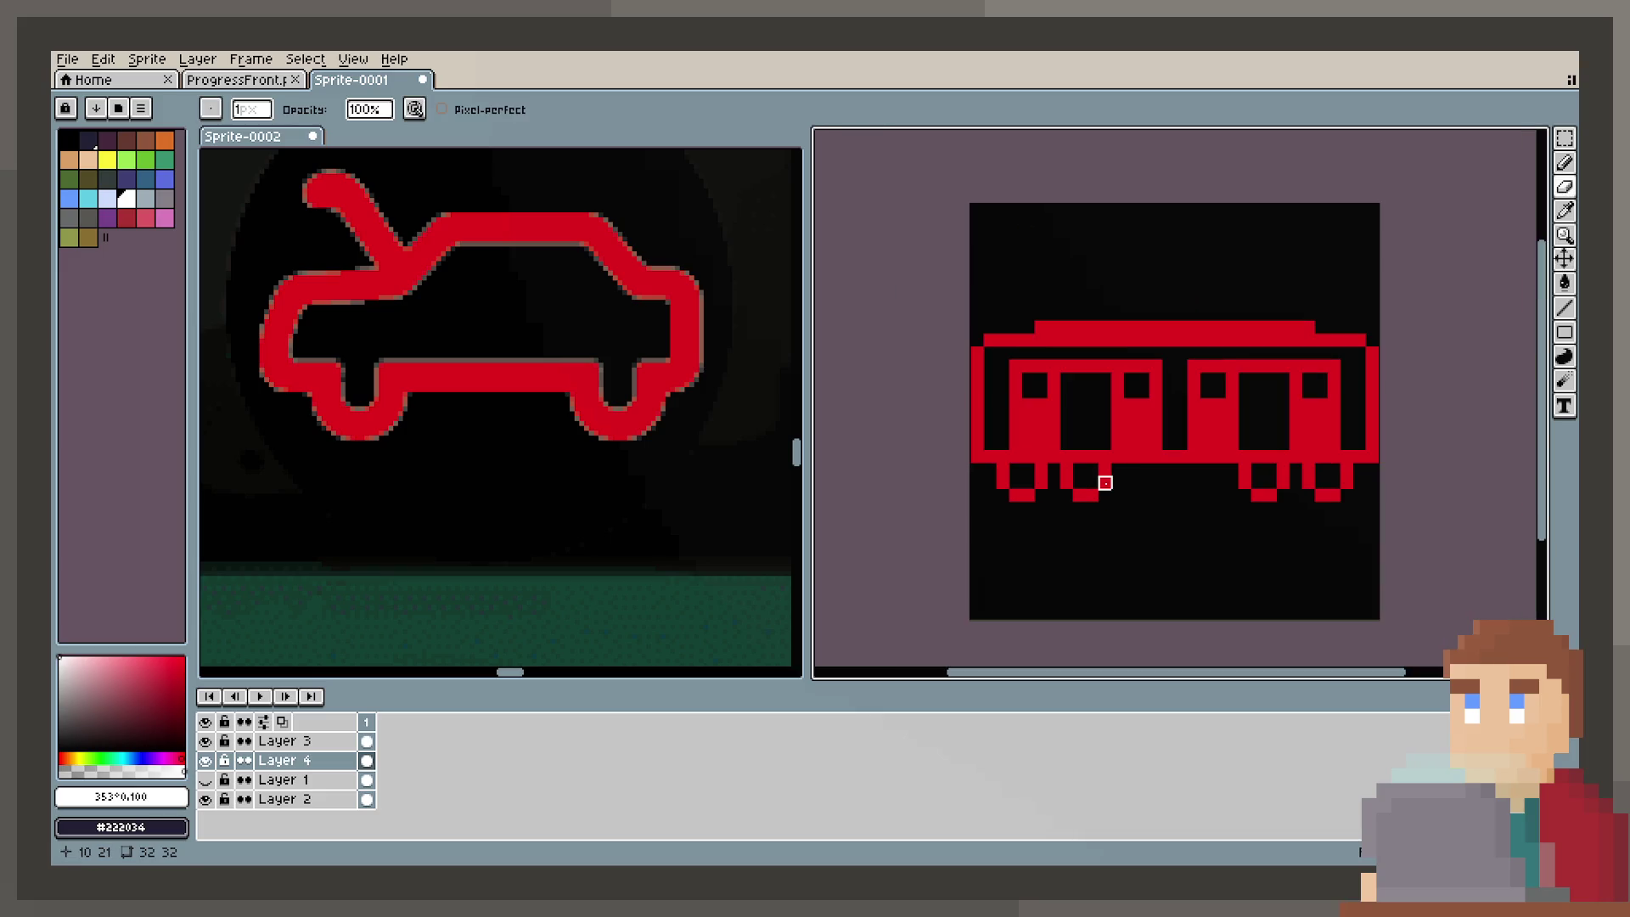
pyautogui.scroll(-1, 1108, 484)
pyautogui.scroll(1, 1116, 514)
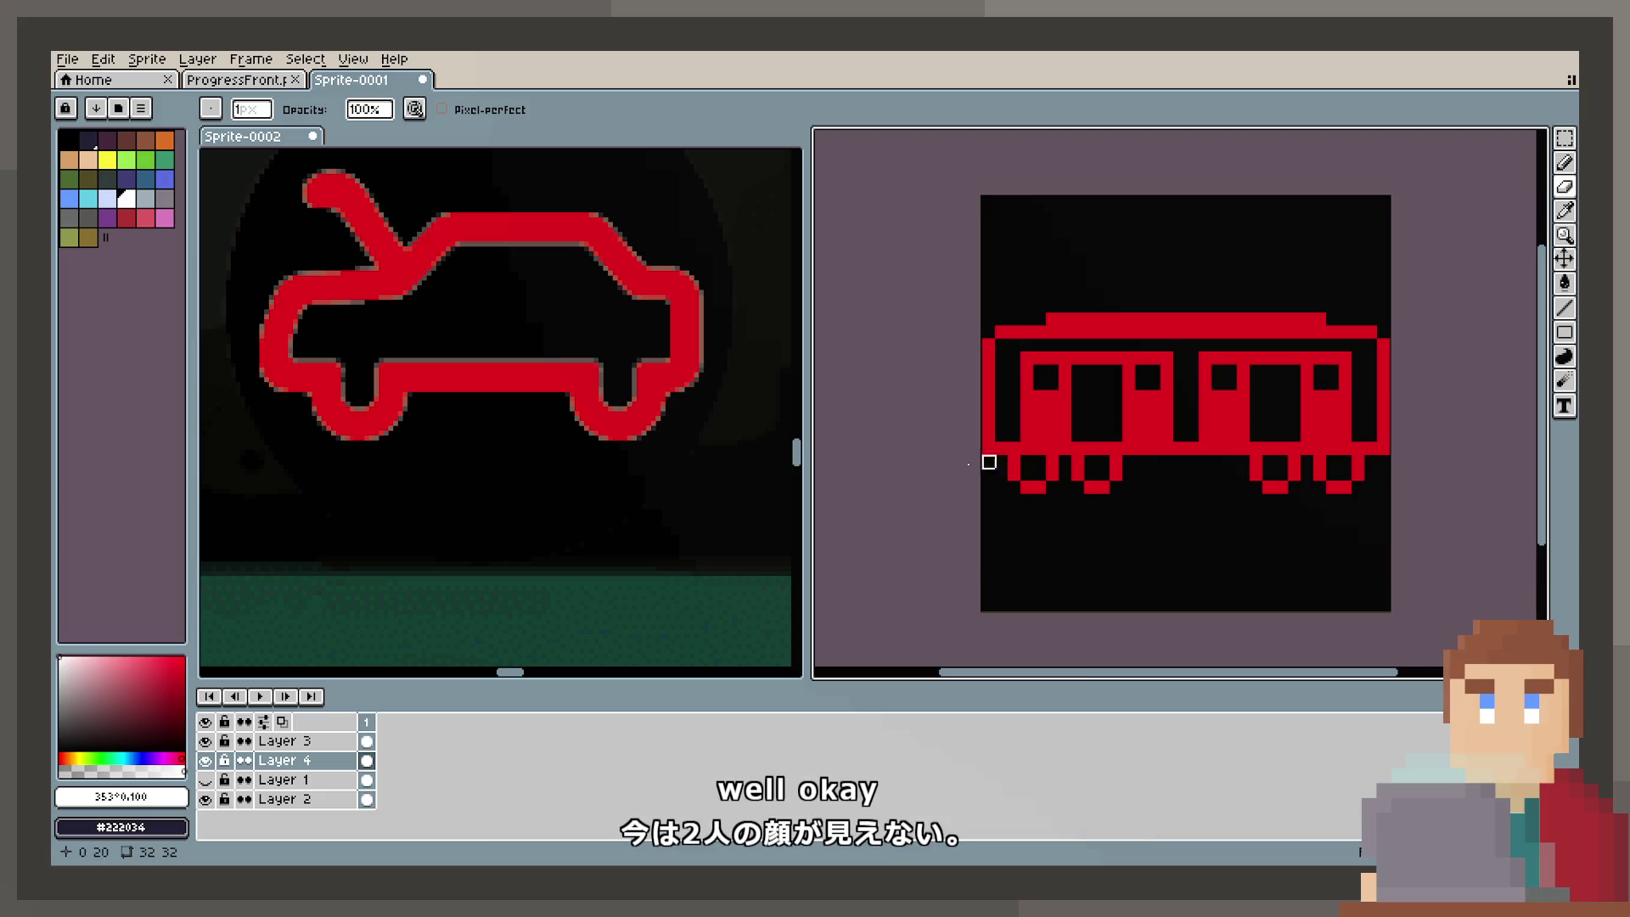
pyautogui.press('v')
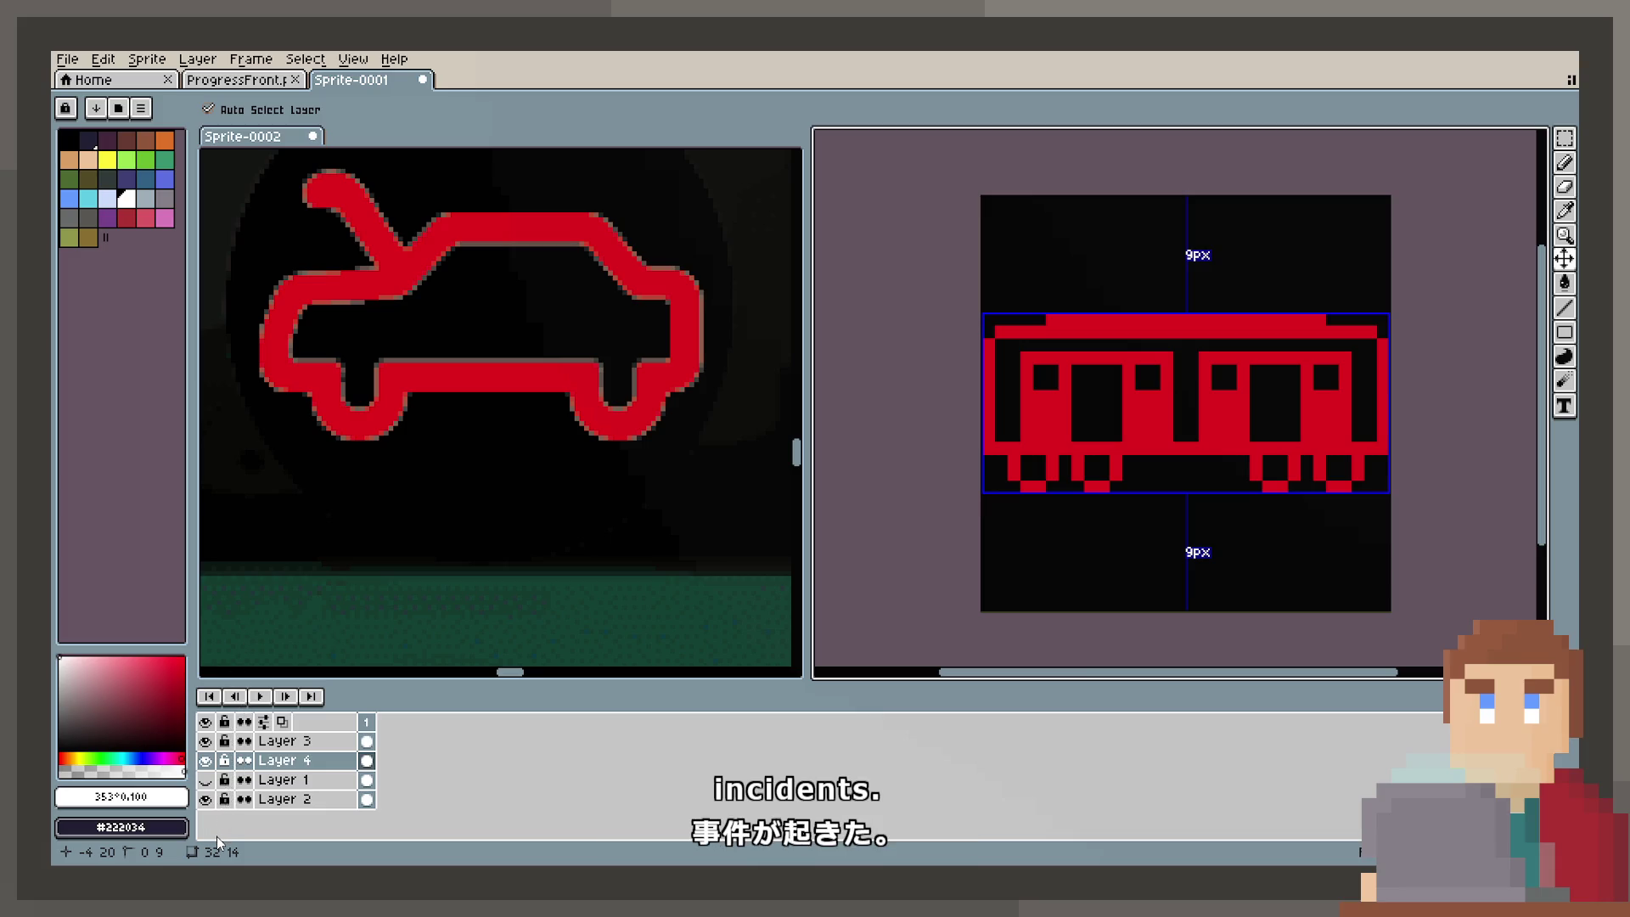
# Step: Hide the red and black layers, show the white train layer, and save as Door.png
pyautogui.click(205, 742)
pyautogui.click(205, 780)
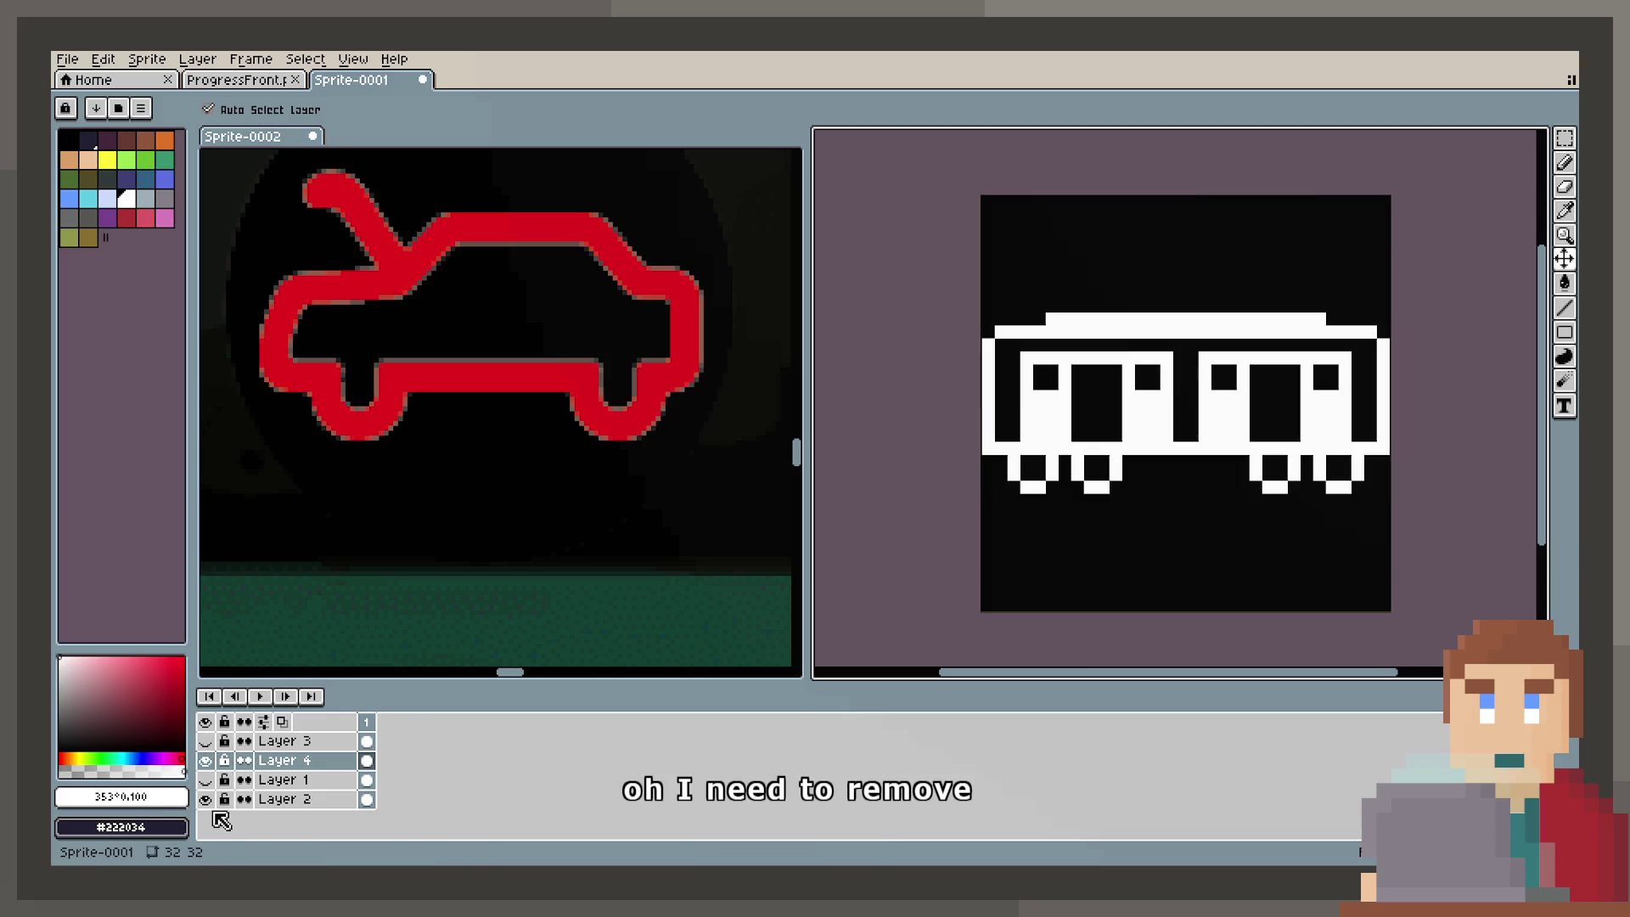
pyautogui.click(206, 800)
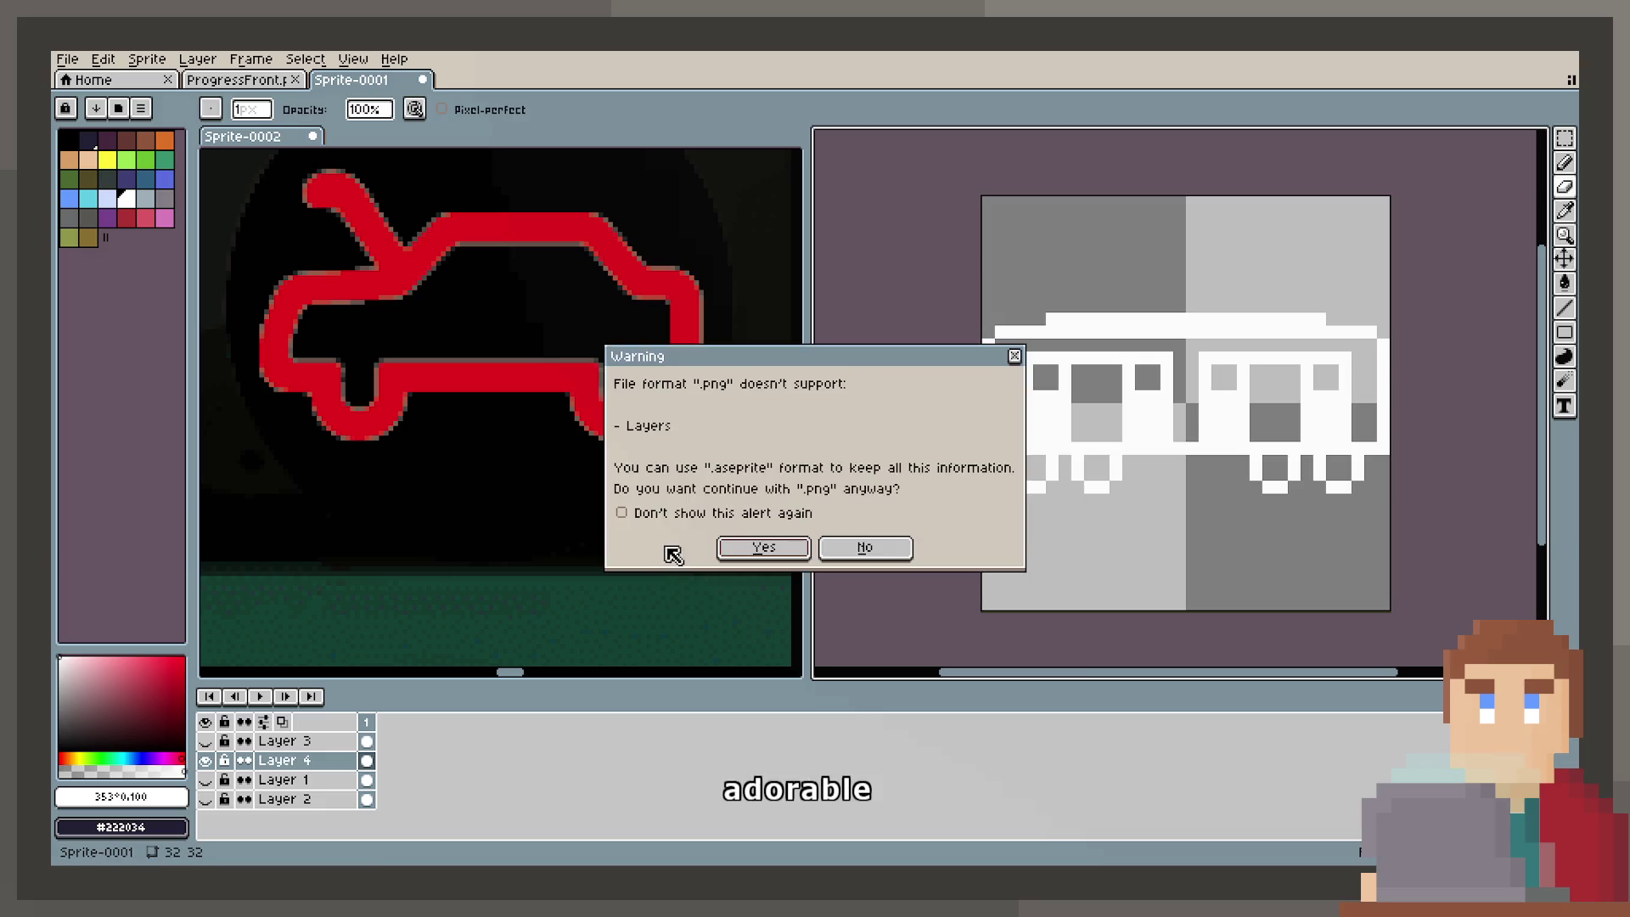
pyautogui.click(739, 549)
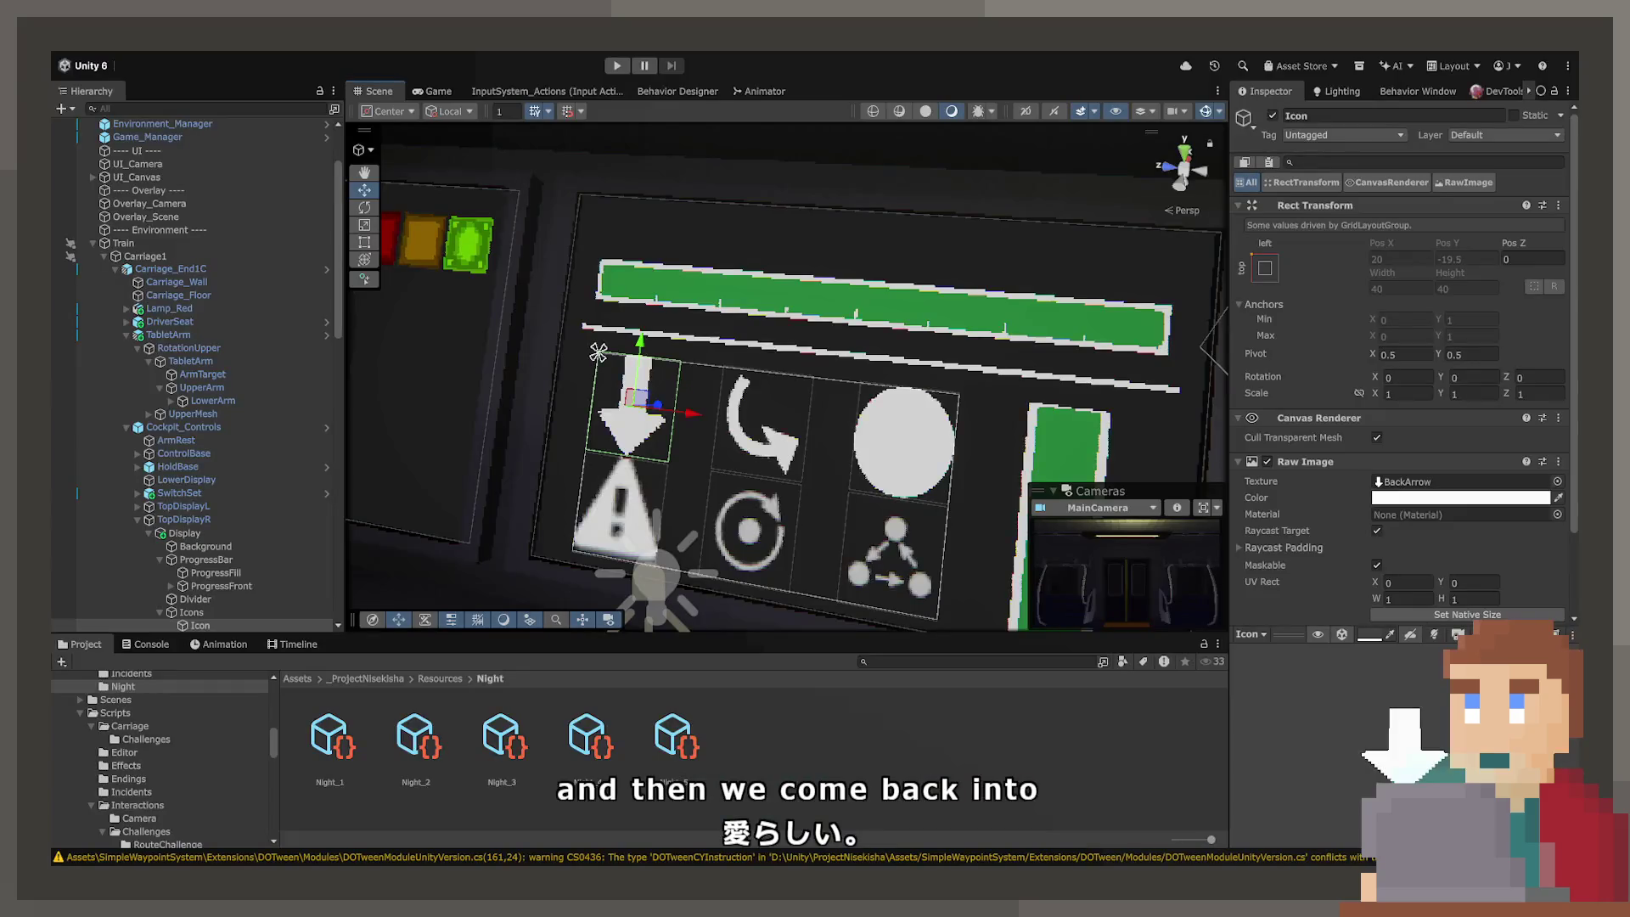
# Step: Open the Assets/_ProjectNisekisha/Source/Sprites folder from the Project tree
pyautogui.scroll(-3, 171, 763)
pyautogui.scroll(-3, 172, 763)
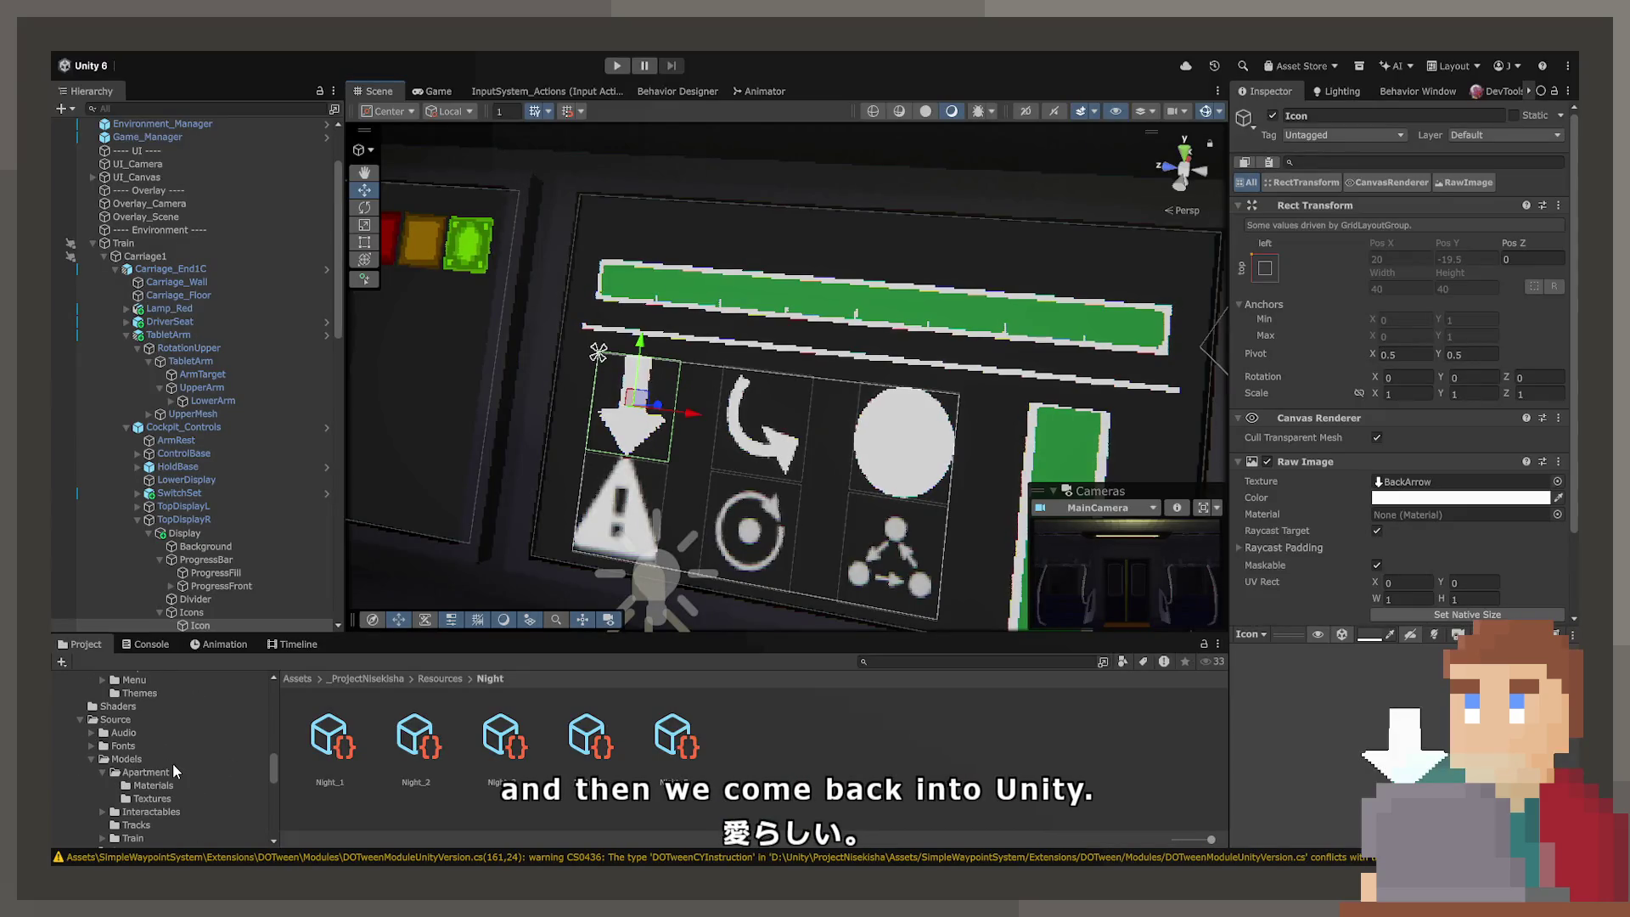
pyautogui.scroll(-10, 171, 760)
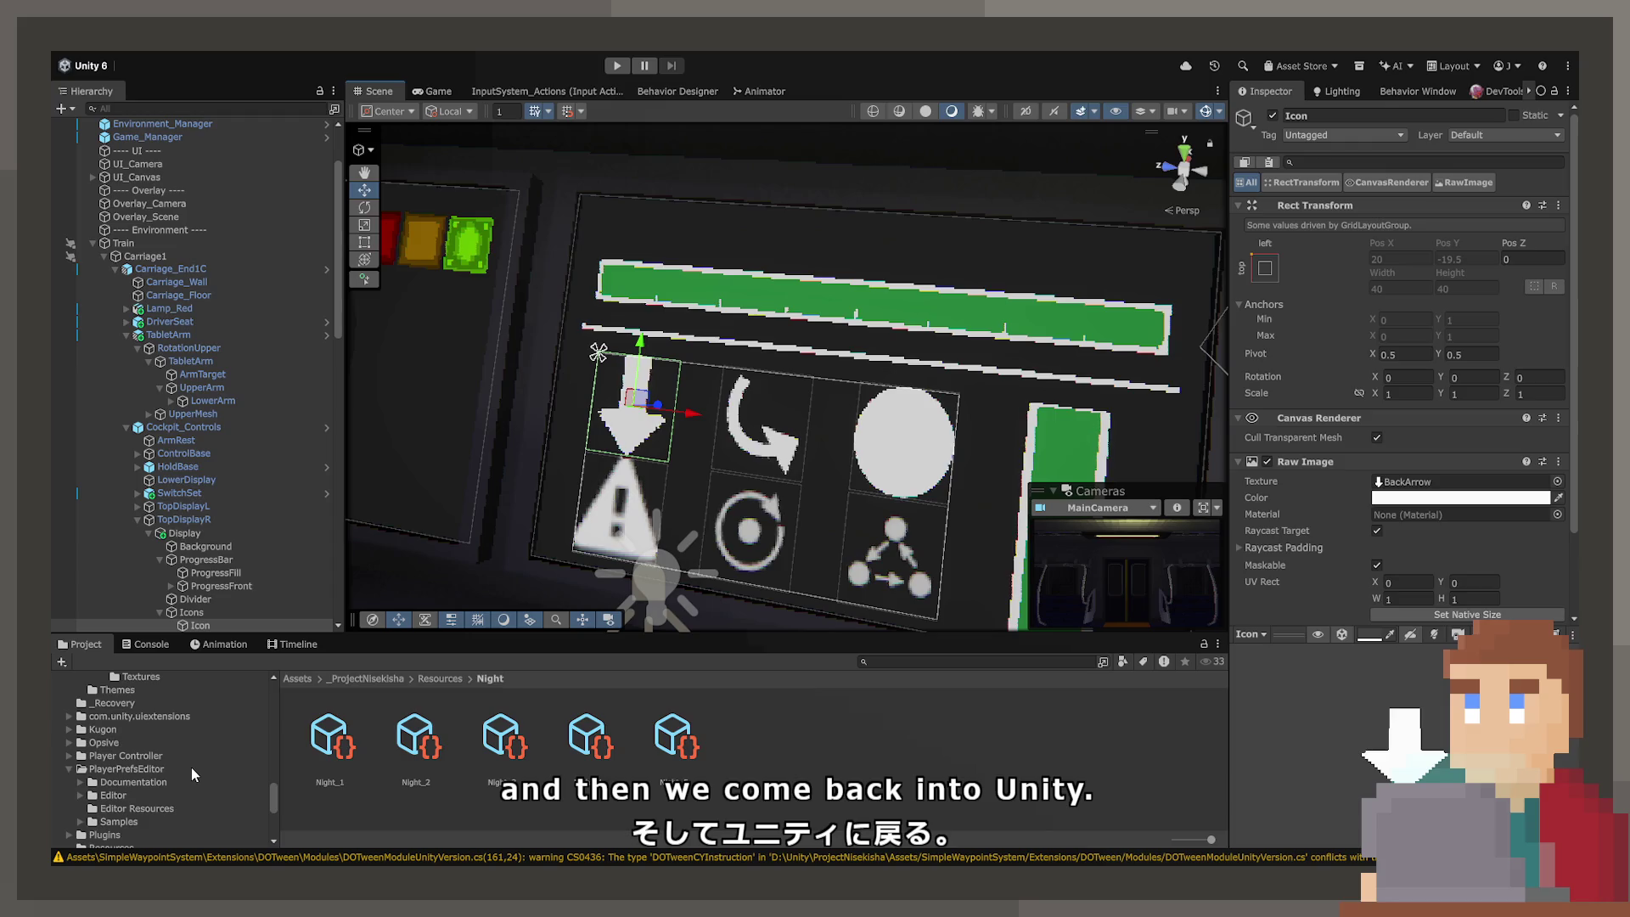
pyautogui.scroll(-5, 191, 768)
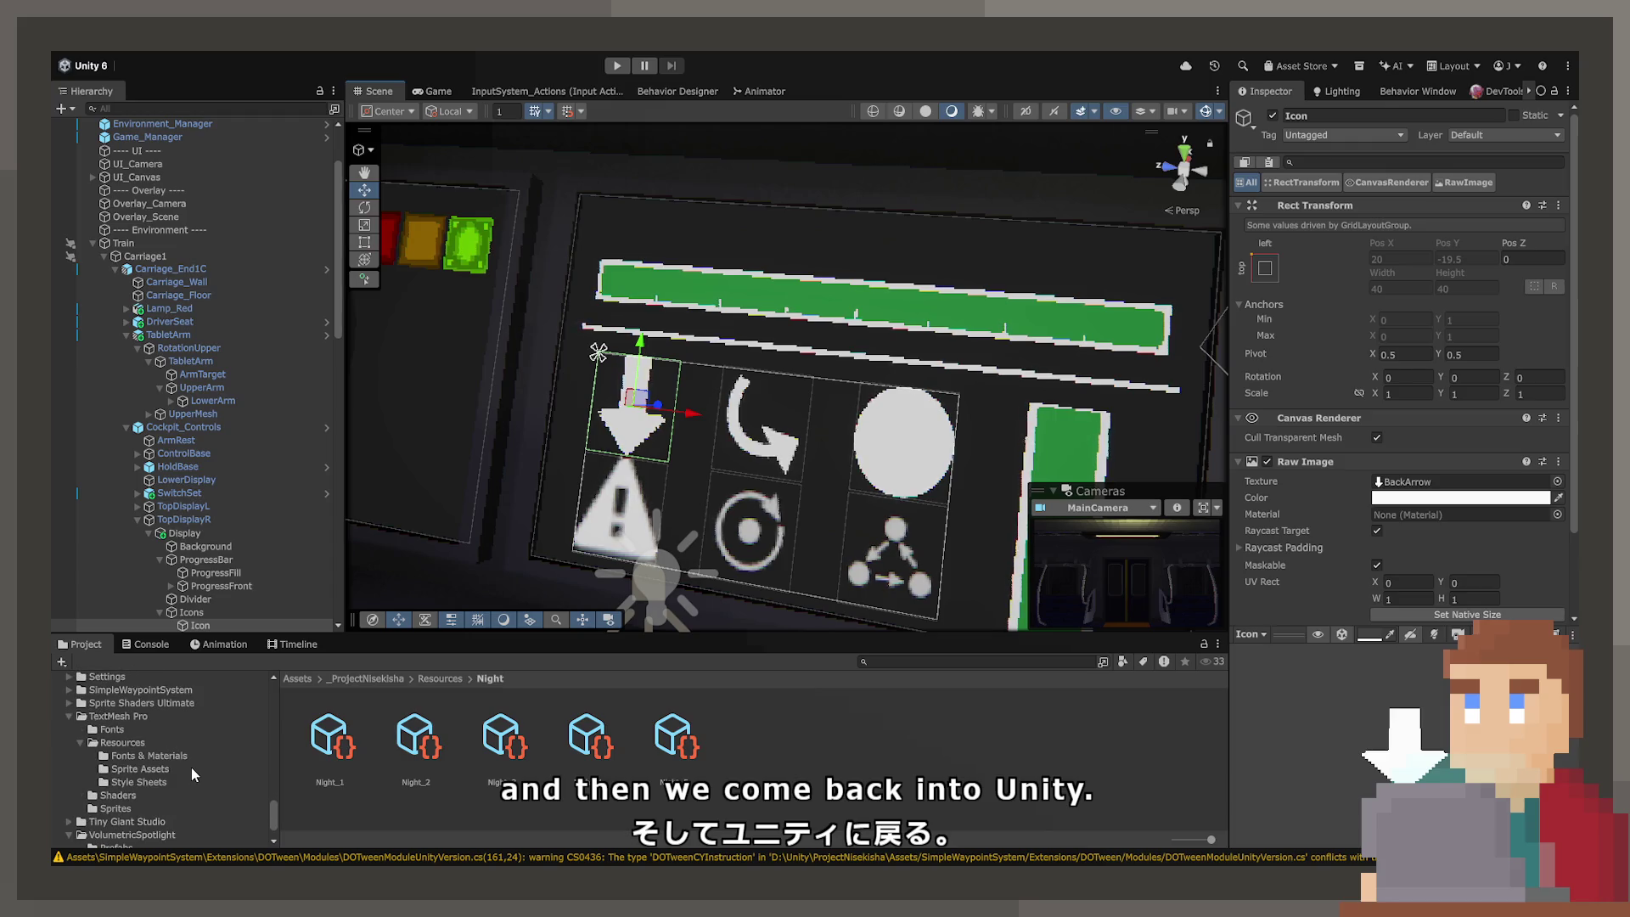
pyautogui.scroll(4, 191, 768)
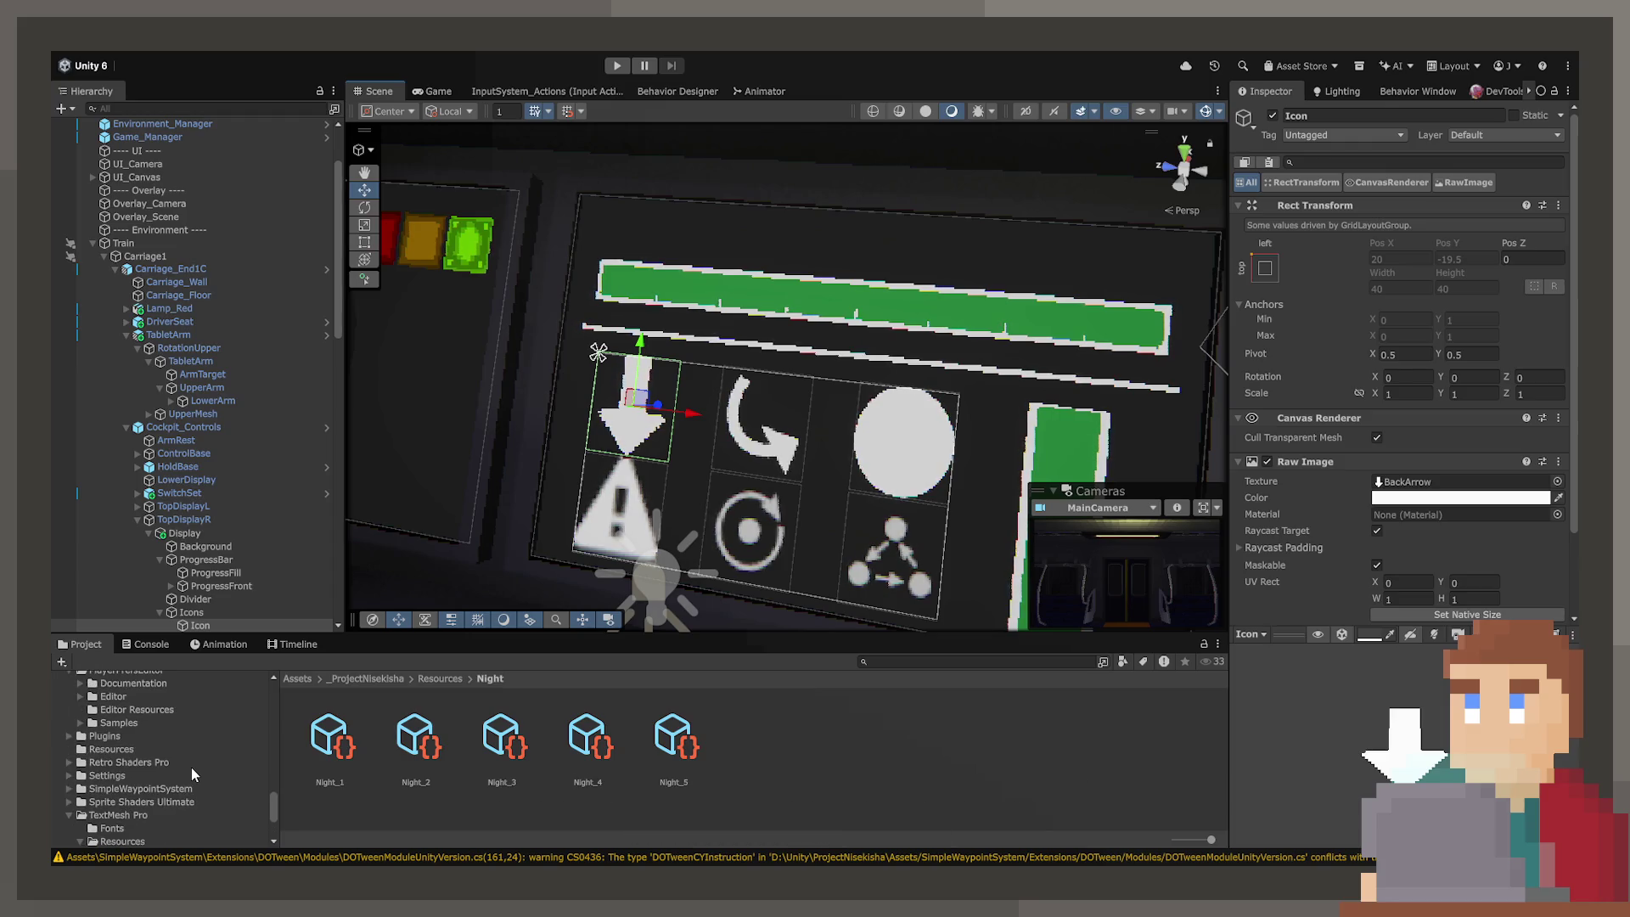
pyautogui.scroll(3, 191, 768)
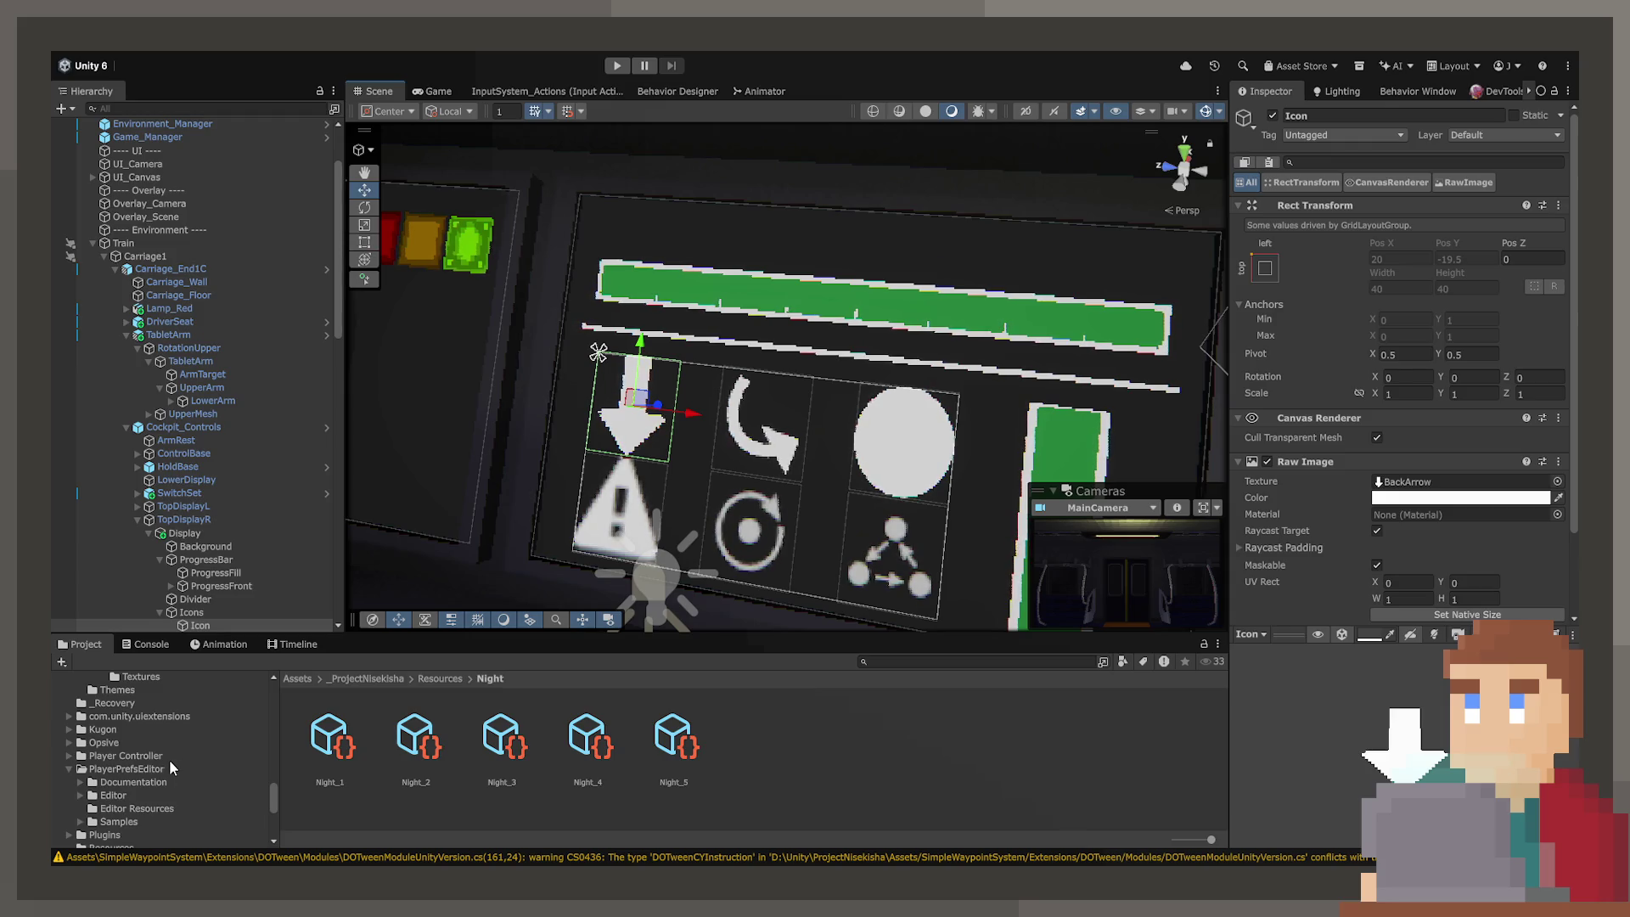
pyautogui.scroll(10, 161, 764)
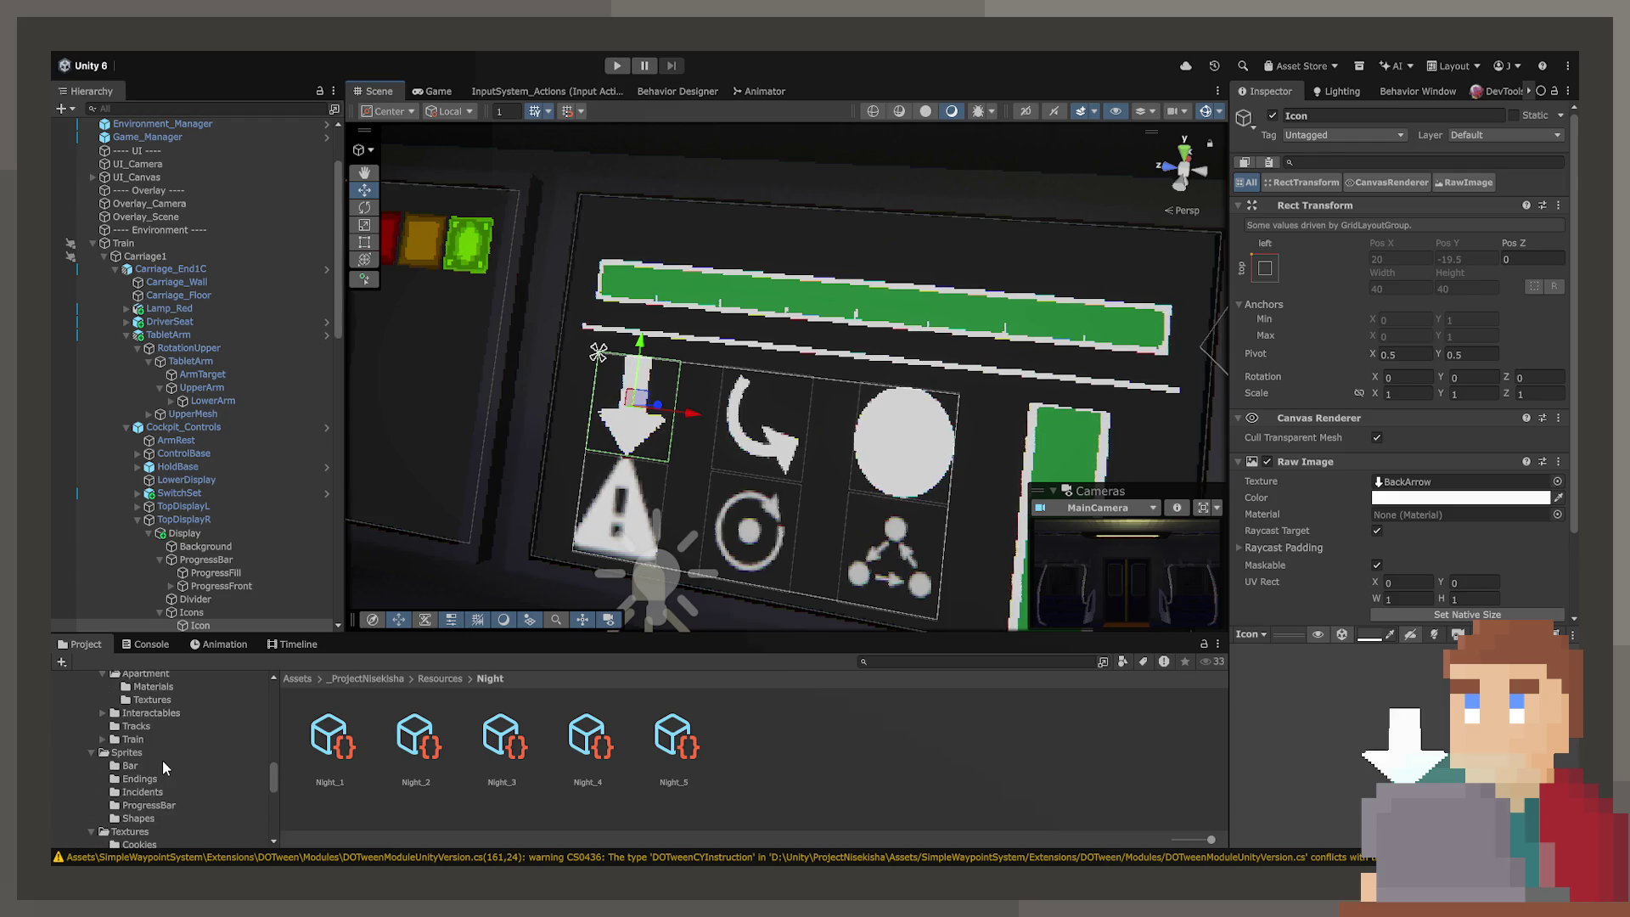
pyautogui.scroll(2, 163, 762)
pyautogui.click(132, 803)
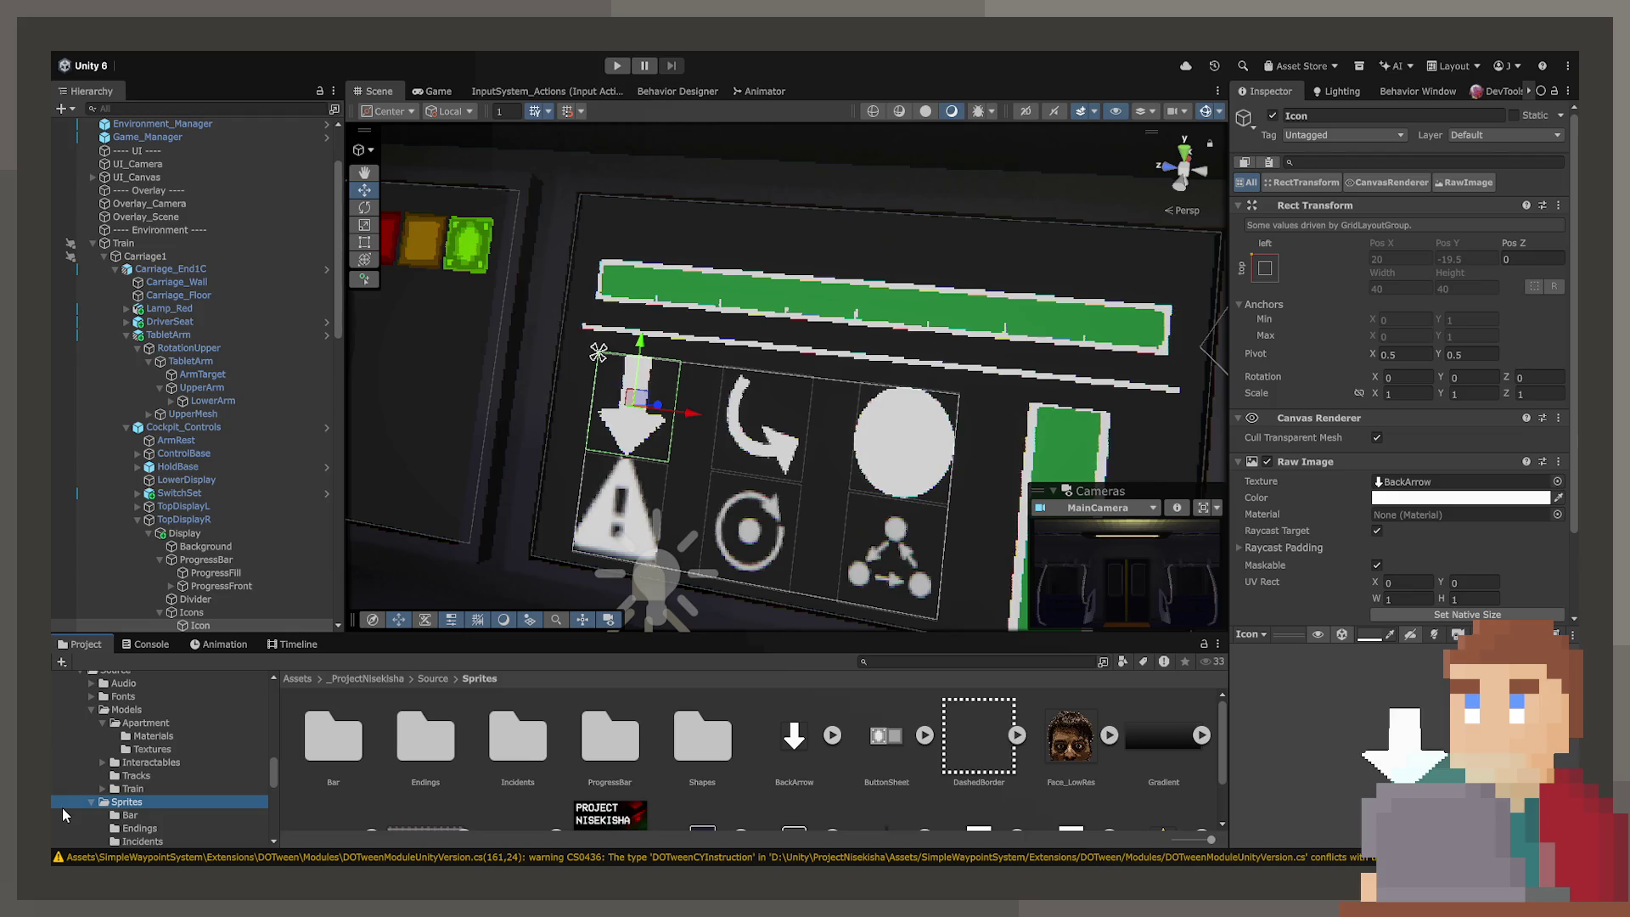
# Step: Open the Incidents folder and select the Door image
pyautogui.click(584, 758)
pyautogui.doubleClick(521, 764)
pyautogui.click(336, 756)
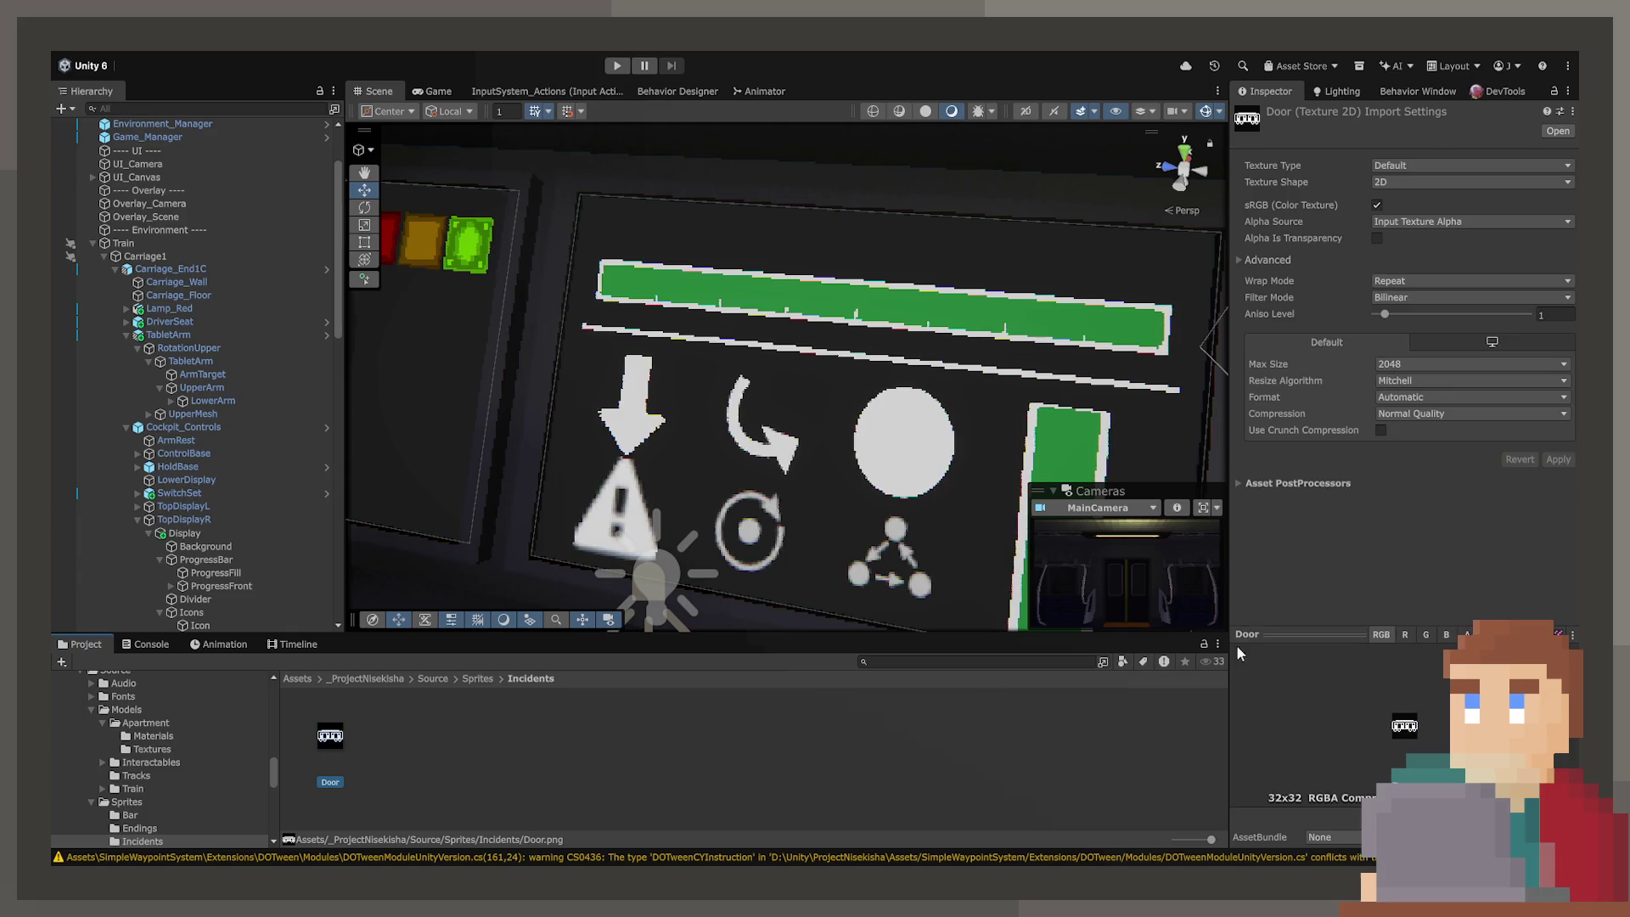
# Step: Import Door as a 2D and UI Sprite with Alpha Is Transparency and Bilinear resizing, and apply
pyautogui.click(1377, 238)
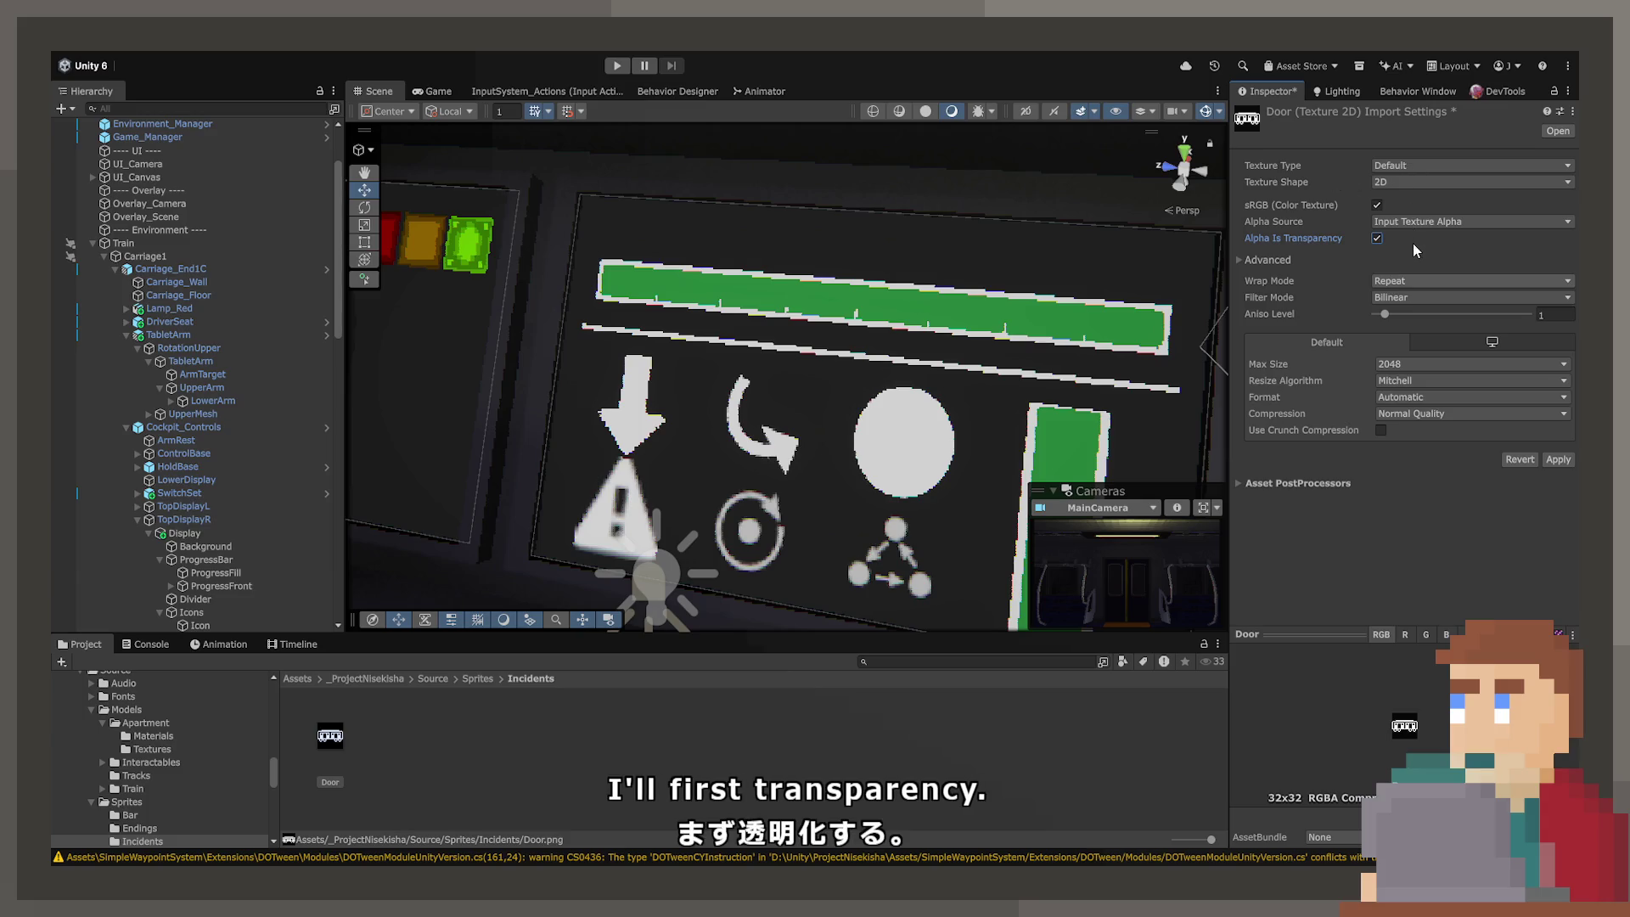
pyautogui.click(1443, 164)
pyautogui.click(1404, 198)
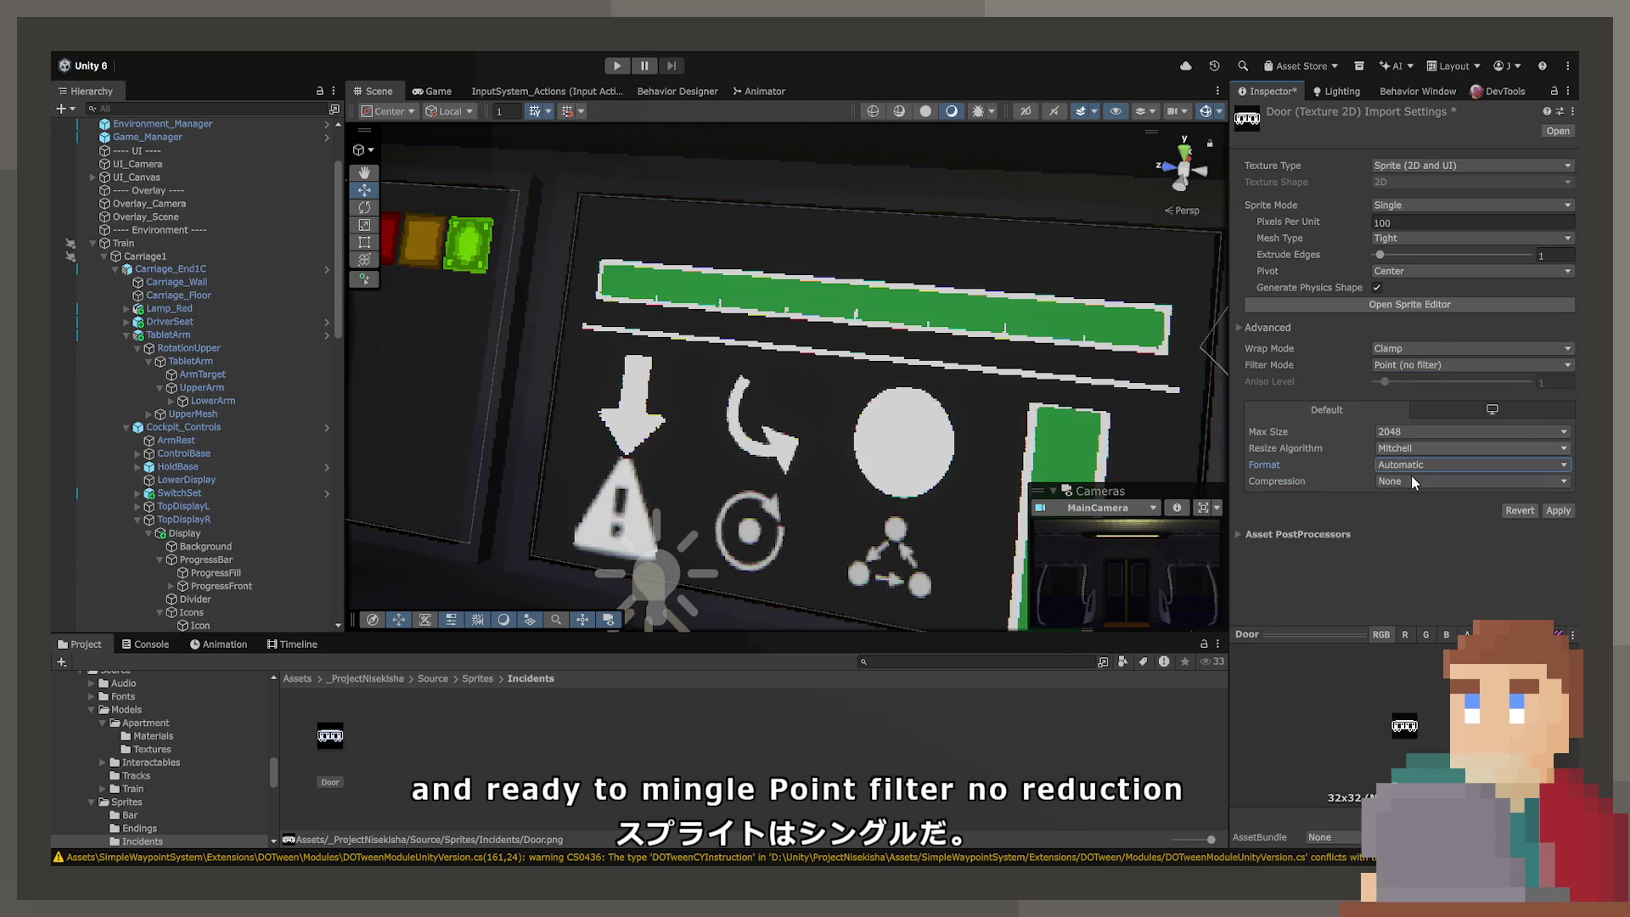
pyautogui.click(1406, 448)
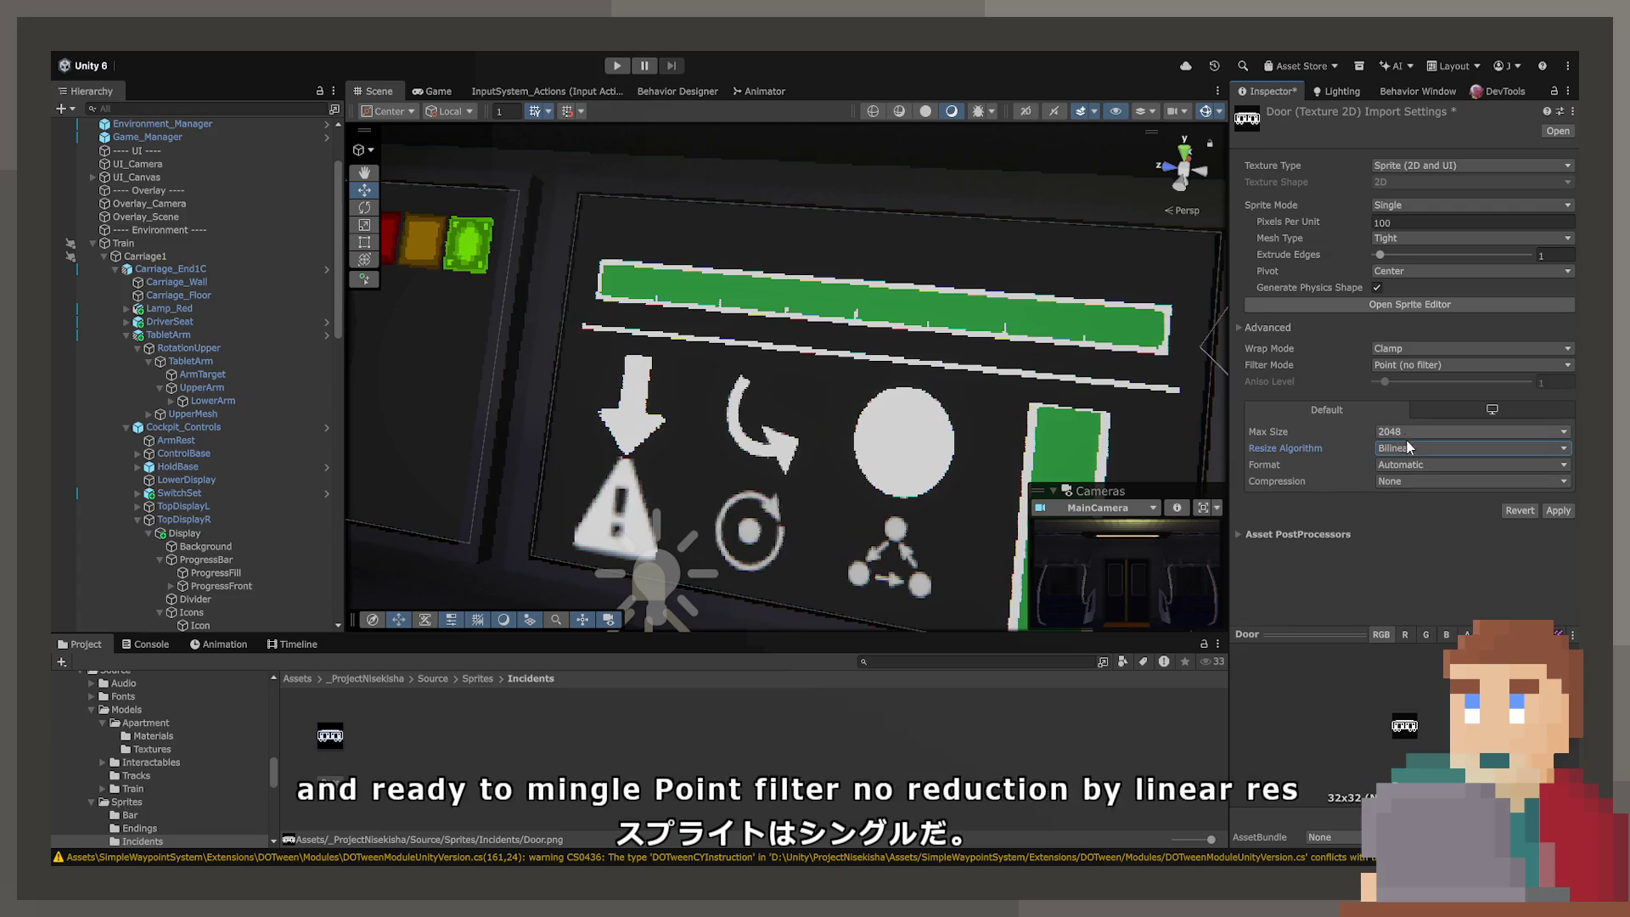
pyautogui.click(1558, 510)
pyautogui.click(646, 421)
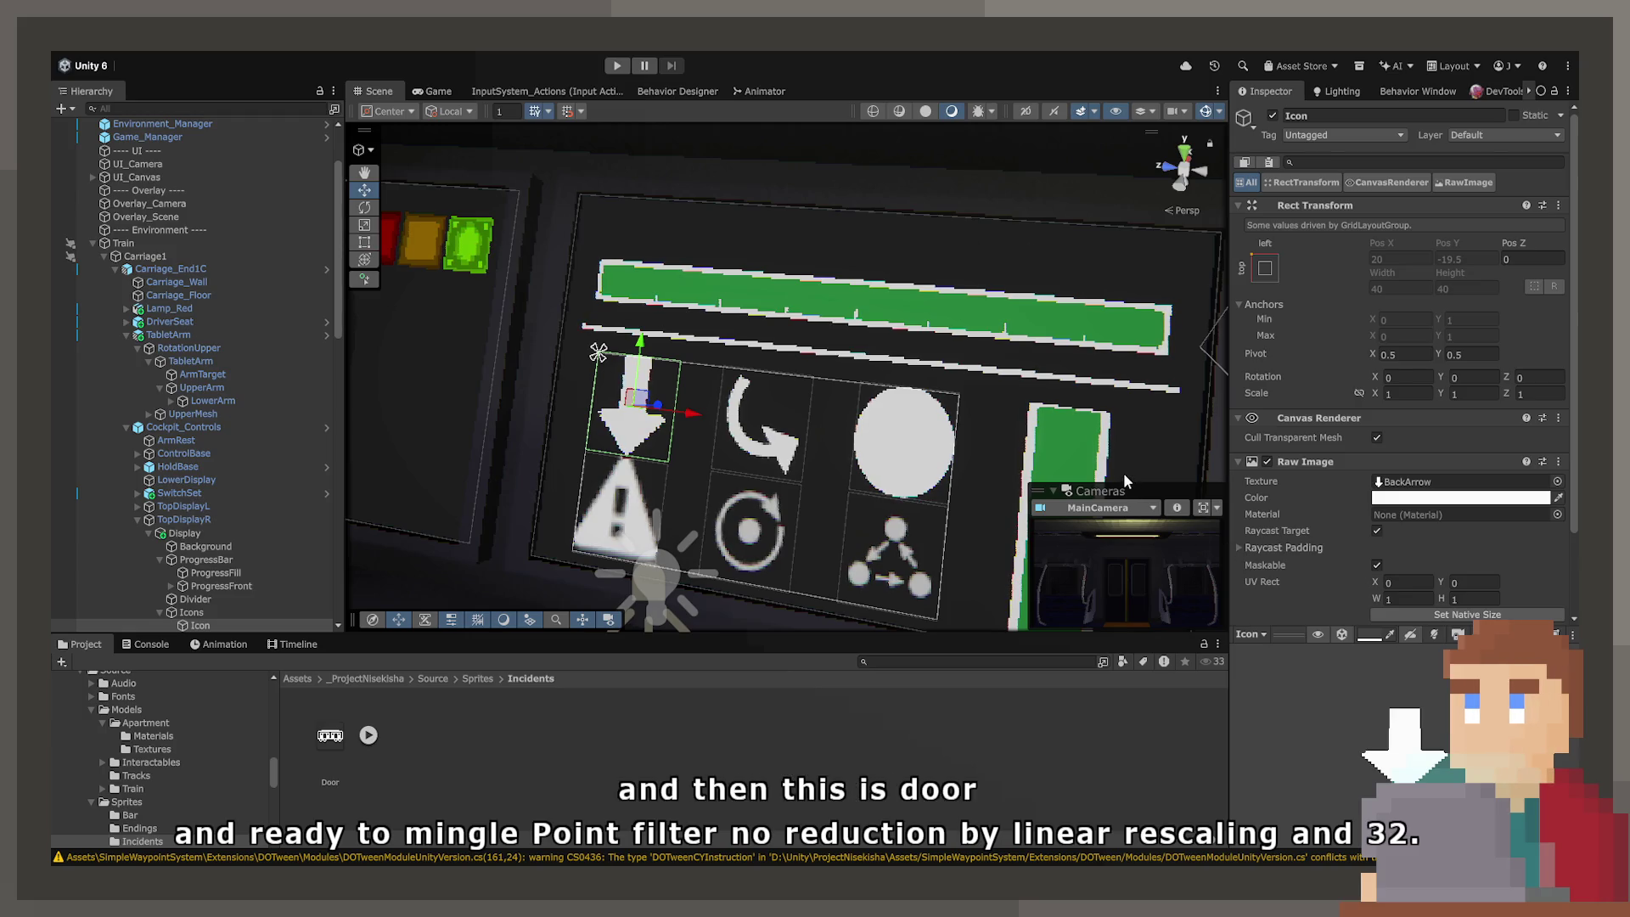
# Step: Assign the Door train image to the Icon's Raw Image Texture and frame it in view
pyautogui.moveTo(843, 442)
pyautogui.mouseDown()
pyautogui.moveTo(677, 499)
pyautogui.moveTo(701, 491)
pyautogui.mouseUp()
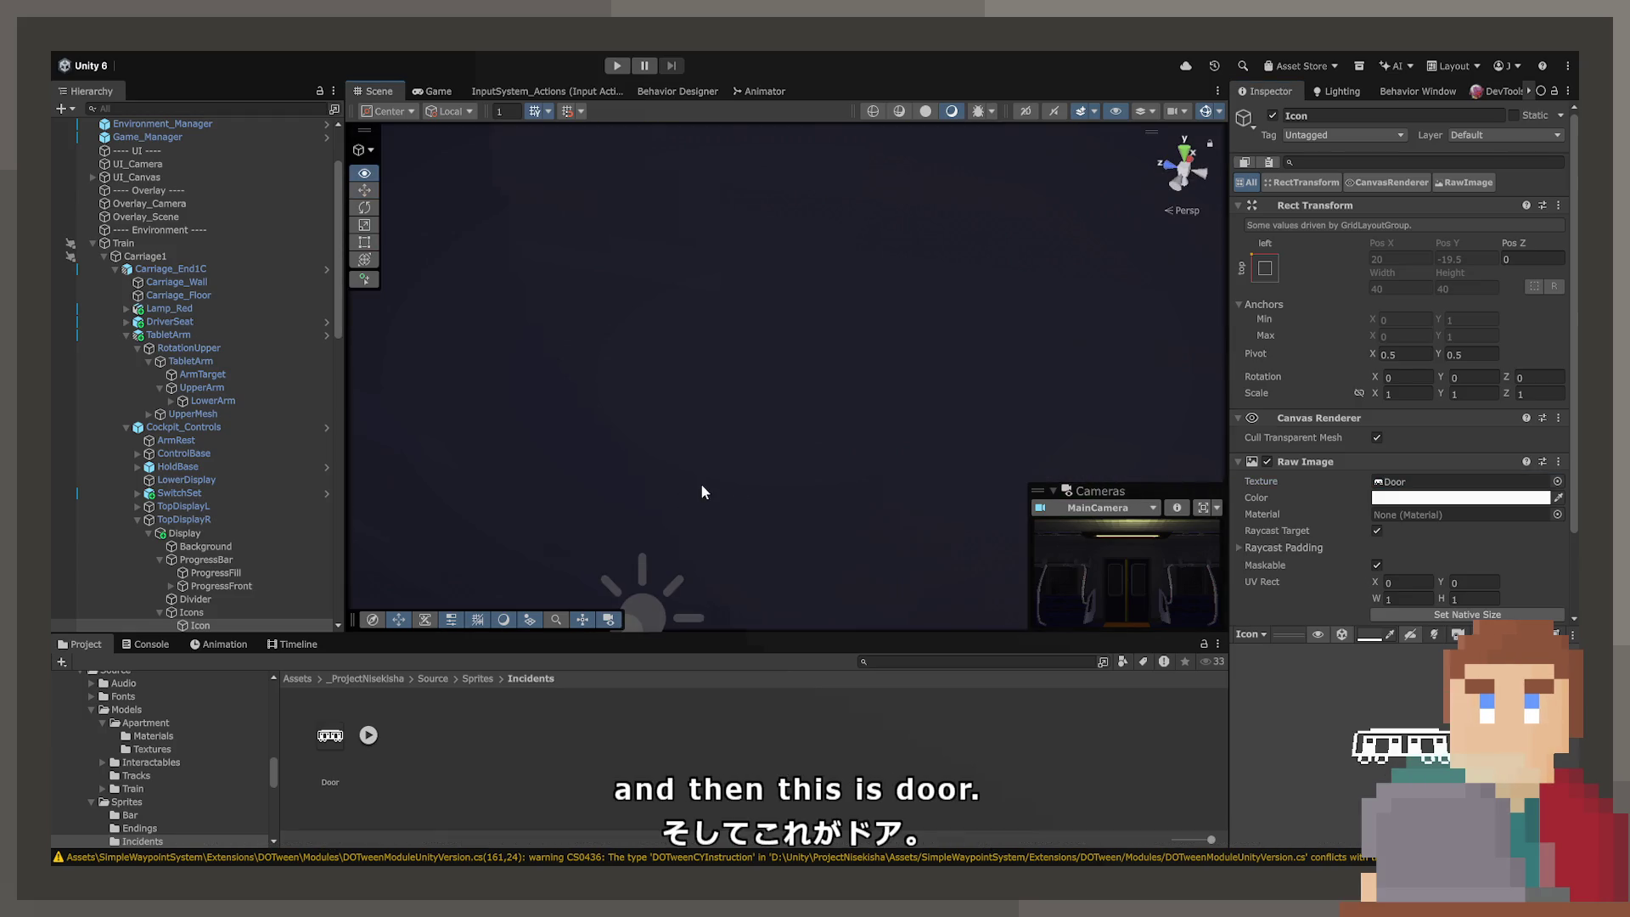
pyautogui.press('f')
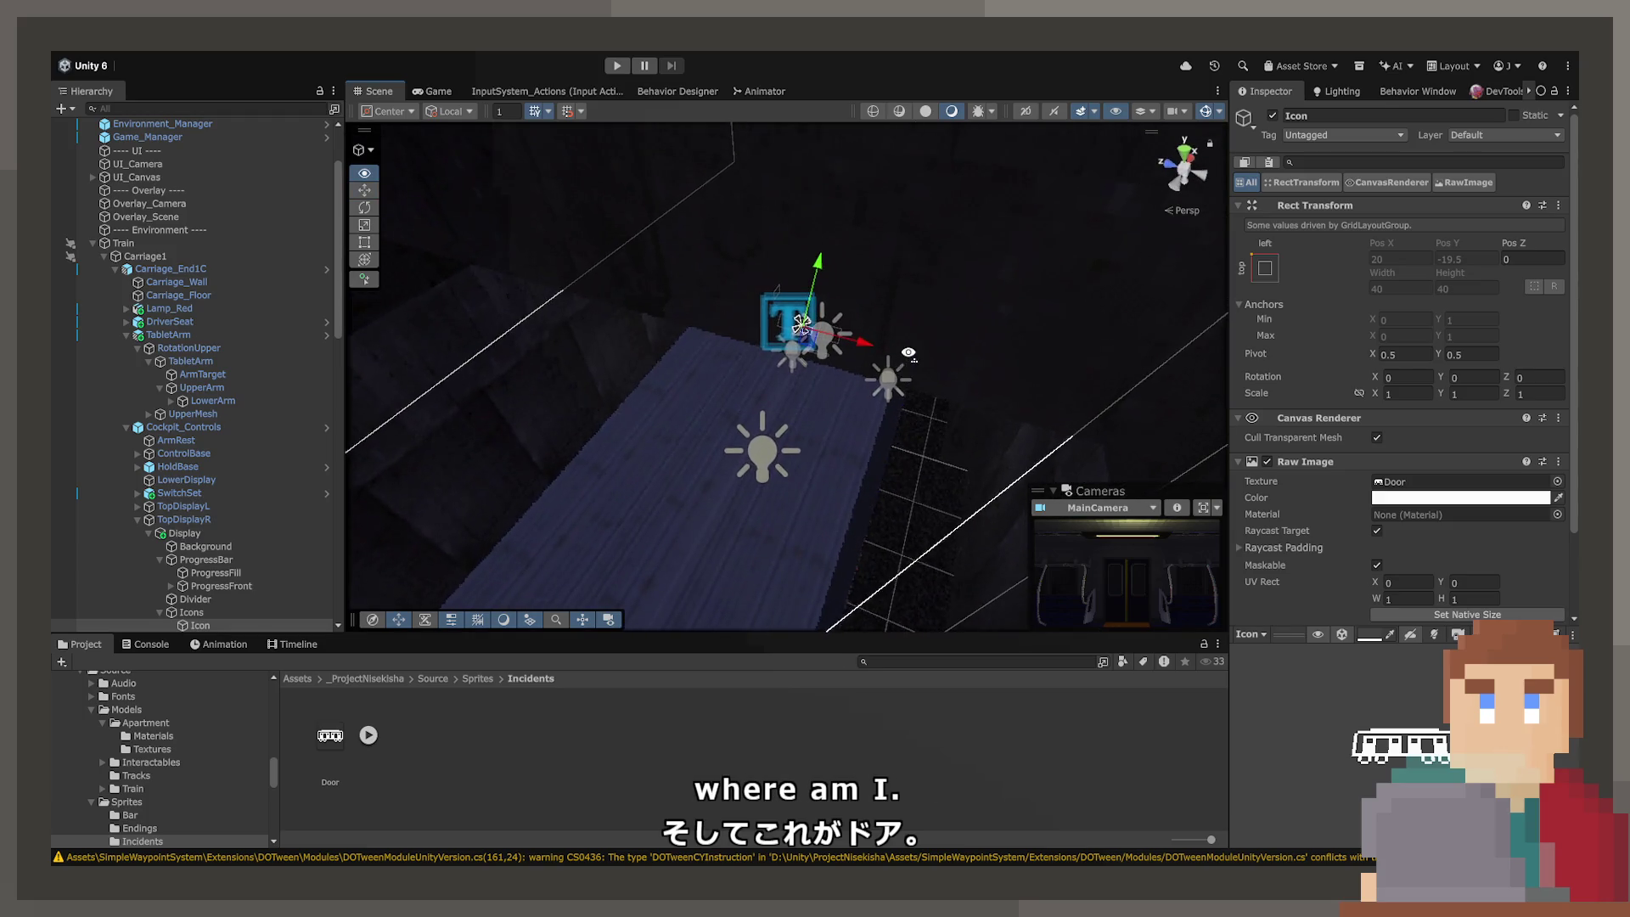
pyautogui.scroll(5, 910, 353)
pyautogui.scroll(10, 938, 293)
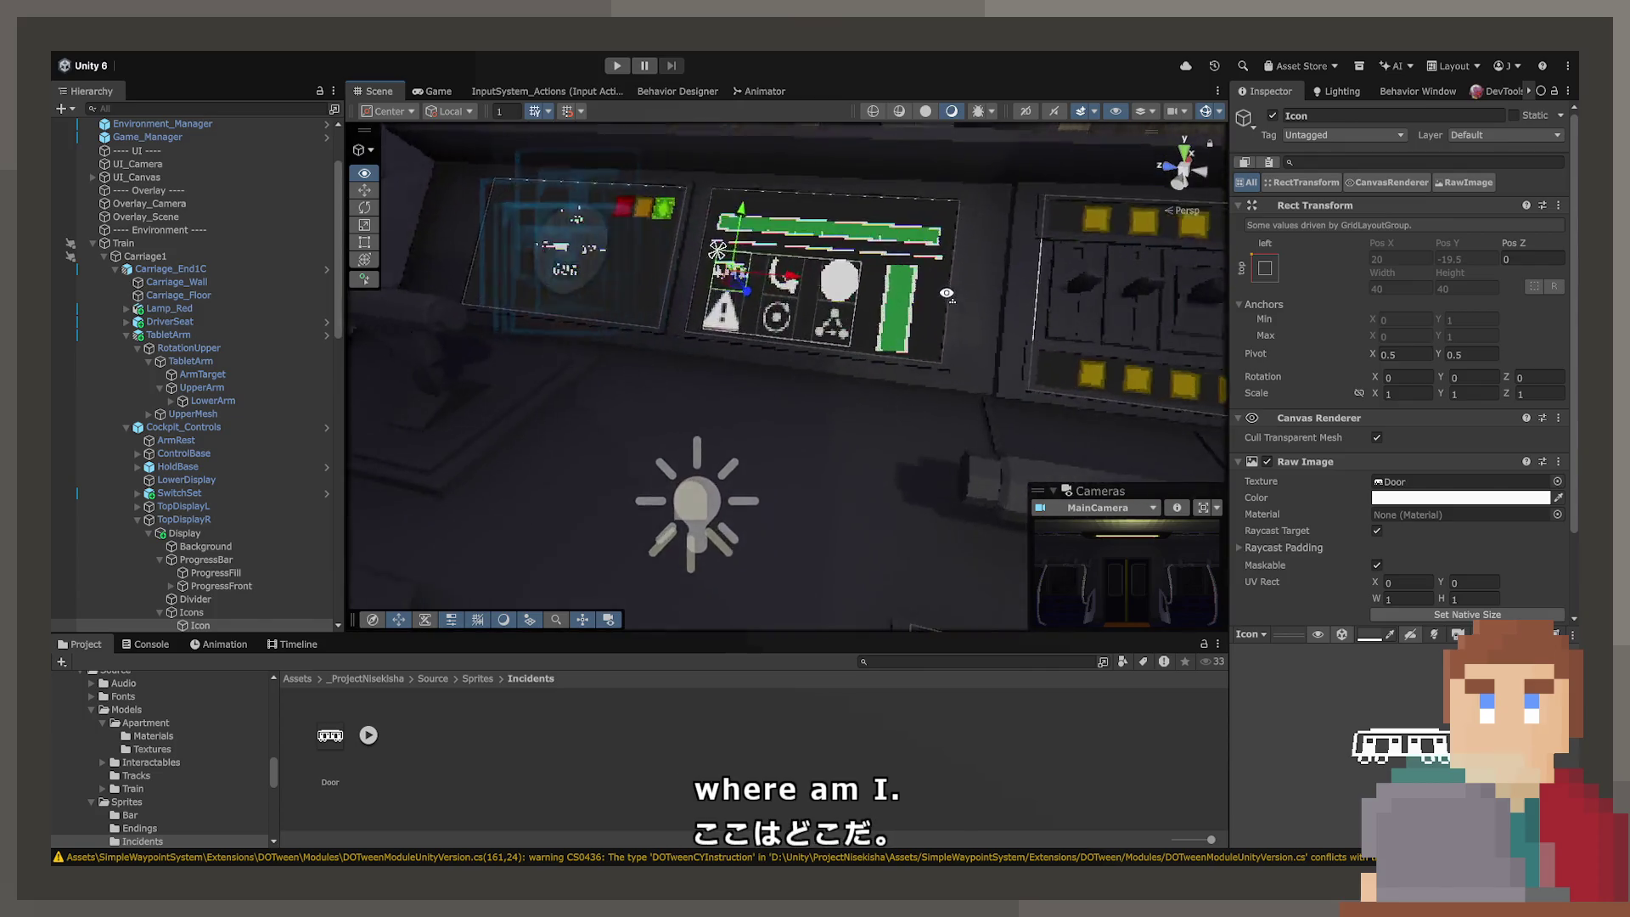
pyautogui.scroll(5, 1043, 292)
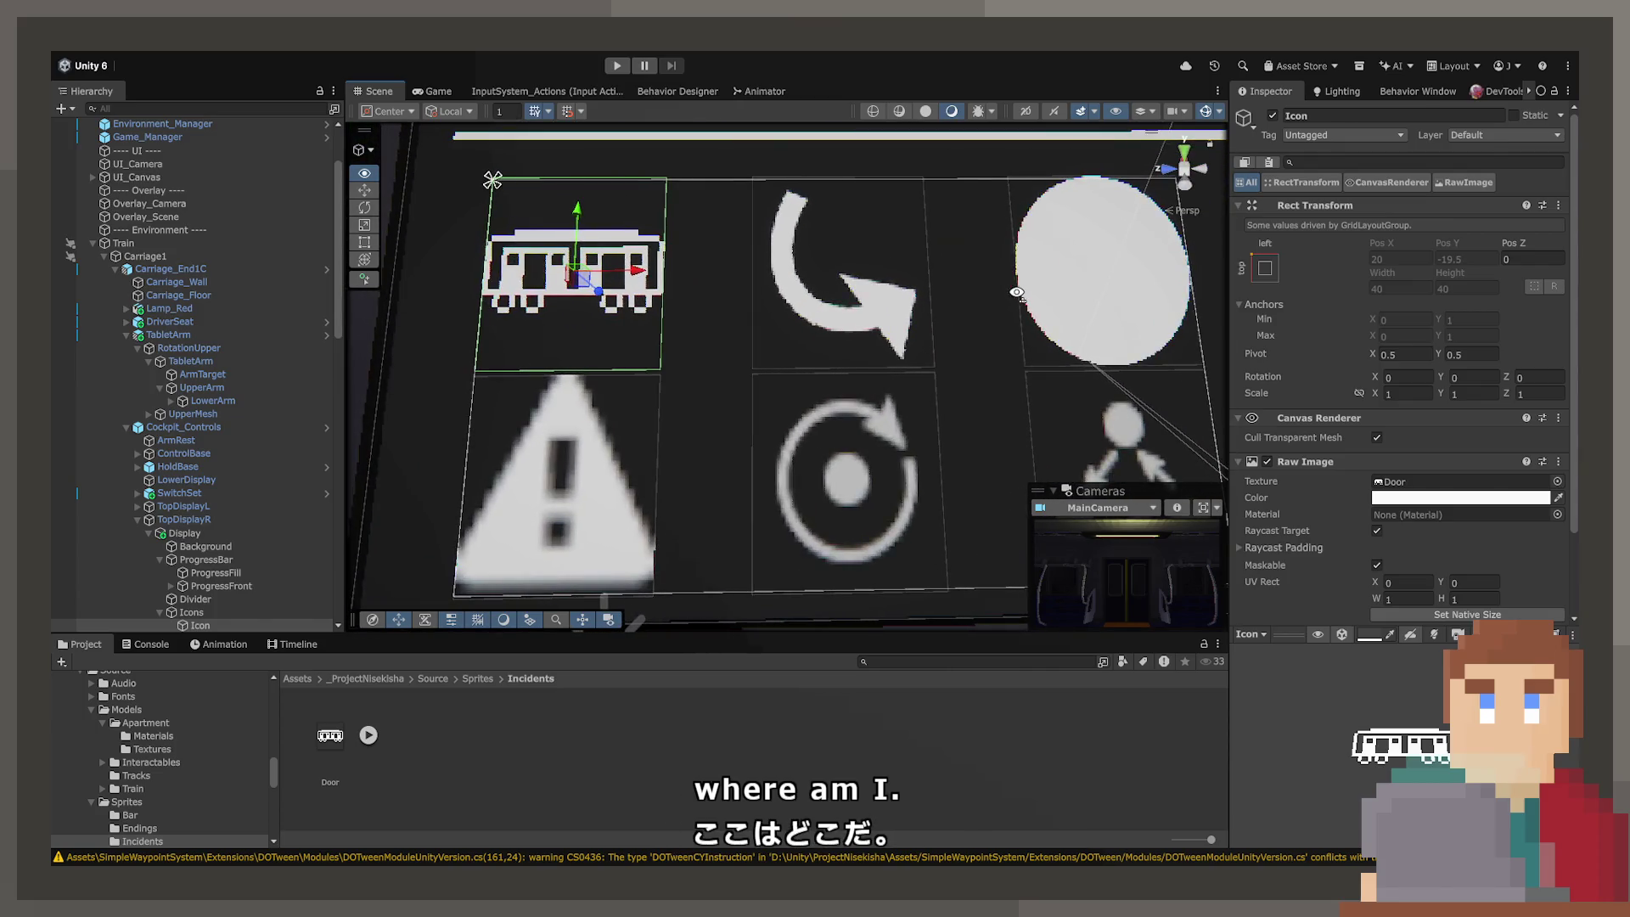
# Step: Reselect the train icon under its display grid and run the game in Play mode
pyautogui.click(700, 368)
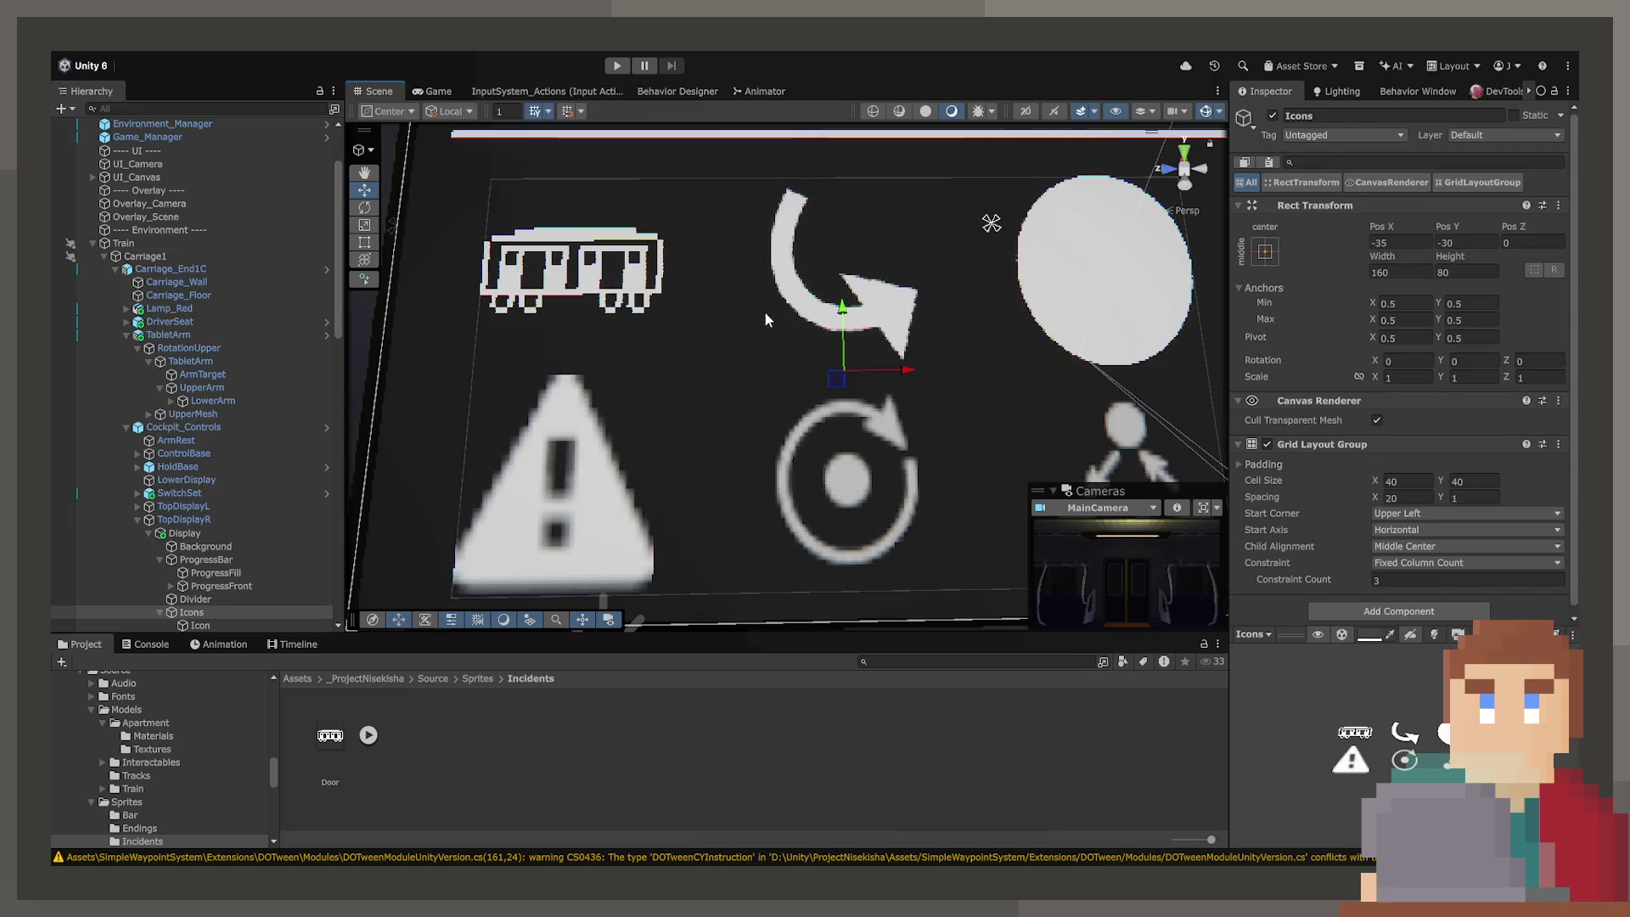
pyautogui.scroll(-4, 765, 311)
pyautogui.click(690, 331)
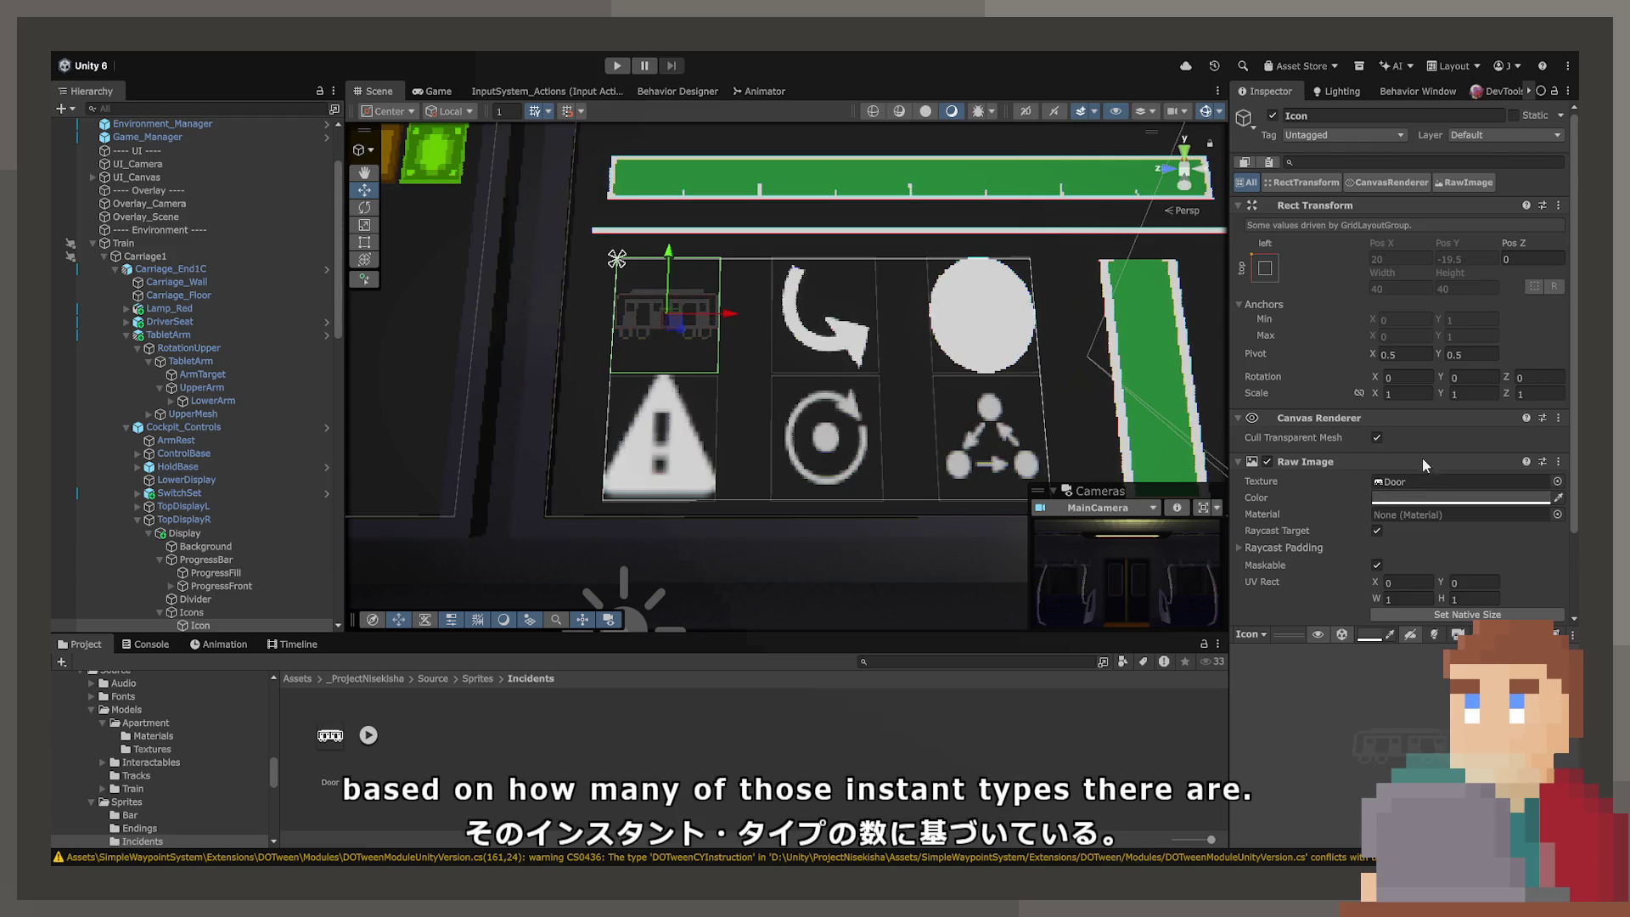
pyautogui.click(617, 65)
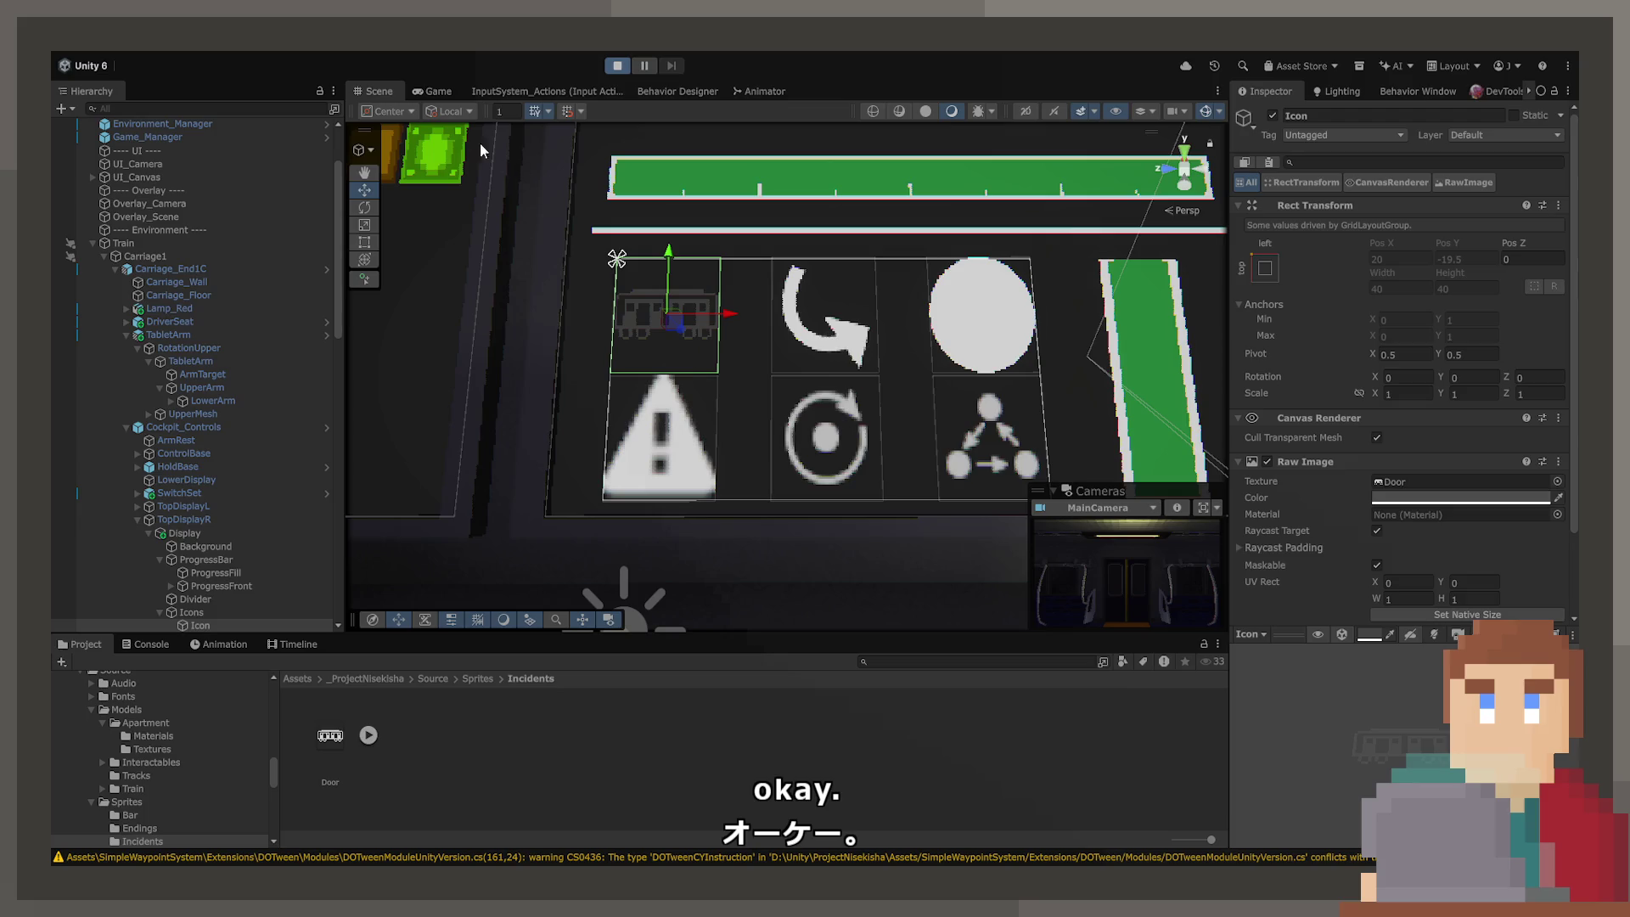
pyautogui.click(430, 90)
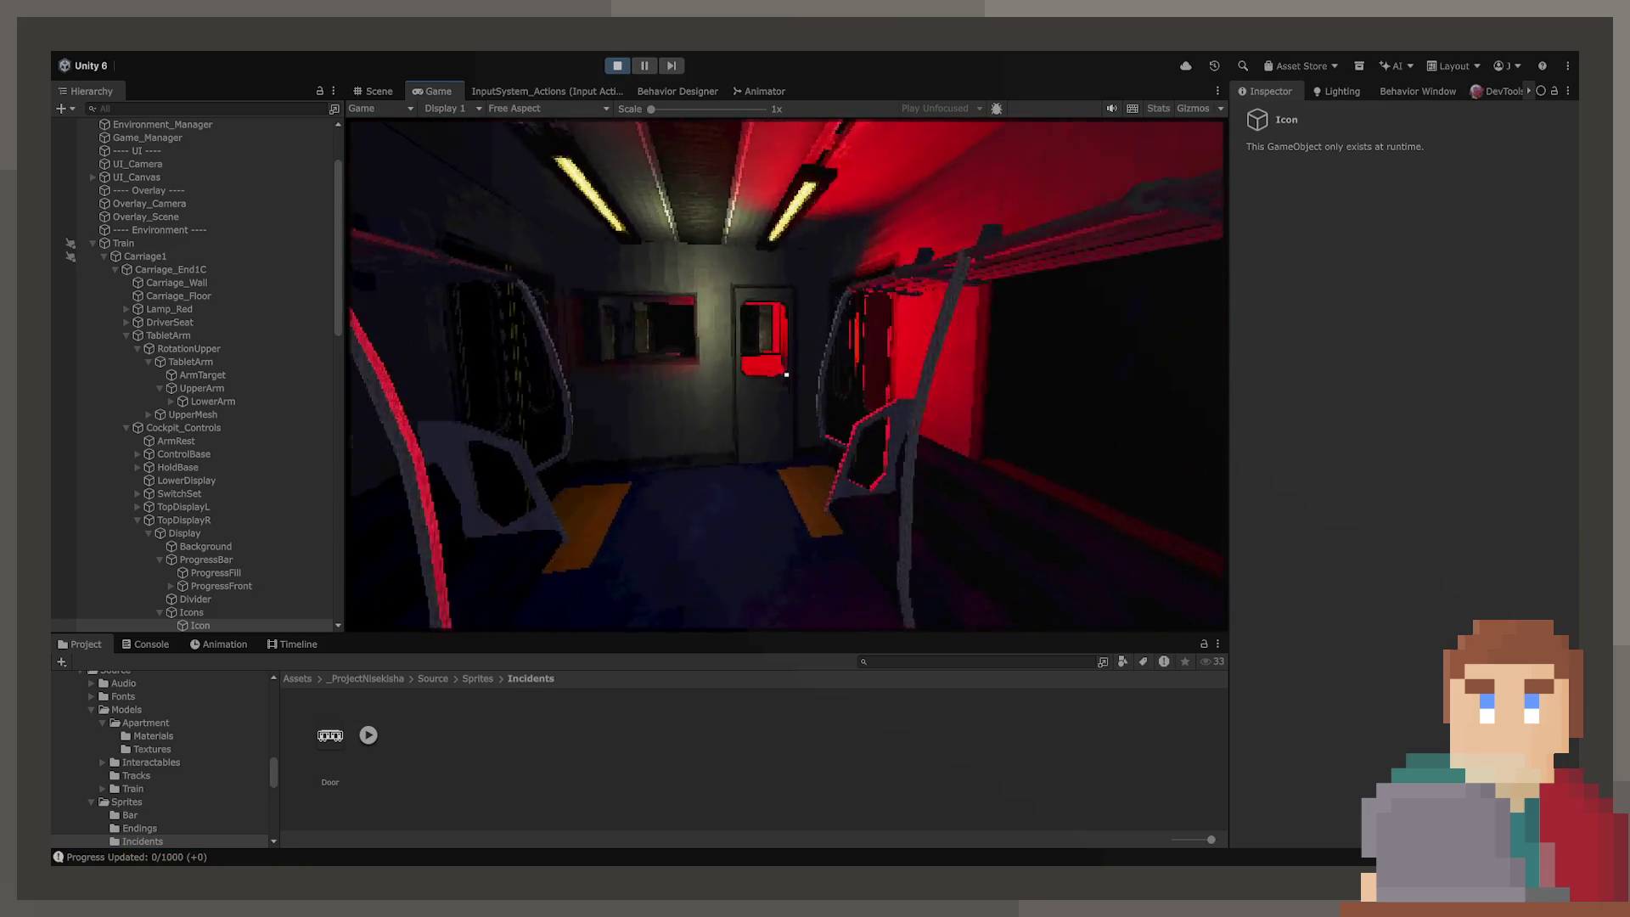
# Step: Open the cabin door to view the train icon in-game, then stop playing and reselect the icon
pyautogui.press('e')
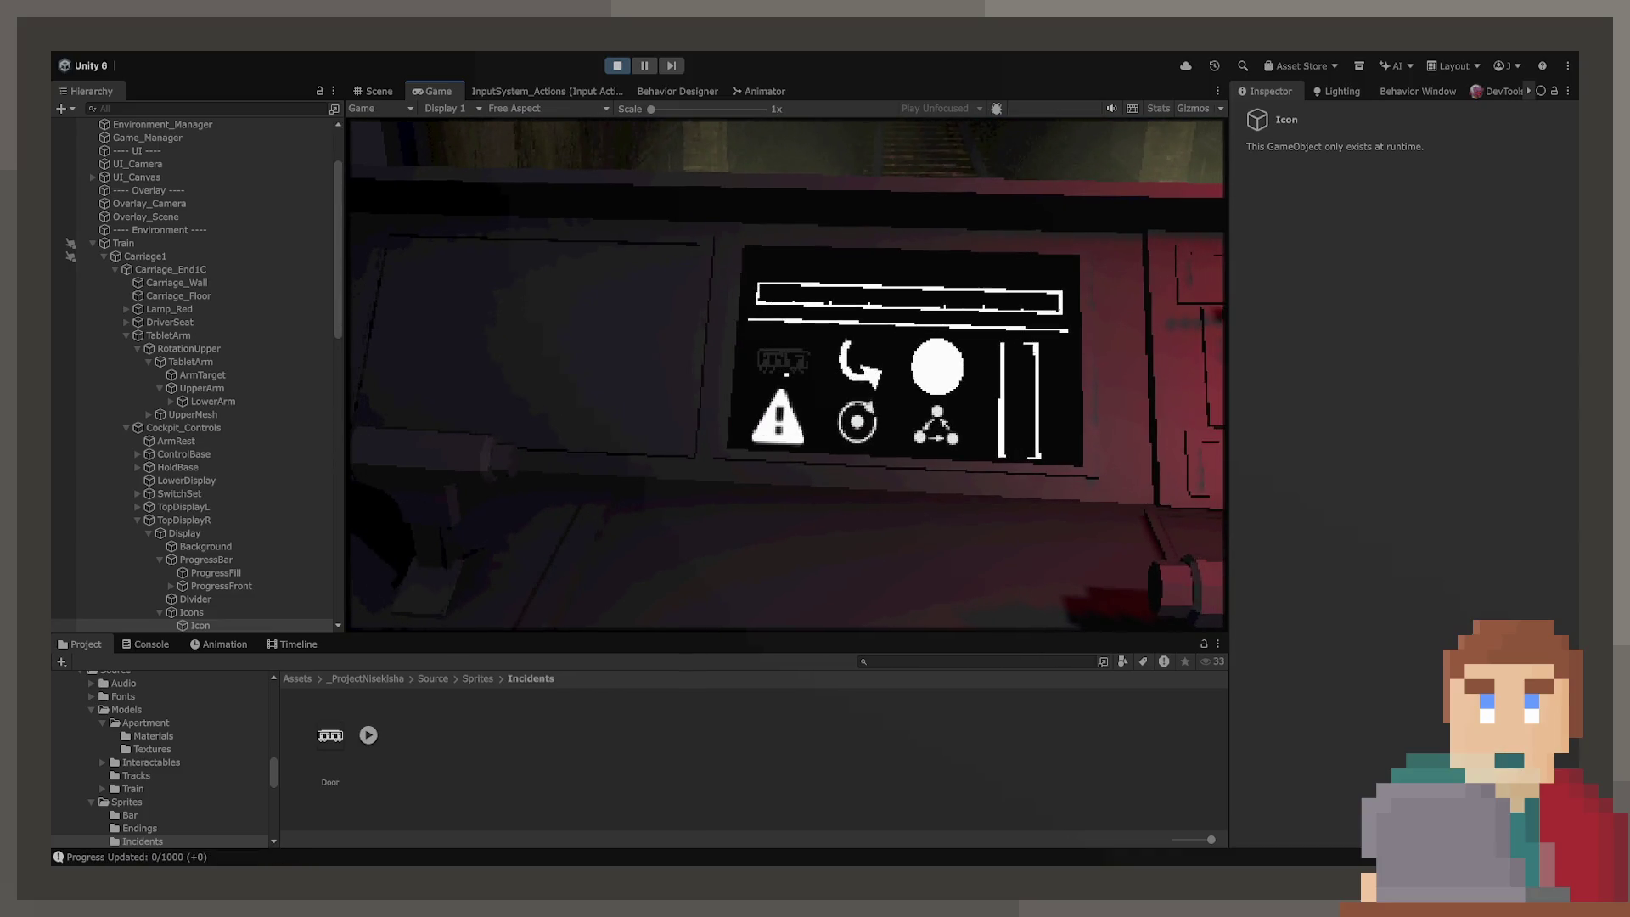
pyautogui.click(619, 68)
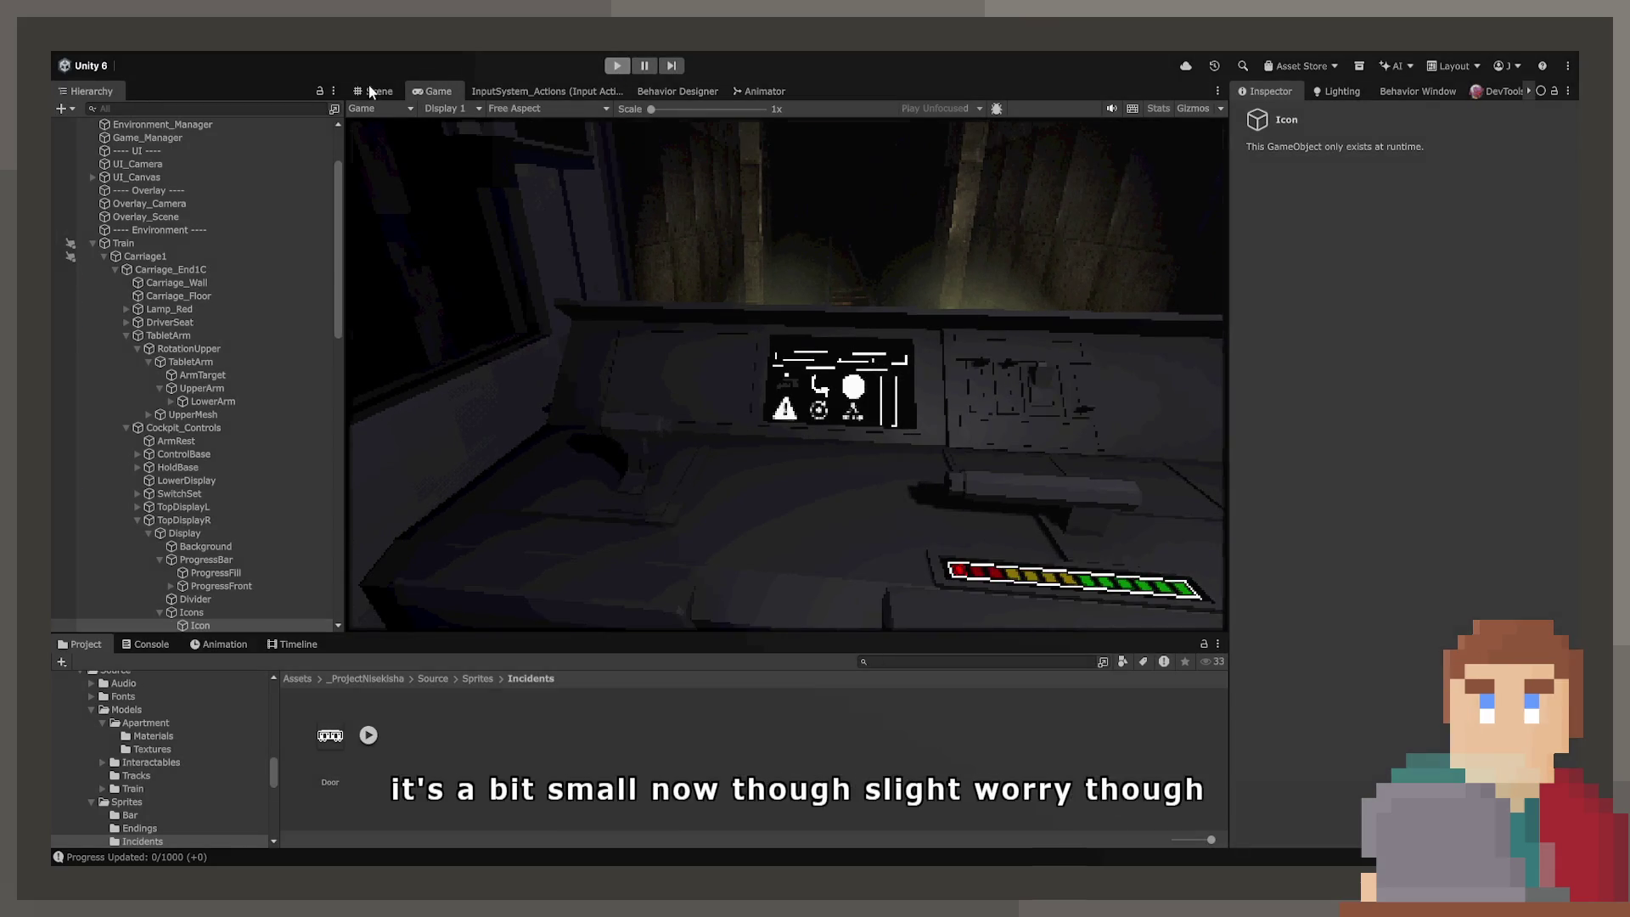
pyautogui.click(365, 92)
pyautogui.click(661, 297)
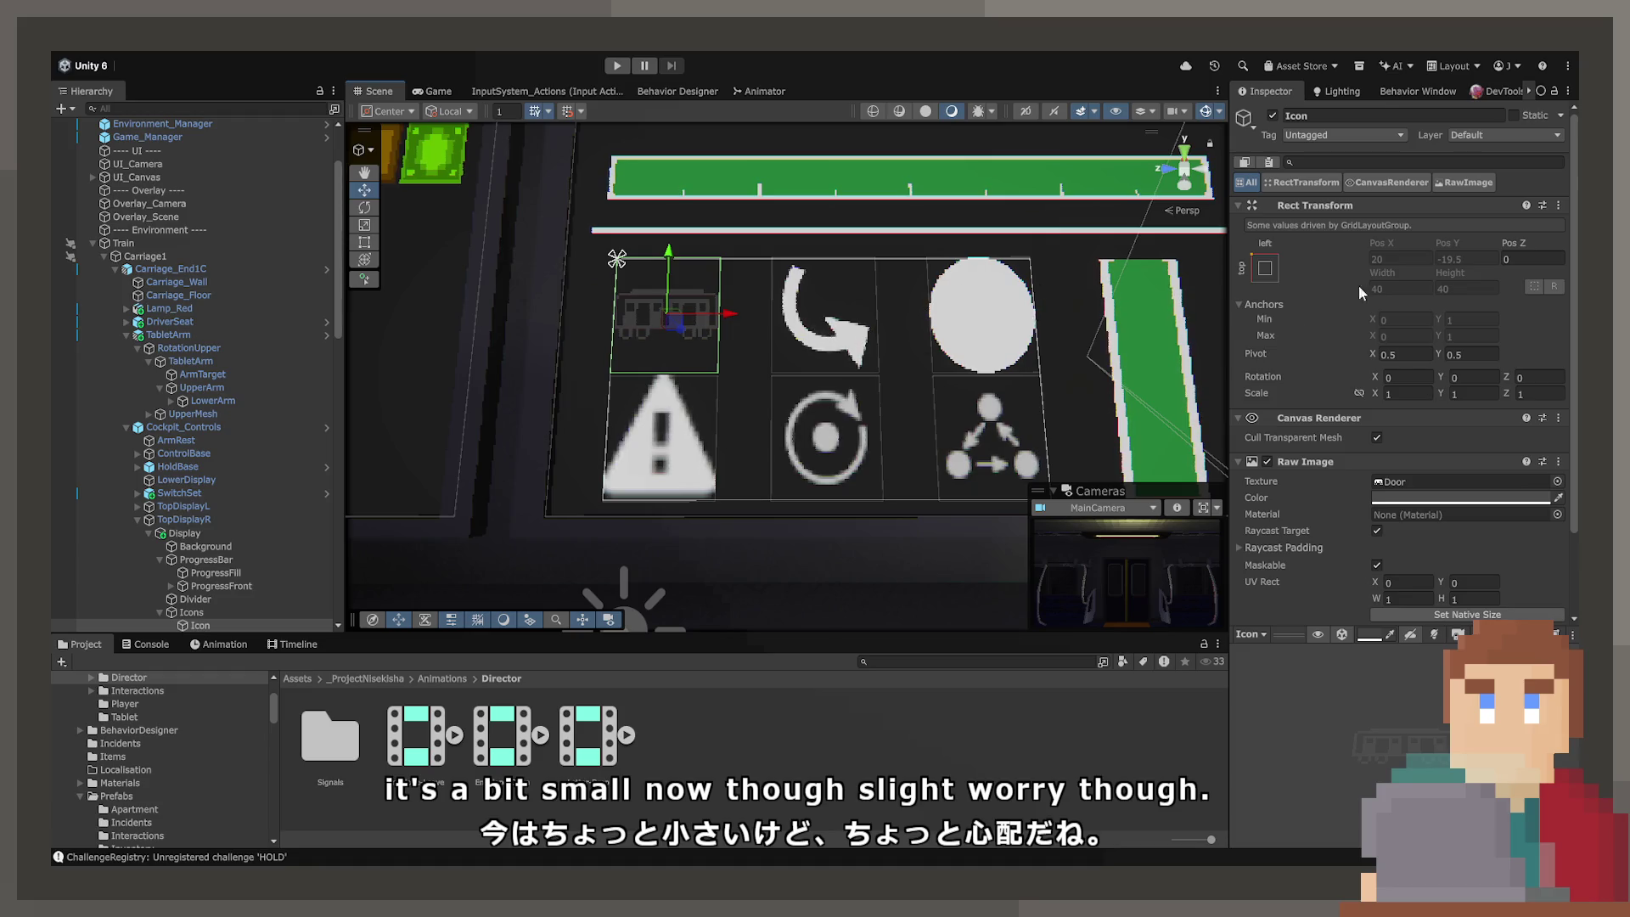
# Step: Link the Icon's scale axes and set its scale to 1.3, then select Carriage_End1C
pyautogui.click(1358, 394)
pyautogui.click(1405, 393)
pyautogui.write('1.2')
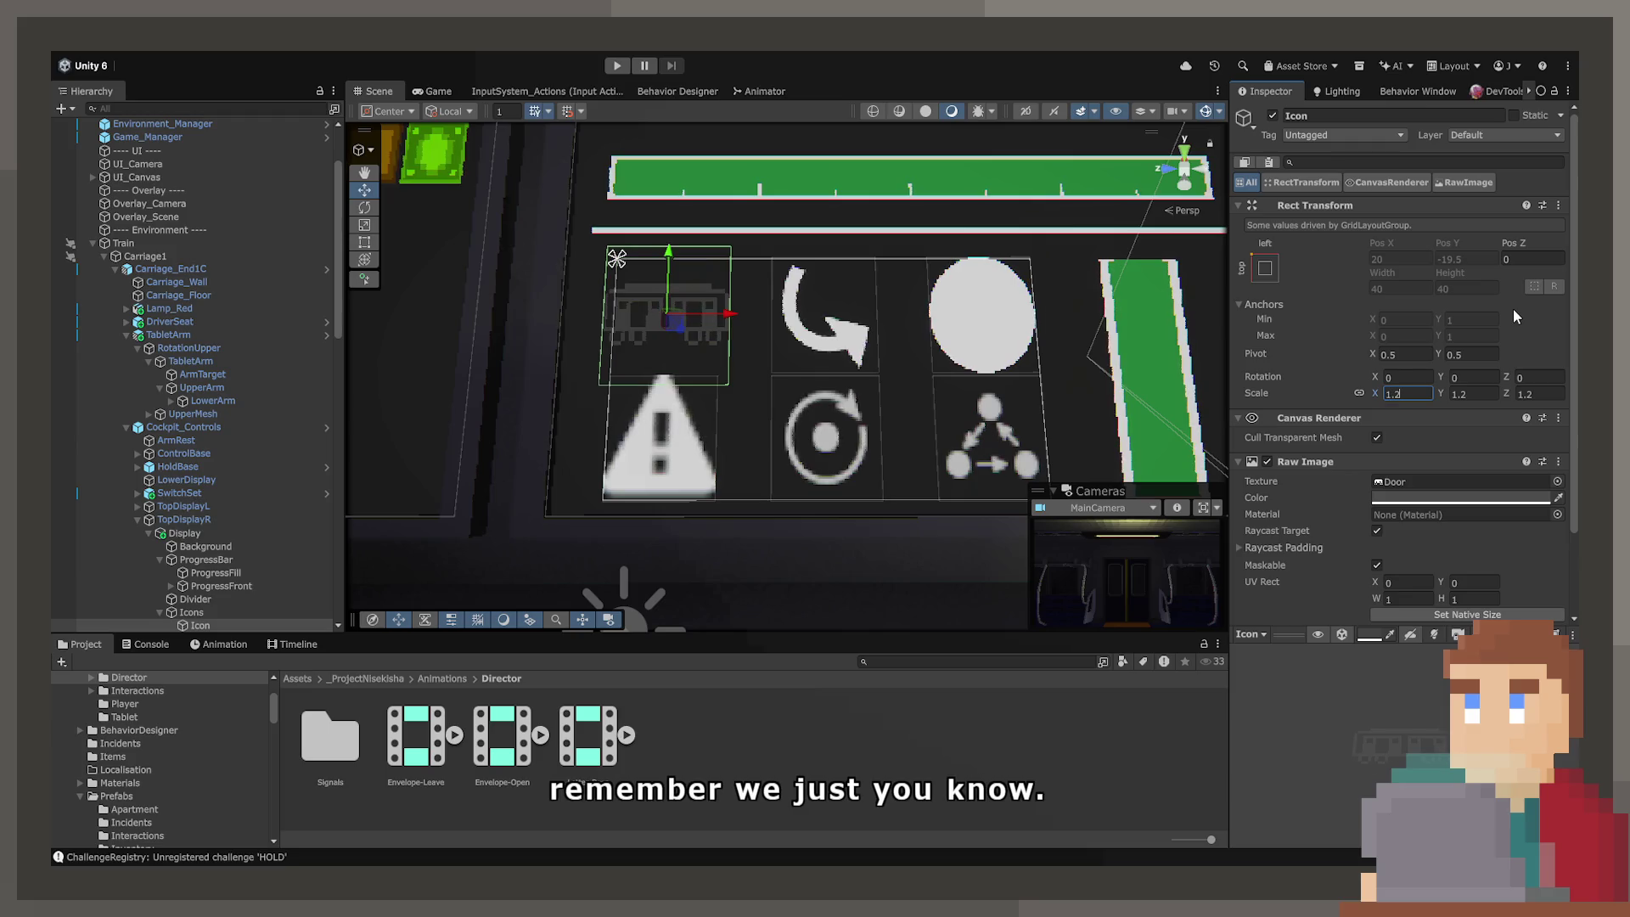
pyautogui.press('BackSpace')
pyautogui.write('3')
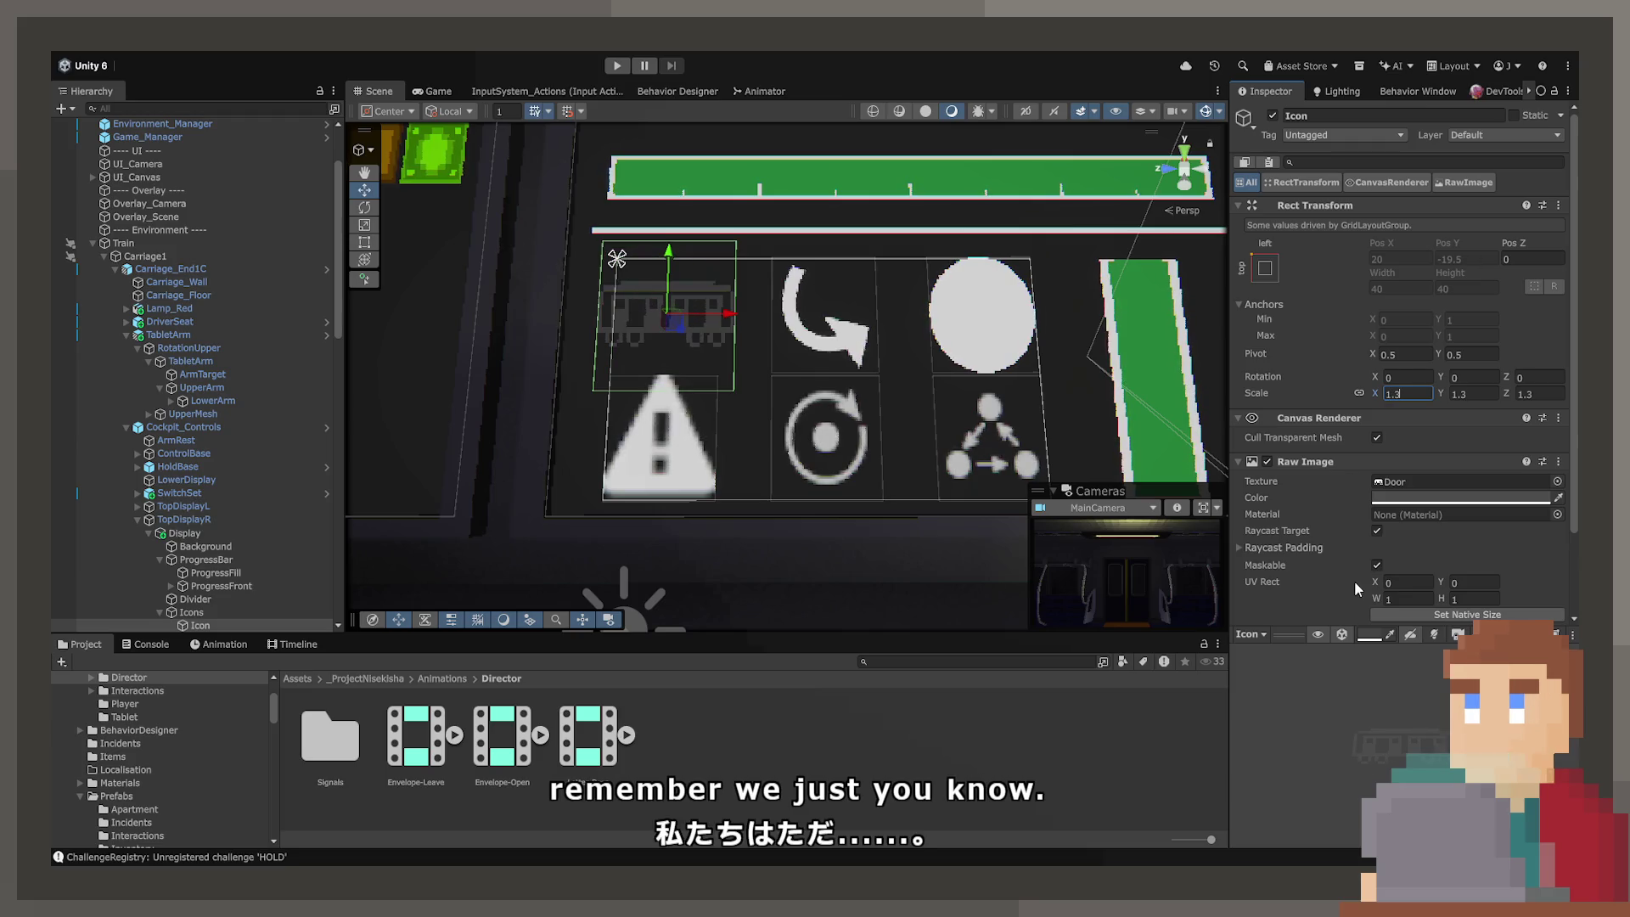
pyautogui.scroll(-3, 1367, 552)
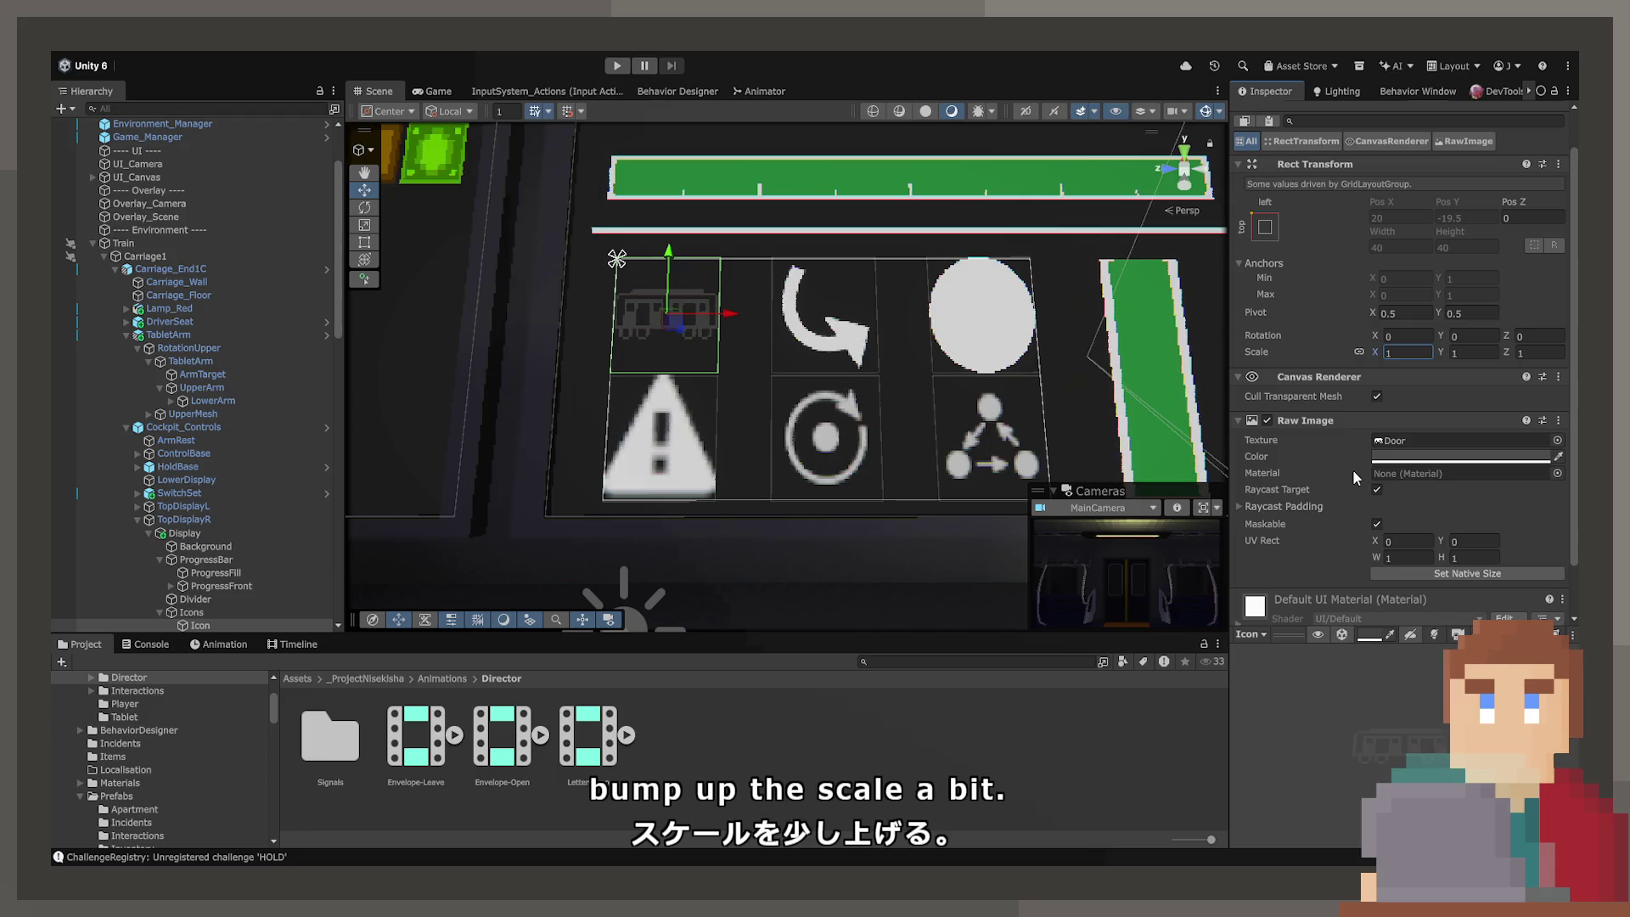
pyautogui.click(1402, 353)
pyautogui.write('1.3')
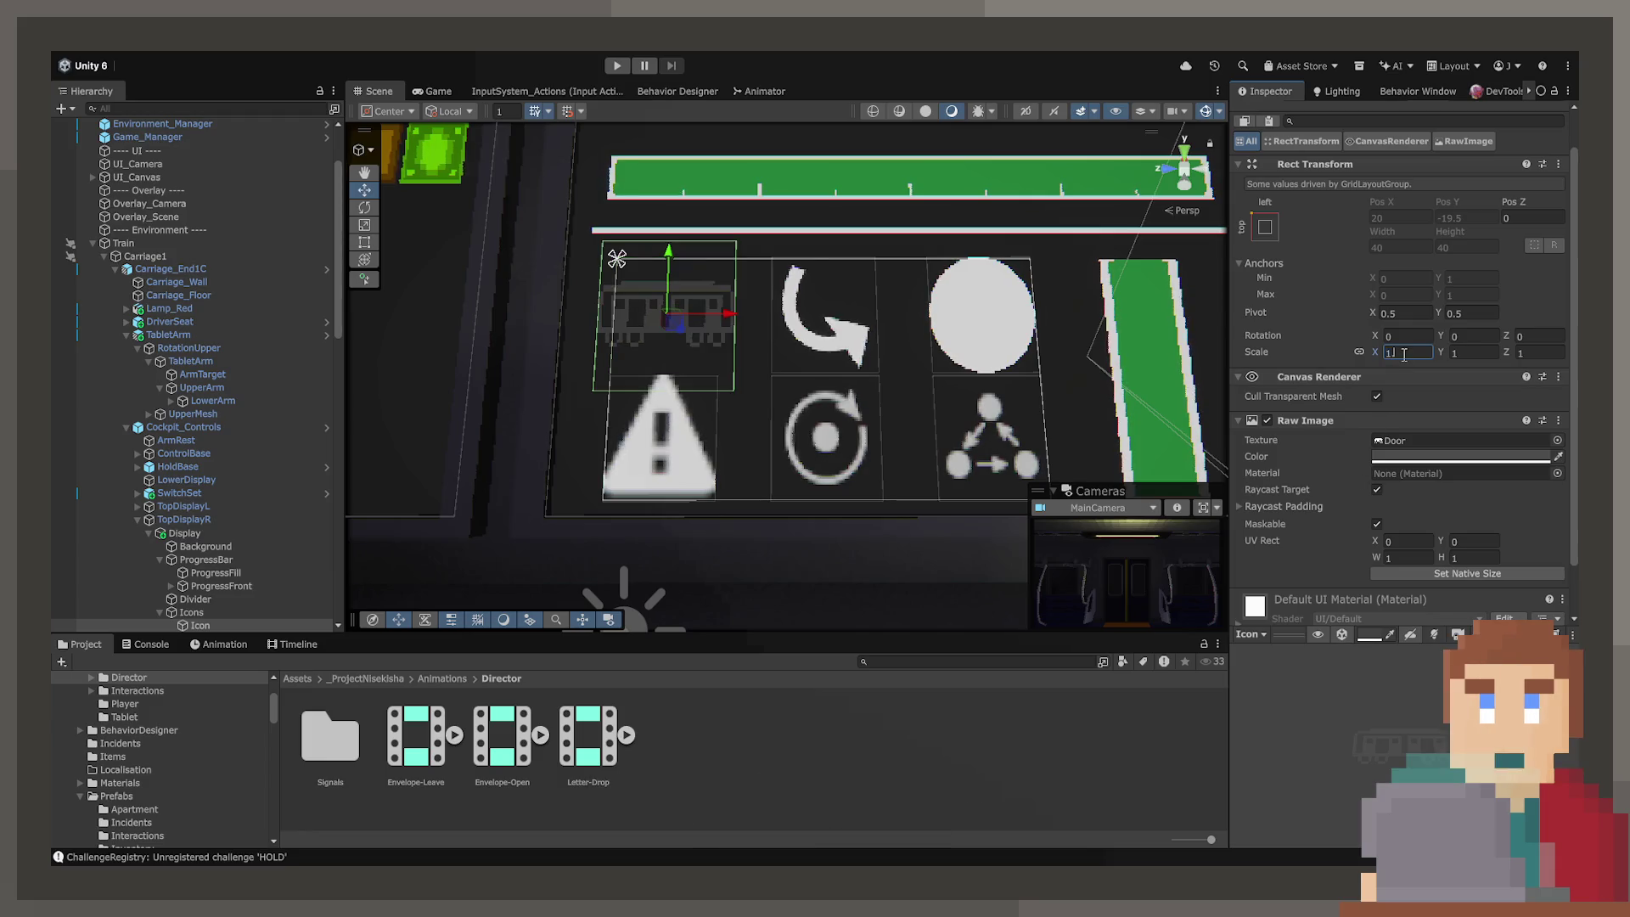
pyautogui.click(760, 361)
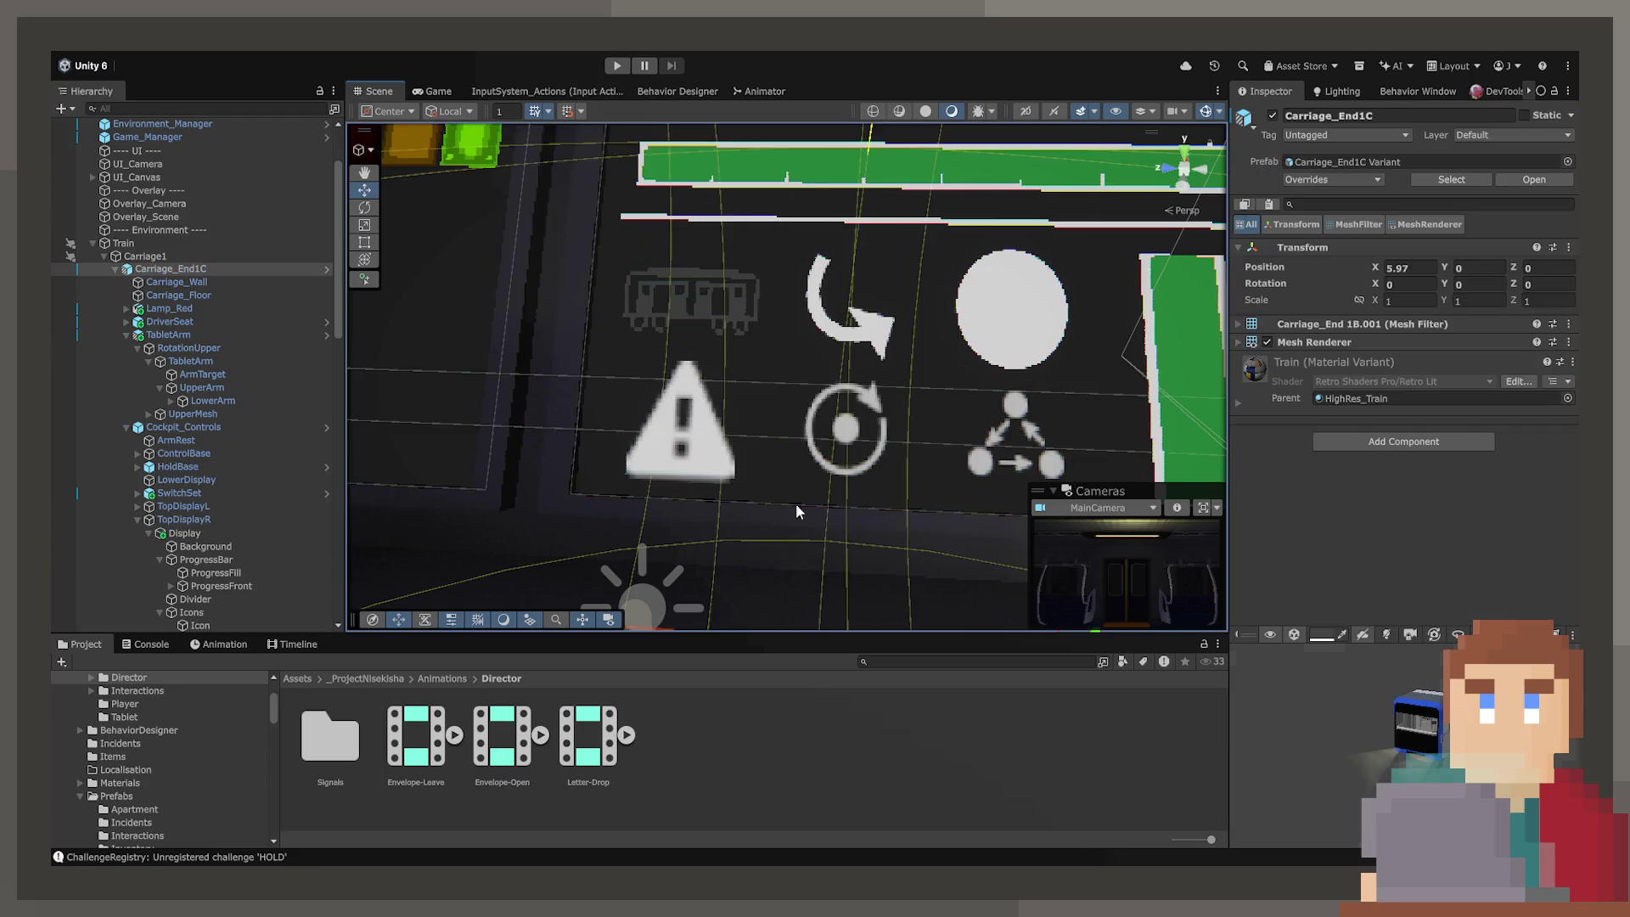
pyautogui.scroll(-5, 798, 465)
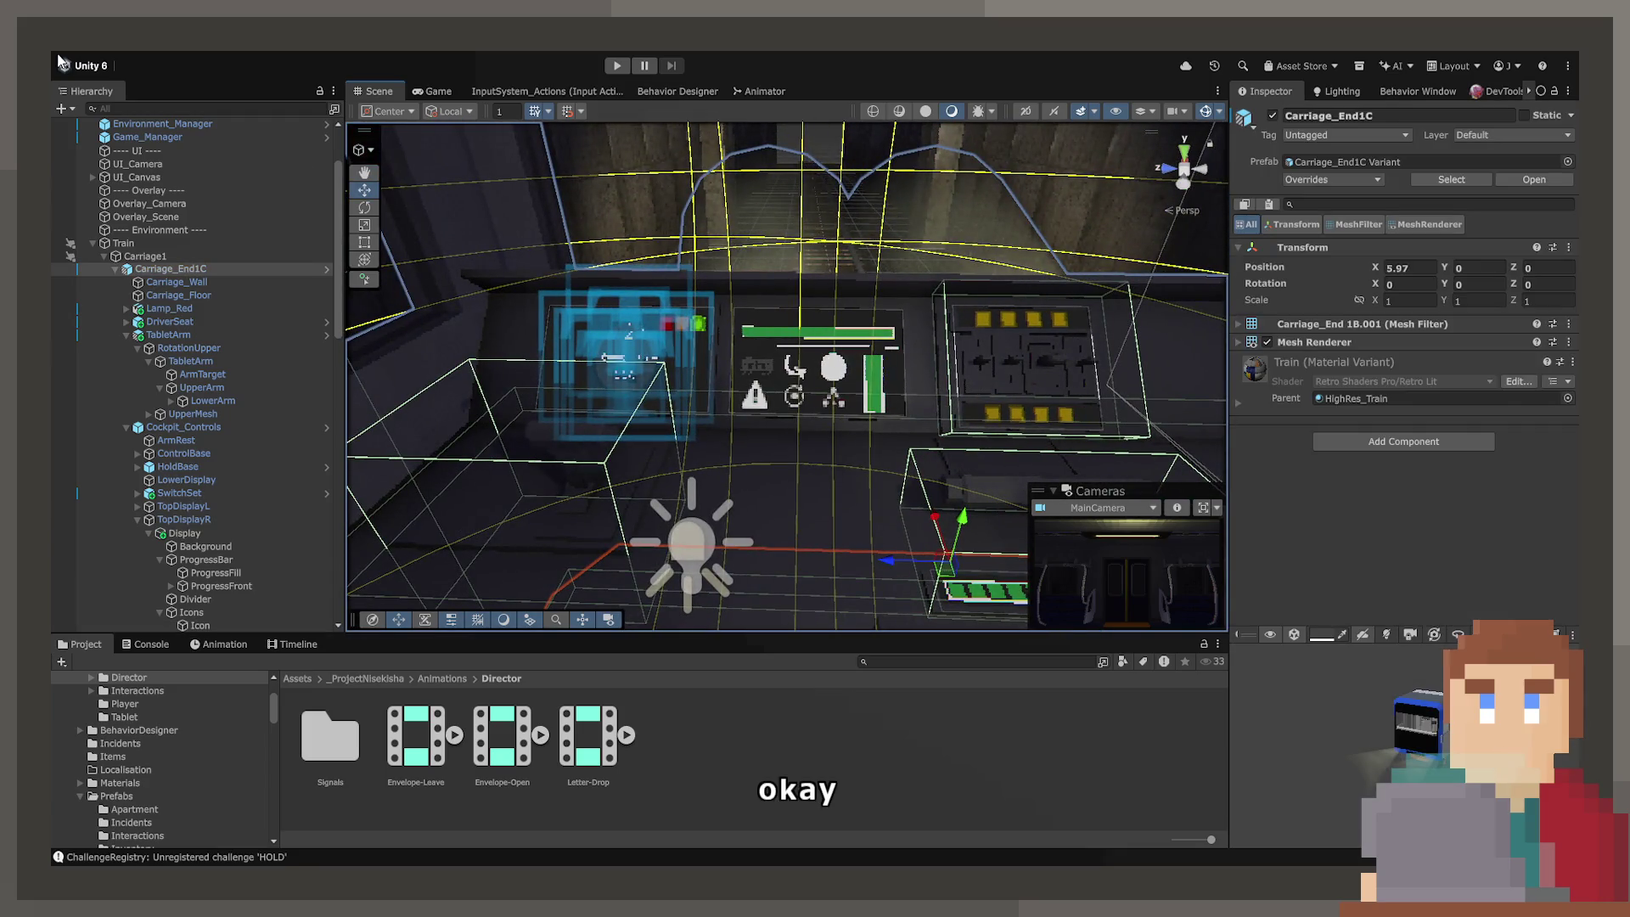